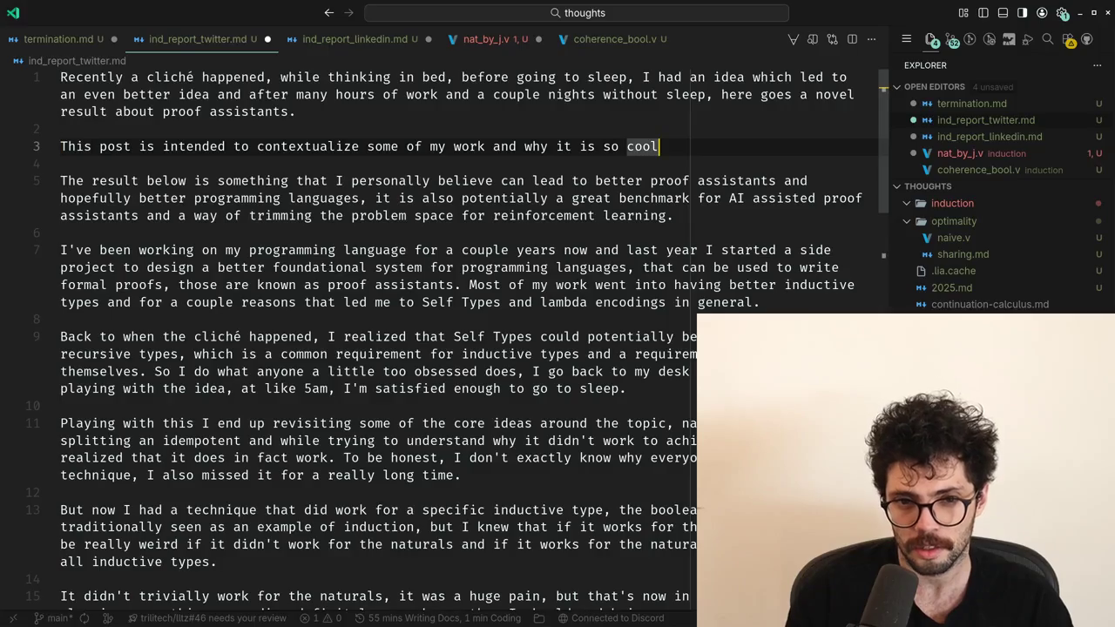
Insert 'contextualization about why things' before 'a novel result' in the first paragraph.
key("Up")
key("Up")
key("Left")
key("ctrl+Left")
key("ctrl+Left")
key("ctrl+Left")
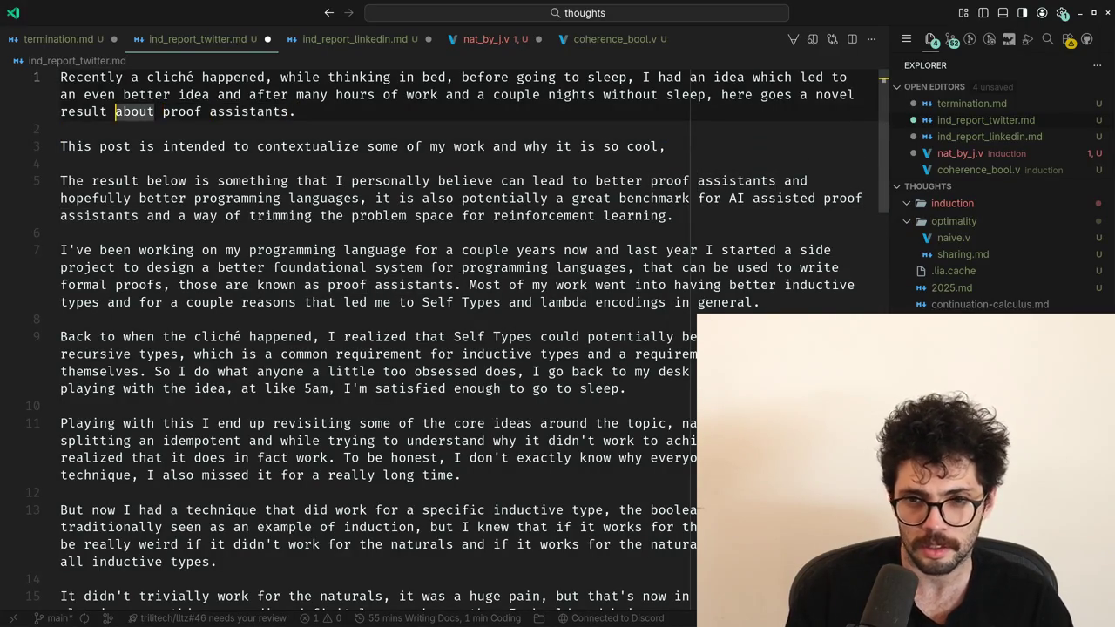
key("ctrl+Left")
key("ctrl+Left")
key("ctrl+Left")
type("contextualization about wh")
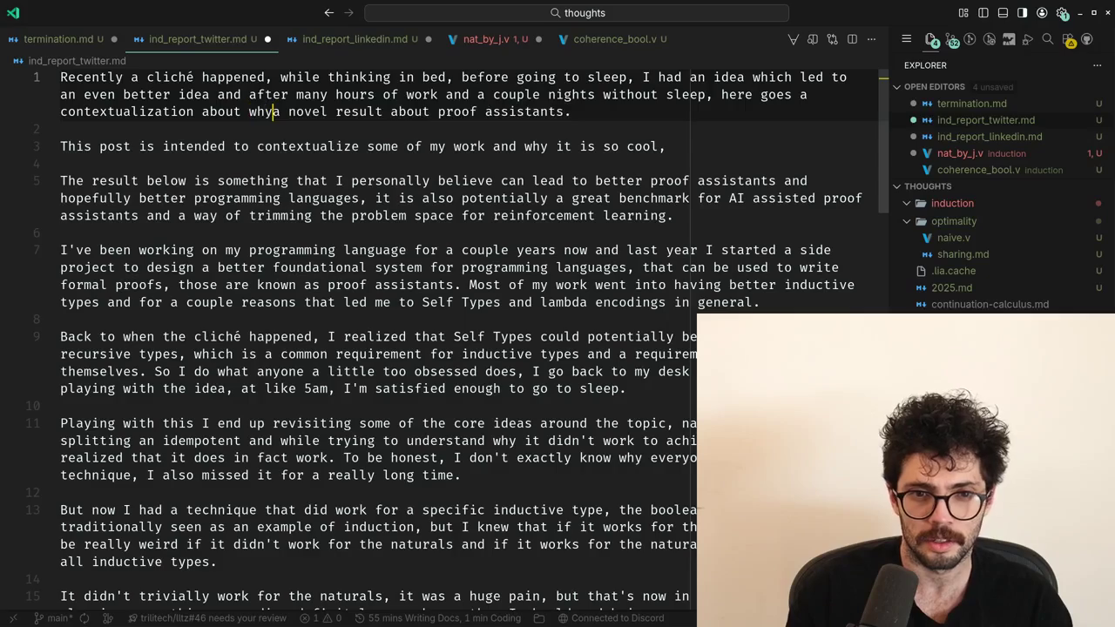
type("y things")
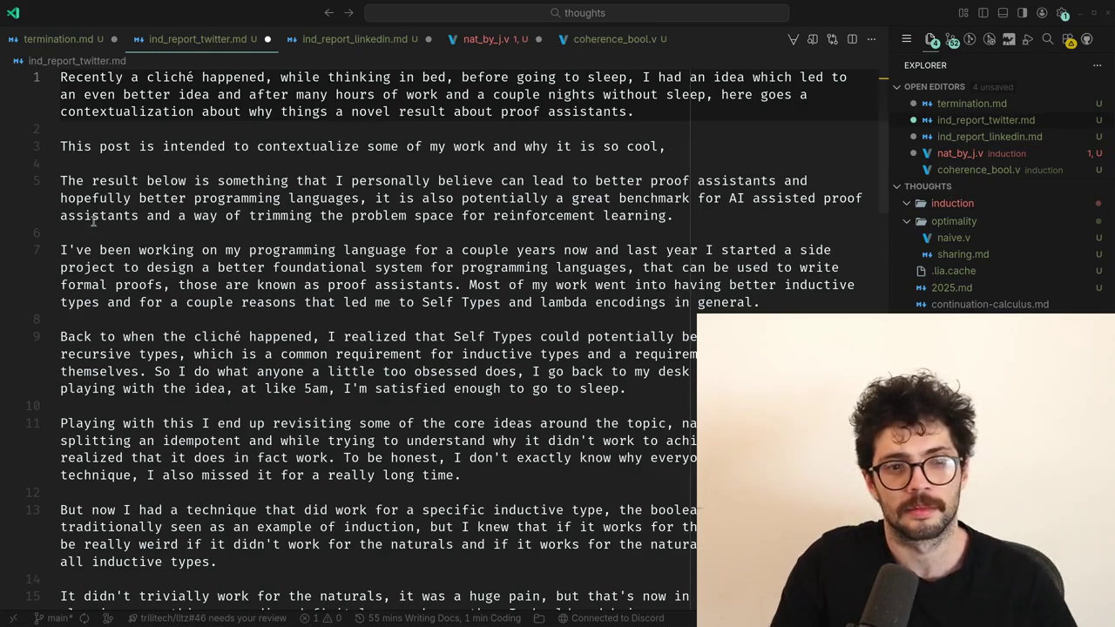
Replace 'things' on line 1 with 'some of this matters and to share'.
left_click(159, 215)
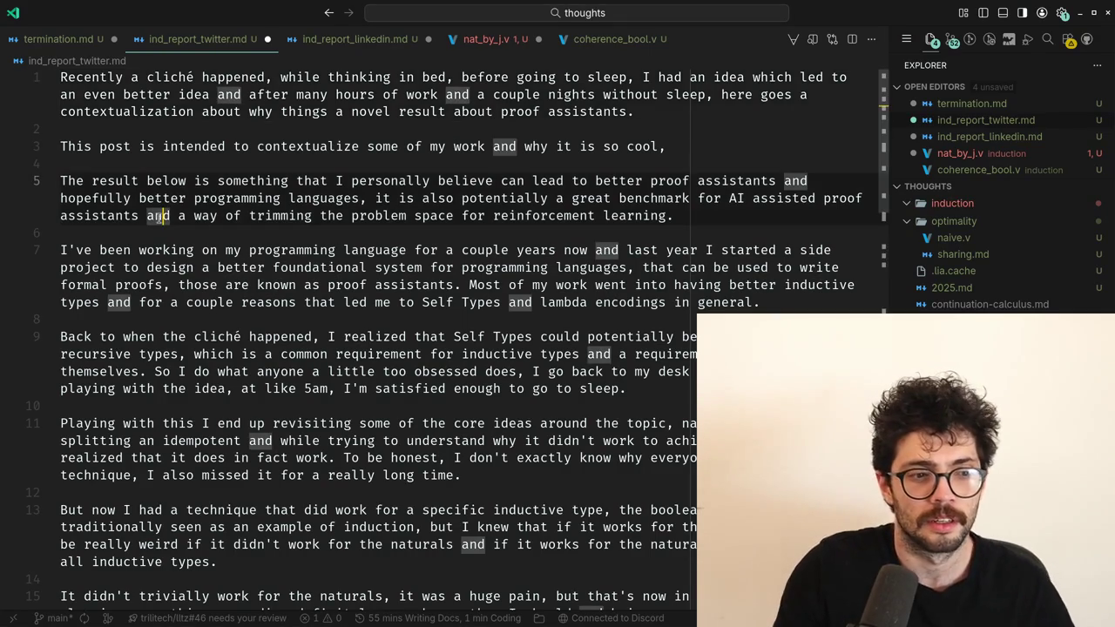
left_click(95, 161)
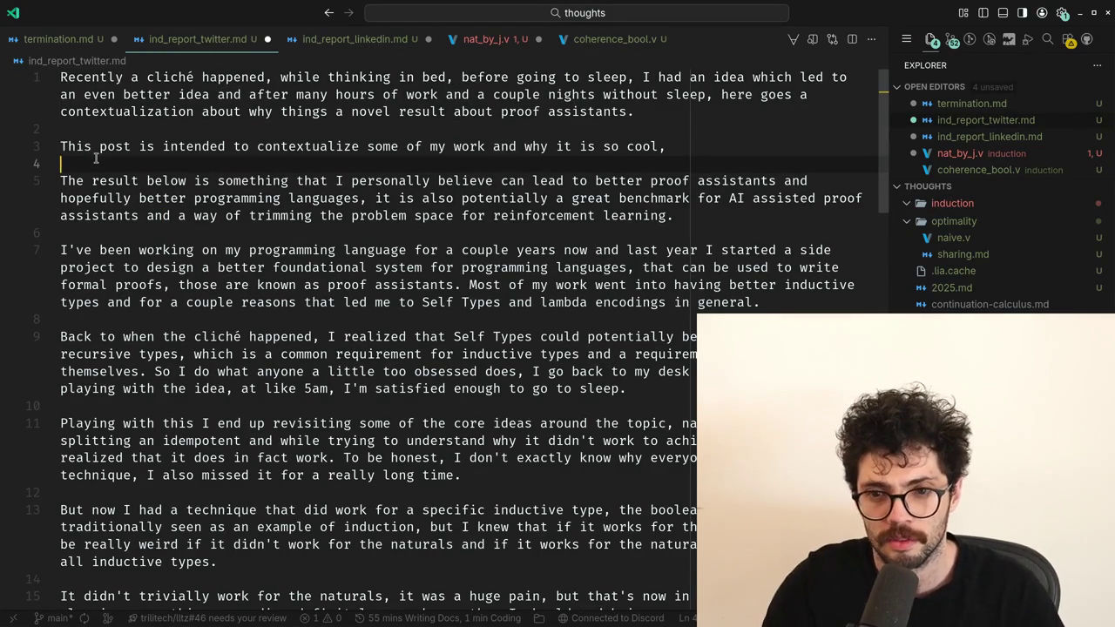
key("Left")
key("Up")
key("Up")
key("Home")
key("ctrl+Right")
key("ctrl+Right")
key("ctrl+Right")
key("ctrl+Right")
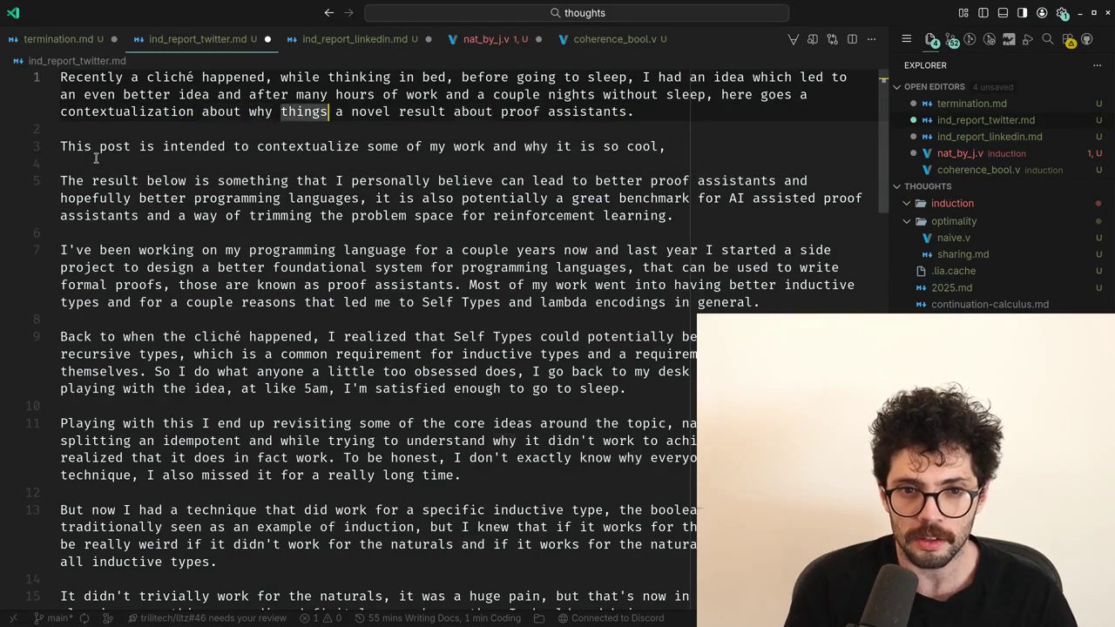
key("ctrl+BackSpace")
type("some of this matters and to share")
Split the 'here goes' sentence after 'sleep.' into its own paragraph.
key("Down")
key("Down")
key("Down")
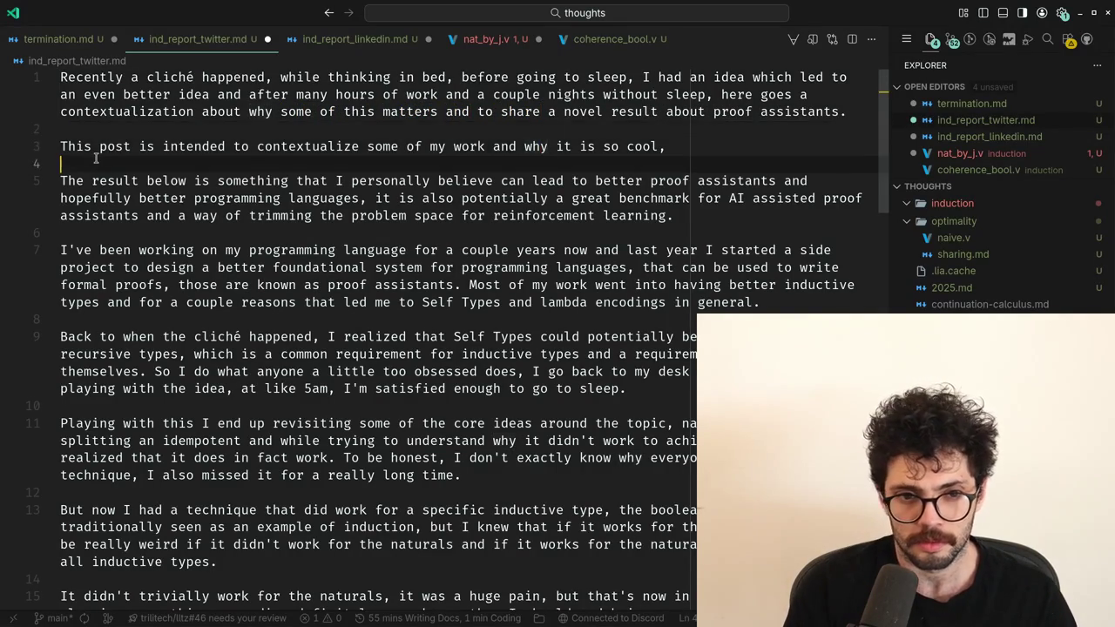
key("Down")
key("Down")
key("Down")
key("Down")
key("Home")
key("Up")
key("Up")
key("Up")
key("Up")
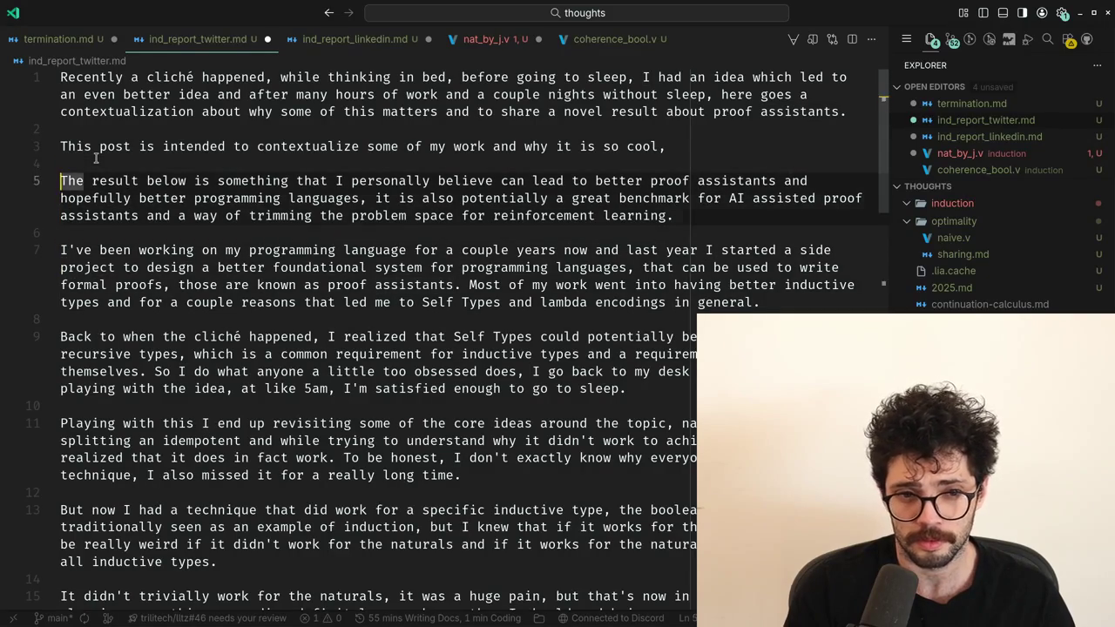
key("shift+End")
key("ctrl+alt+minus")
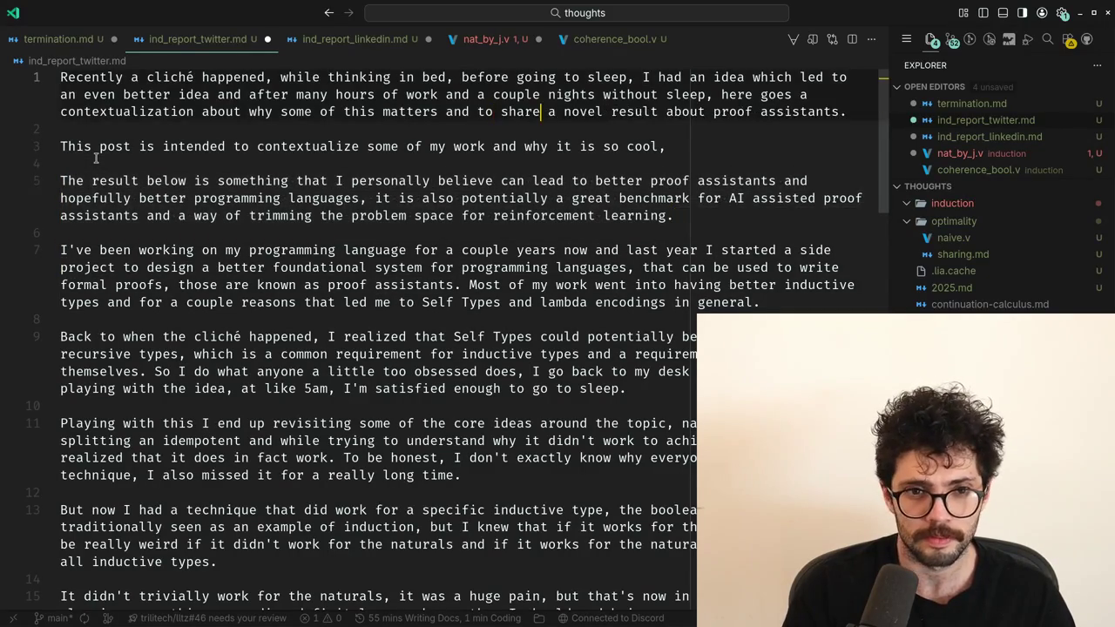
key("Up")
key("ctrl+Right")
key("ctrl+Right")
key("ctrl+Right")
key("Return")
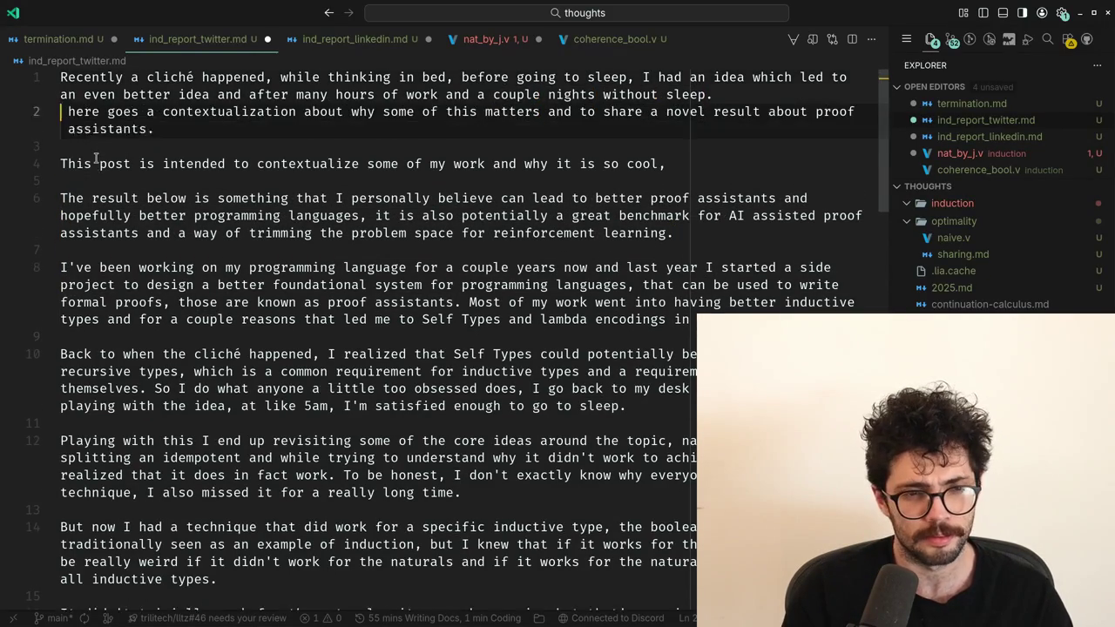
key("Return")
Add a blank line above the story opening, then drop the unfinished 'Story ti' heading.
key("Up")
key("Up")
key("Up")
key("Down")
key("Up")
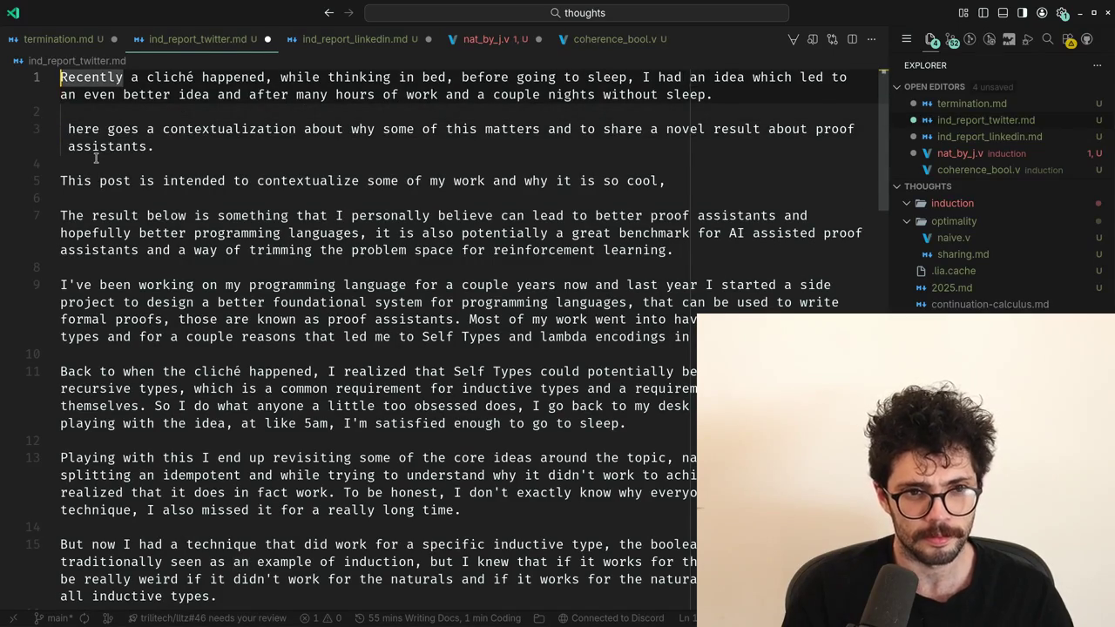
key("Return")
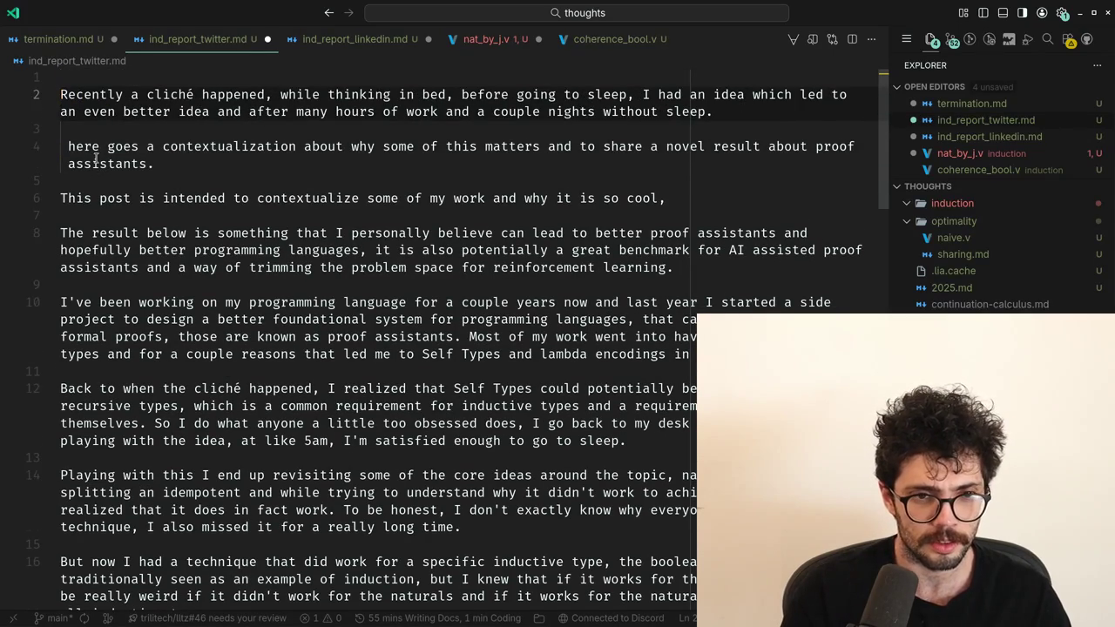
type("Story ti")
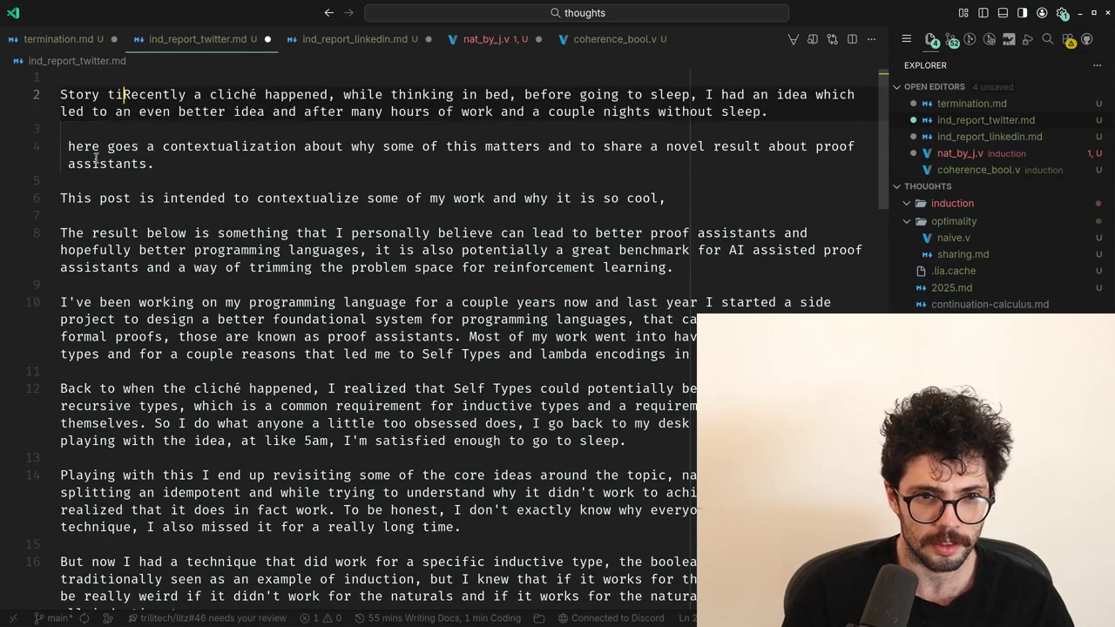
key("BackSpace")
key("BackSpace")
key("BackSpace")
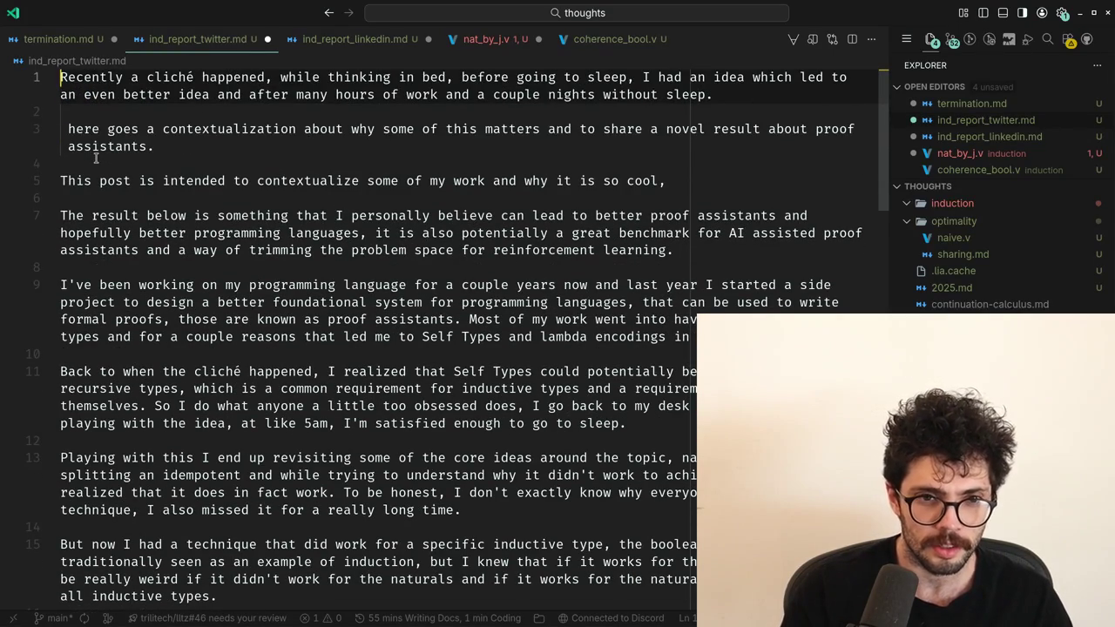
Select the programming-language paragraph below the result paragraph.
key("Down")
key("Down")
key("Down")
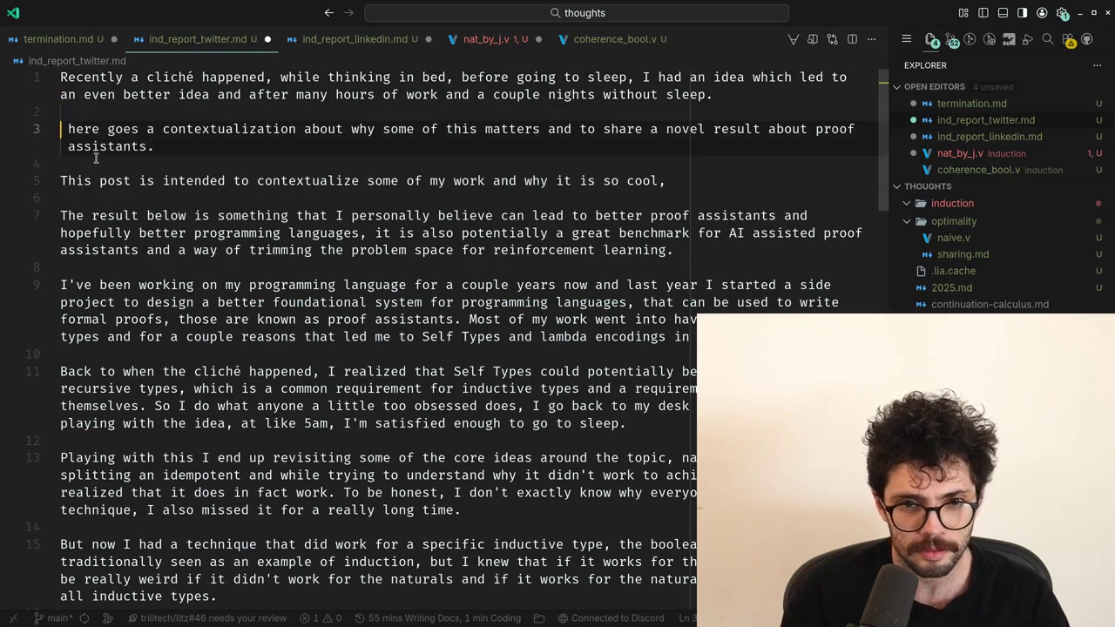
key("Down")
key("Down")
key("Down")
key("Down")
key("Down")
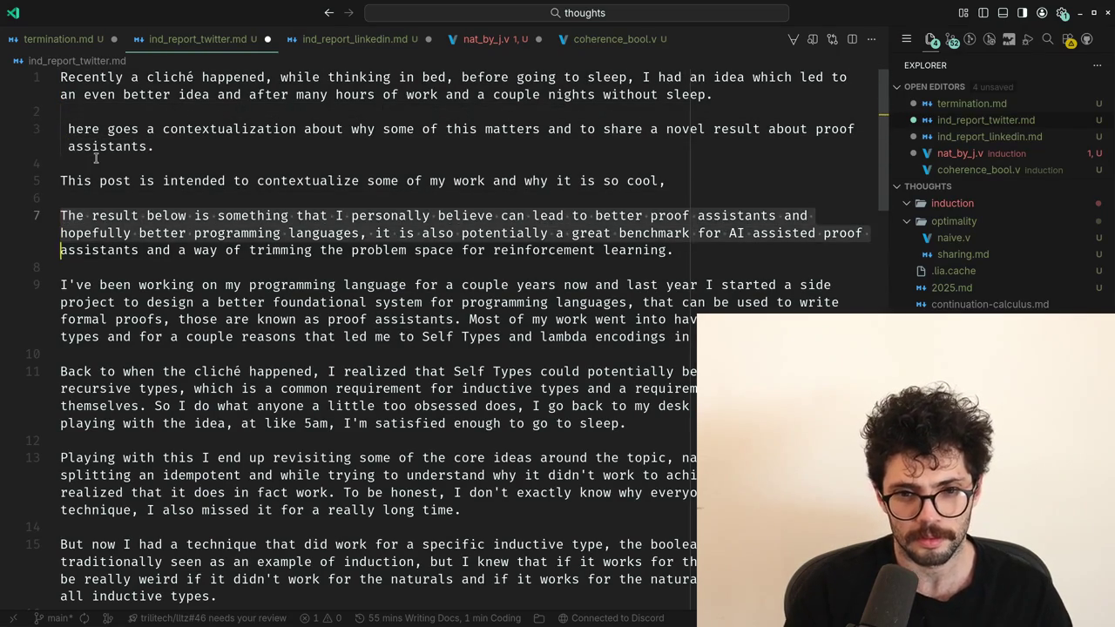
key("End")
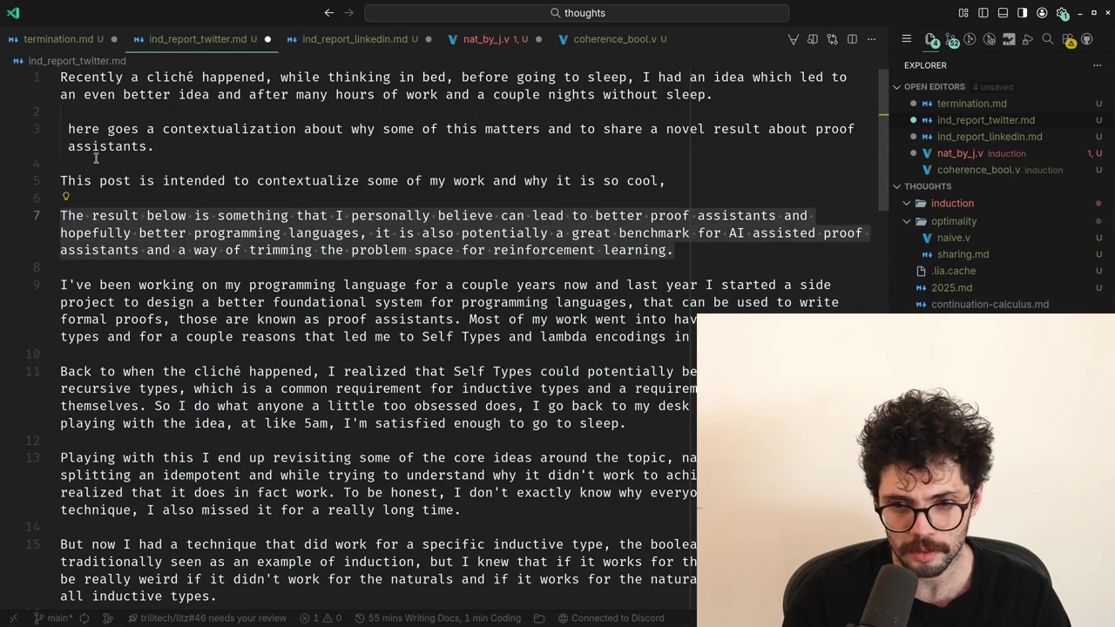
key("Down")
key("Down")
key("Down")
key("shift+Down")
key("shift+Down")
Move the programming-language paragraph to the top of the document.
key("ctrl+x")
key("ctrl+Home")
key("Return")
key("Up")
key("ctrl+v")
key("Return")
Remove 'last year' and 'I started' from the moved paragraph, trying and discarding '(my side'.
key("Up")
key("Up")
key("Up")
key("End")
key("ctrl+Left")
key("ctrl+Left")
key("ctrl+Left")
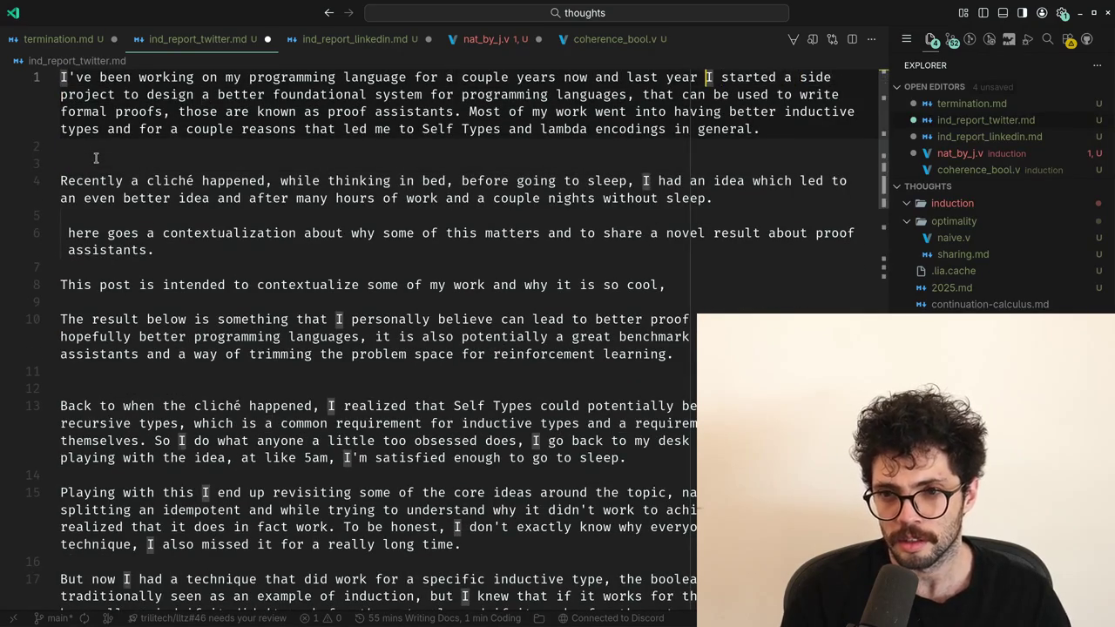
key("ctrl+Left")
key("ctrl+Left")
key("ctrl+BackSpace")
key("ctrl+BackSpace")
key("ctrl+Right")
key("ctrl+BackSpace")
key("ctrl+BackSpace")
key("BackSpace")
key("ctrl+Right")
key("ctrl+Right")
key("ctrl+Right")
type("(mmy side")
key("ctrl+BackSpace")
key("ctrl+BackSpace")
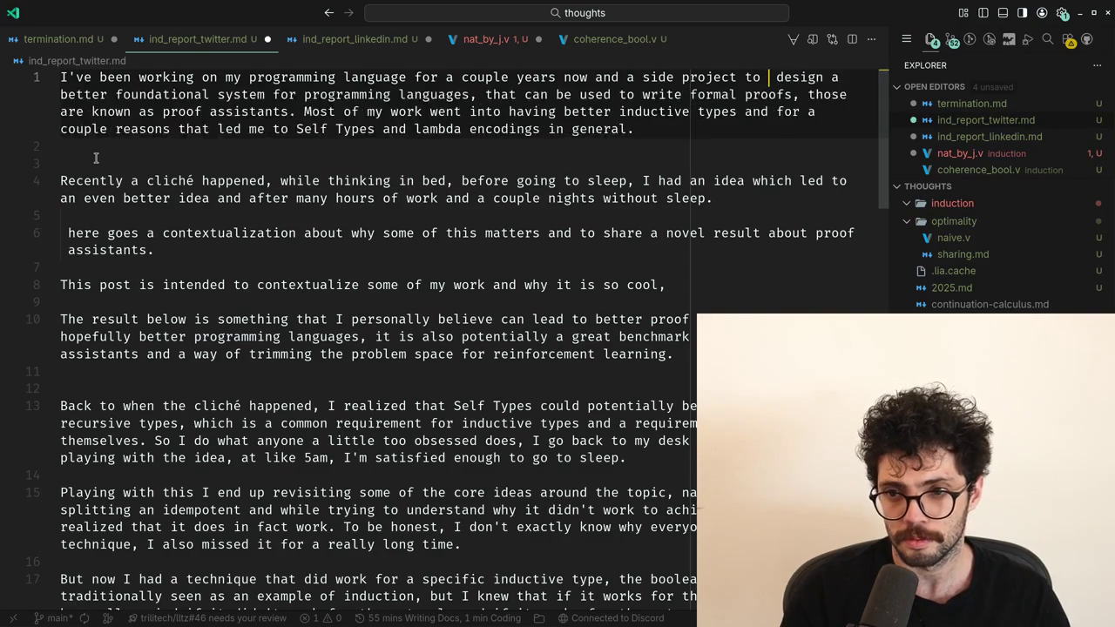
key("BackSpace")
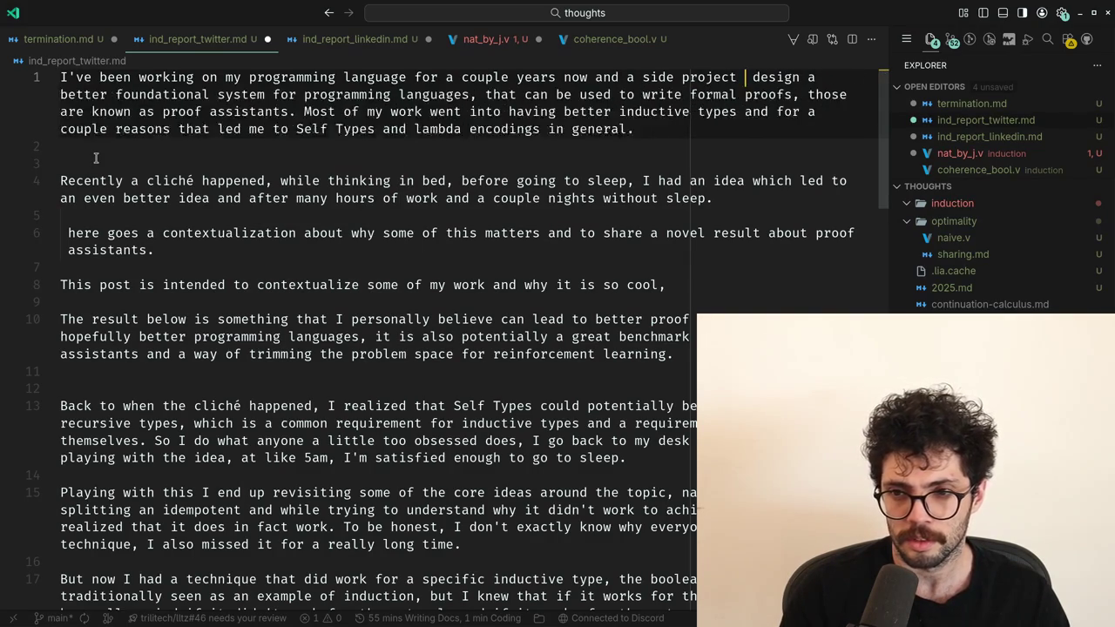
Tidy the spacing, add 'to' after 'project', and restore 'last year I started'.
key("BackSpace")
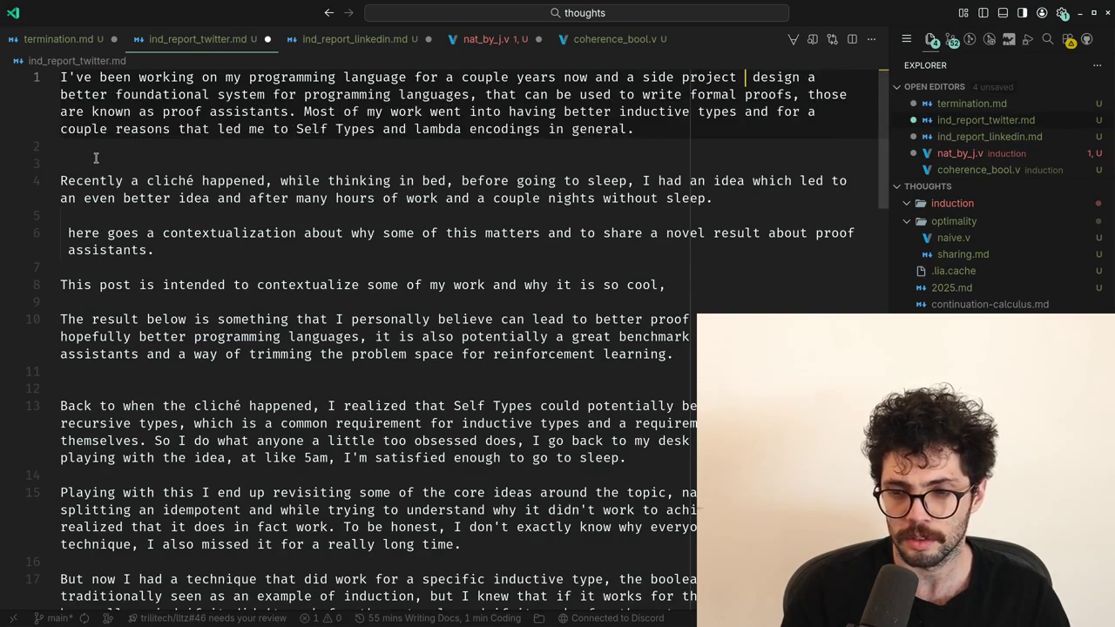
key("BackSpace")
key("ctrl+Left")
key("ctrl+Left")
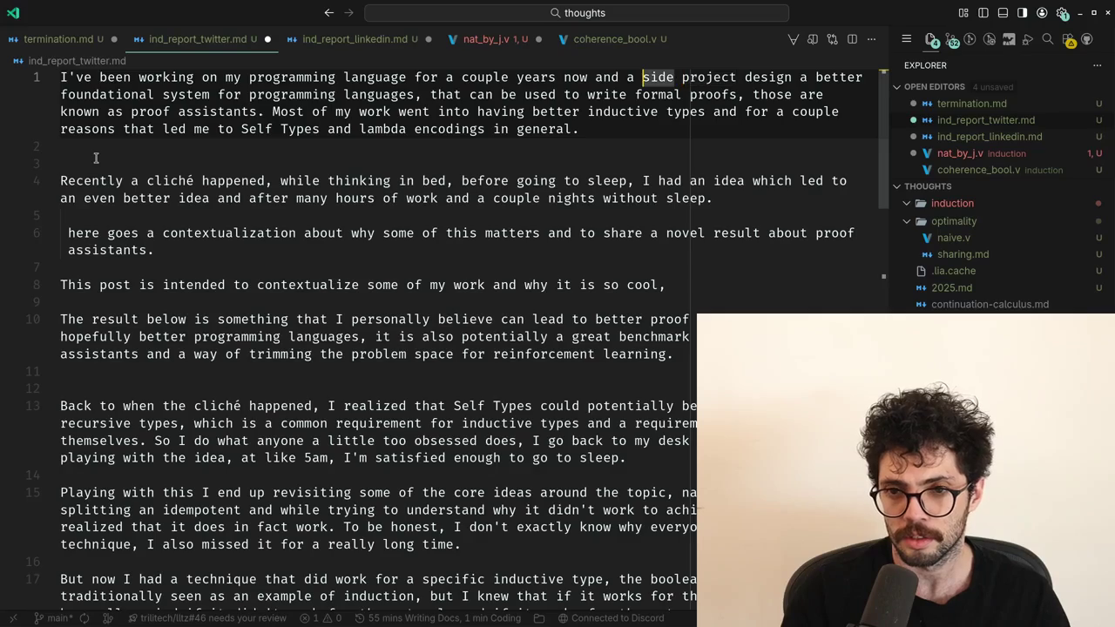
key("BackSpace")
key("ctrl+Right")
key("ctrl+Right")
type("to")
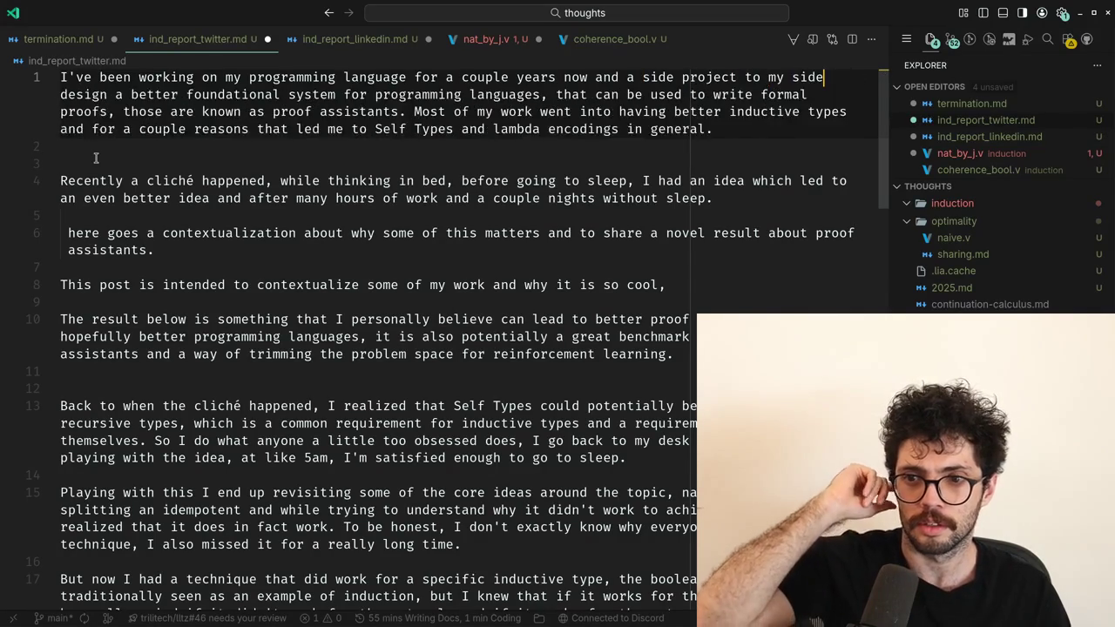
key("ctrl+Left")
key("ctrl+Left")
key("ctrl+Left")
type("I started")
key("ctrl+Left")
key("ctrl+Left")
key("Left")
type("last year")
Replace 'programming languages' with 'proof assistants' in the opening paragraph.
left_click(96, 158)
key("Up")
key("Up")
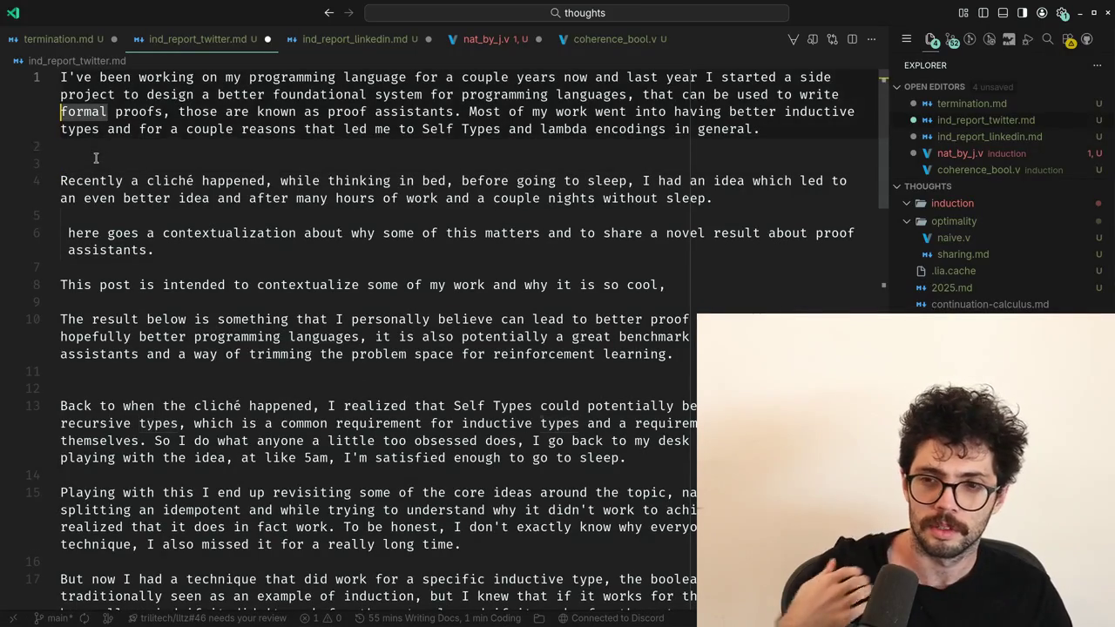
key("Up")
key("Up")
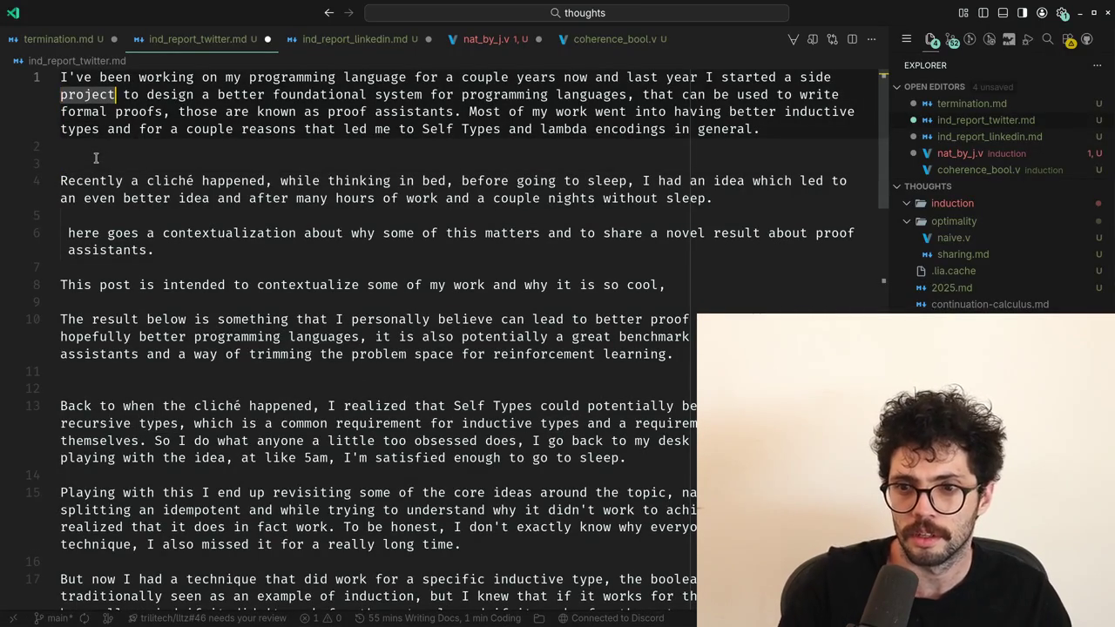
key("End")
key("ctrl+Left")
key("ctrl+Left")
key("ctrl+Left")
key("ctrl+Left")
key("ctrl+Left")
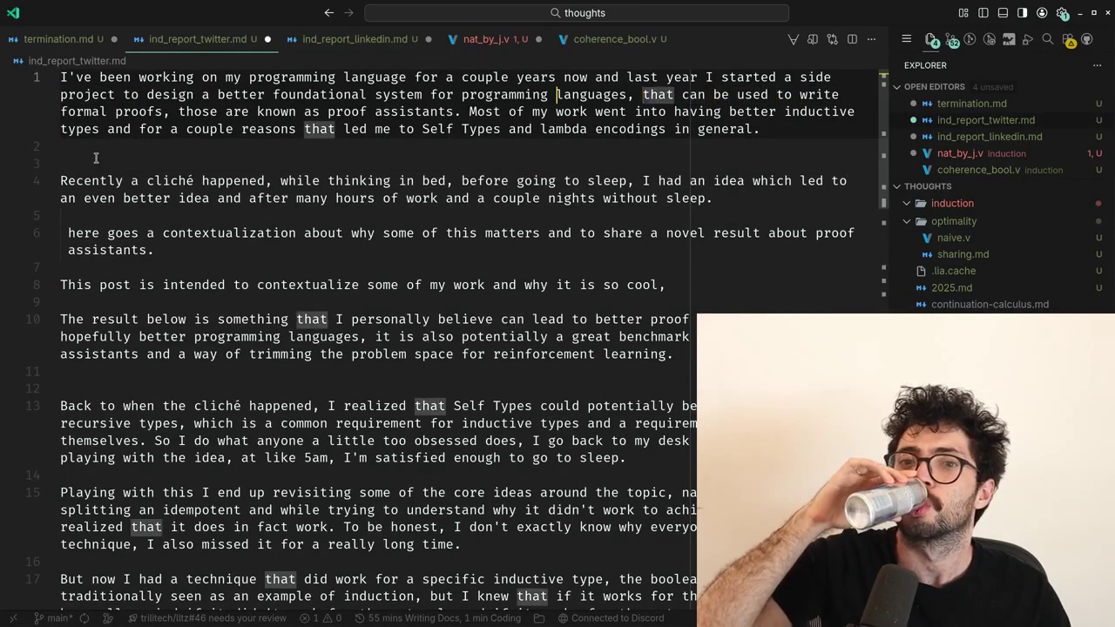
key("ctrl+Left")
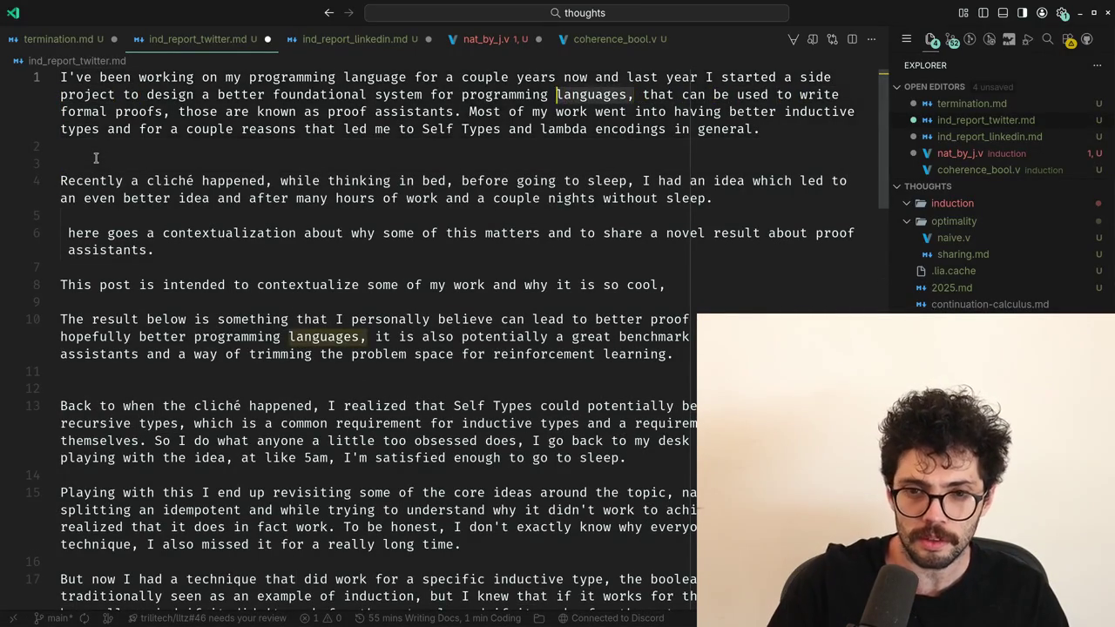
key("ctrl+shift+Left")
key("ctrl+shift+Left")
type("proof ass")
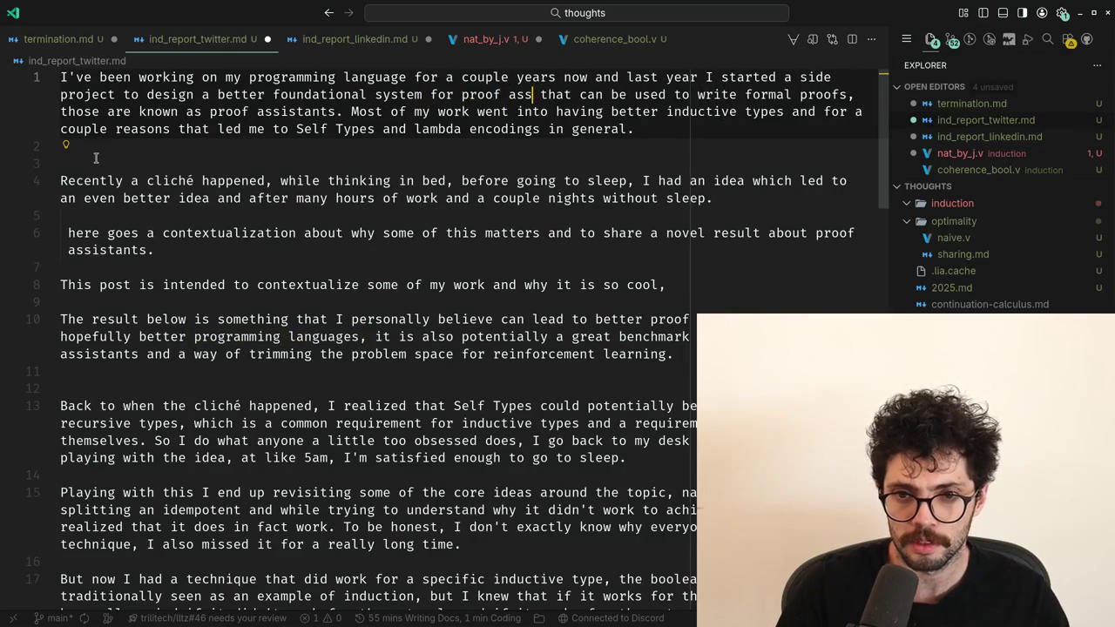
type("istants")
Delete the 'Recently a cliché happened' line.
key("Down")
key("Down")
key("Down")
key("End")
key("shift+Home")
key("shift+Home")
key("BackSpace")
key("ctrl+Home")
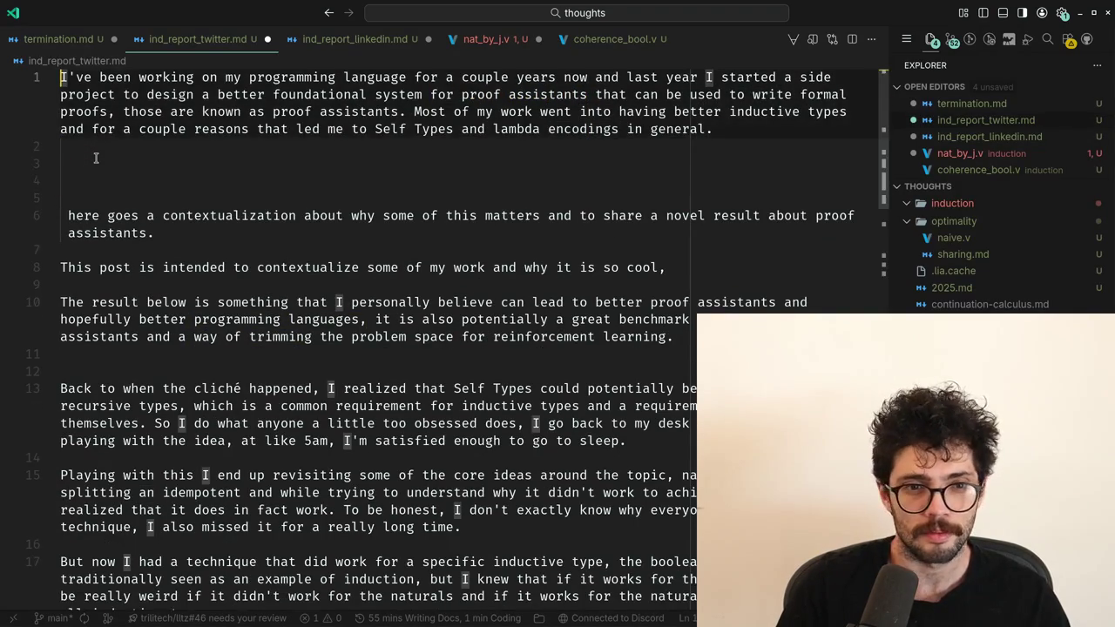
Paste the cliché story paragraph at the top and erase the unfinished 'This is' sentence.
key("Return")
key("Up")
key("ctrl+v")
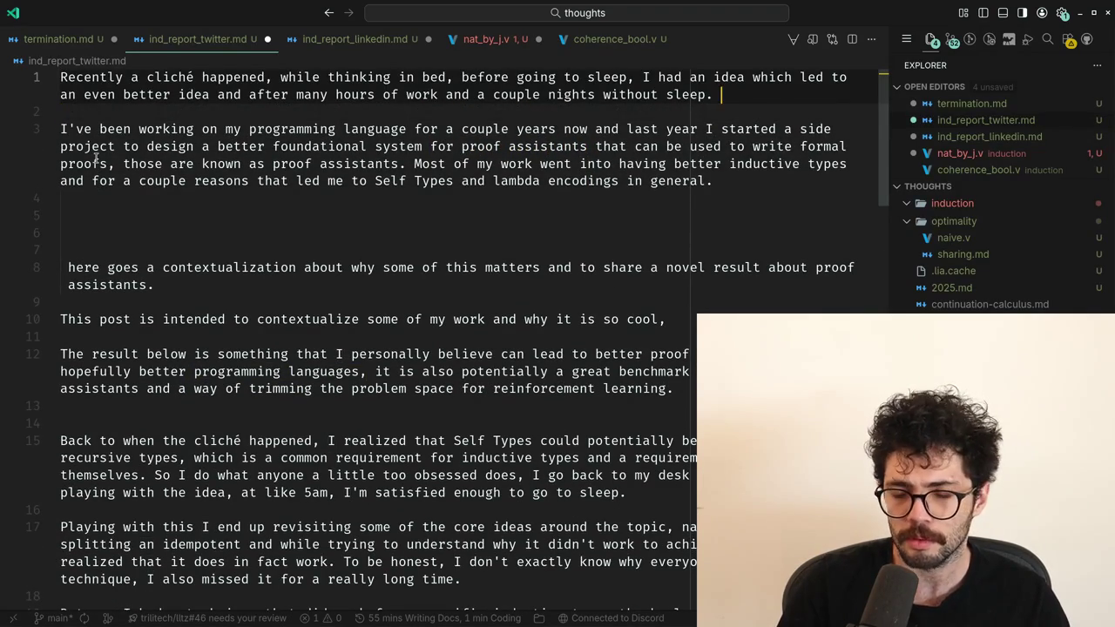
type("a")
key("BackSpace")
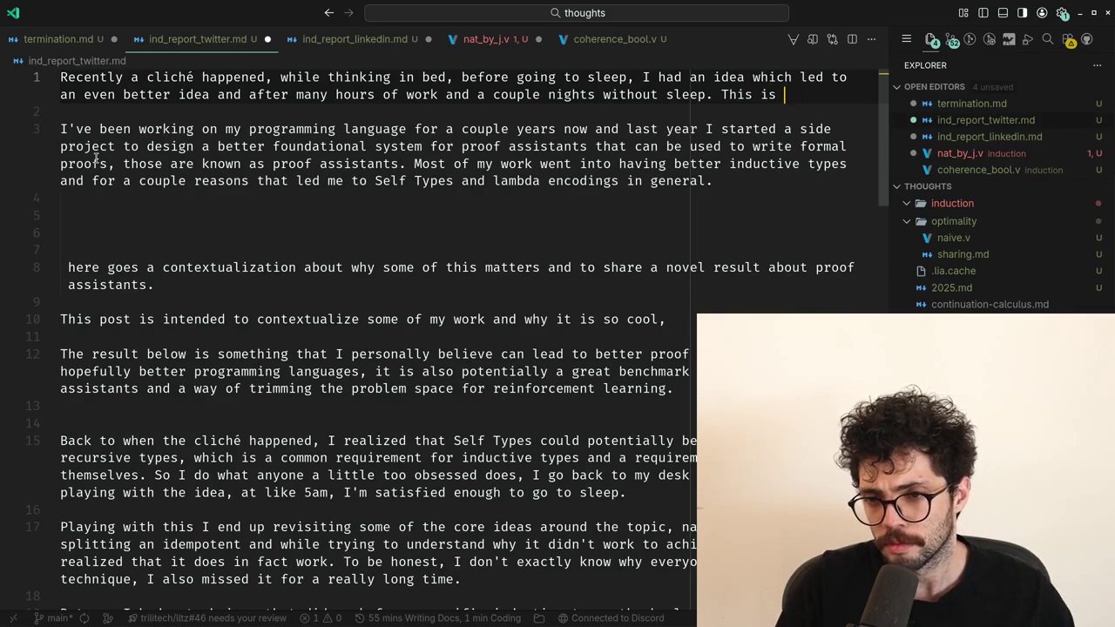
key("ctrl+BackSpace")
key("ctrl+BackSpace")
type("a bit o")
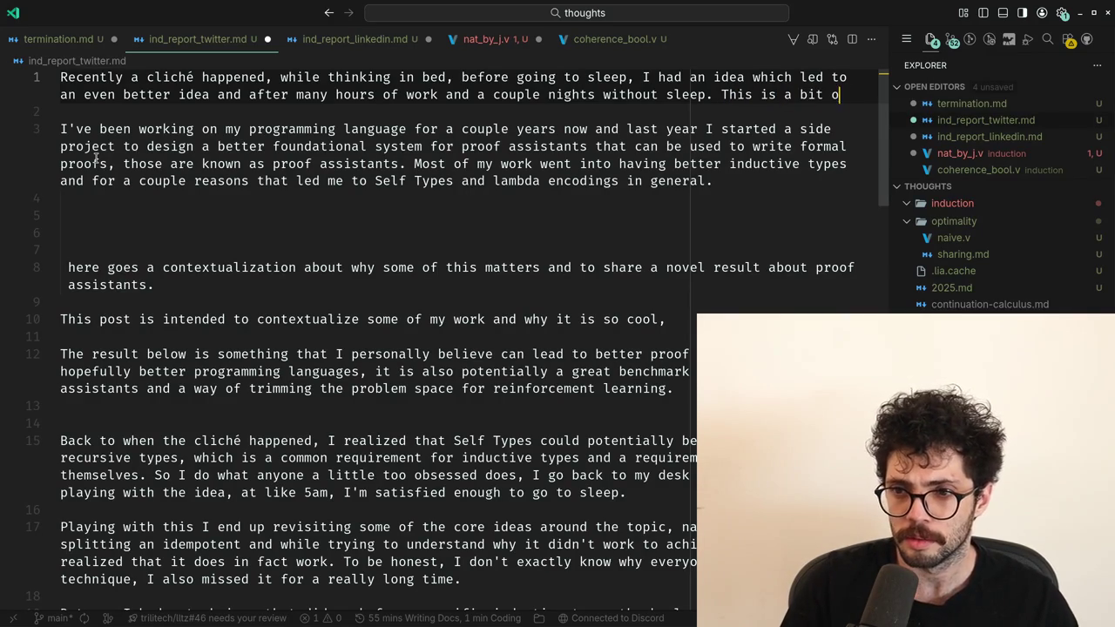
Write 'contextualization on why I think this' and accept Copilot's suggested sentence ending.
type("f contextualization")
key("Escape")
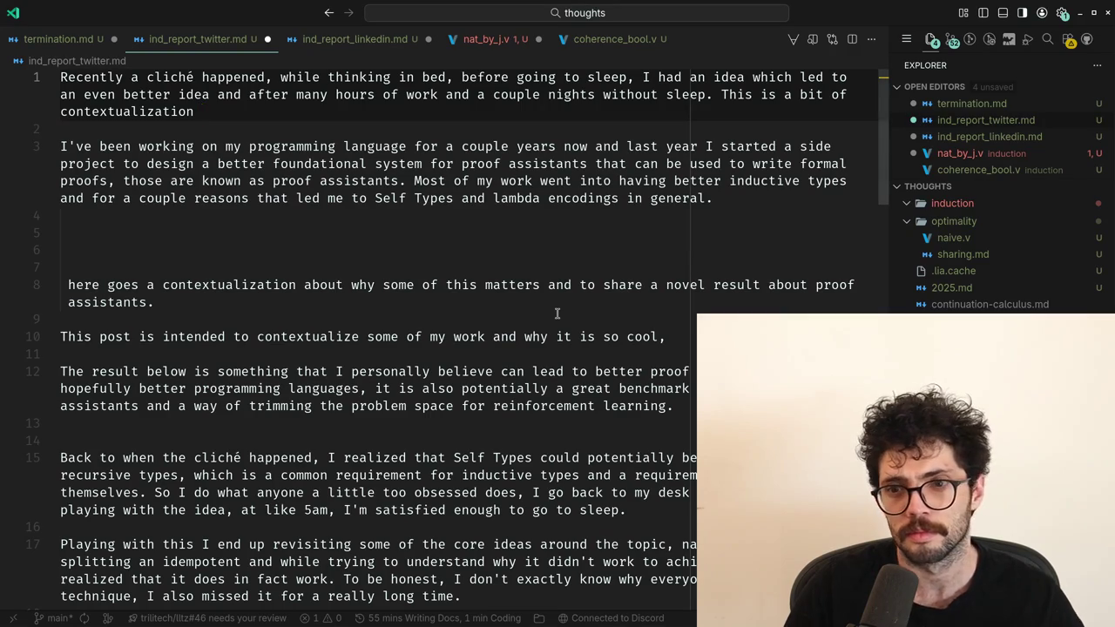
type(" on why I")
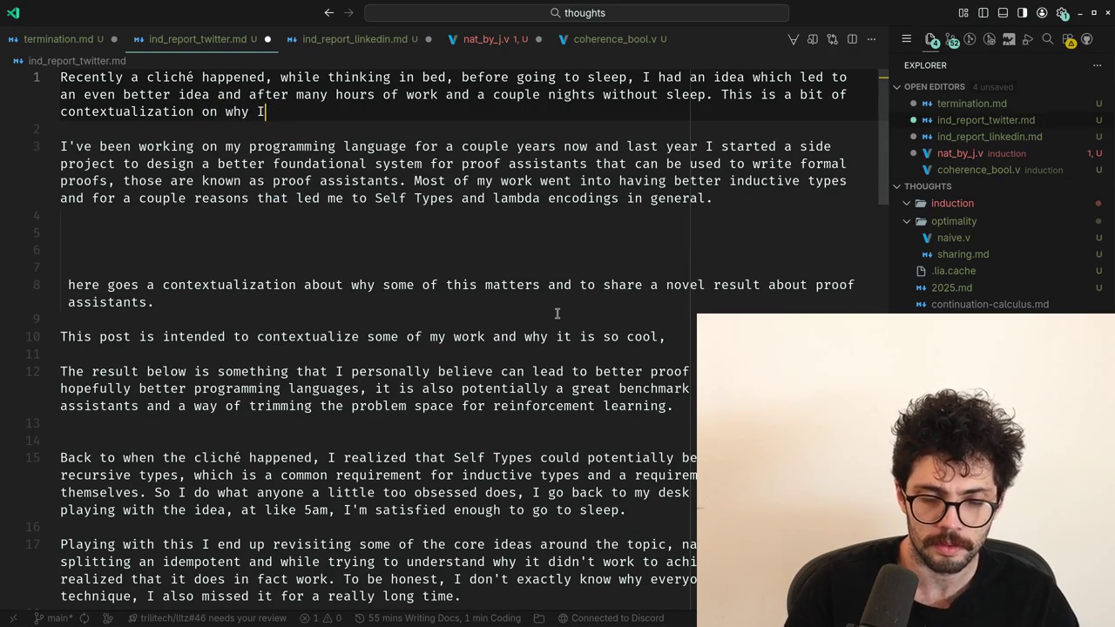
type(" think this matters and")
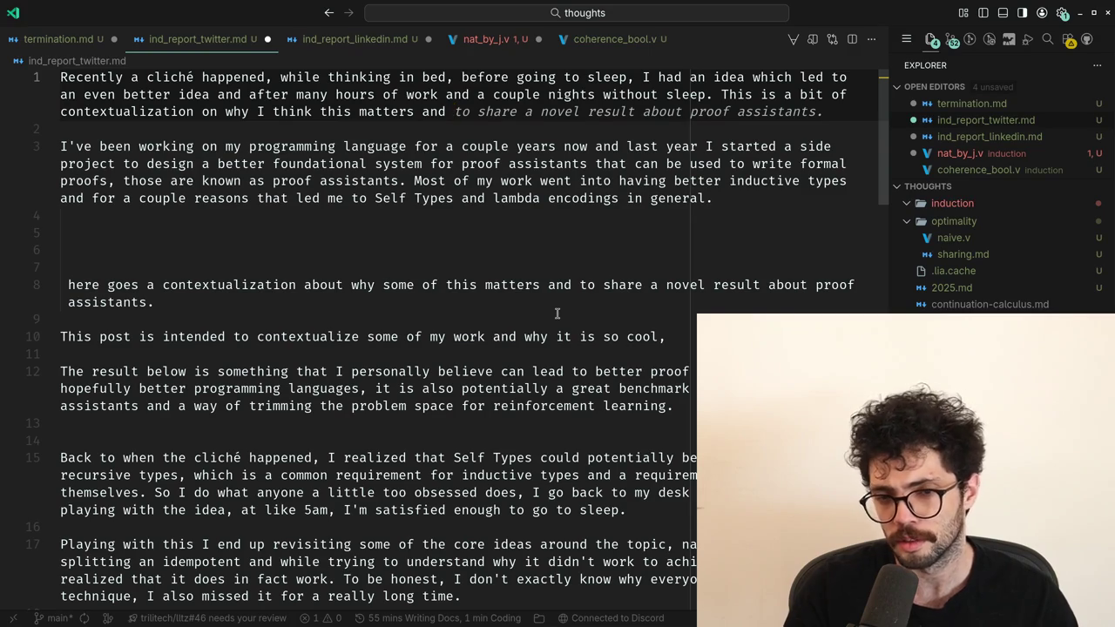
key("Tab")
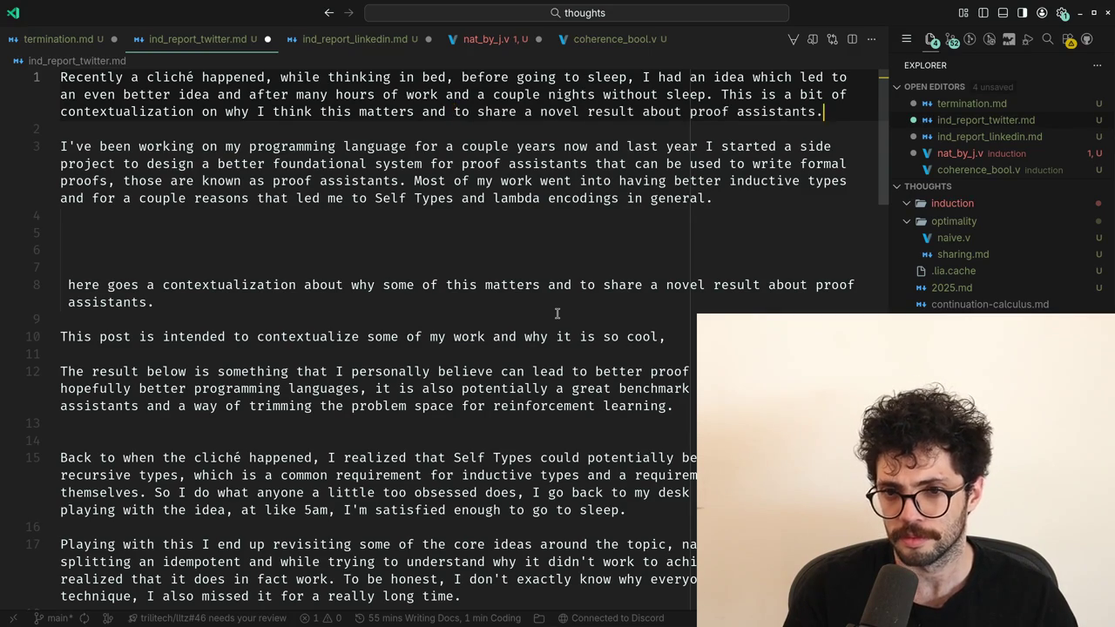
Replace the 'and' before 'to share' with a comma.
key("ctrl+Left")
key("ctrl+Left")
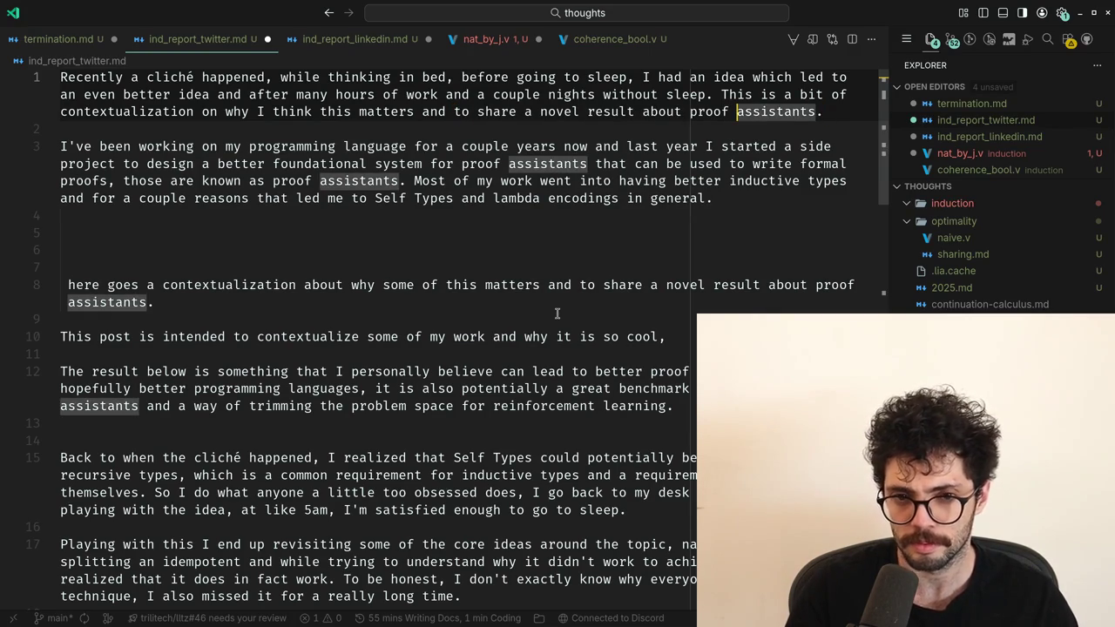
key("ctrl+Left")
key("ctrl+Left")
key("ctrl+Left")
key("ctrl+Right")
key("ctrl+Right")
key("ctrl+Right")
key("ctrl+Left")
key("ctrl+Left")
key("ctrl+Left")
key("ctrl+Right")
key("BackSpace")
key("BackSpace")
key("BackSpace")
key("BackSpace")
type(",")
Discard the 'and to flex' addition and restore the sentence's earlier ending.
key("ctrl+Right")
key("ctrl+Right")
key("ctrl+Right")
key("ctrl+Right")
key("ctrl+Right")
type("and to fle")
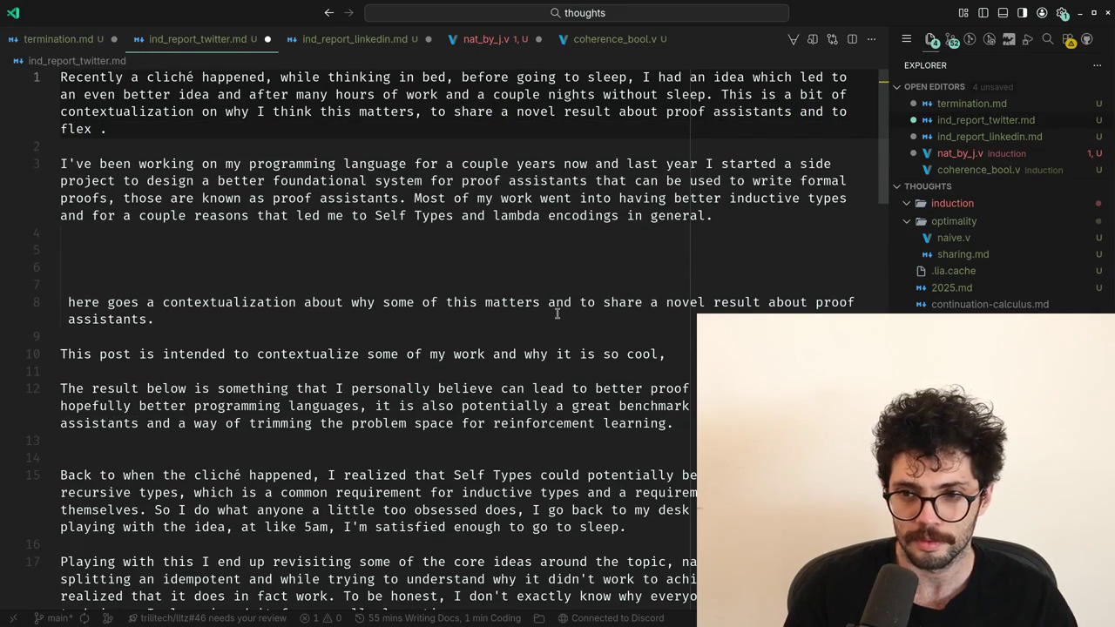
key("BackSpace")
key("BackSpace")
key("BackSpace")
key("ctrl+z")
key("ctrl+z")
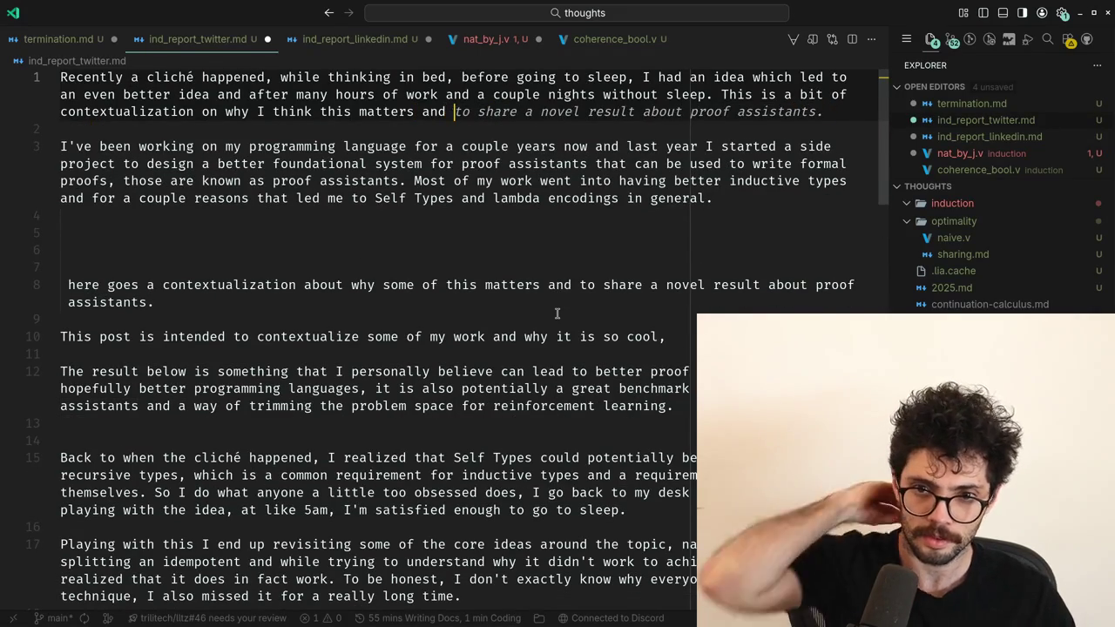
key("Tab")
Move down through the following paragraphs to the later story and lambda encoding paragraphs.
key("Down")
key("Down")
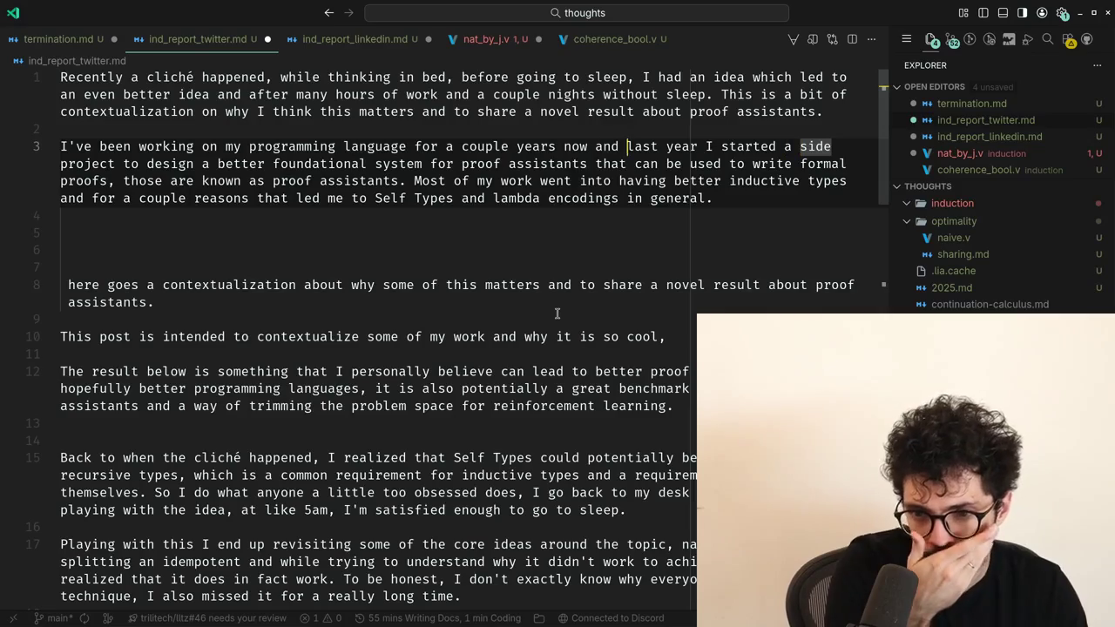
key("ctrl+Left")
key("ctrl+Left")
key("ctrl+Left")
key("Down")
key("Down")
key("Down")
key("Down")
key("Down")
key("Down")
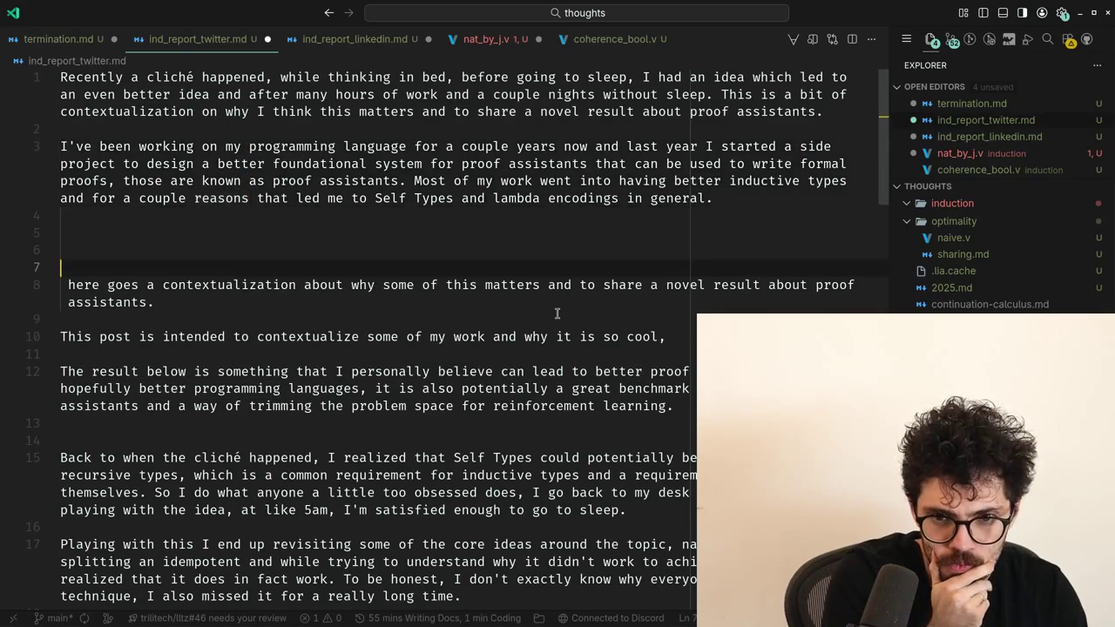
key("Down")
key("Down")
key("Down")
key("Down")
key("Down")
key("Down")
key("Down")
key("Down")
key("Down")
key("Down")
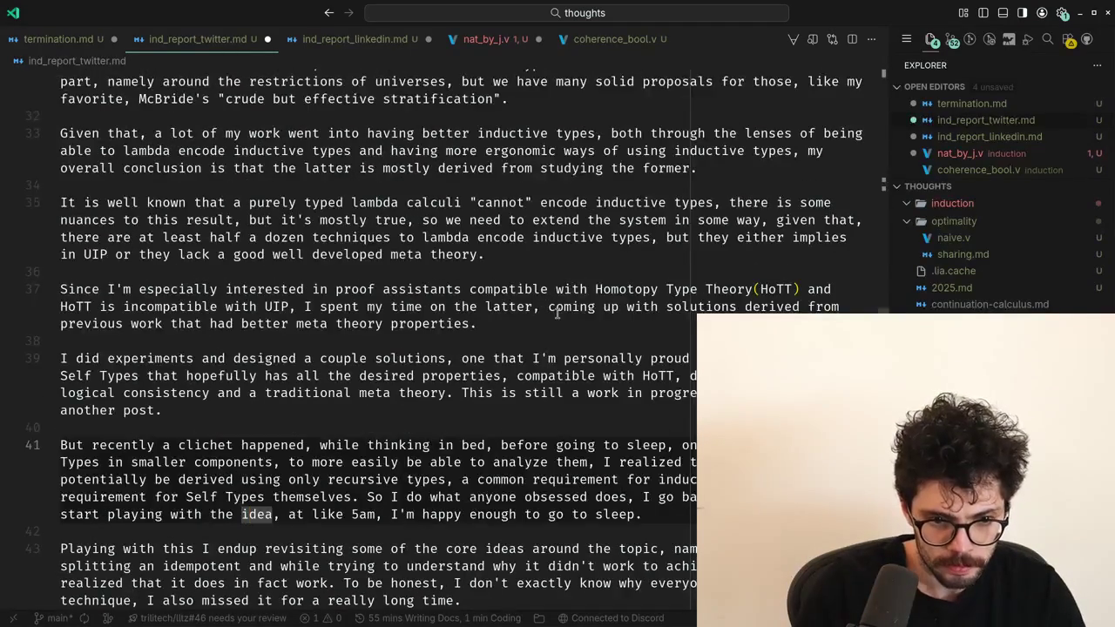
key("Down")
key("Down")
key("Down")
key("Down")
key("Down")
key("Down")
key("Up")
key("Up")
key("Up")
key("Up")
key("Up")
key("Up")
key("Up")
key("Up")
key("Up")
key("Down")
key("Down")
key("Down")
key("Down")
key("Down")
key("Down")
key("Down")
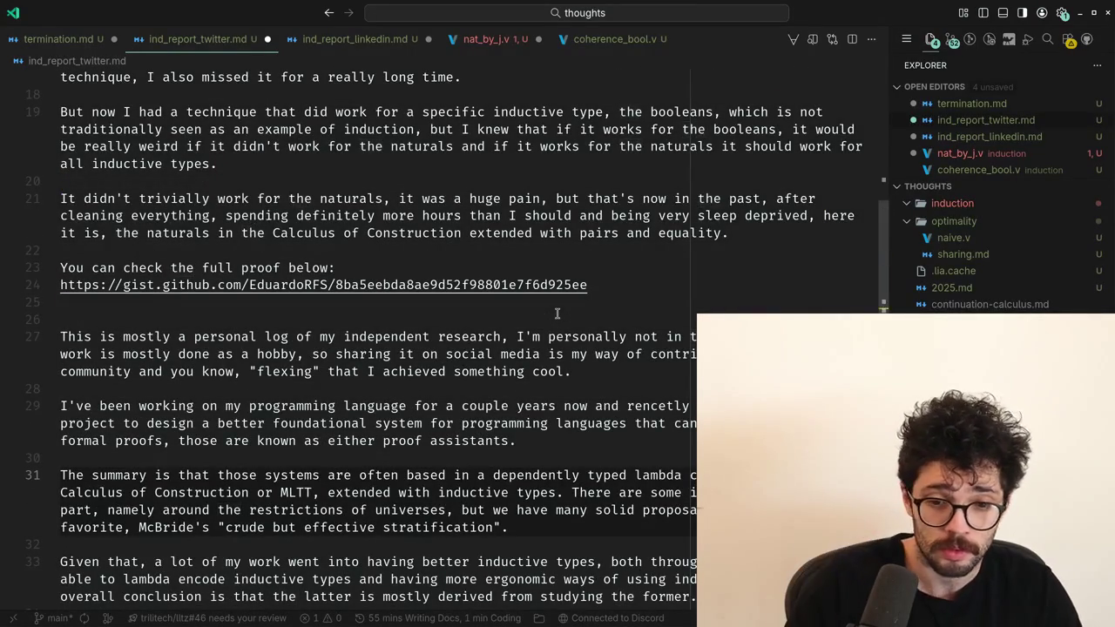
Cut the programming-language and lambda-calculi paragraphs from lines 29–31.
scroll(558, 313, "down", 1)
key("shift+Up")
key("shift+Up")
key("shift+Up")
key("shift+Home")
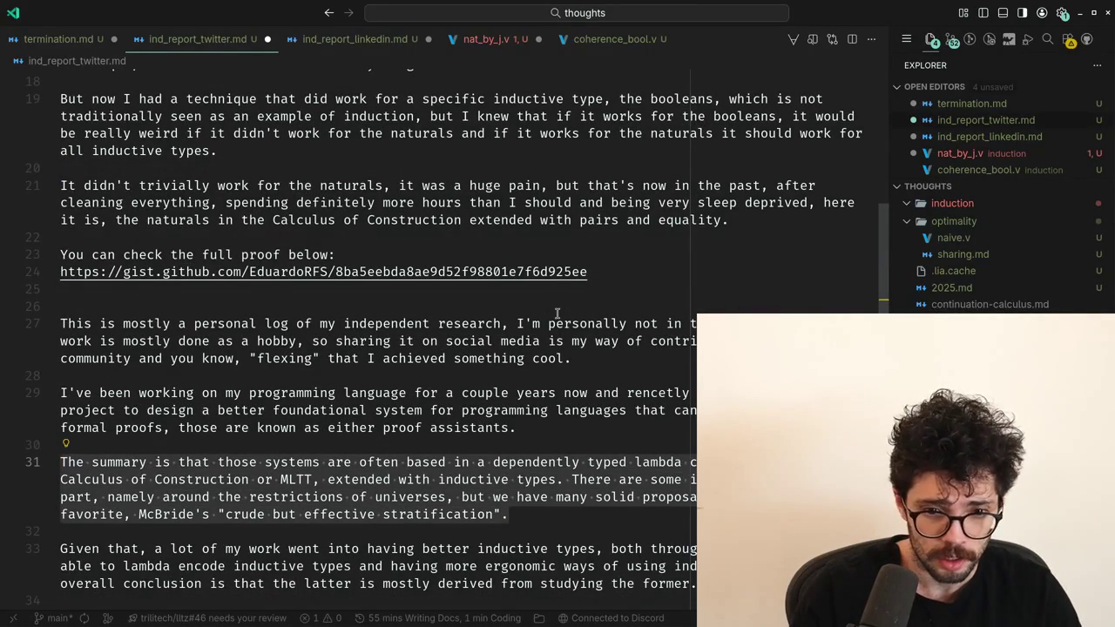
key("Up")
key("Up")
key("shift+Up")
key("shift+Up")
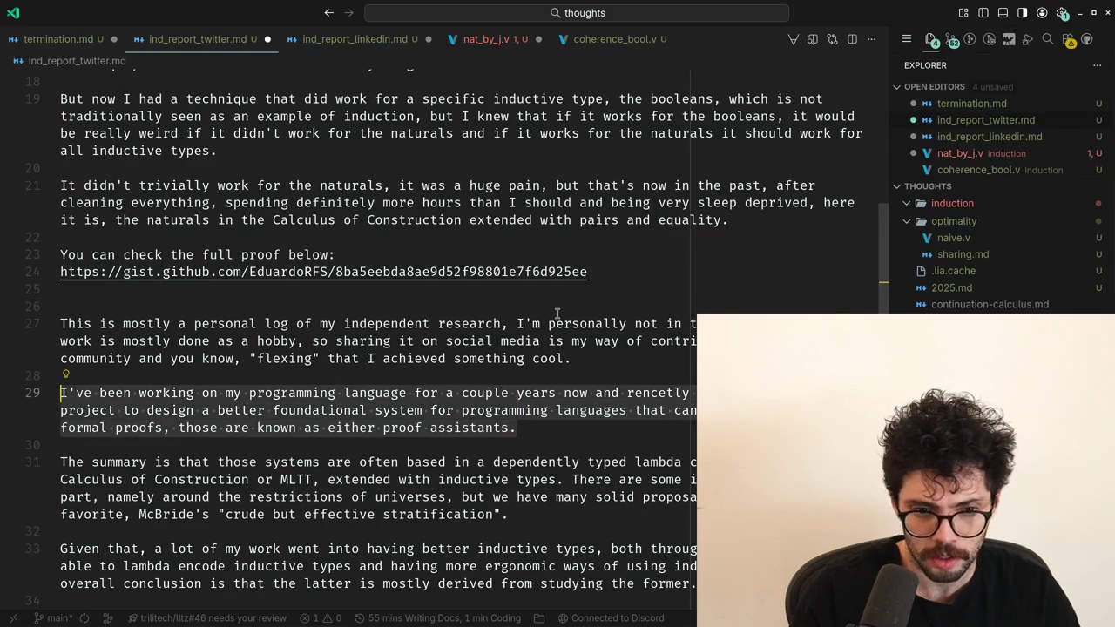
key("Down")
key("Down")
key("Down")
Paste those paragraphs at line 3, directly below the opening paragraph.
key("Down")
key("Down")
key("Down")
key("End")
key("shift+Up")
key("shift+Up")
key("shift+Up")
key("shift+Up")
key("shift+Up")
key("shift+Up")
key("shift+Up")
key("shift+Home")
key("ctrl+x")
key("ctrl+Home")
key("End")
key("Down")
key("Down")
key("Home")
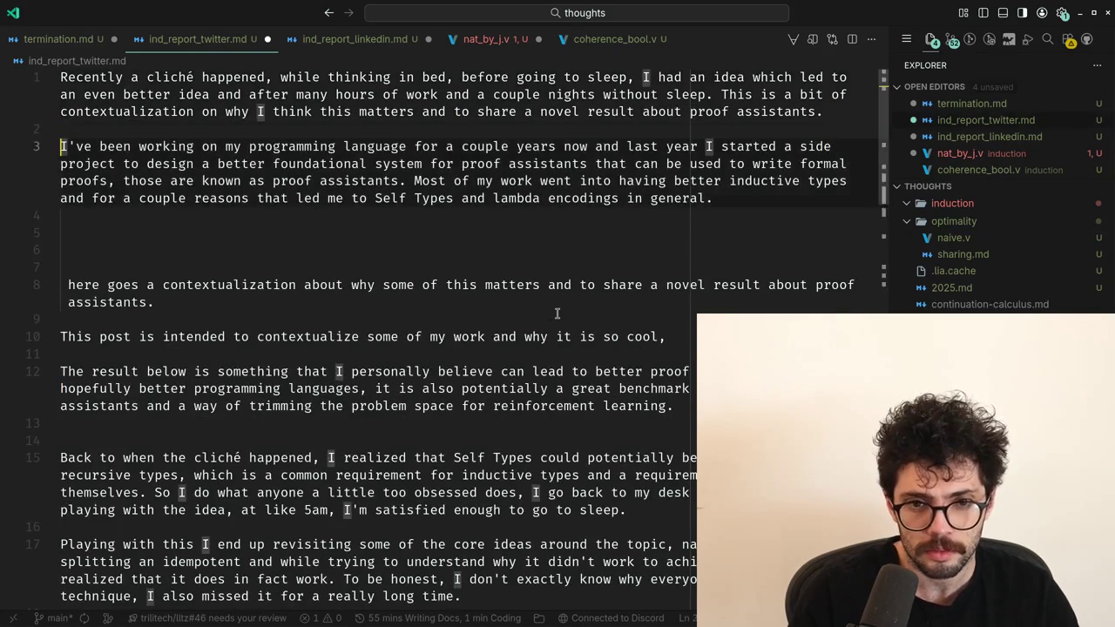
key("ctrl+v")
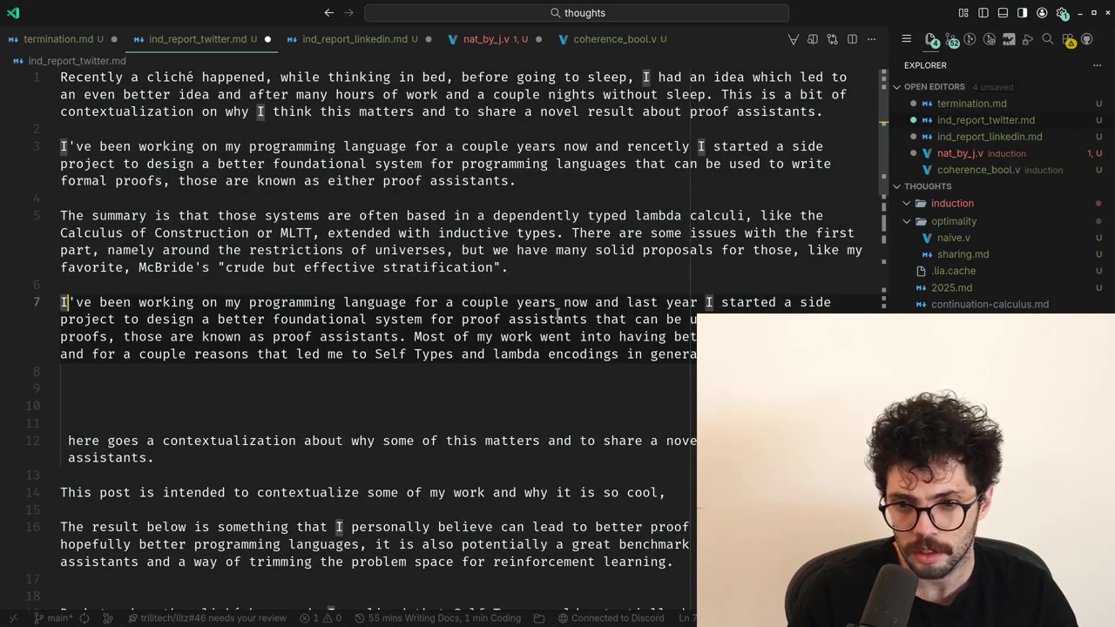
Check the blank-line spacing between the opening and the moved paragraphs.
key("Up")
key("Up")
key("Up")
key("ctrl+Right")
key("ctrl+Right")
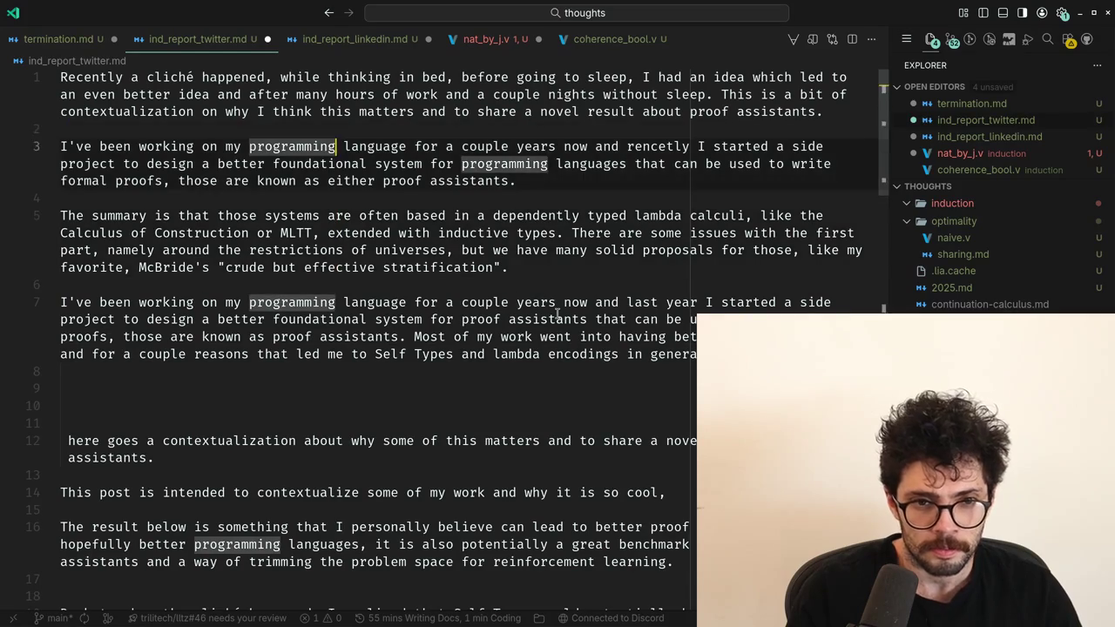
key("Up")
key("Up")
key("Up")
key("End")
key("ctrl+Left")
key("ctrl+Left")
key("ctrl+Left")
key("Down")
key("Down")
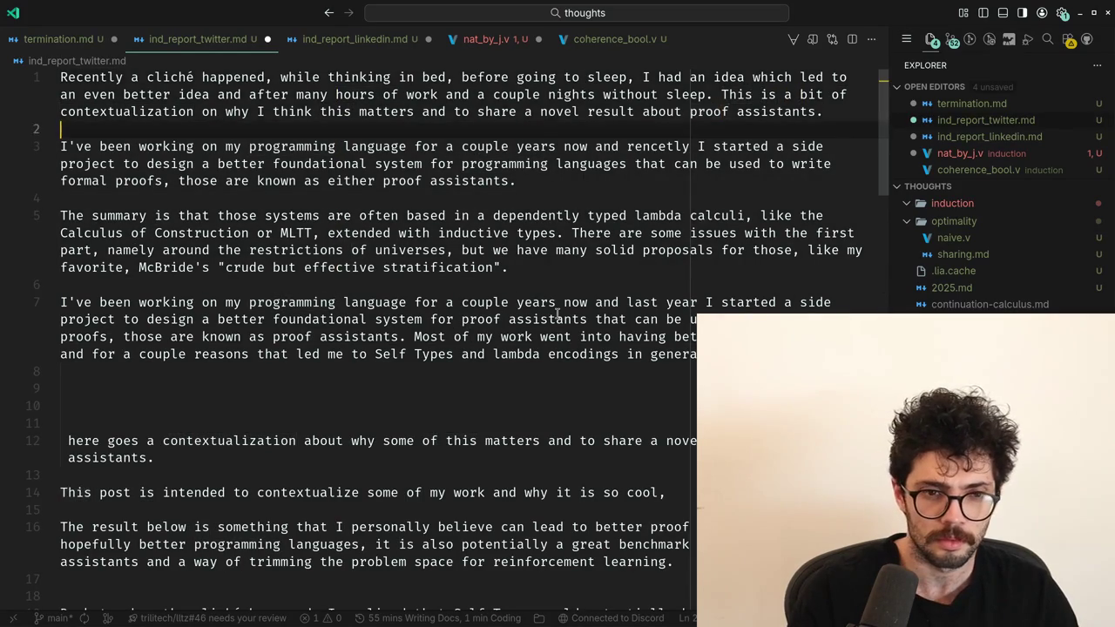
key("Return")
key("Delete")
Replace the misspelled 'rencetly' on line 3 with 'recent'.
key("End")
key("ctrl+Left")
key("ctrl+Left")
key("ctrl+Left")
key("ctrl+Left")
key("ctrl+Delete")
type("recent")
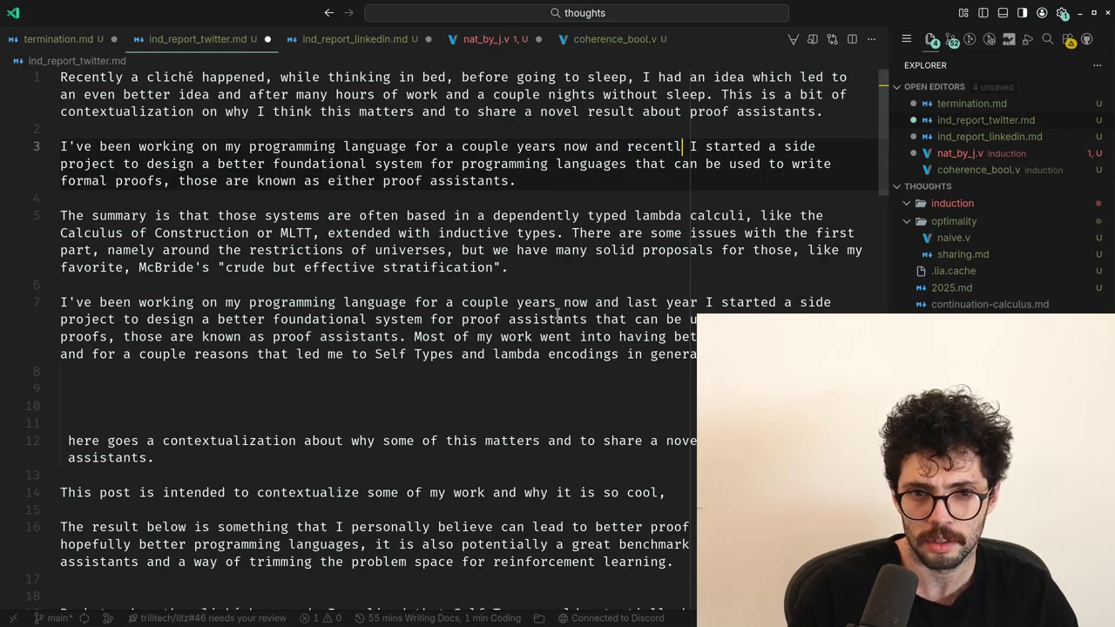
key("ctrl+Left")
key("Down")
key("Down")
key("Down")
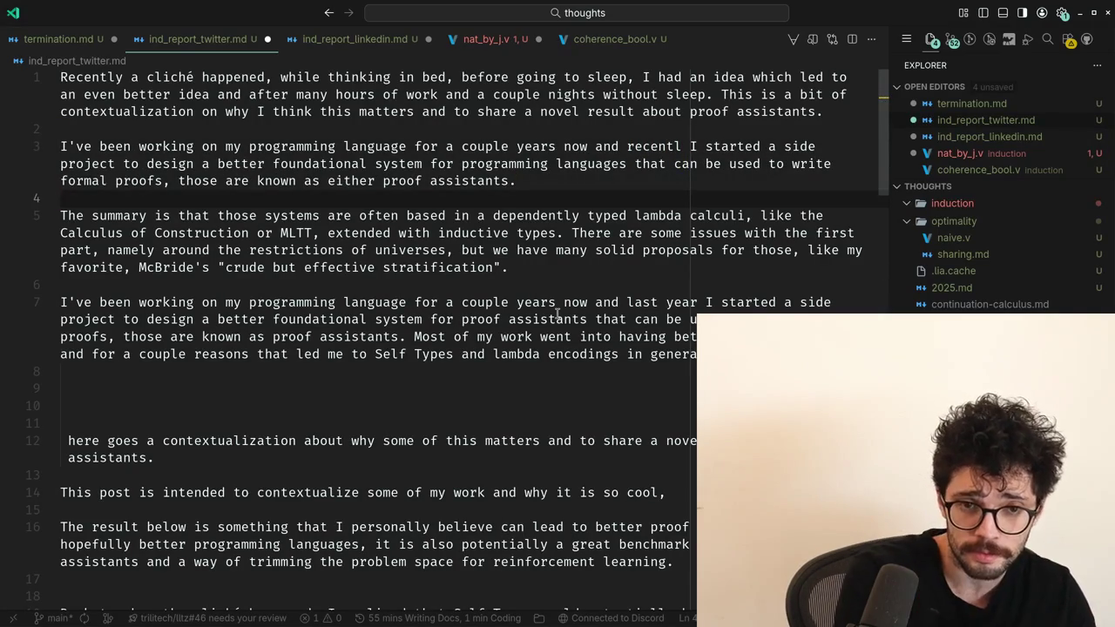
key("Left")
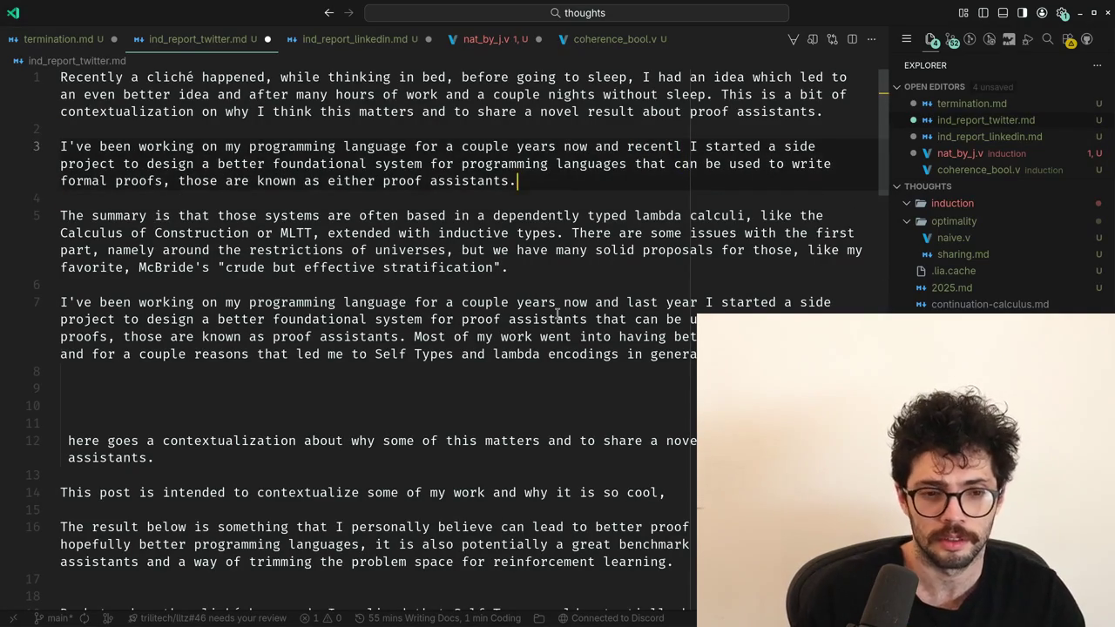
Search the file for "I'm not", then for "af".
key("ctrl+f")
type("I'm not")
key("ctrl+a")
type("af")
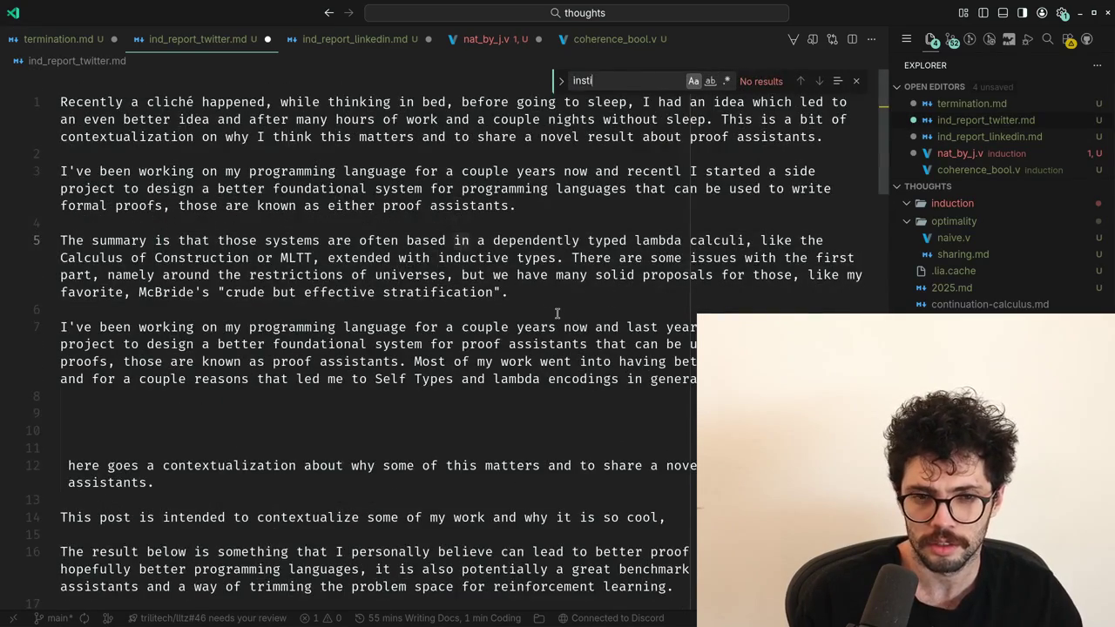
Move to ind_report_linkedin.md and search it for 'degree'.
key("ctrl+Page_Down")
key("Left")
key("Down")
key("Down")
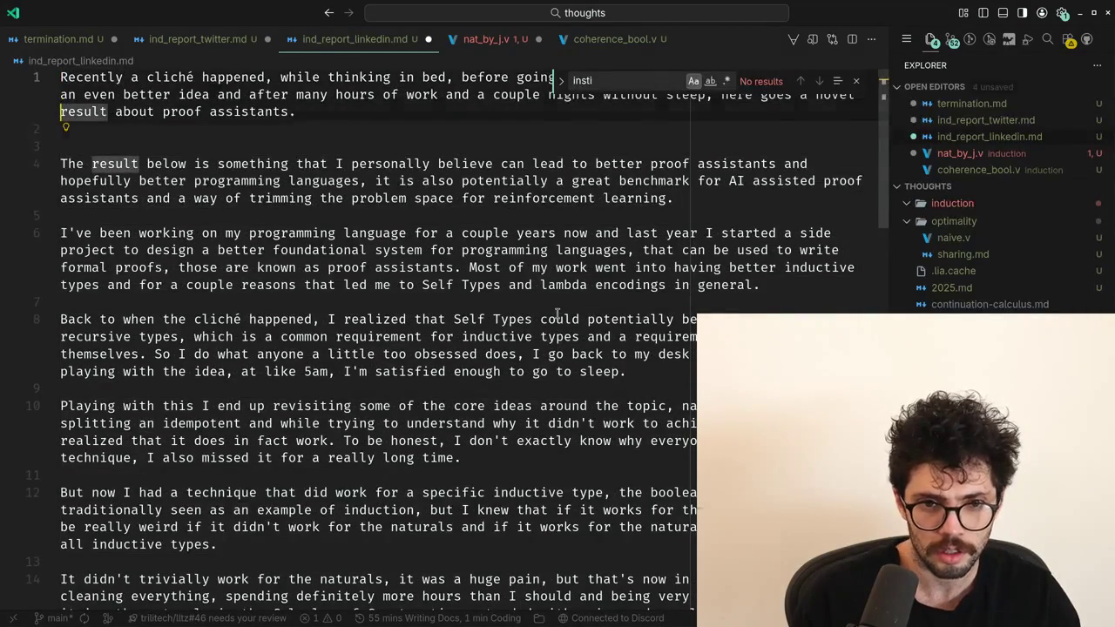
key("Down")
key("Down")
key("Down")
key("Down")
key("Down")
key("Down")
key("ctrl+f")
type("degree")
key("Escape")
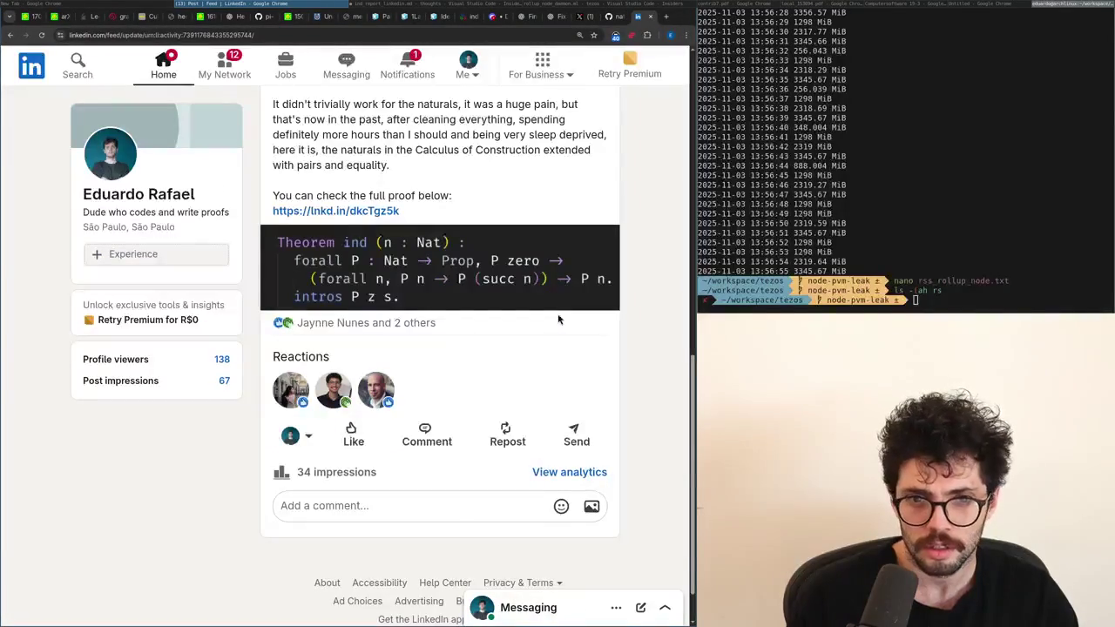
Find 'degree' in the LinkedIn post and copy its personal-log paragraph.
scroll(558, 320, "up", 3)
scroll(477, 250, "up", 3)
key("ctrl+f")
type("degree")
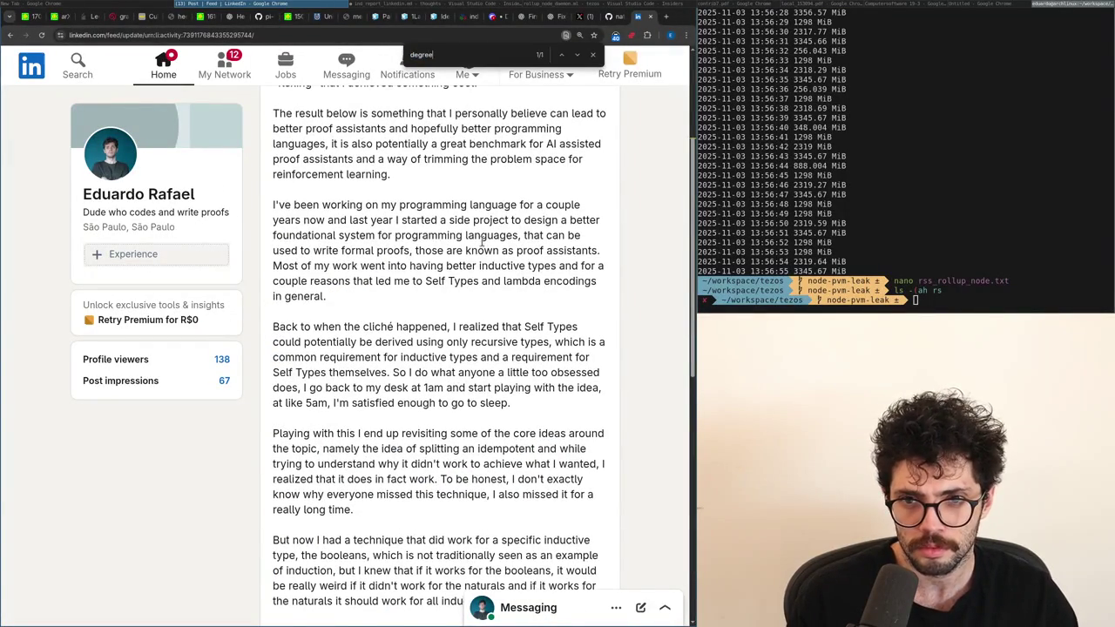
scroll(483, 244, "up", 2)
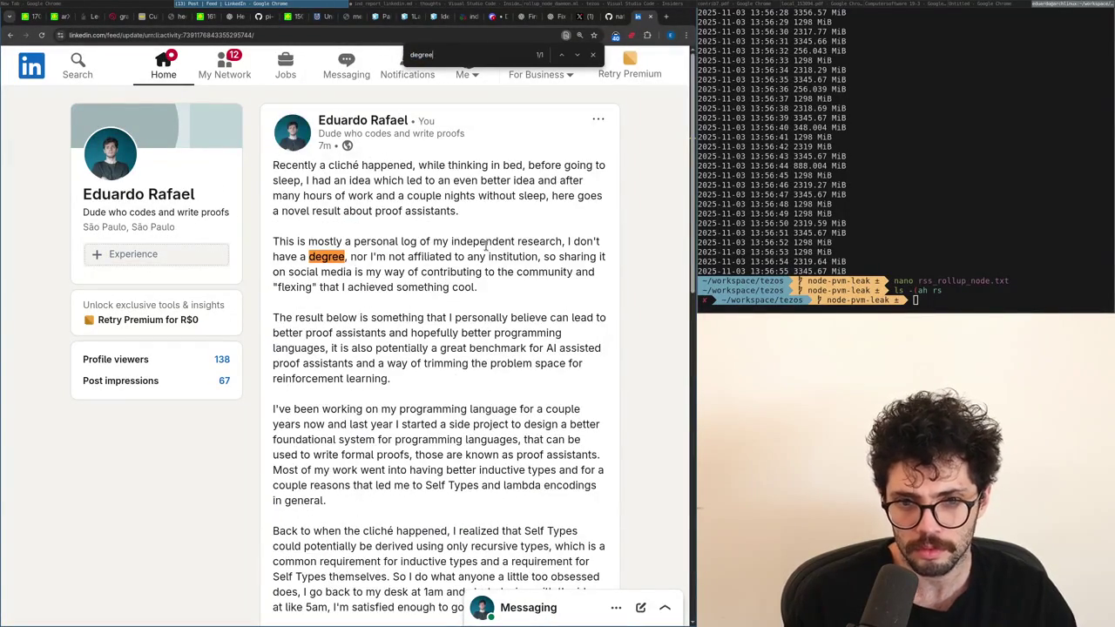
left_click_drag(498, 296, 264, 237)
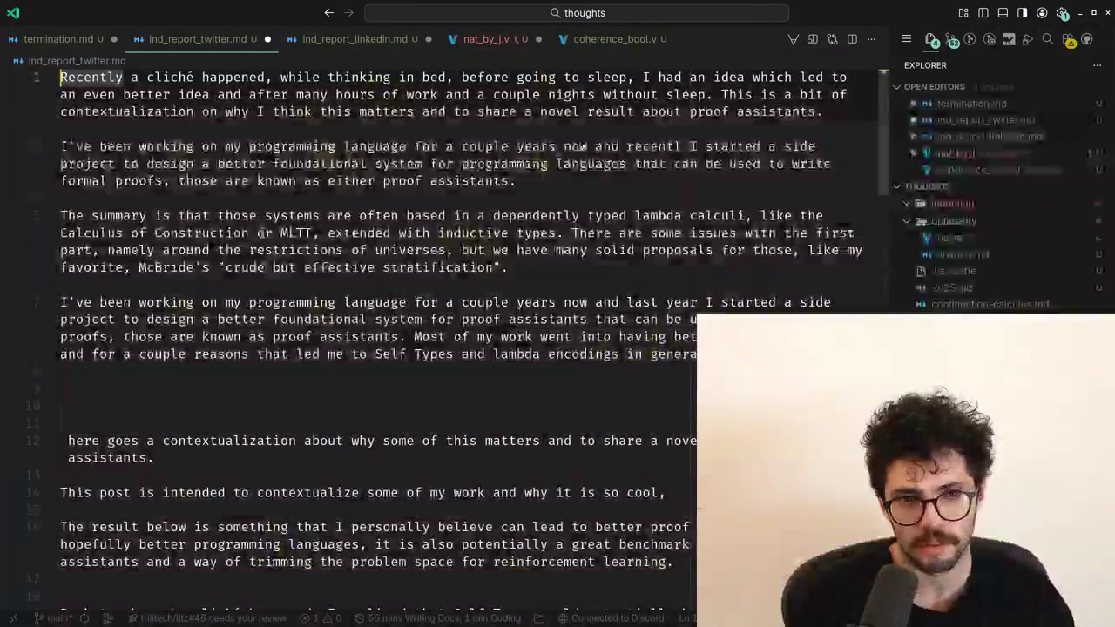
Delete the contextualization sentence after "a couple nights without sleep." on line 1.
key("Down")
key("Down")
key("End")
key("ctrl+Left")
key("ctrl+Left")
key("Up")
key("Right")
key("Right")
key("shift+End")
key("BackSpace")
key("Right")
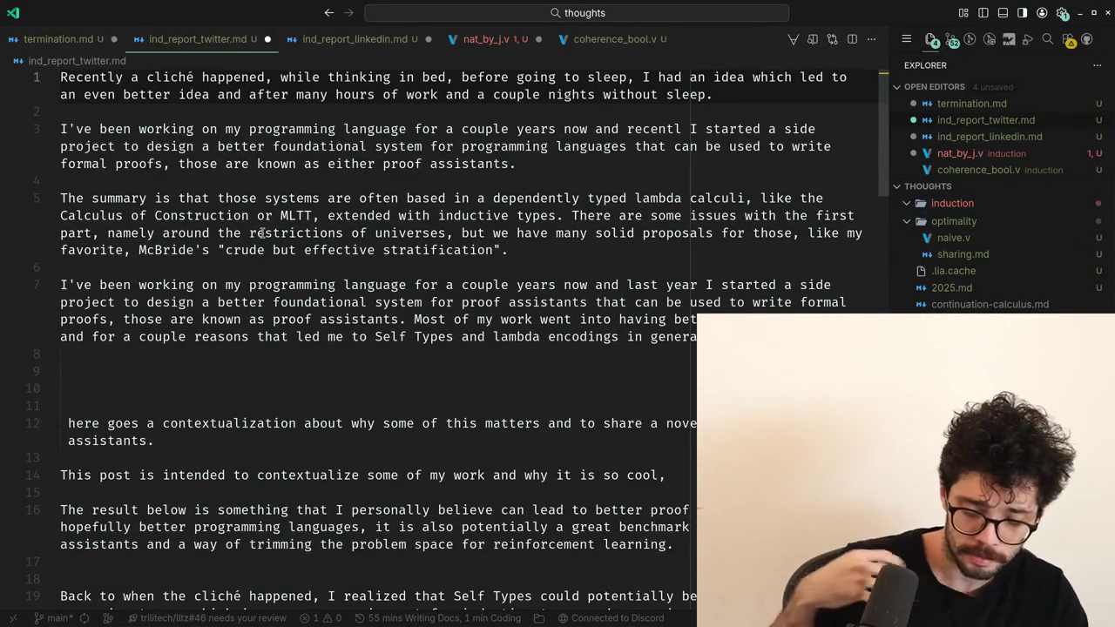
Add 'Here goes a bit of story' and paste the personal-log paragraph below the opening.
key("Escape")
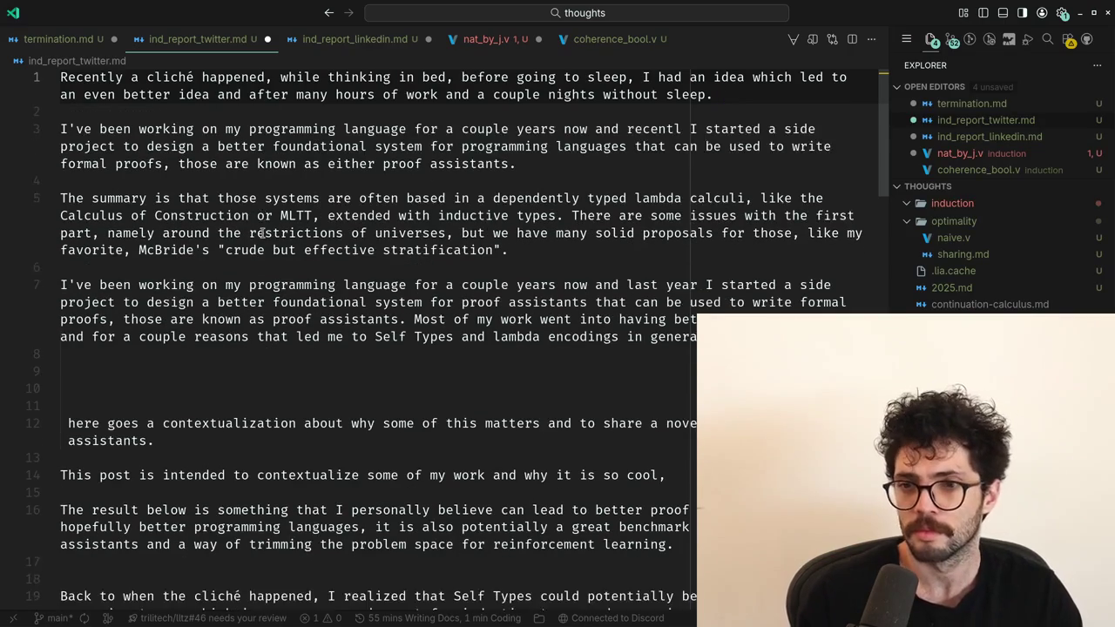
type("Here goes a bit of ")
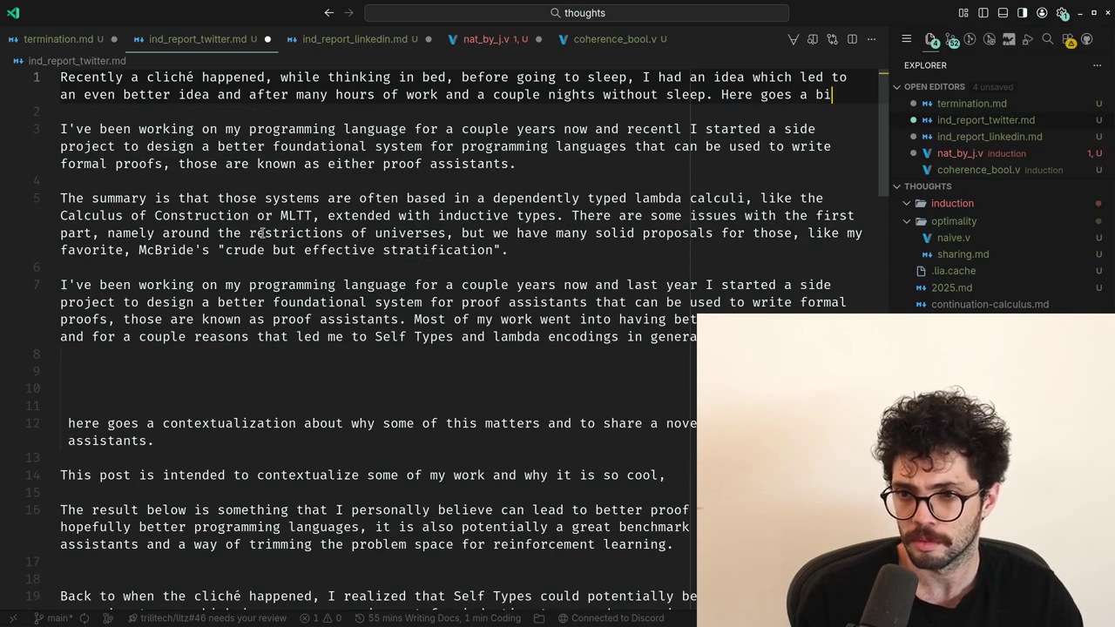
type("story telling and a novel result about proof assis")
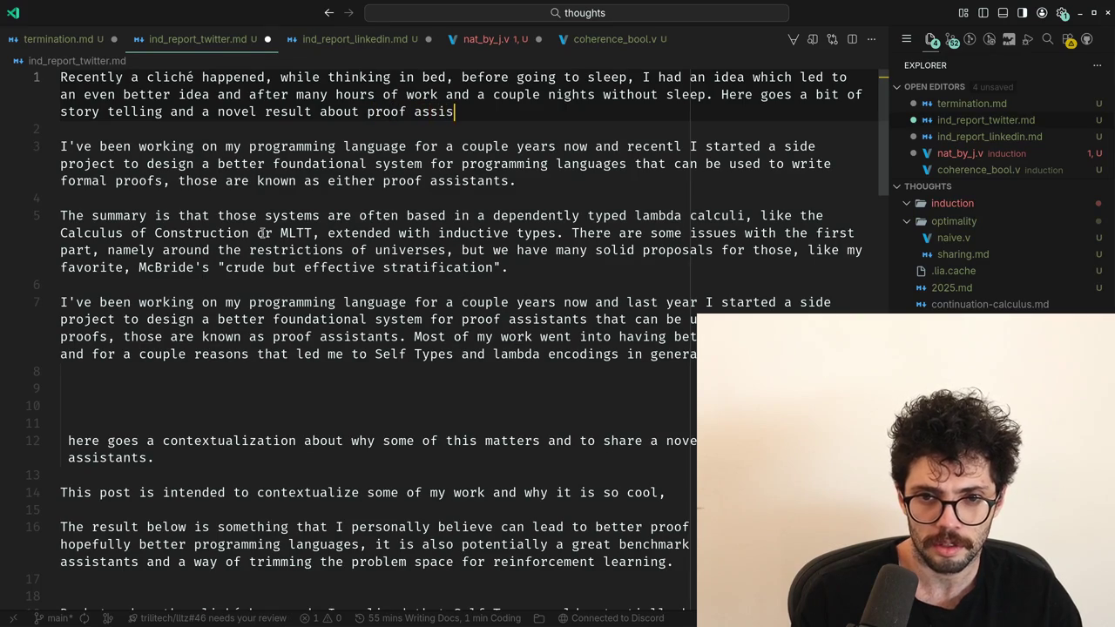
key("Down")
key("Down")
type("This is mostly a personal log of my independent research, I don't have a degree, nor I'm not affiliated to any institution, so sharing it on social media is my way of contributing to the community and \"flexing\" that I achieved something cool.")
key("Up")
key("Up")
key("Up")
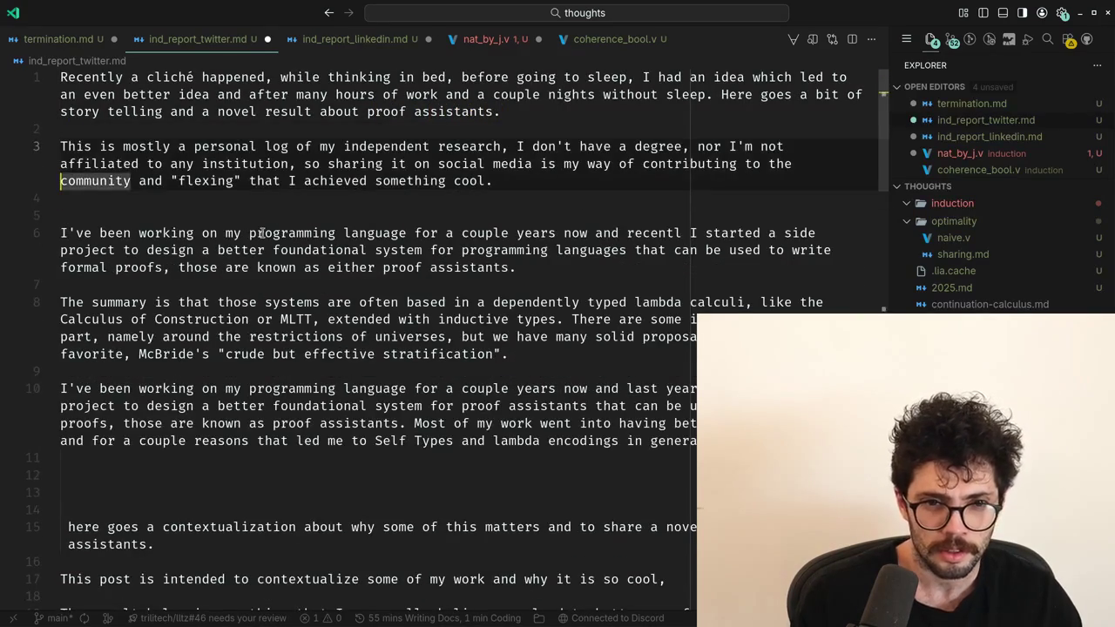
key("Up")
key("Up")
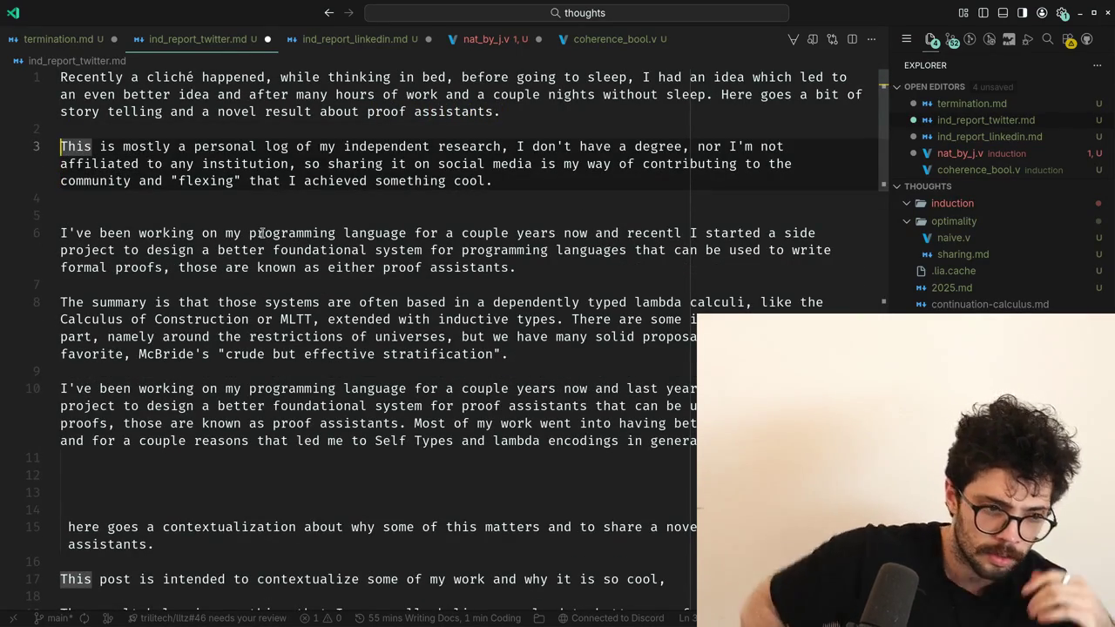
Try adding ", the first one that I'm really…" to the opening sentence, then remove it.
key("Left")
key("Left")
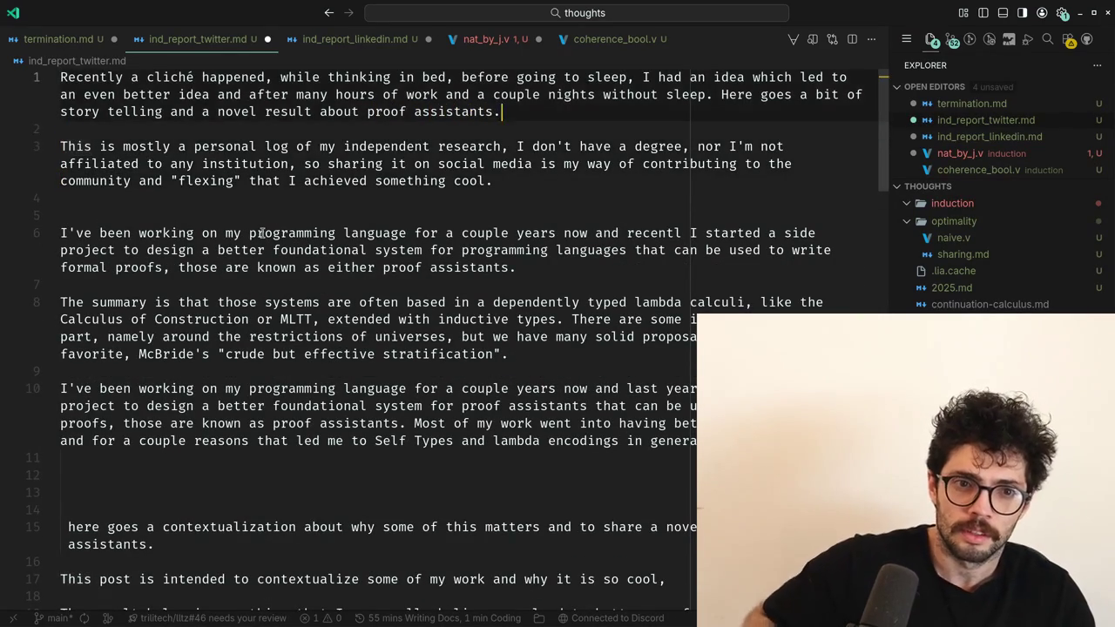
type(", the first")
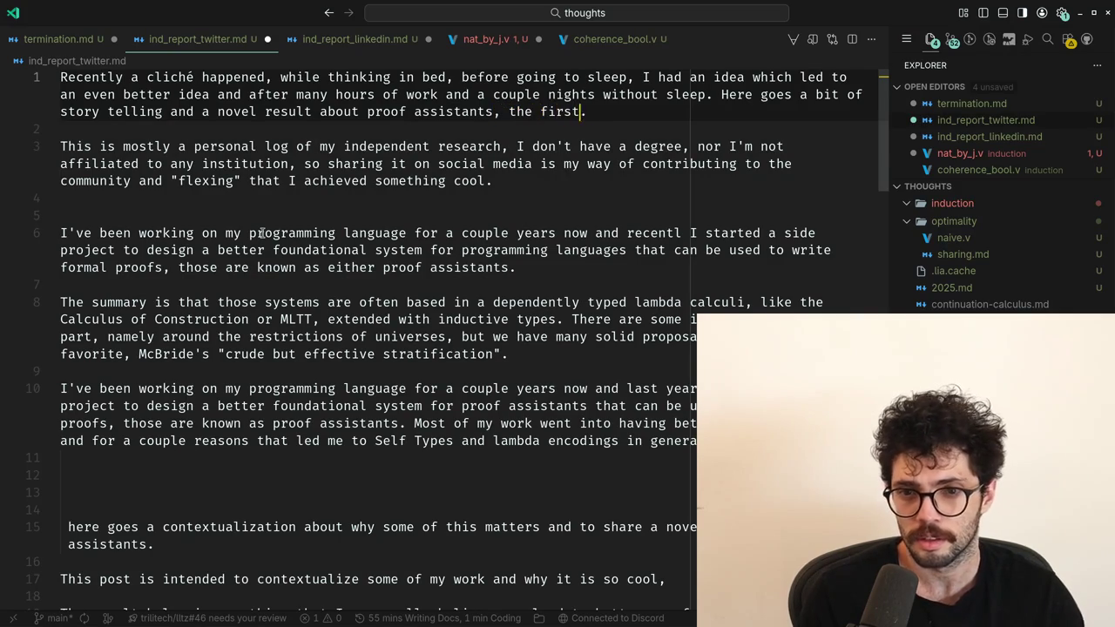
type(" one that I'm ")
type("really ha")
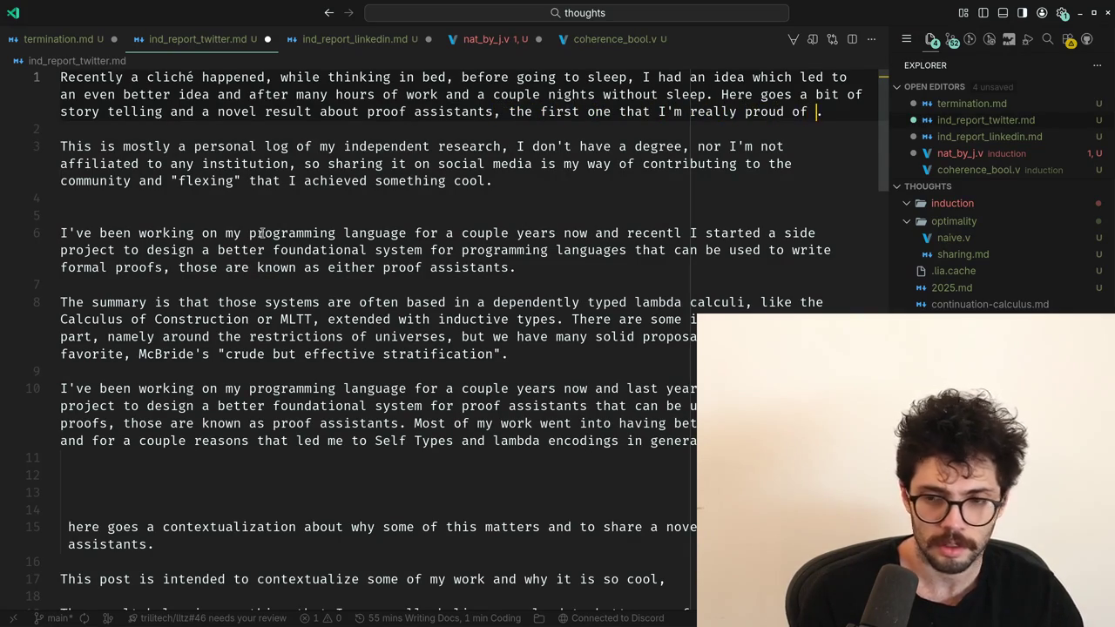
key("ctrl+BackSpace")
key("ctrl+BackSpace")
key("ctrl+BackSpace")
key("ctrl+BackSpace")
key("ctrl+BackSpace")
key("ctrl+BackSpace")
key("ctrl+BackSpace")
key("Down")
key("Down")
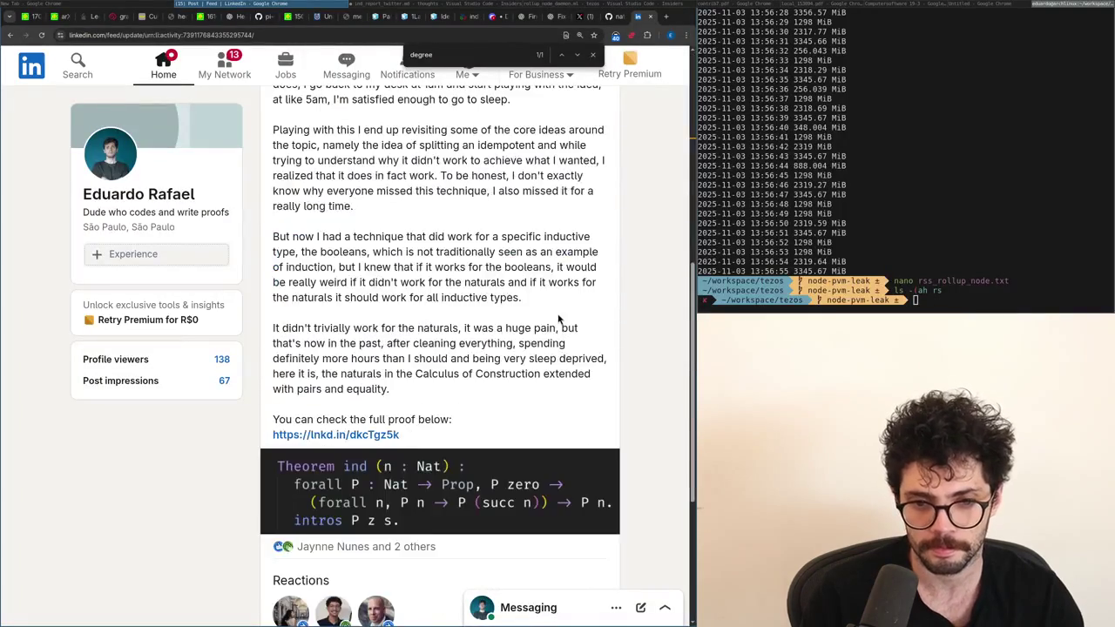
Start the paragraph with 'A disclaimer,' and lowercase 'This' to 'this'.
scroll(559, 319, "down", 3)
scroll(559, 319, "up", 9)
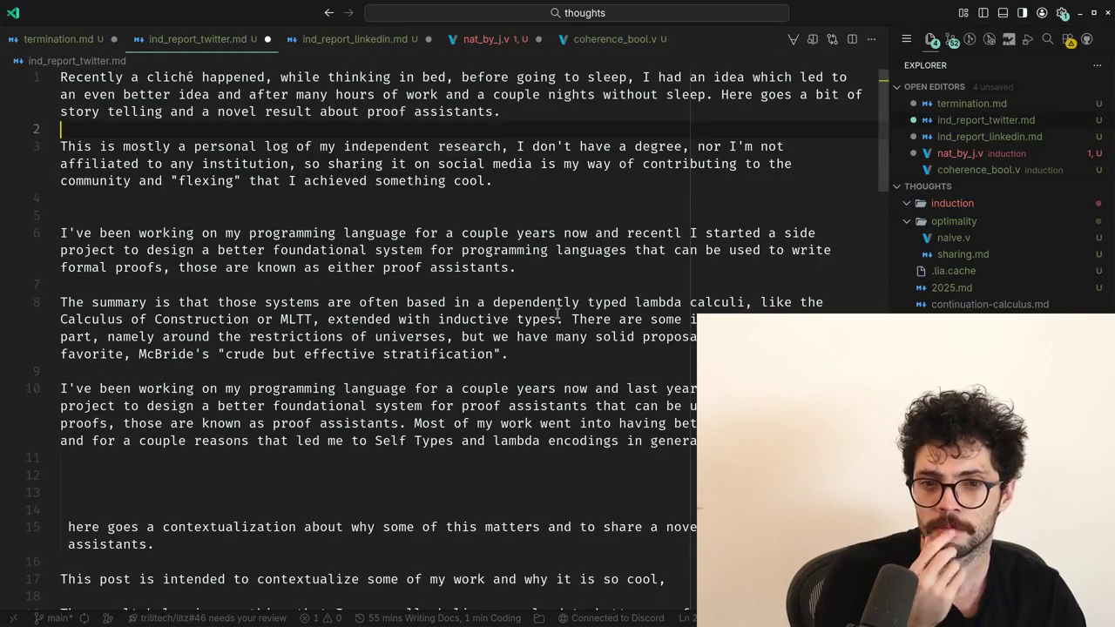
key("ctrl+Left")
key("ctrl+Left")
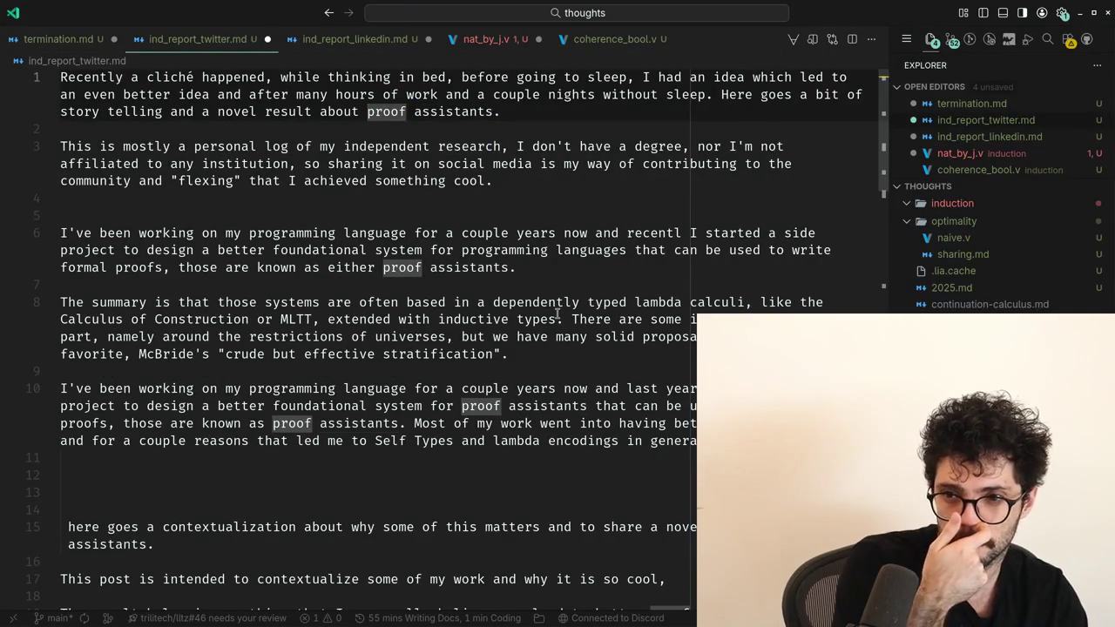
key("ctrl+Right")
key("ctrl+Left")
key("ctrl+Left")
key("ctrl+Right")
key("ctrl+Left")
key("ctrl+Left")
key("ctrl+Left")
key("End")
key("Down")
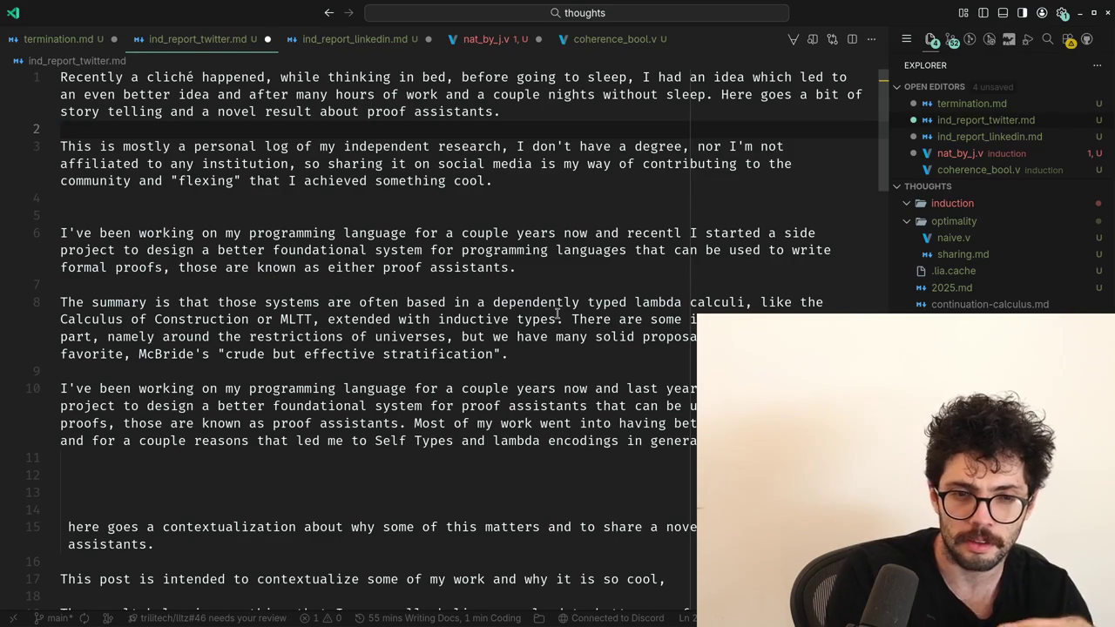
key("Down")
key("Home")
type("A disclaimer,")
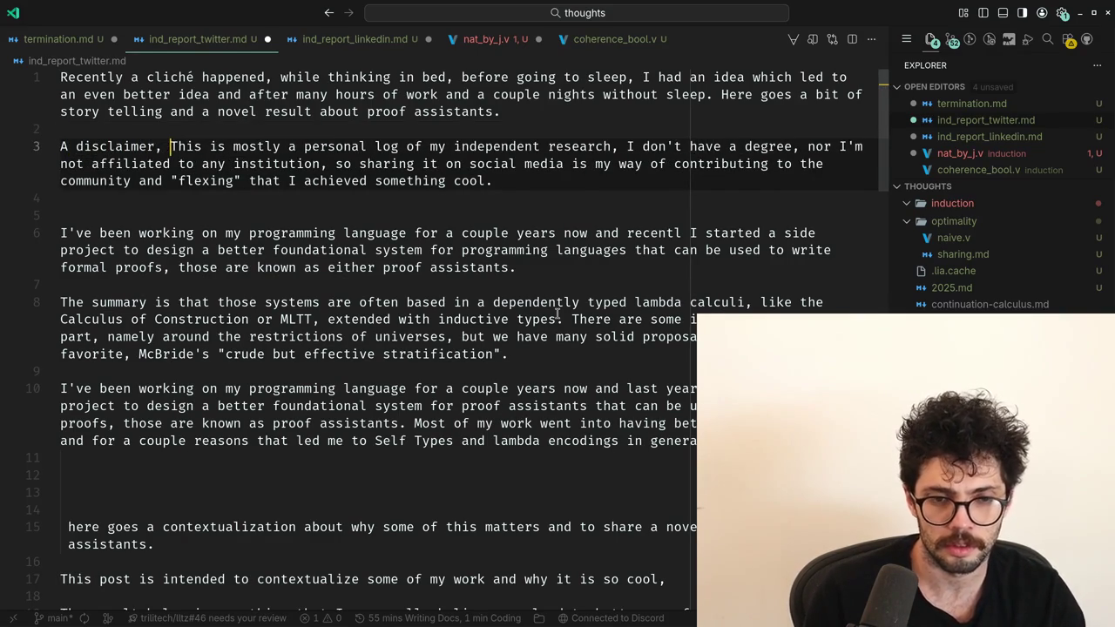
key("ctrl+shift+Right")
type("this")
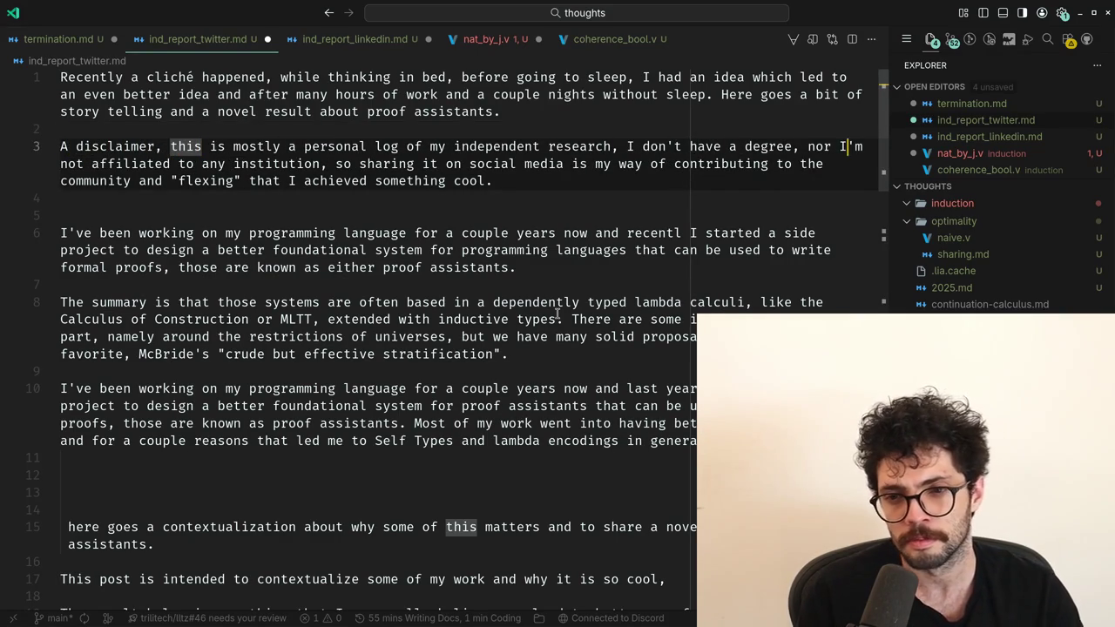
Select 'affiliated' in the disclaimer and search the LinkedIn post for 'degree'.
key("Down")
key("Down")
key("Down")
key("Up")
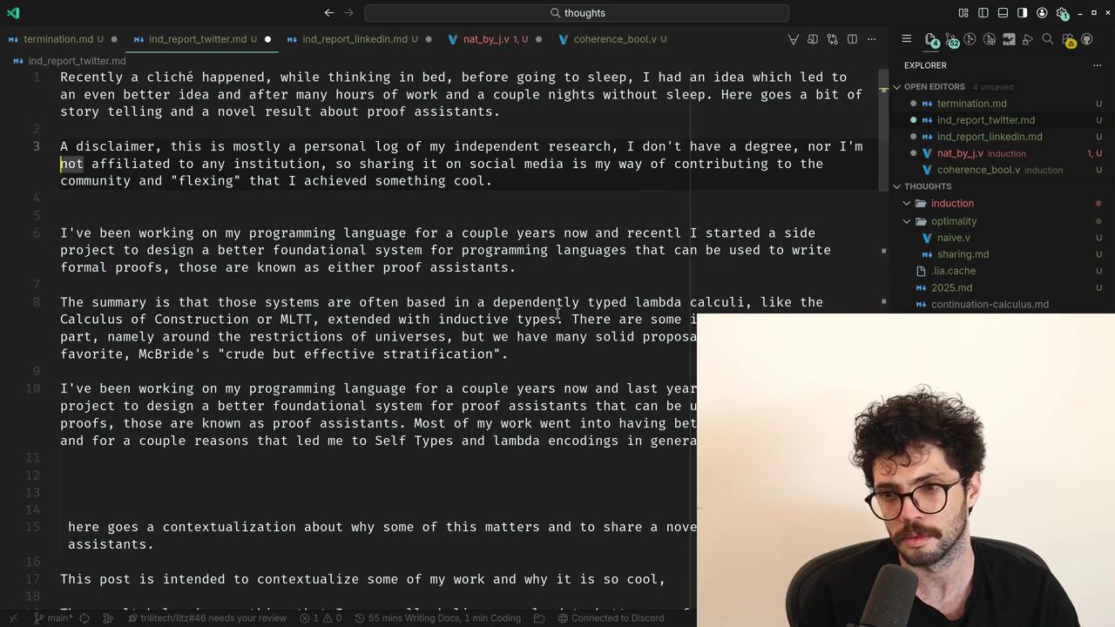
key("ctrl+Right")
key("ctrl+Right")
key("ctrl+shift+Left")
key("alt+Tab")
key("ctrl+f")
key("Escape")
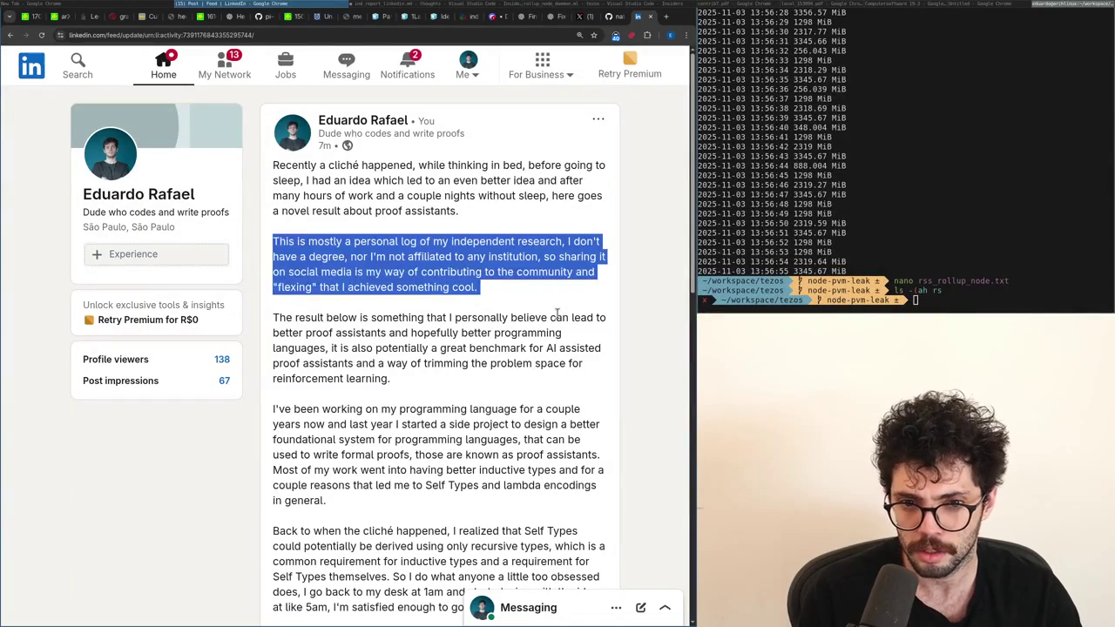
Open the published LinkedIn post in Edit post mode.
left_click(598, 118)
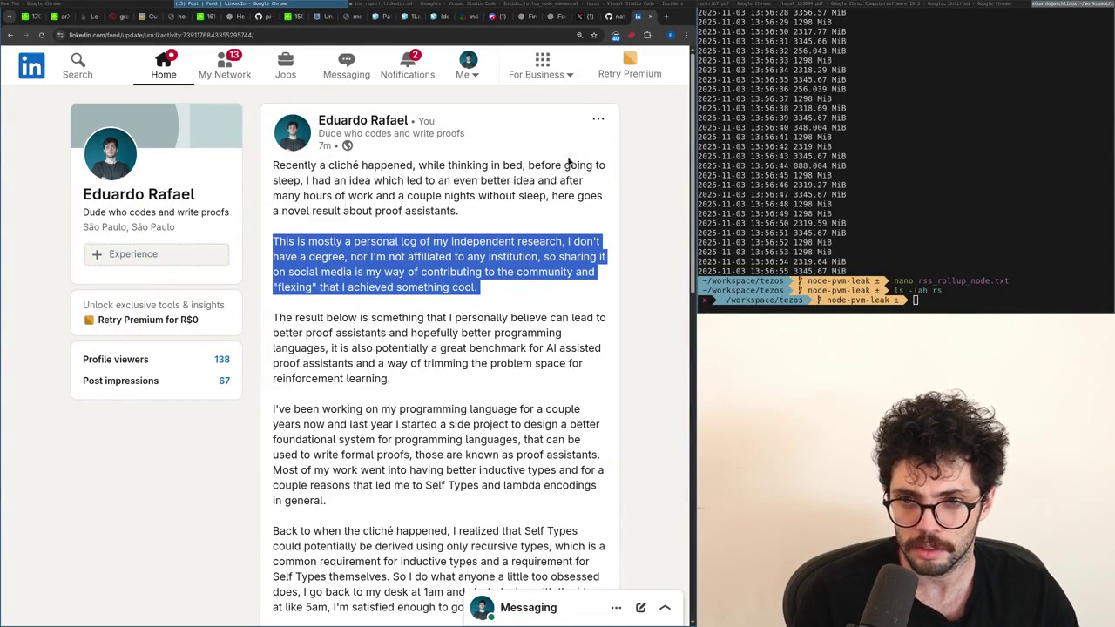
left_click(472, 332)
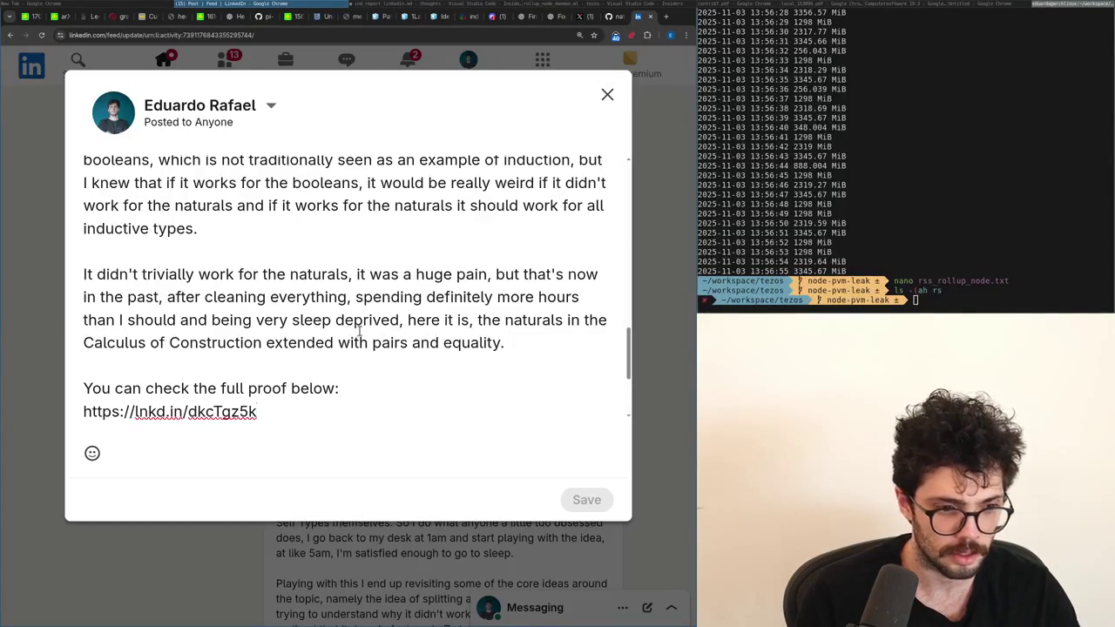
scroll(357, 326, "up", 3)
scroll(352, 324, "up", 5)
scroll(346, 320, "up", 5)
scroll(342, 316, "up", 2)
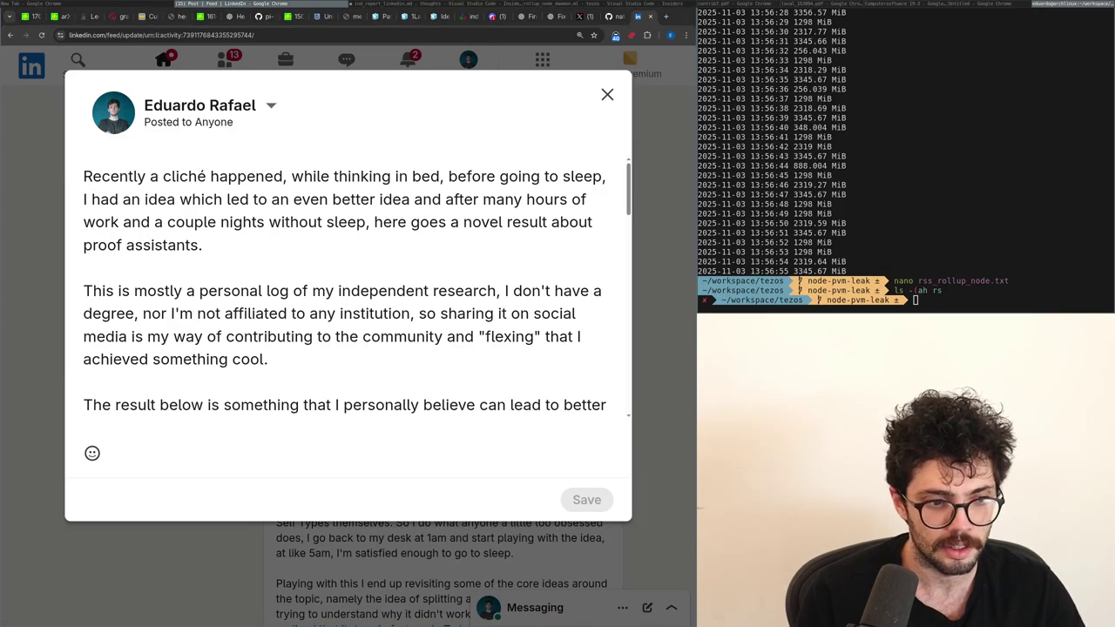
Change ", nor I'm" to "and I'm not" in the post and save it.
left_click(218, 316)
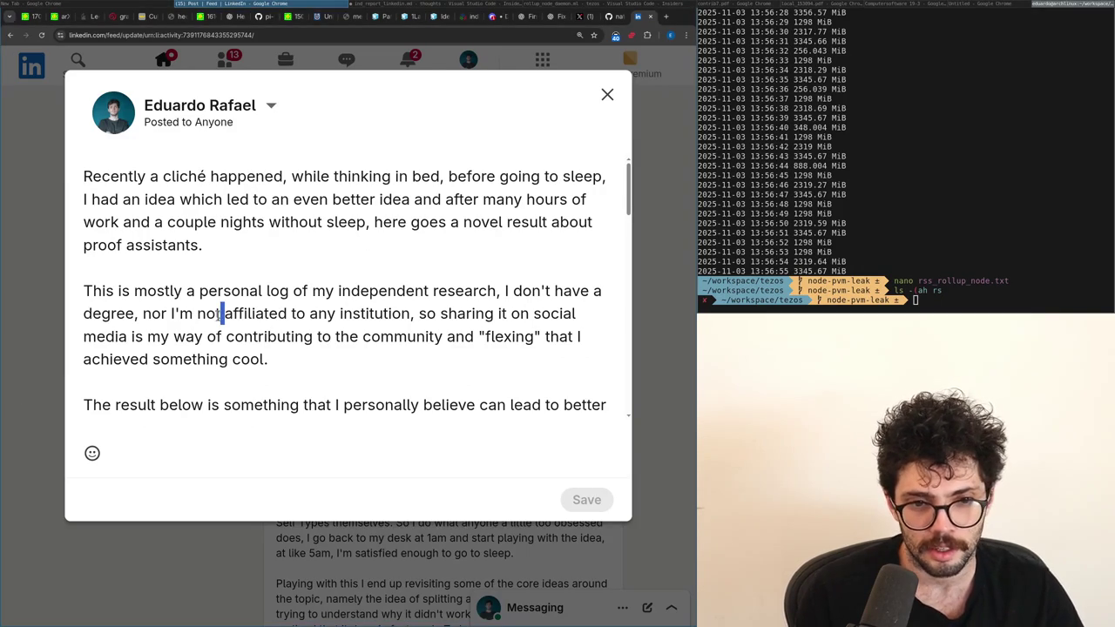
key("BackSpace")
key("BackSpace")
key("BackSpace")
key("BackSpace")
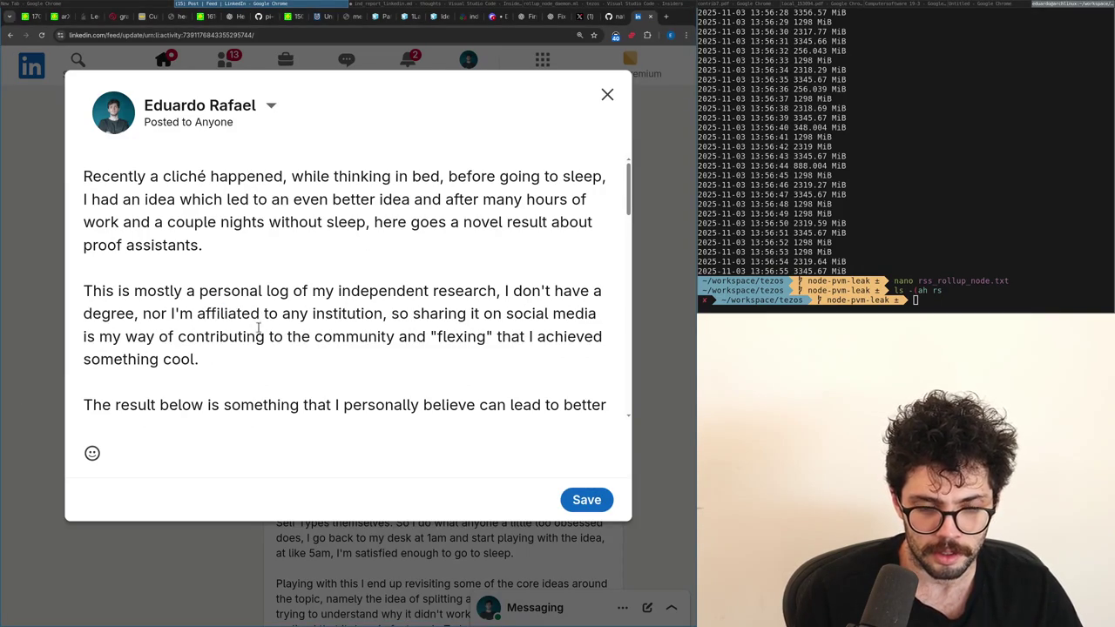
key("Delete")
key("Delete")
key("Delete")
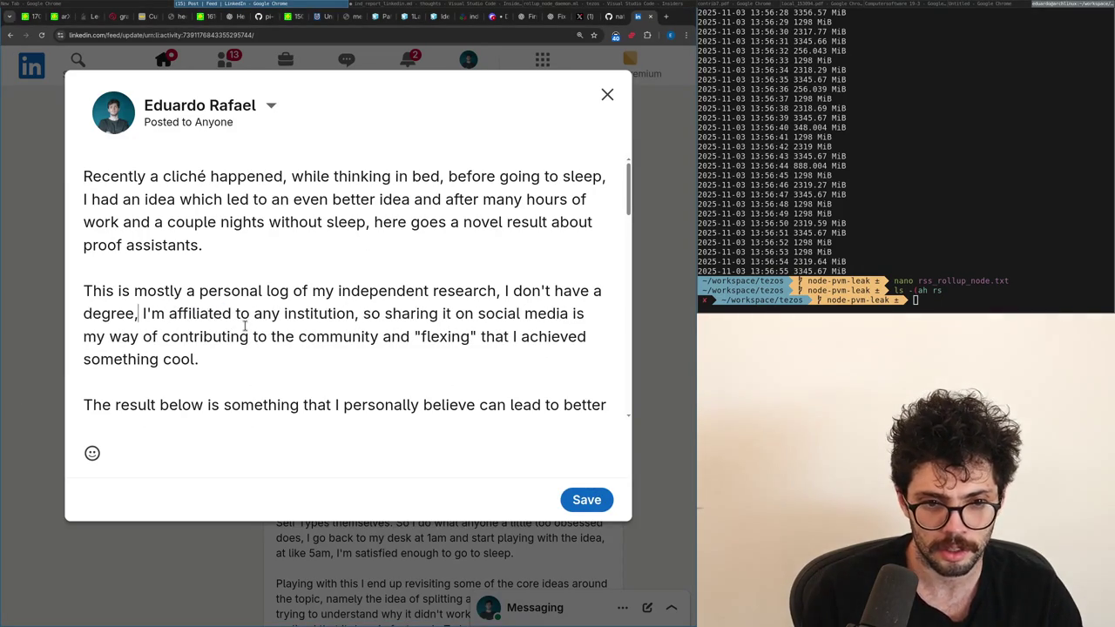
key("BackSpace")
key("BackSpace")
type("and I'm not")
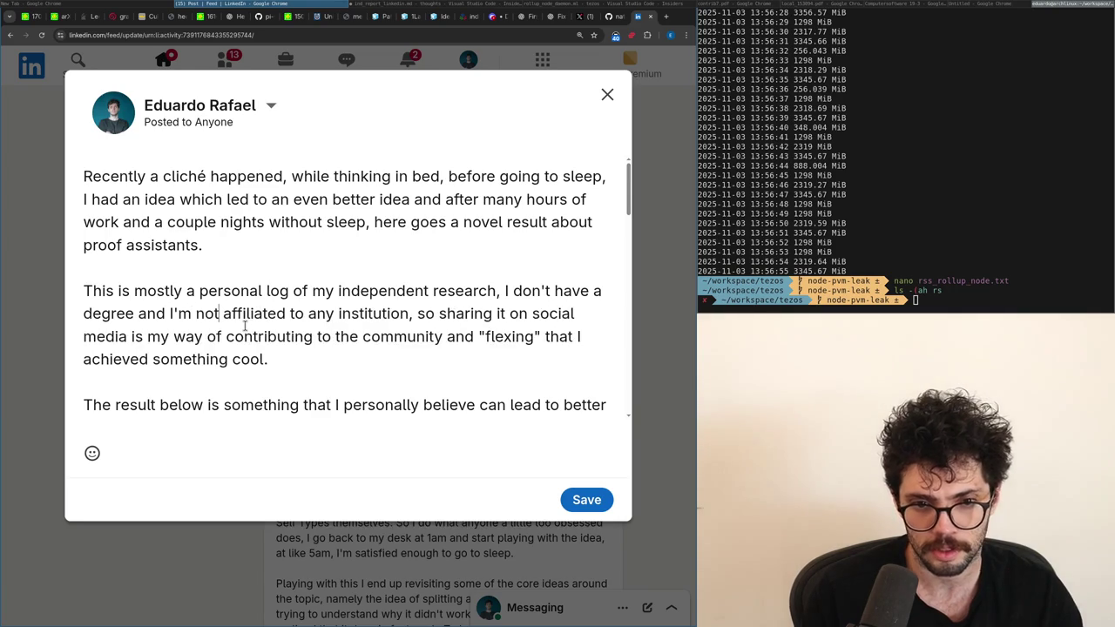
left_click(586, 500)
key("alt+Tab")
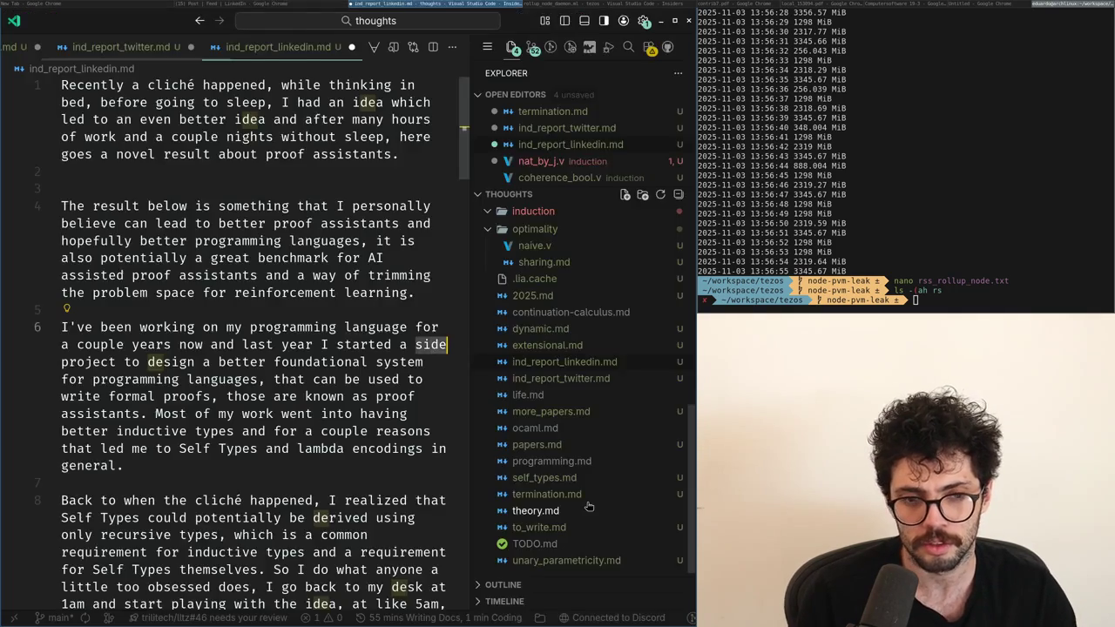
In ind_report_twitter.md, change ', nor' to 'and' before "I'm not affiliated".
key("super+f")
key("Up")
key("Up")
key("Up")
key("Up")
key("Up")
key("Up")
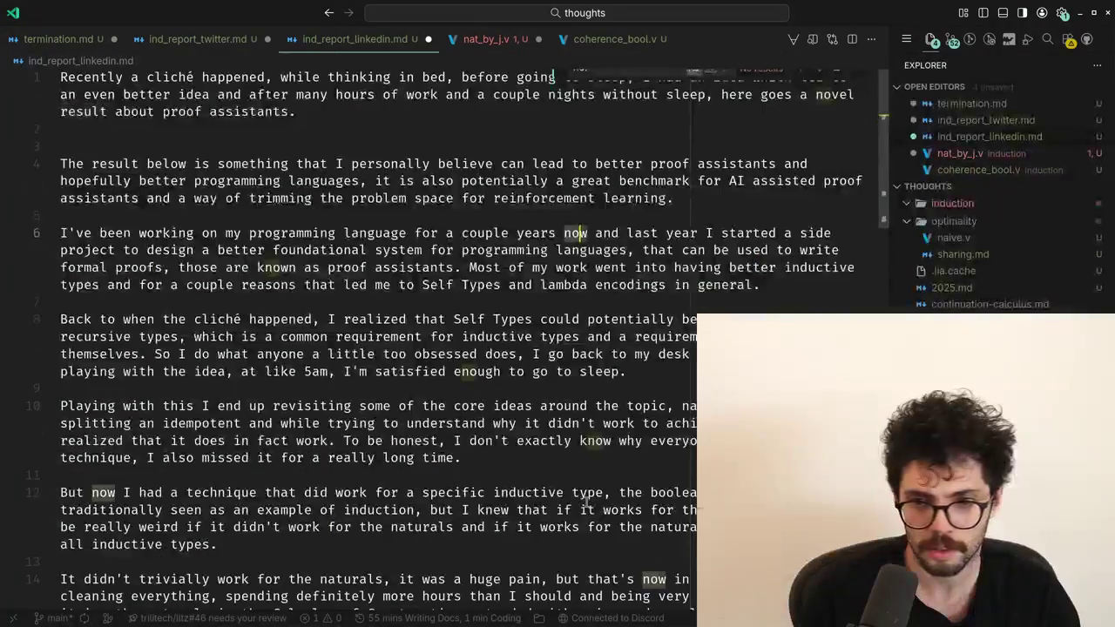
key("Down")
key("ctrl+Page_Up")
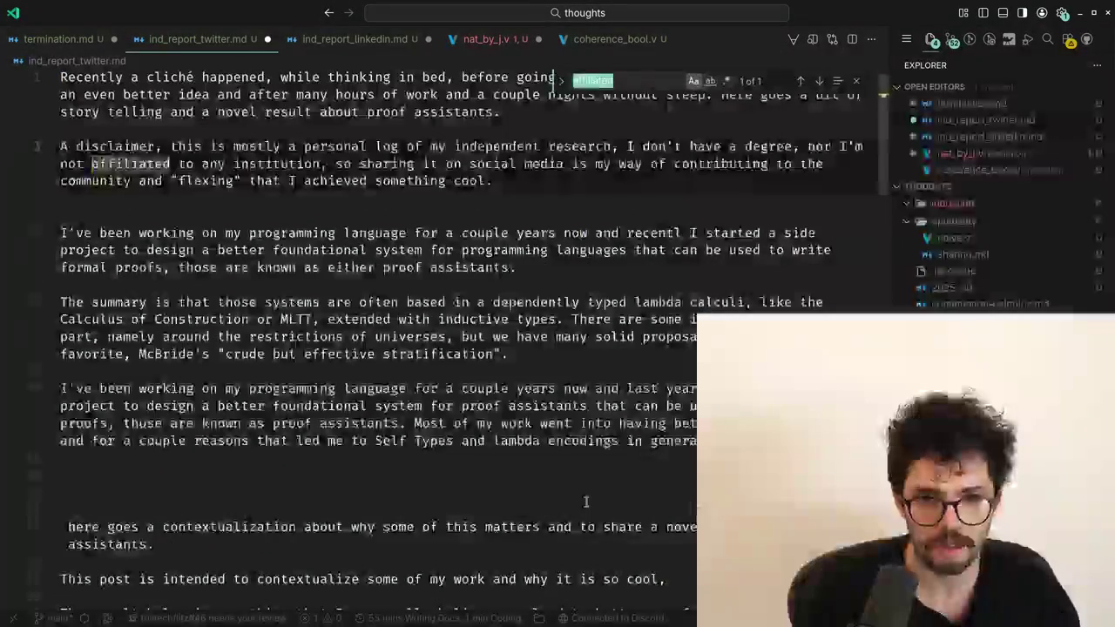
key("Up")
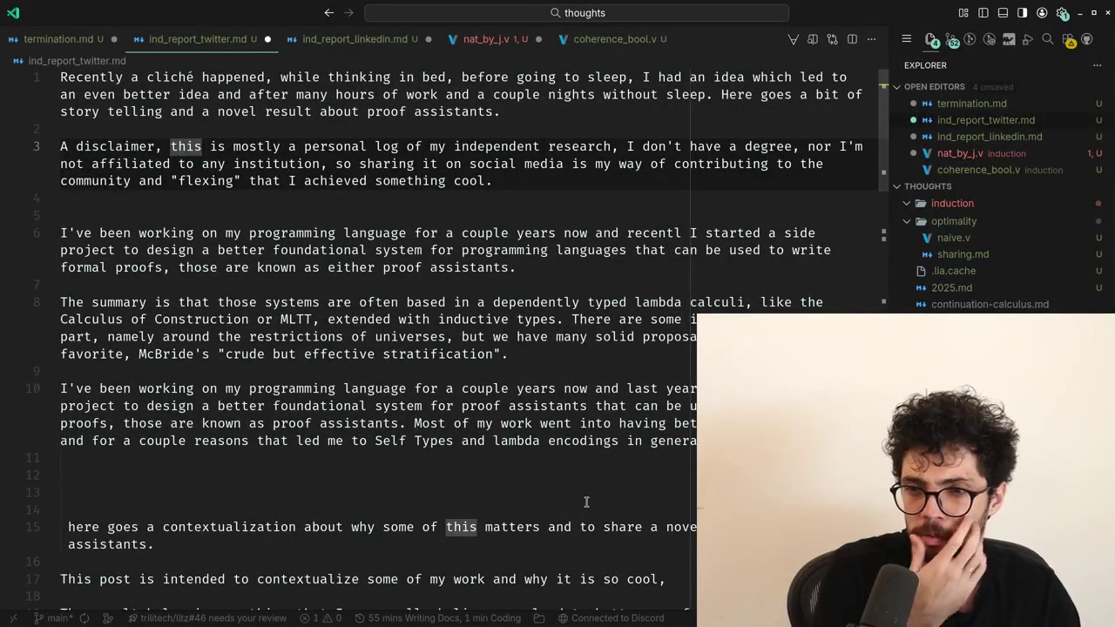
key("End")
key("ctrl+Left")
key("ctrl+shift+Left")
key("BackSpace")
key("BackSpace")
key("BackSpace")
type("and")
Replace 'and' before "flexing" with ', also' in the disclaimer.
key("ctrl+Right")
key("ctrl+Right")
key("ctrl+Right")
key("ctrl+Right")
key("ctrl+Right")
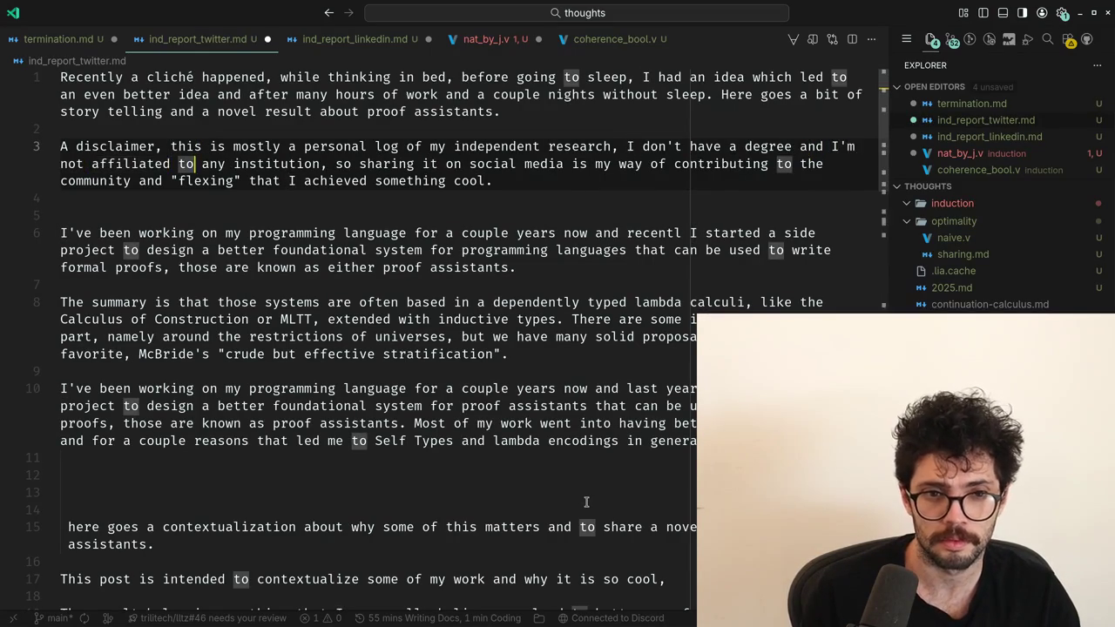
key("ctrl+Left")
key("ctrl+Left")
key("ctrl+Right")
key("ctrl+Right")
key("ctrl+Right")
key("ctrl+Right")
key("ctrl+Right")
key("ctrl+Right")
key("ctrl+Right")
key("ctrl+Right")
key("ctrl+Right")
key("ctrl+Right")
key("ctrl+Right")
key("ctrl+Right")
key("Down")
key("ctrl+Left")
key("ctrl+Left")
key("ctrl+Left")
key("ctrl+Left")
key("ctrl+Left")
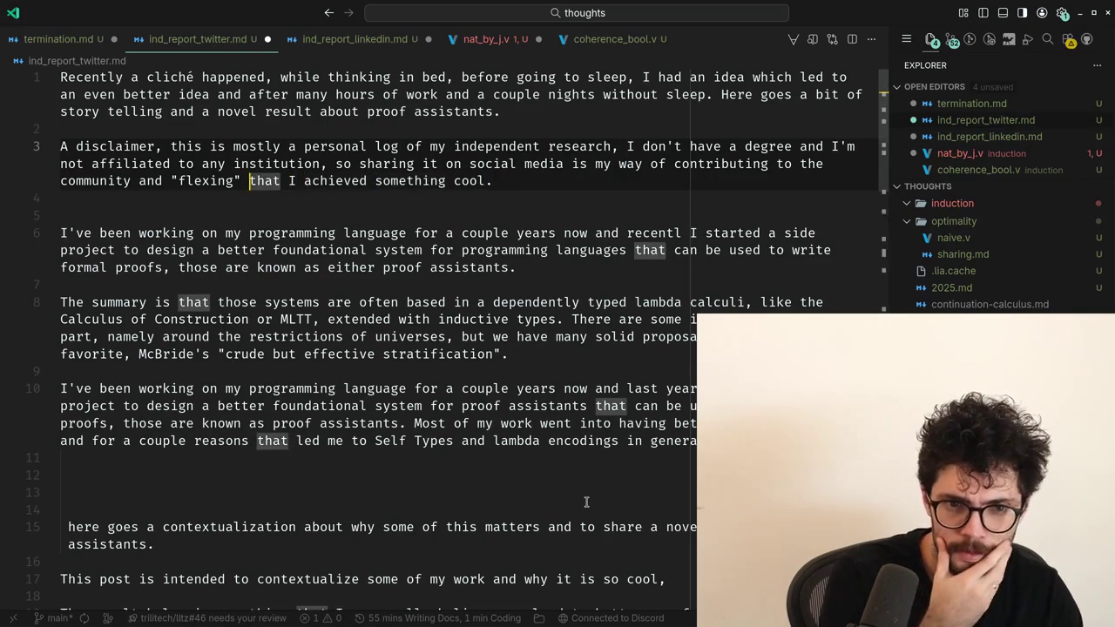
key("ctrl+Left")
key("ctrl+Left")
key("ctrl+BackSpace")
key("BackSpace")
type(", also")
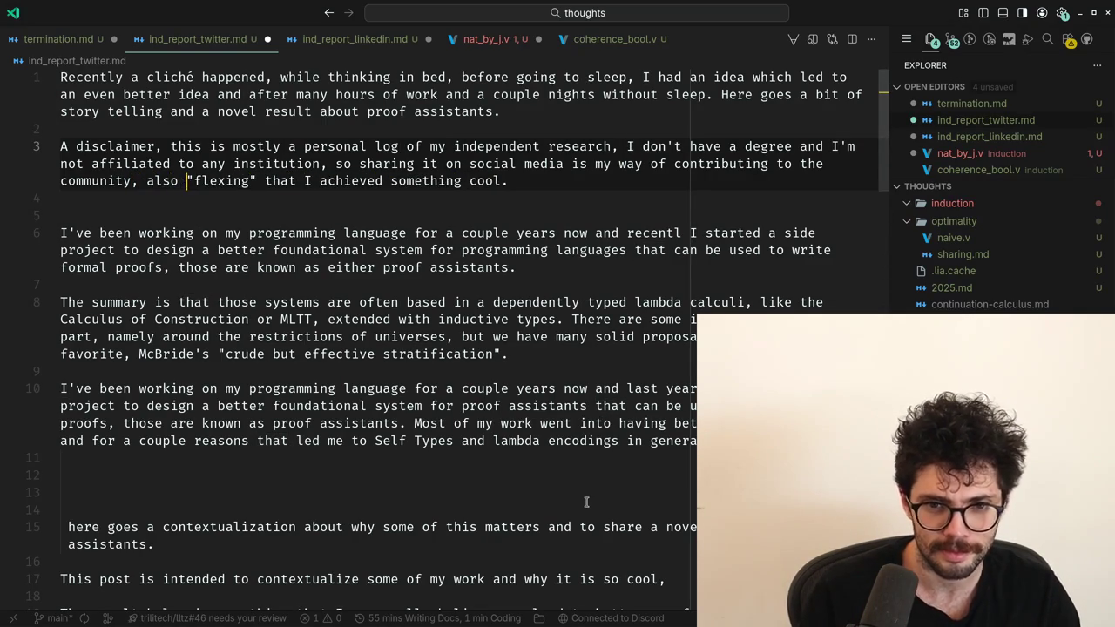
Delete the extra blank line following the disclaimer.
key("ctrl+Left")
key("ctrl+Left")
key("Down")
key("Delete")
key("Down")
key("ctrl+Right")
key("ctrl+Right")
key("ctrl+Right")
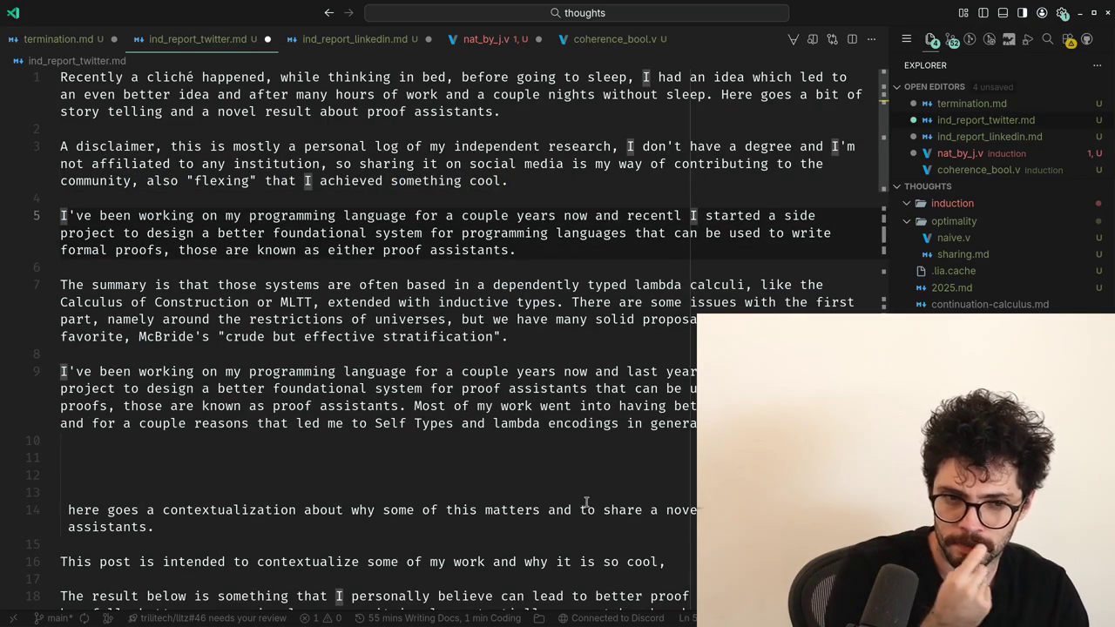
Correct 'recentl' to 'recently' on line 5.
key("ctrl+Right")
key("ctrl+Right")
key("ctrl+Right")
key("ctrl+Right")
key("ctrl+Right")
key("ctrl+Left")
key("ctrl+Left")
key("ctrl+Left")
key("ctrl+Right")
type("y")
key("ctrl+Right")
Insert 'officially (in my head)' before 'started' and tile the editor beside the terminal.
key("Right")
type("officially")
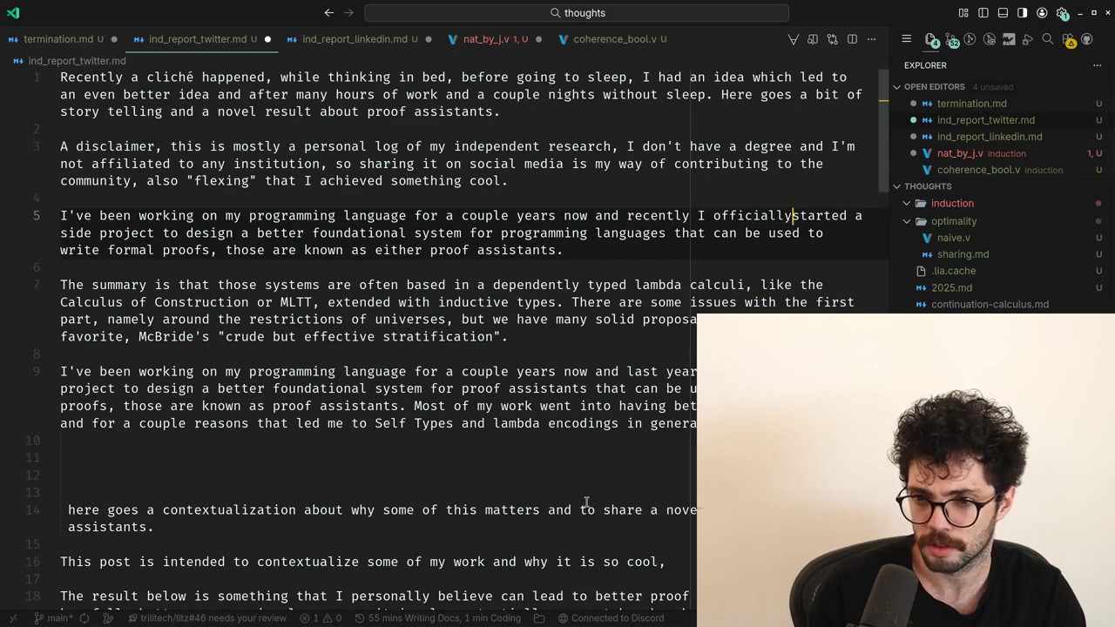
type(" (in my head)")
key("ctrl+Right")
key("ctrl+Right")
key("ctrl+Right")
key("alt+Tab")
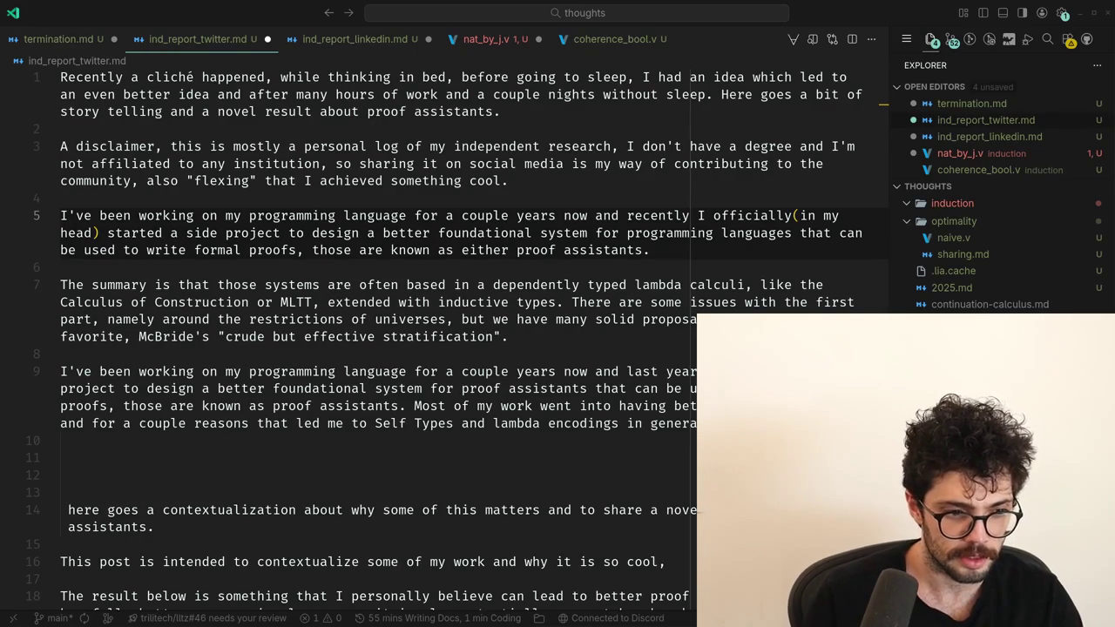
key("super+f")
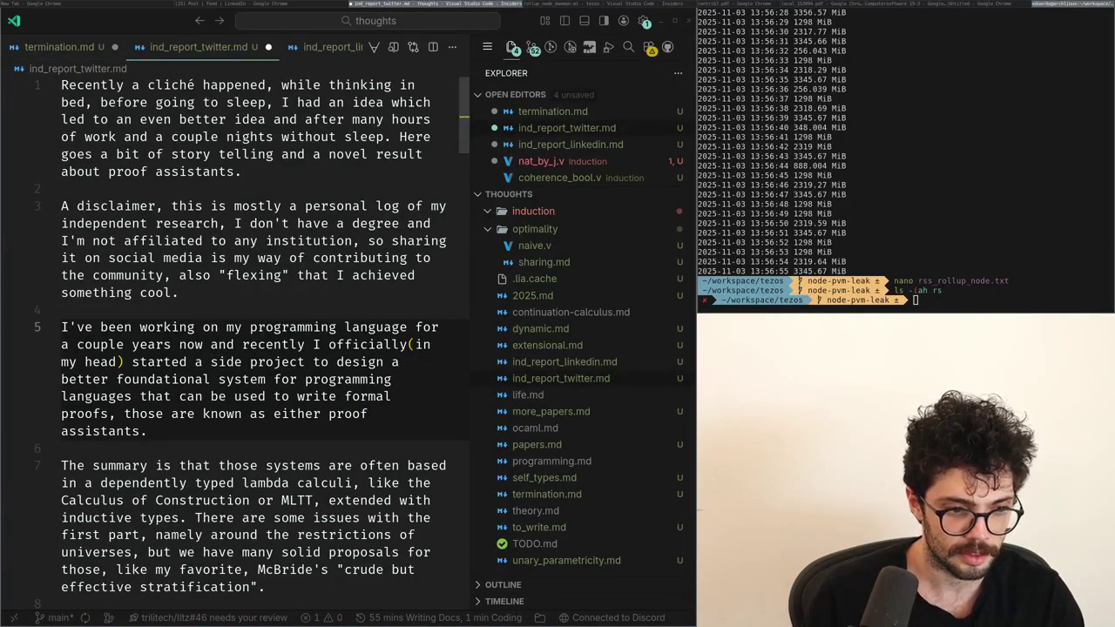
Restore the editor to full screen, then bring up the X post tab in Chrome.
key("super+f")
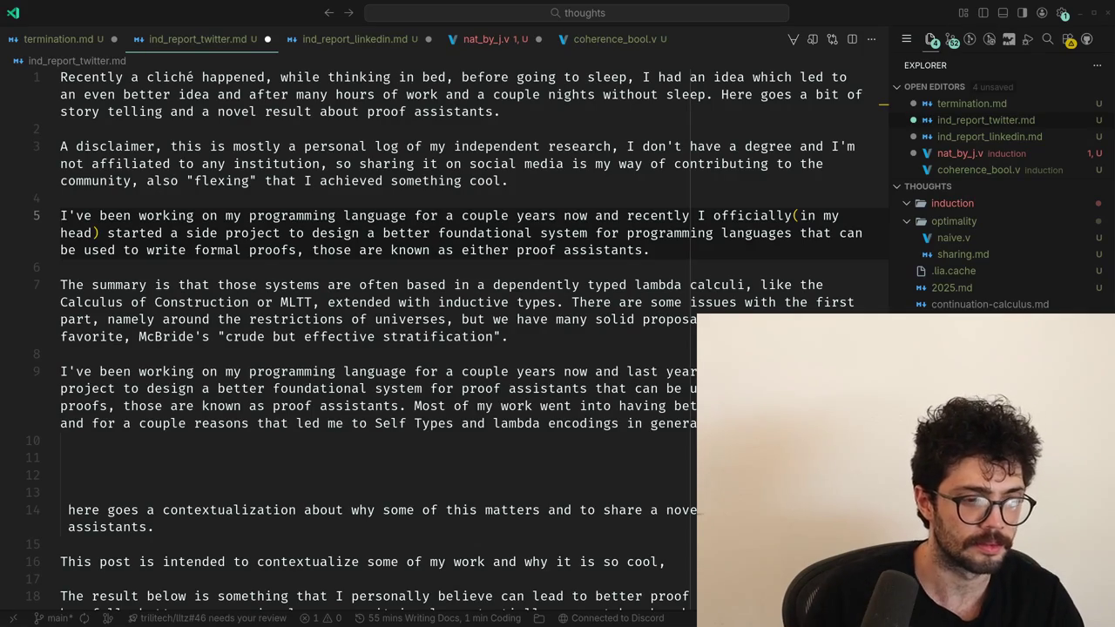
key("super+2")
key("ctrl+9")
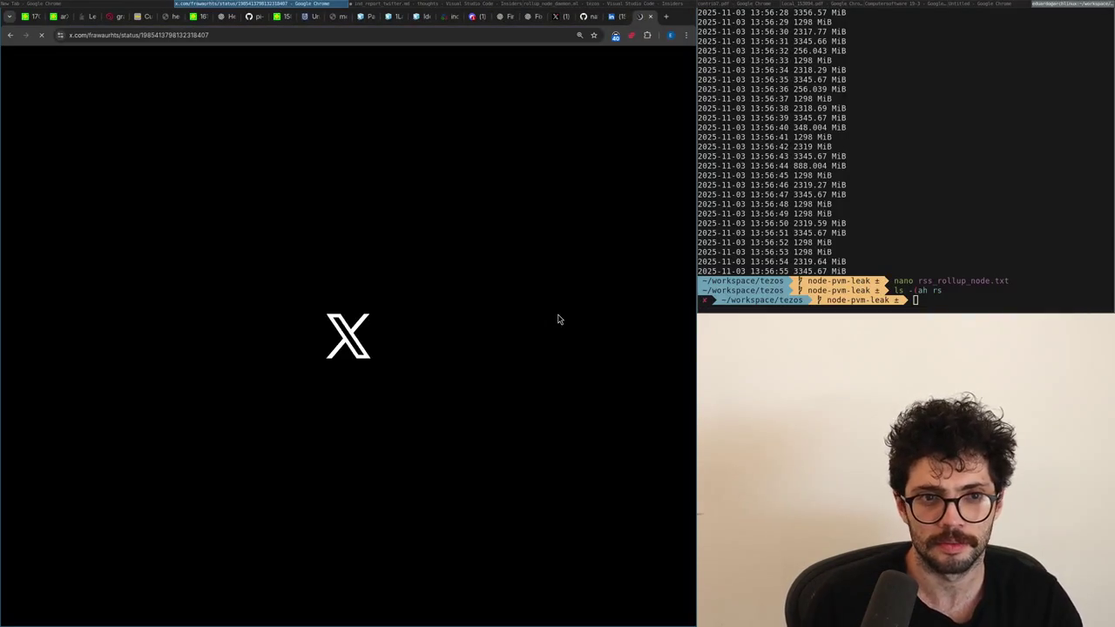
Reply on X that non-self-verifying theories are computationally strong but proof weak, and adding self verification breaks them.
left_click(259, 298)
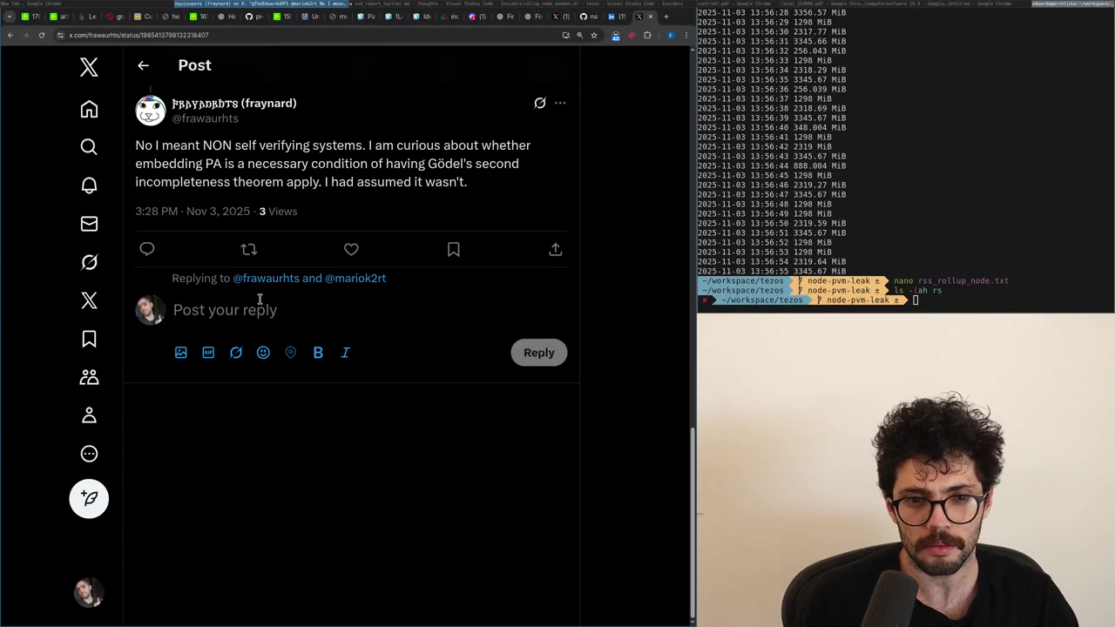
type("Oh, I misread it,")
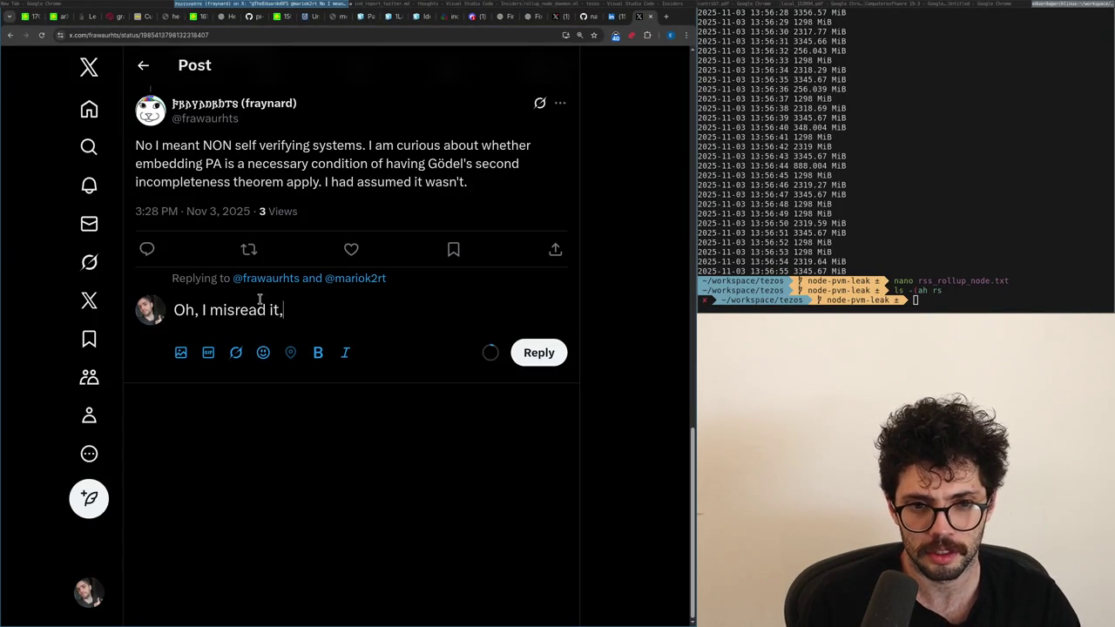
scroll(258, 299, "up", 3)
scroll(294, 312, "down", 1)
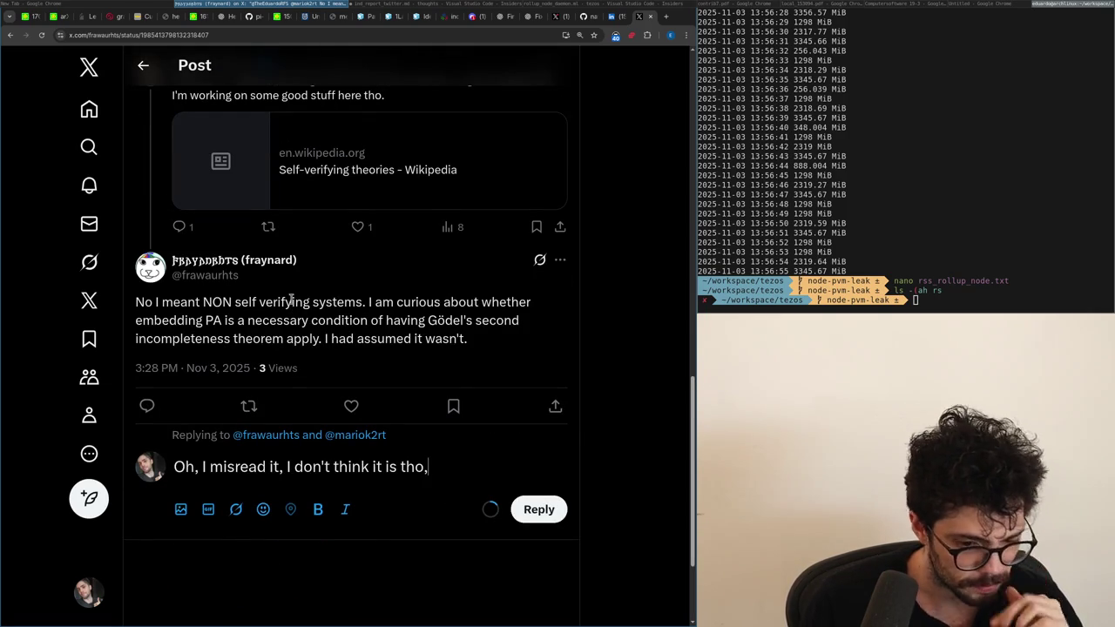
type("e som")
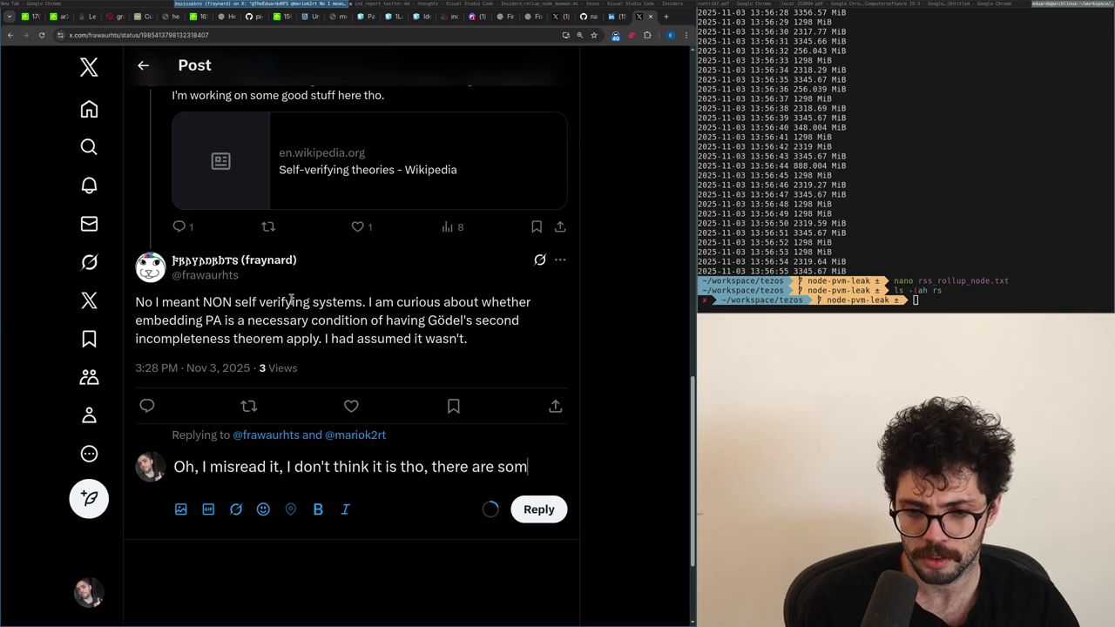
type("e self verifying the")
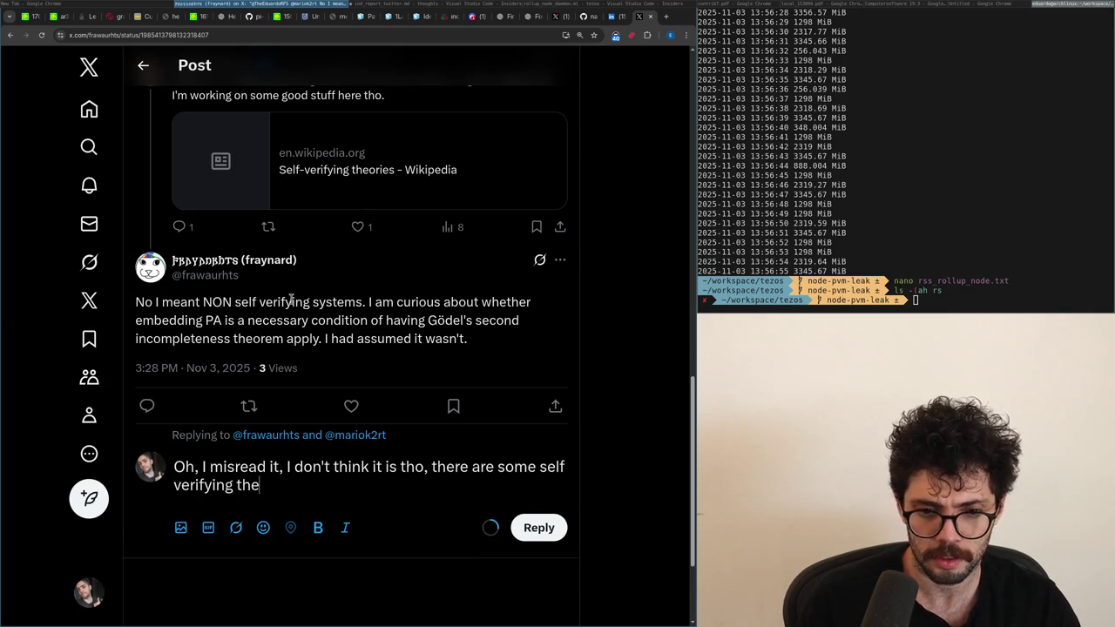
key("ctrl+BackSpace")
key("ctrl+BackSpace")
key("ctrl+BackSpace")
key("ctrl+BackSpace")
key("ctrl+BackSpace")
type("ve")
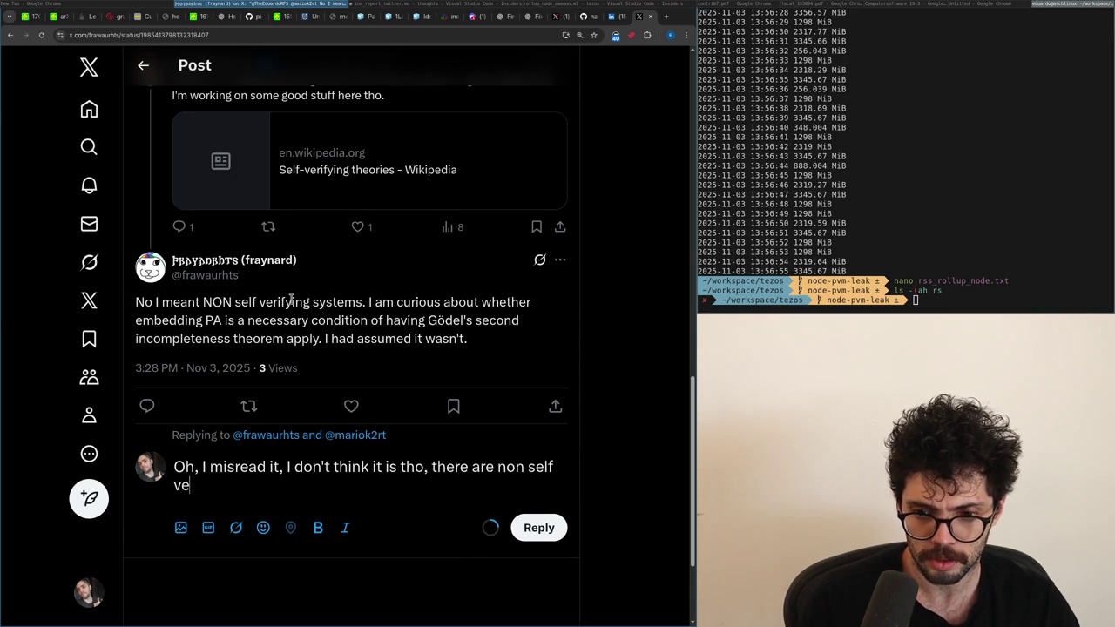
type("rifying theory which are")
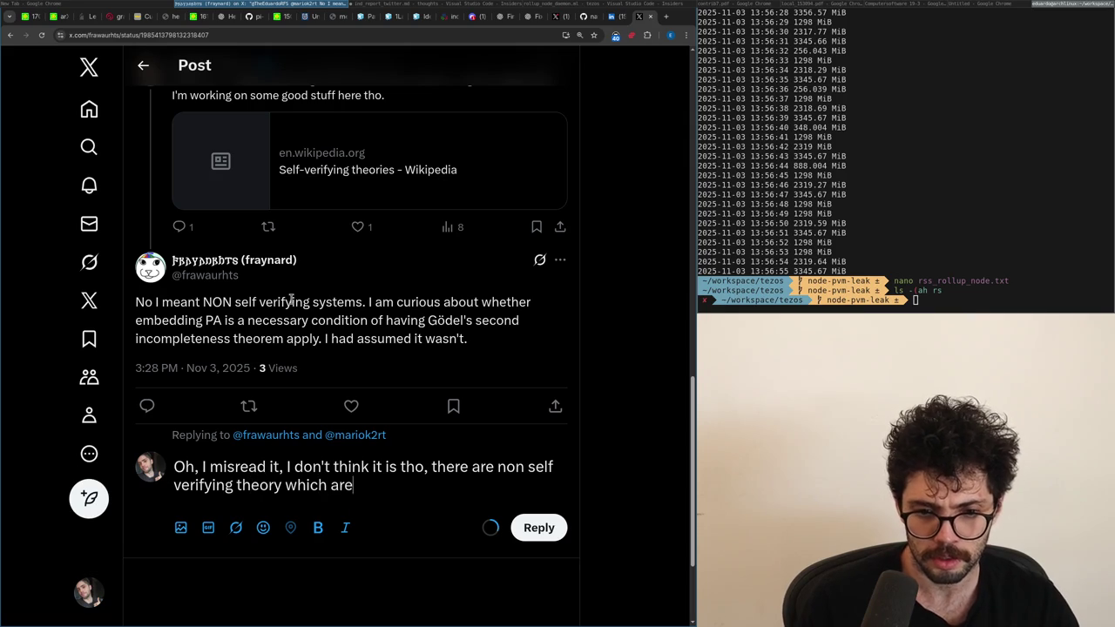
type(" computationally strong")
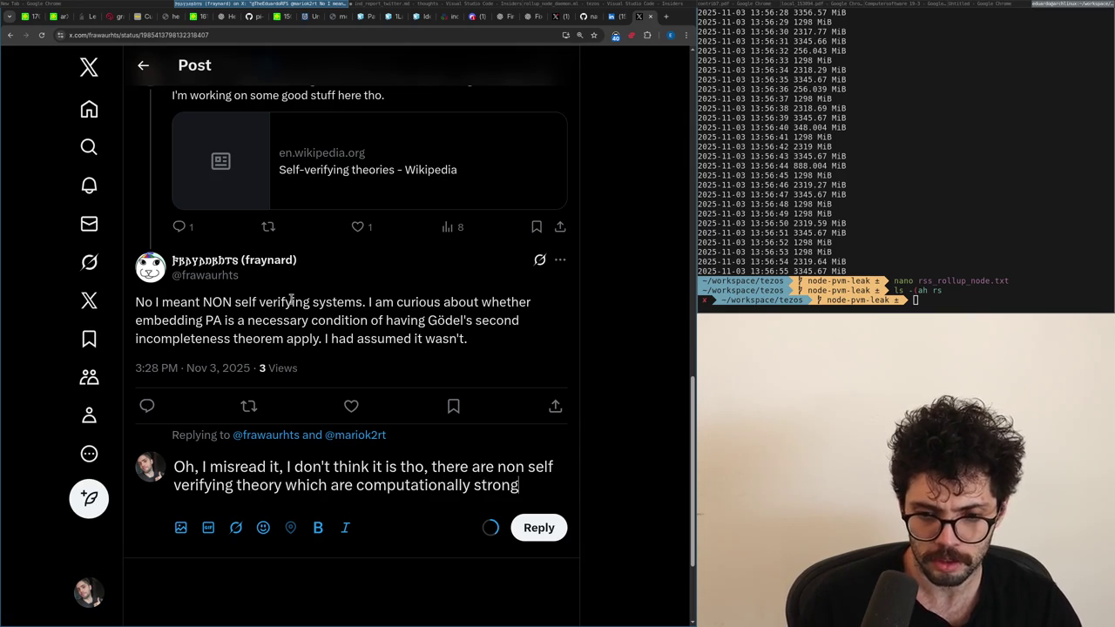
type(" but proof weak, in general this would mean that if")
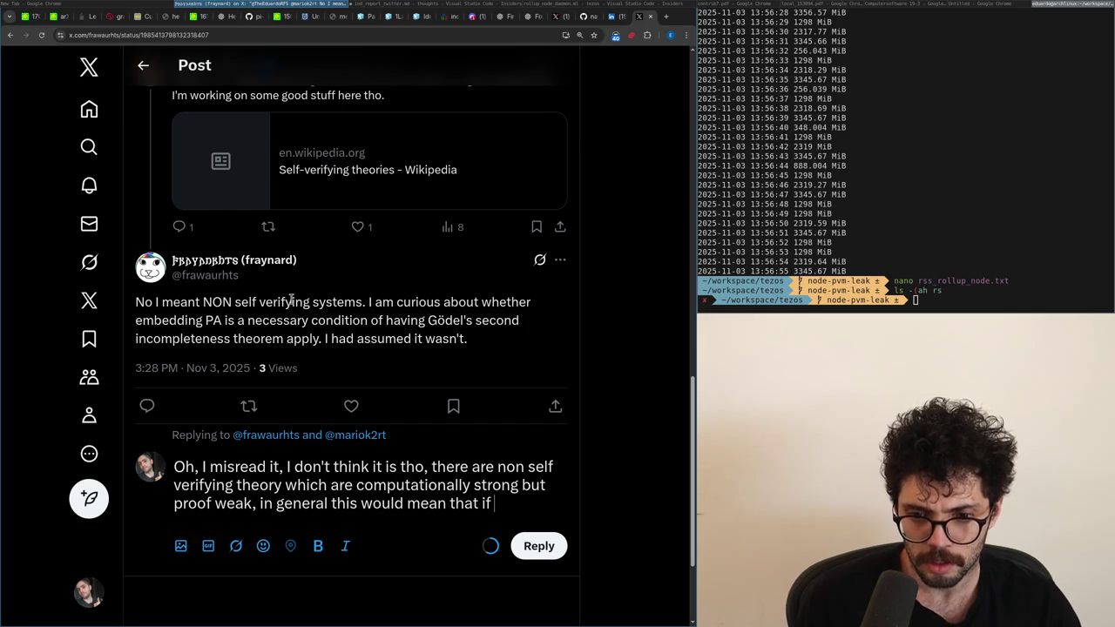
type(" you try to add sel")
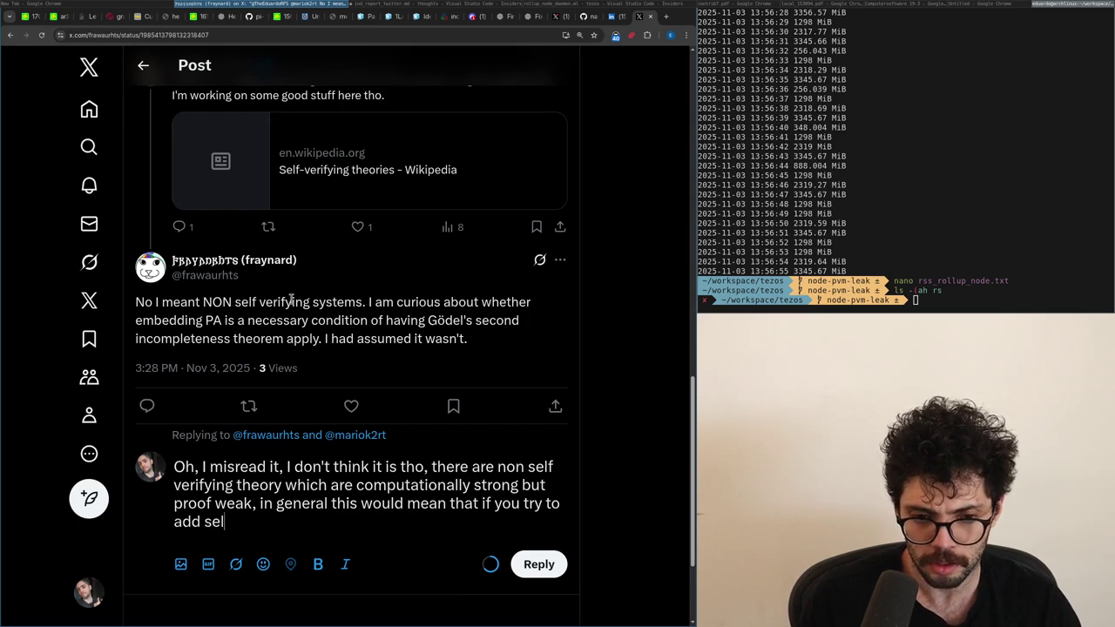
type("f verification on it, it would break.")
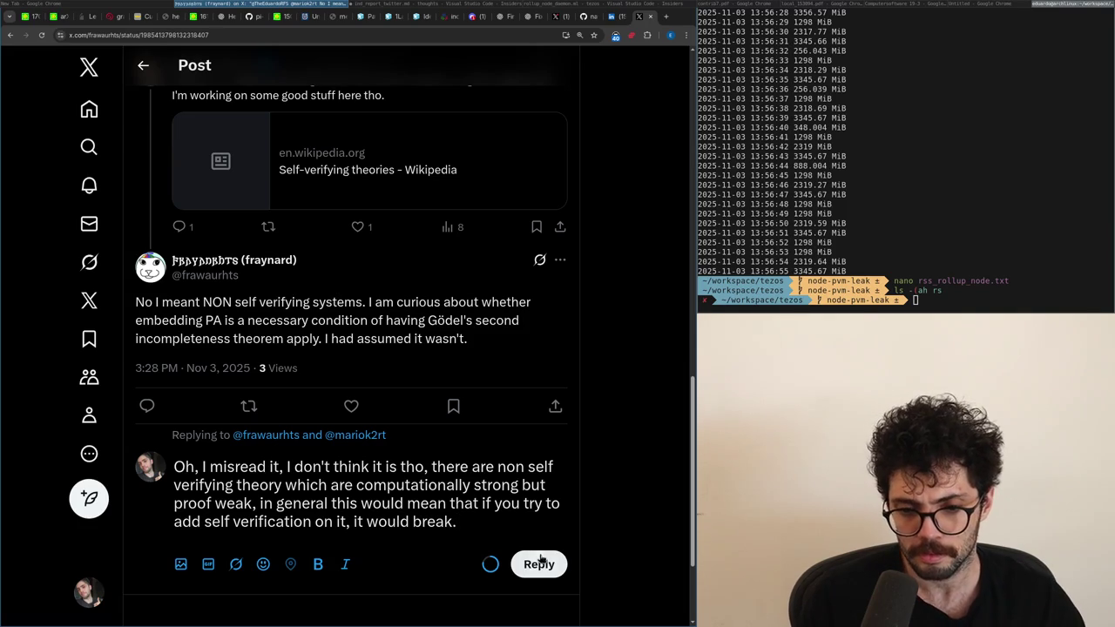
left_click(537, 565)
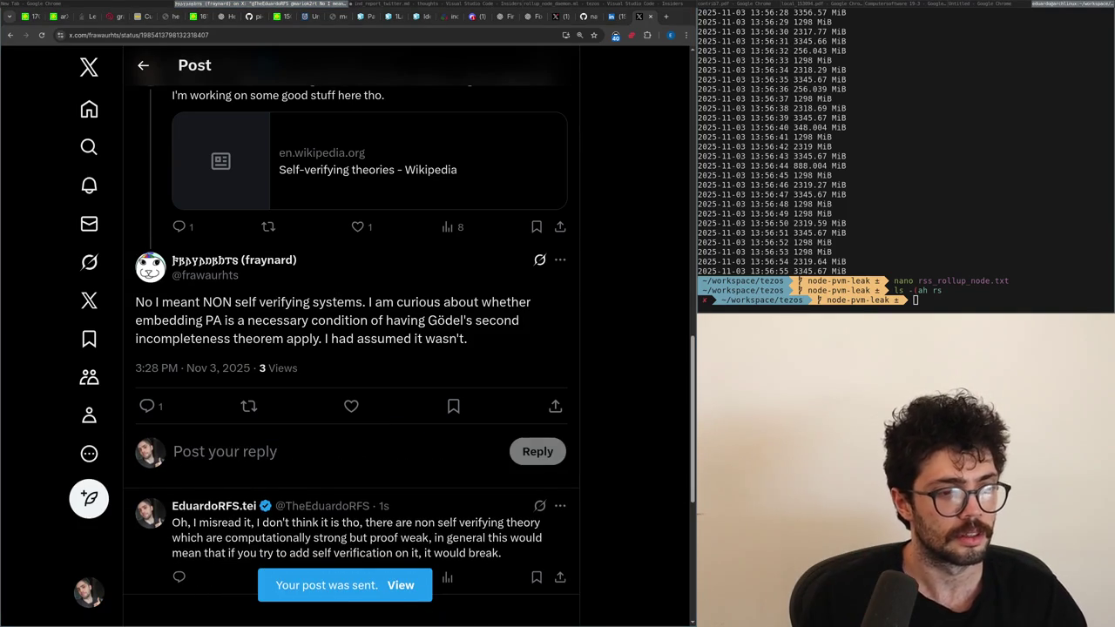
key("alt+Tab")
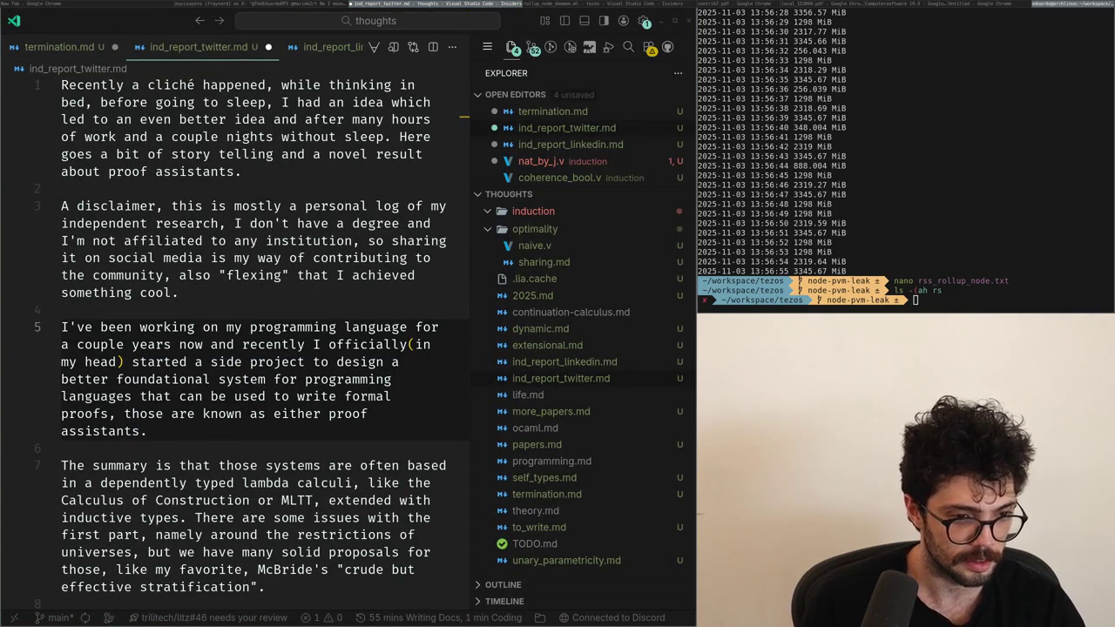
Maximize the editor, then try deleting the '(in my head)' aside on line 5 and restore it.
left_click(218, 362)
key("super+f")
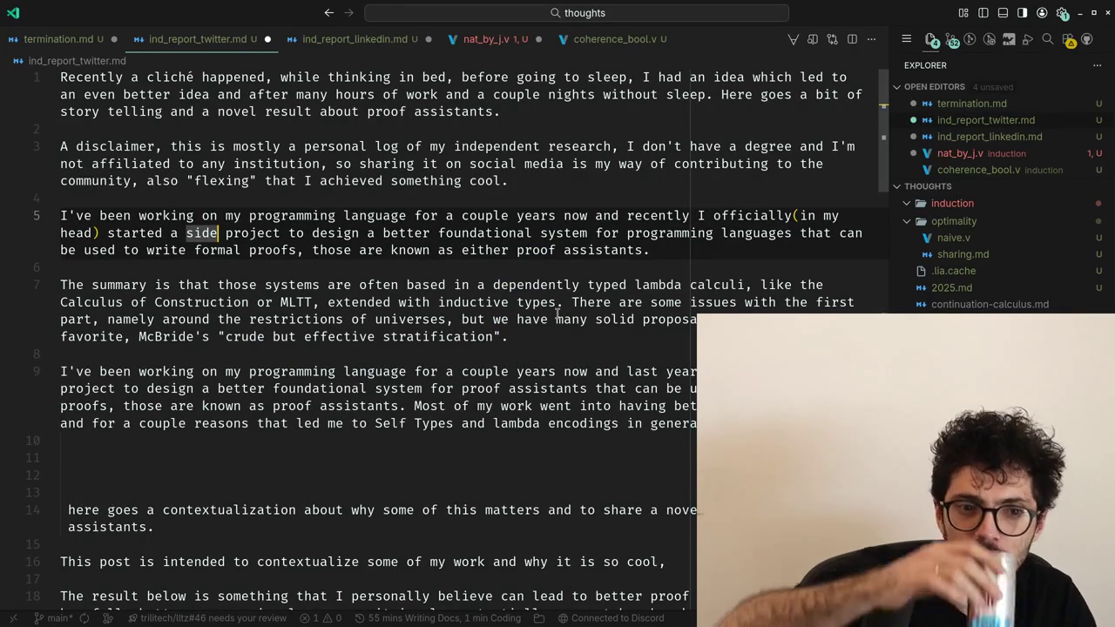
key("b")
key("b")
key("b")
key("b")
key("b")
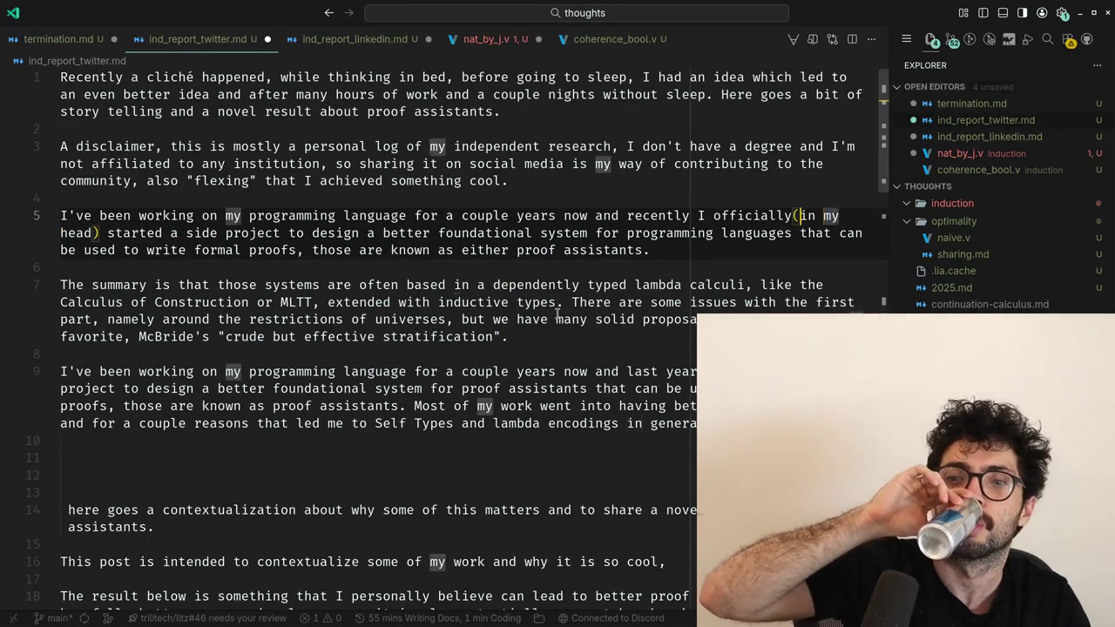
key("b")
key("b")
key("b")
key("w")
key("v")
key("i")
key("parenleft")
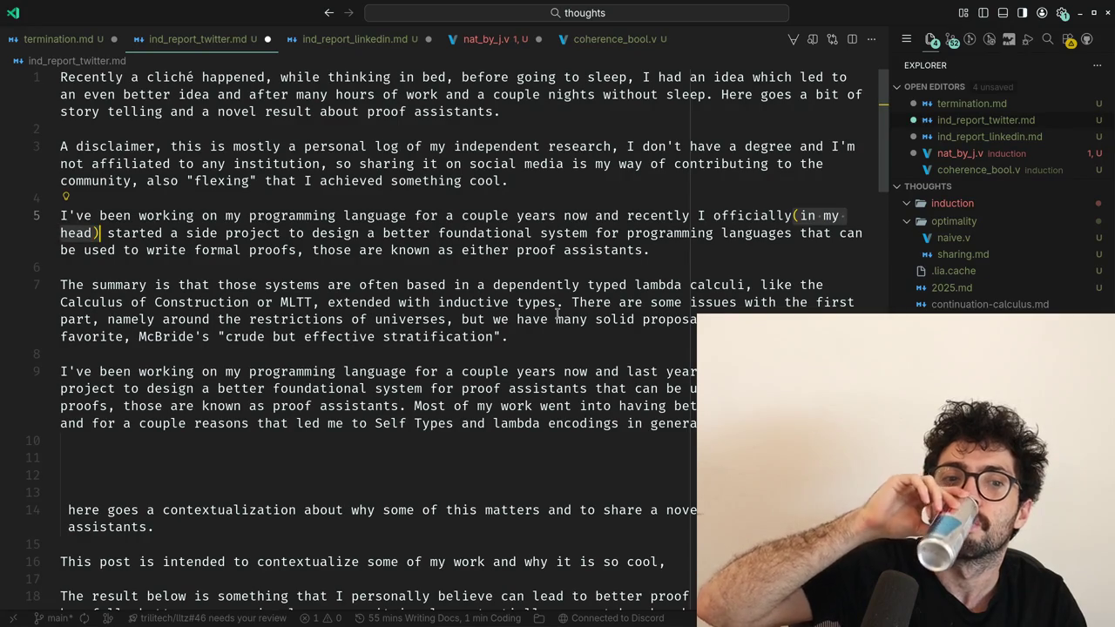
key("a")
key("parenleft")
key("d")
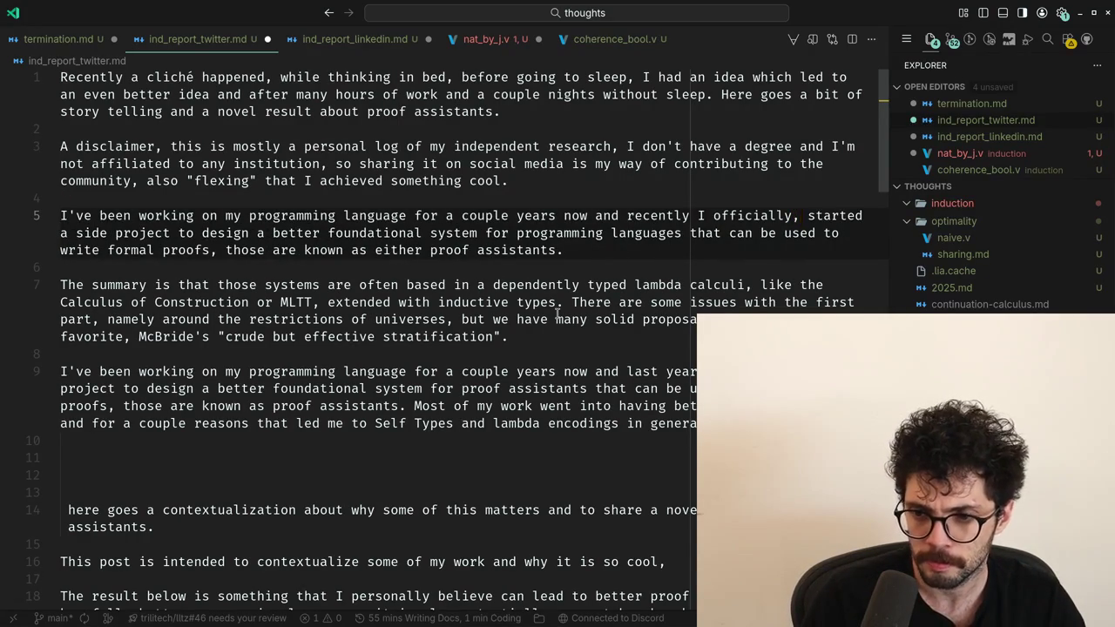
type("(in my head)")
key("Escape")
key("w")
key("w")
Try appending text after 'languages' and 'proofs' on line 5, then back out.
key("w")
key("w")
key("w")
key("w")
key("w")
key("w")
key("w")
key("w")
key("w")
key("w")
key("w")
key("e")
key("a")
key("Escape")
key("w")
key("w")
key("w")
key("w")
key("w")
key("w")
key("w")
key("w")
key("w")
key("a")
key("Escape")
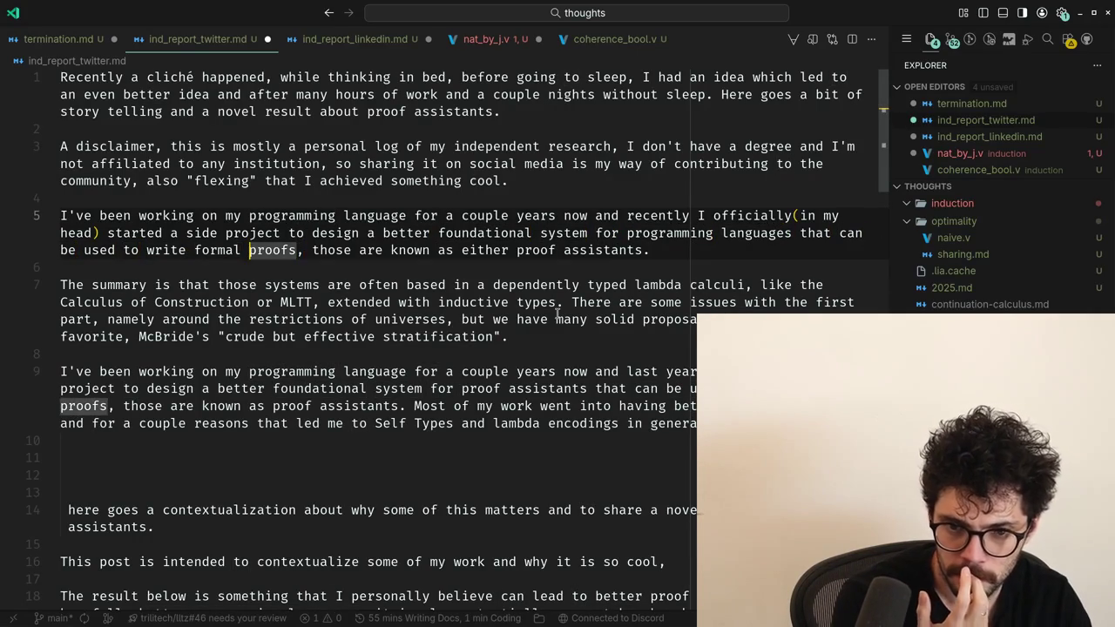
key("k")
Delete 'either' so line 5 reads 'known as proof assistants'.
key("w")
key("w")
key("w")
key("b")
key("b")
key("b")
key("j")
key("b")
key("b")
key("b")
key("b")
key("b")
key("w")
key("w")
key("w")
key("d")
key("w")
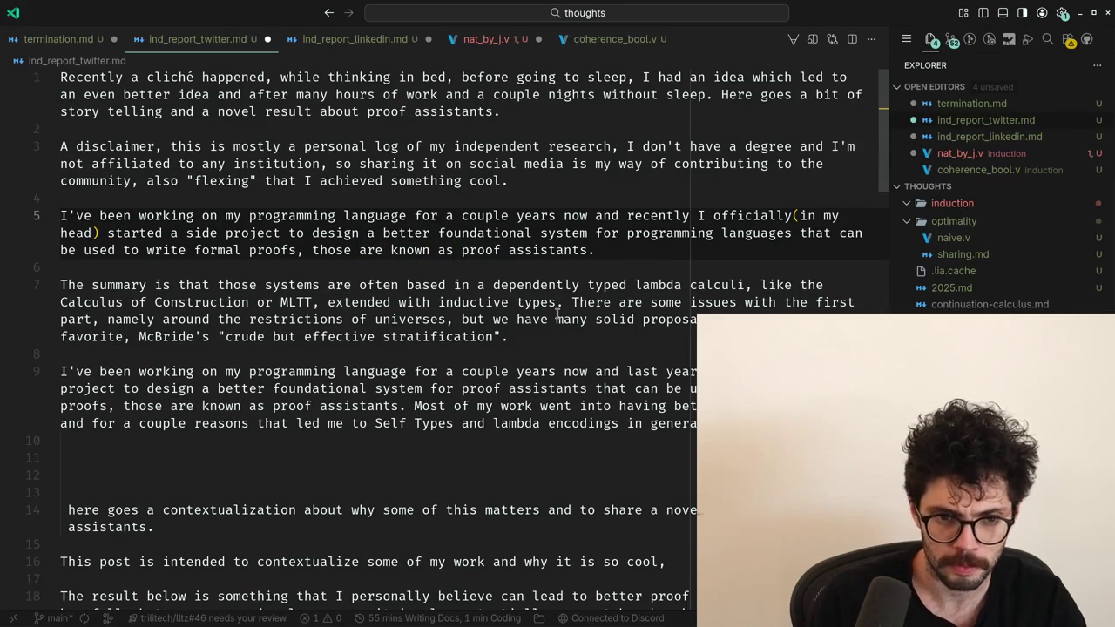
type("Es, they~.")
key("Escape")
key("k")
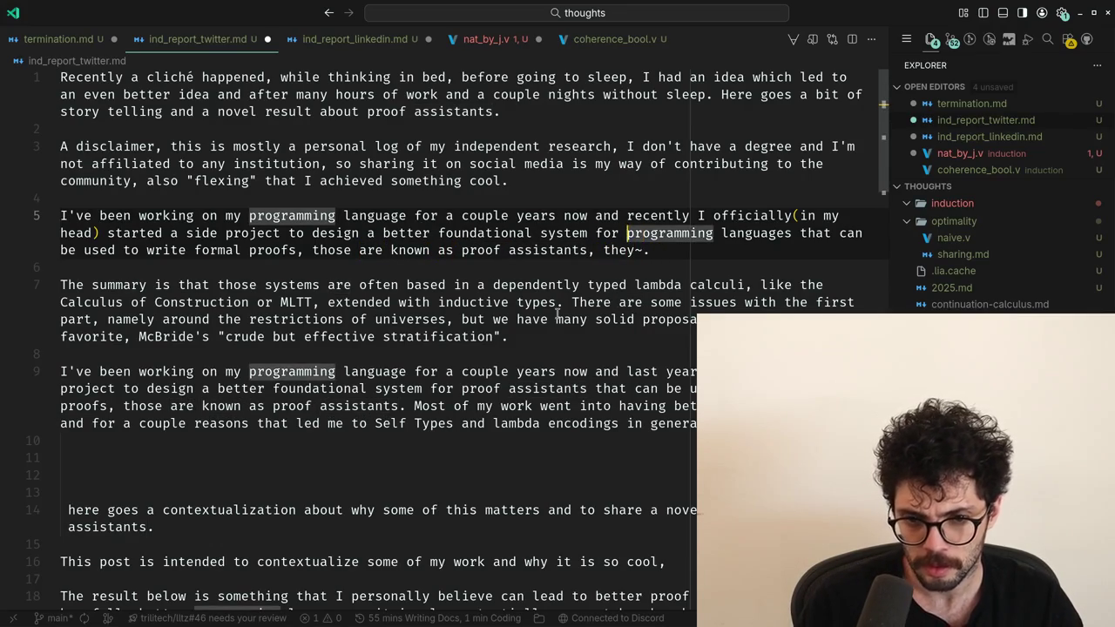
key("b")
key("b")
Trial-replace line 5's ending from 'programming' onward with new proof-assistant wording.
key("w")
key("w")
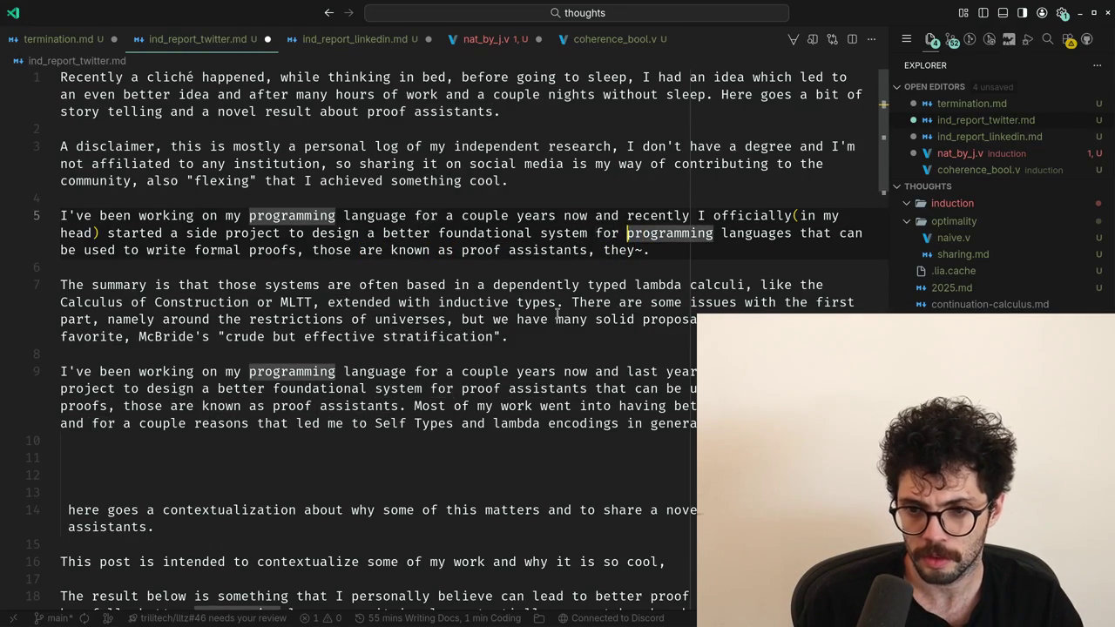
key("v")
key("w")
key("w")
key("w")
key("t")
key("period")
type("cproof assi")
type(" often those are")
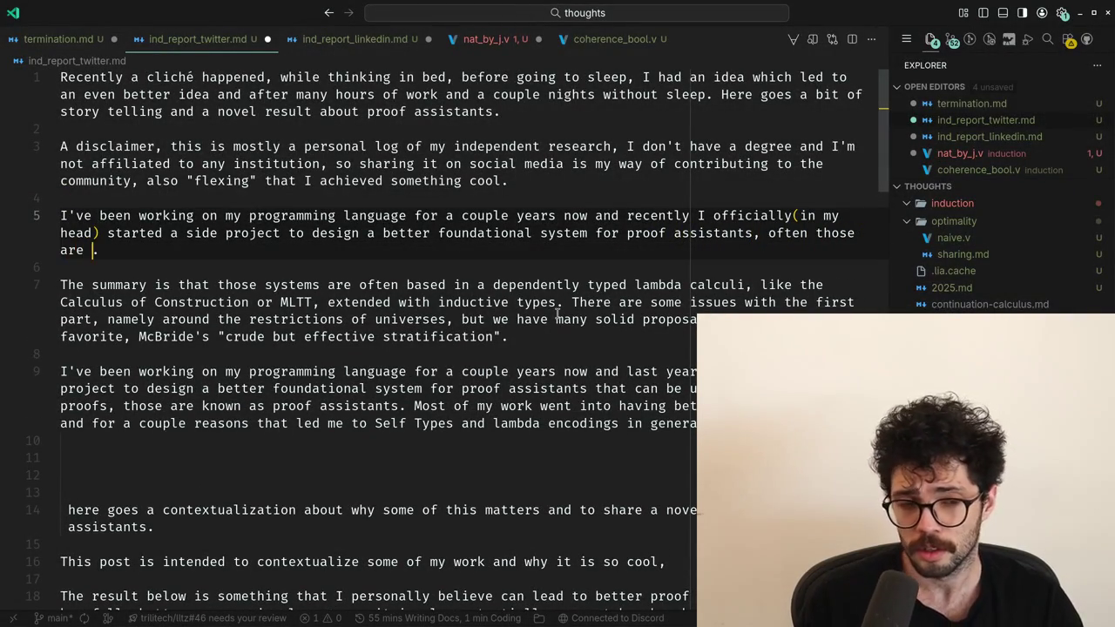
key("BackSpace")
key("BackSpace")
key("BackSpace")
type("progr")
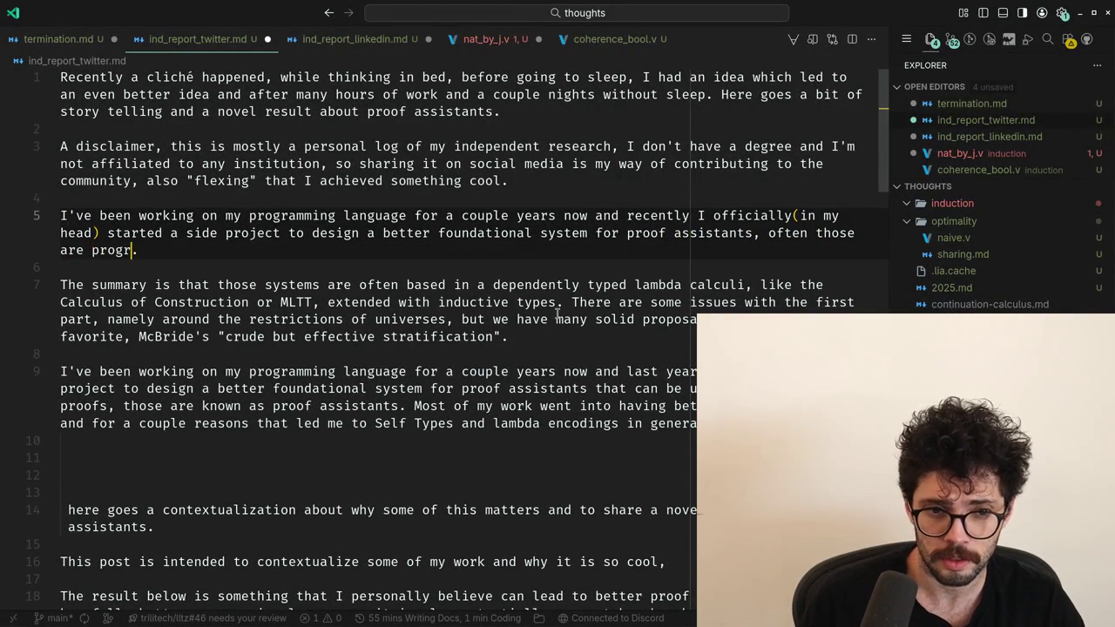
Restore the ending 'programming languages that can be used to write formal proofs', dropping the stray comma.
key("BackSpace")
key("ctrl+BackSpace")
key("ctrl+BackSpace")
key("ctrl+BackSpace")
key("ctrl+BackSpace")
key("ctrl+BackSpace")
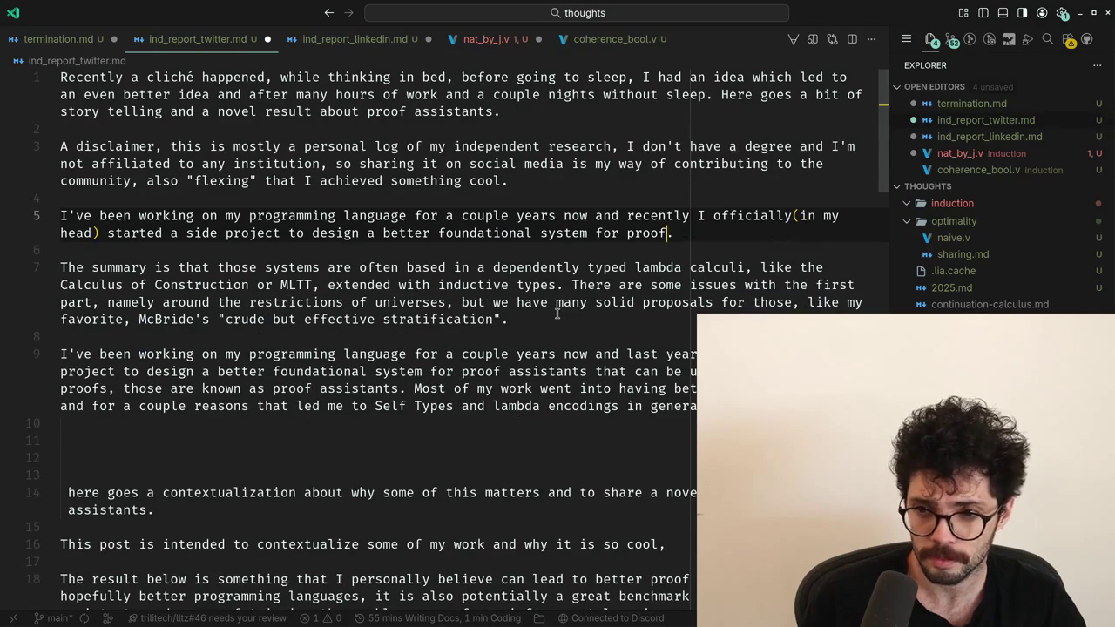
key("ctrl+BackSpace")
type("programming languages that can be used to write formal proofs, those are known as proof assistants, they~")
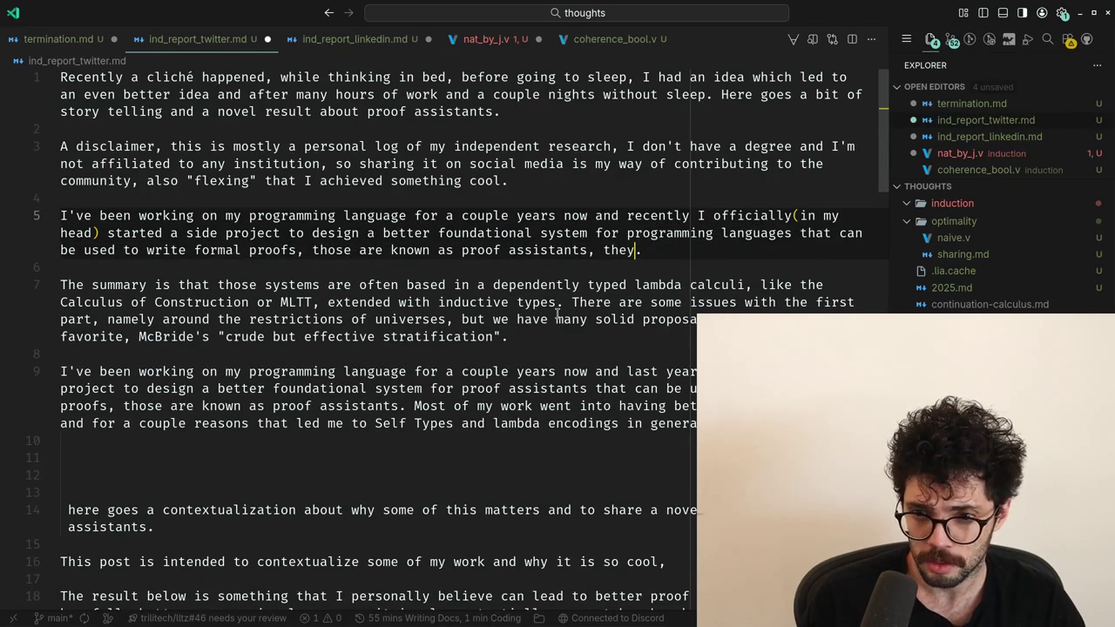
key("BackSpace")
key("Down")
key("Down")
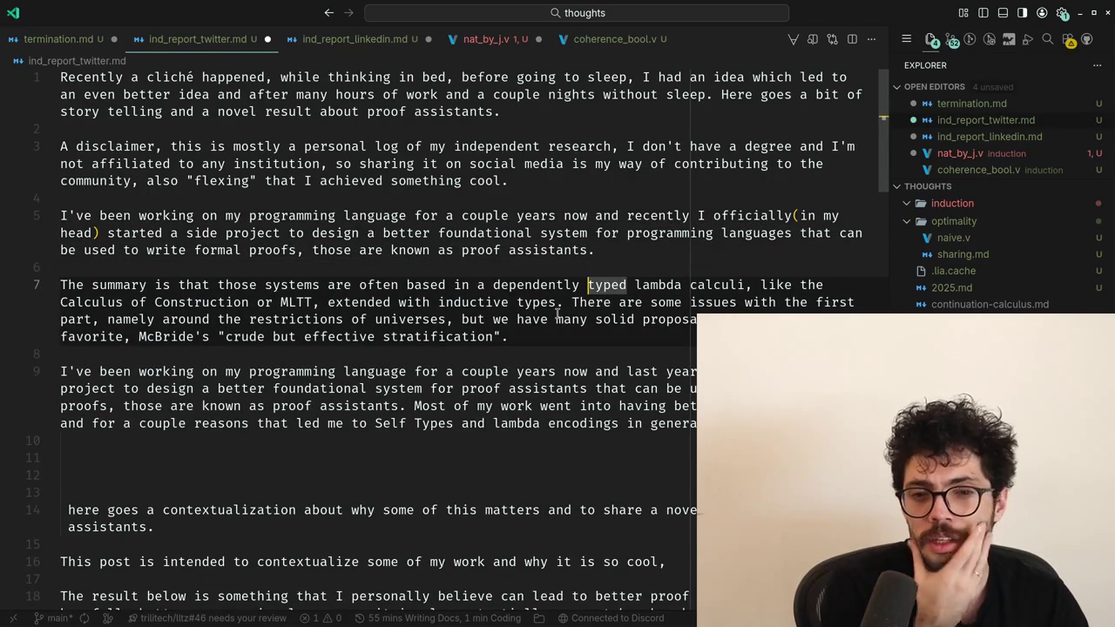
Try removing 'or MLTT' after 'Construction' on line 7, then undo it.
key("ctrl+Right")
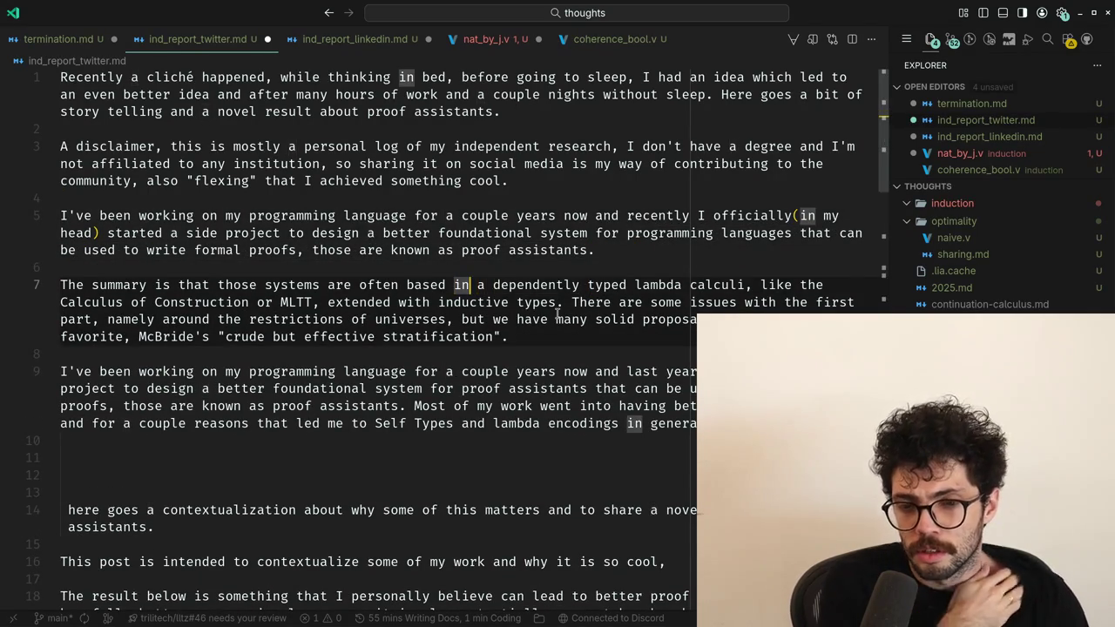
key("ctrl+Right")
key("ctrl+Right")
key("ctrl+Right")
key("ctrl+Right")
key("ctrl+Right")
key("ctrl+Right")
key("ctrl+Right")
key("ctrl+Right")
key("ctrl+Right")
key("ctrl+Right")
key("ctrl+Right")
key("ctrl+Left")
key("ctrl+Left")
key("ctrl+Left")
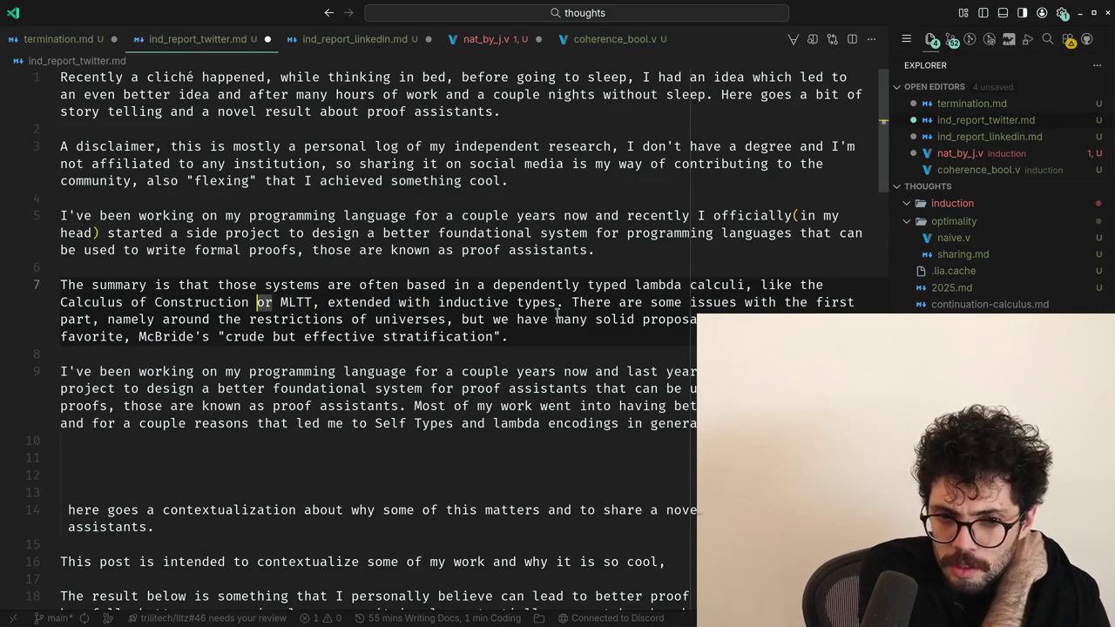
key("ctrl+Right")
key("ctrl+Right")
key("ctrl+shift+Left")
key("ctrl+shift+Left")
key("ctrl+shift+Left")
key("ctrl+shift+Right")
key("Delete")
key("ctrl+Right")
key("ctrl+Right")
key("ctrl+Right")
key("ctrl+Right")
key("ctrl+Right")
key("ctrl+z")
key("ctrl+shift+z")
key("ctrl+z")
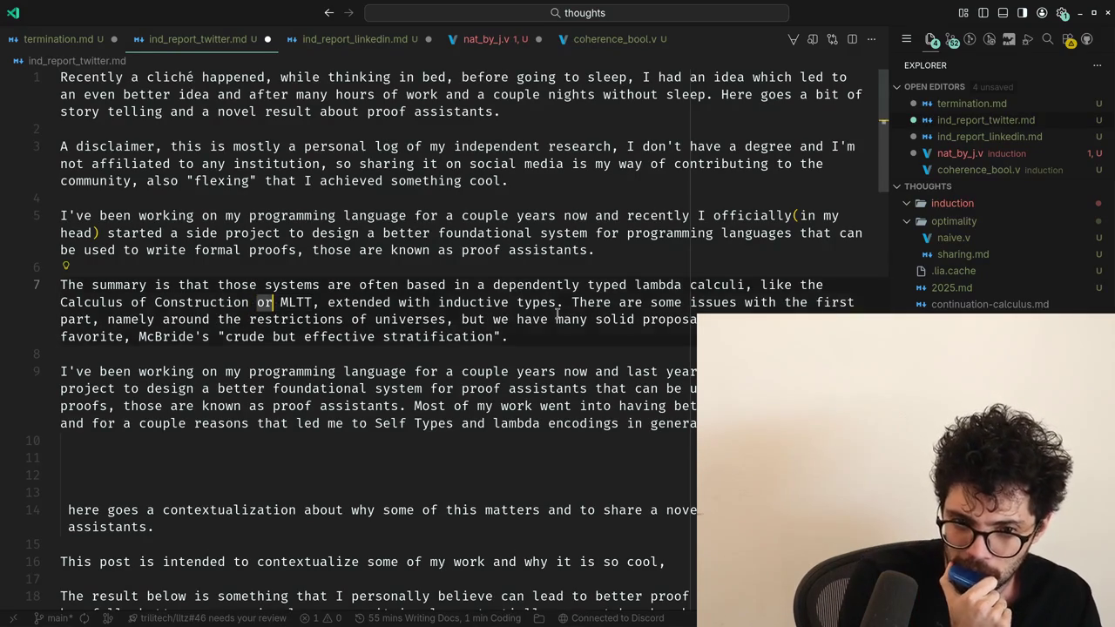
Replace 'or MLTT' after 'Construction' with 'and' on line 7.
key("ctrl+Right")
key("ctrl+Right")
key("ctrl+Right")
key("ctrl+Left")
key("ctrl+Left")
key("ctrl+Left")
key("ctrl+Left")
key("ctrl+Left")
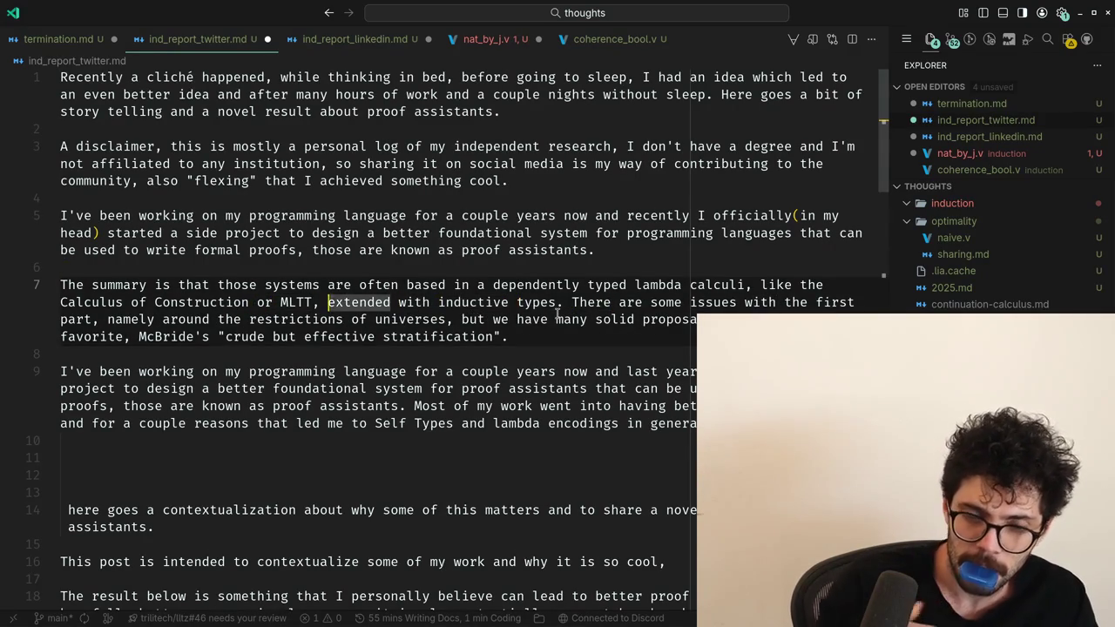
Review line 7 from 'Construction' to the end of the summary paragraph.
key("ctrl+Left")
key("ctrl+BackSpace")
key("ctrl+Right")
key("ctrl+BackSpace")
key("Delete")
type("and")
key("ctrl+Right")
key("ctrl+Right")
key("ctrl+Right")
key("ctrl+Right")
key("ctrl+Left")
key("ctrl+Left")
key("ctrl+Left")
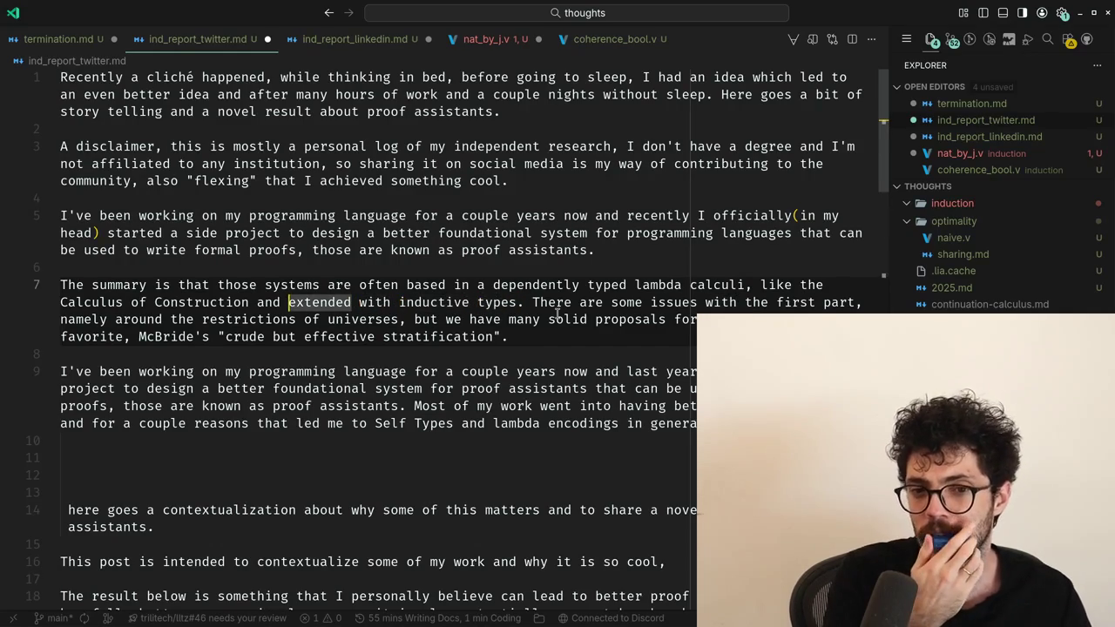
key("ctrl+Left")
key("Left")
key("ctrl+Right")
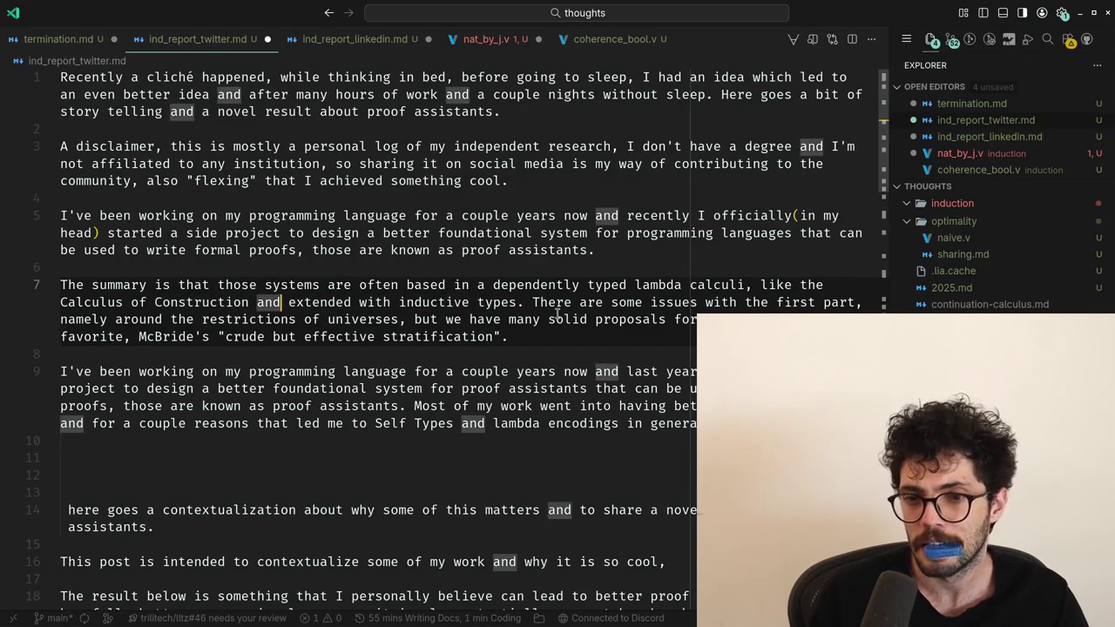
key("End")
key("ctrl+Left")
key("ctrl+Left")
key("ctrl+Right")
key("ctrl+Right")
key("ctrl+Right")
key("ctrl+Right")
key("ctrl+Right")
key("ctrl+Right")
key("ctrl+Right")
key("ctrl+Right")
key("ctrl+Right")
key("ctrl+Right")
key("ctrl+Right")
key("ctrl+Right")
key("ctrl+Right")
key("ctrl+Right")
key("ctrl+Right")
key("ctrl+Right")
key("ctrl+Right")
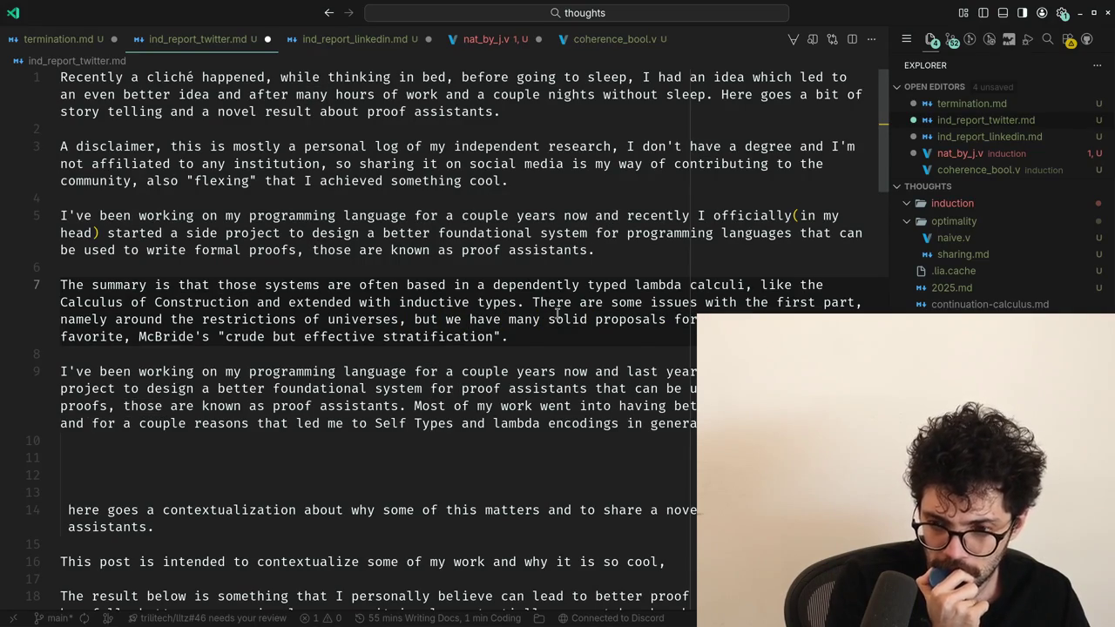
key("Down")
key("Up")
key("Up")
key("Up")
key("Up")
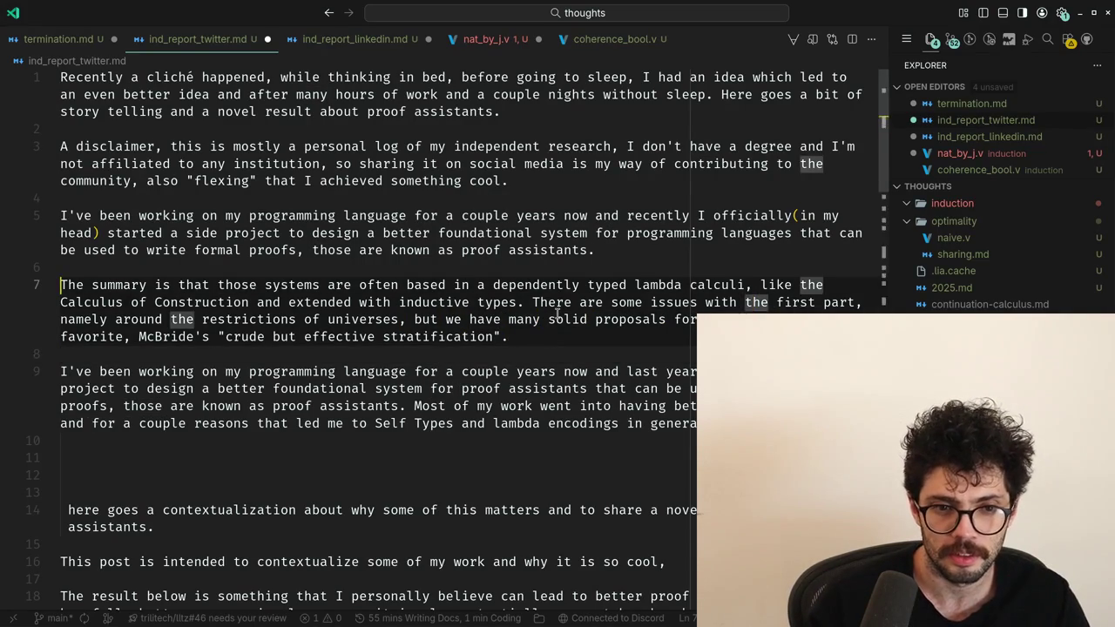
key("ctrl+Right")
key("Down")
Delete the older duplicate side-project paragraph and the 'here goes a contextualization' fragment.
key("Down")
key("Down")
key("Down")
key("Down")
key("Up")
key("shift+Down")
key("shift+Down")
key("shift+Down")
key("shift+Down")
key("shift+Down")
key("shift+Down")
key("shift+Down")
key("BackSpace")
key("BackSpace")
key("Down")
key("Down")
key("shift+Down")
key("shift+Down")
key("shift+Down")
key("BackSpace")
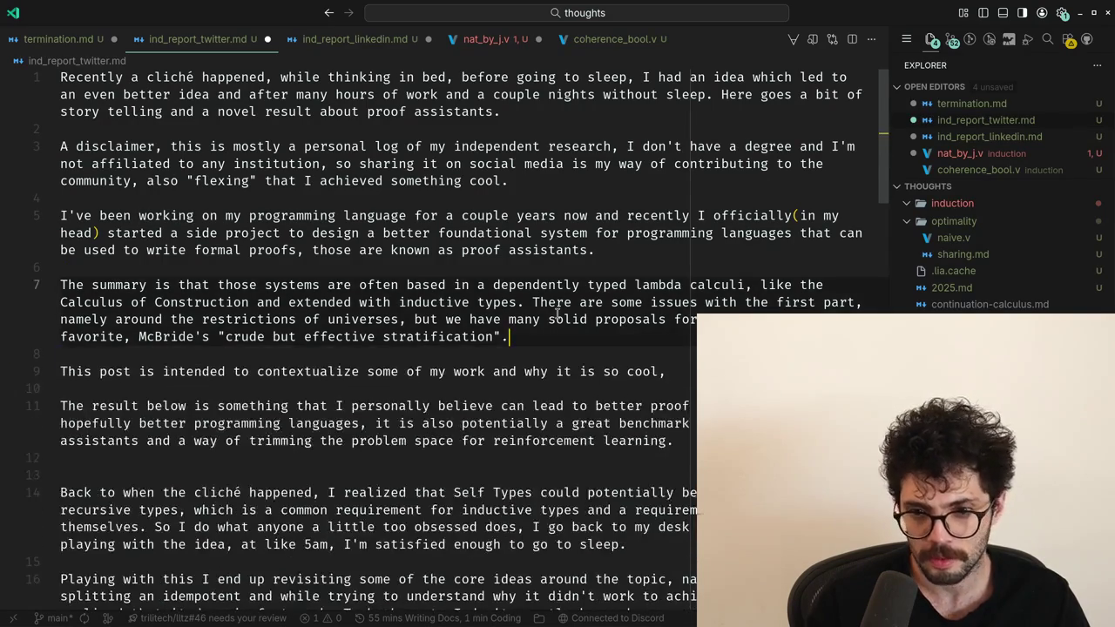
key("Up")
key("Up")
Reread the line-7 summary paragraph word by word.
key("End")
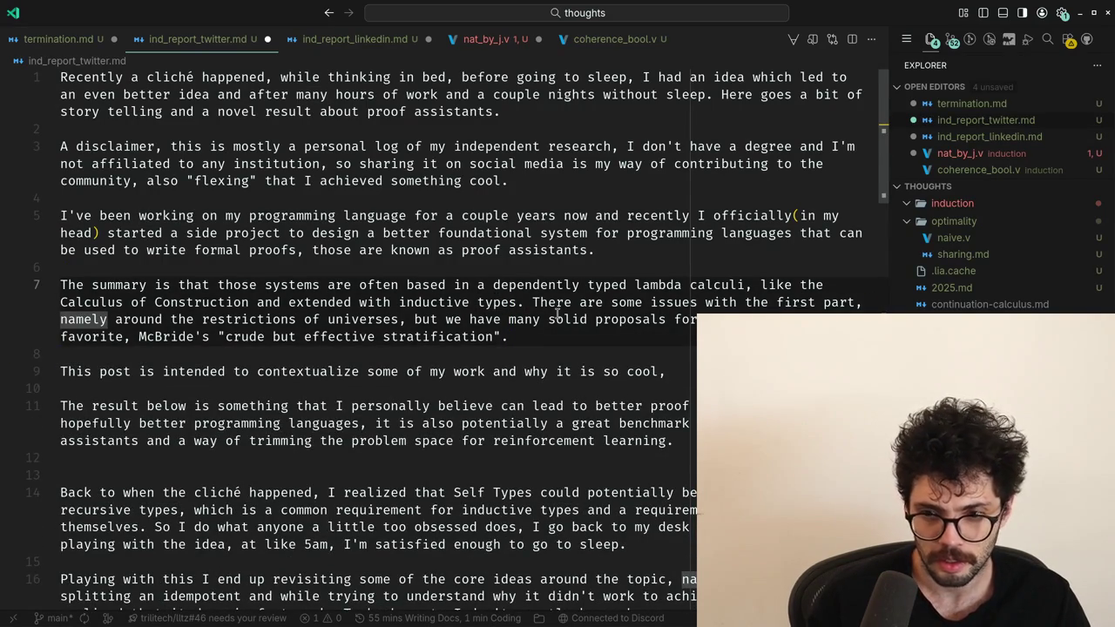
key("ctrl+Right")
key("ctrl+Right")
key("ctrl+Right")
key("ctrl+Right")
key("ctrl+Right")
key("ctrl+Right")
key("ctrl+Right")
key("ctrl+Right")
key("Down")
key("Down")
key("Down")
key("Up")
key("Up")
key("Up")
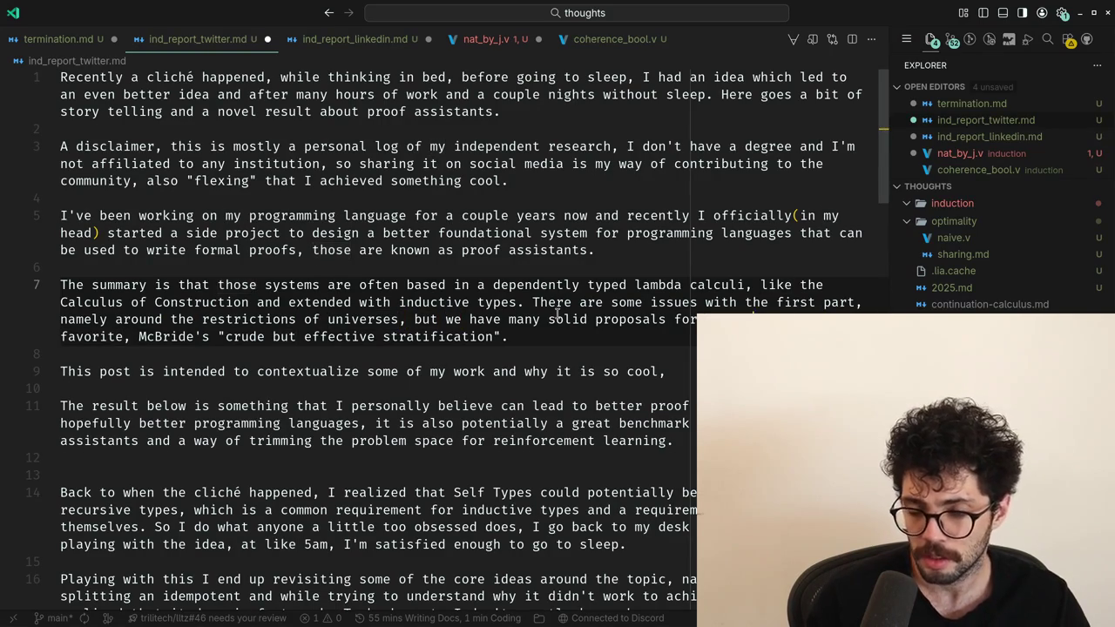
key("Up")
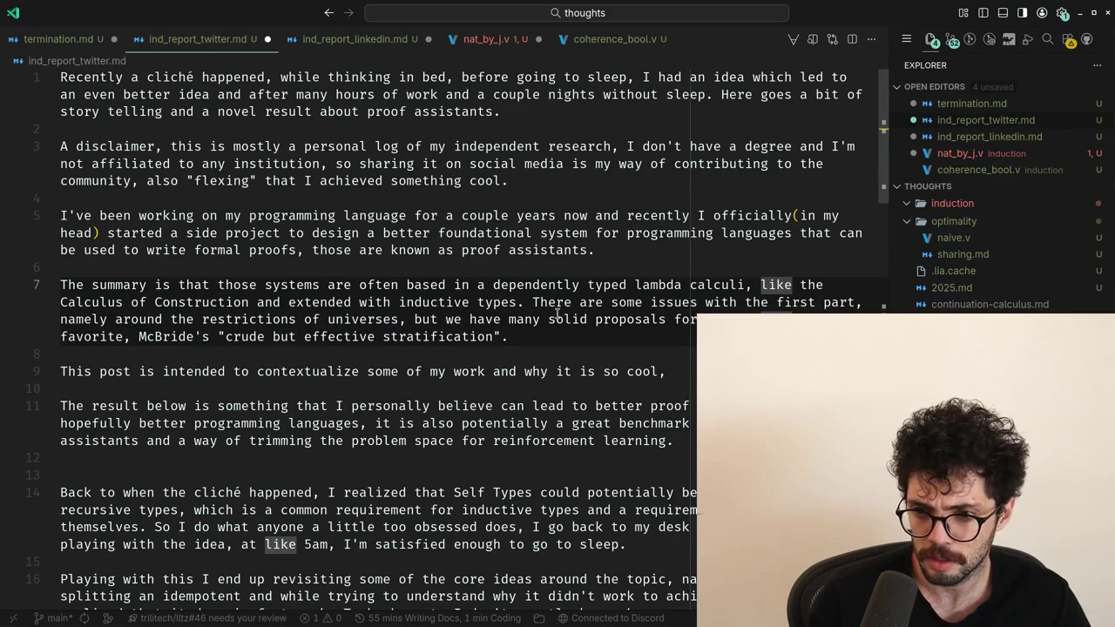
key("Down")
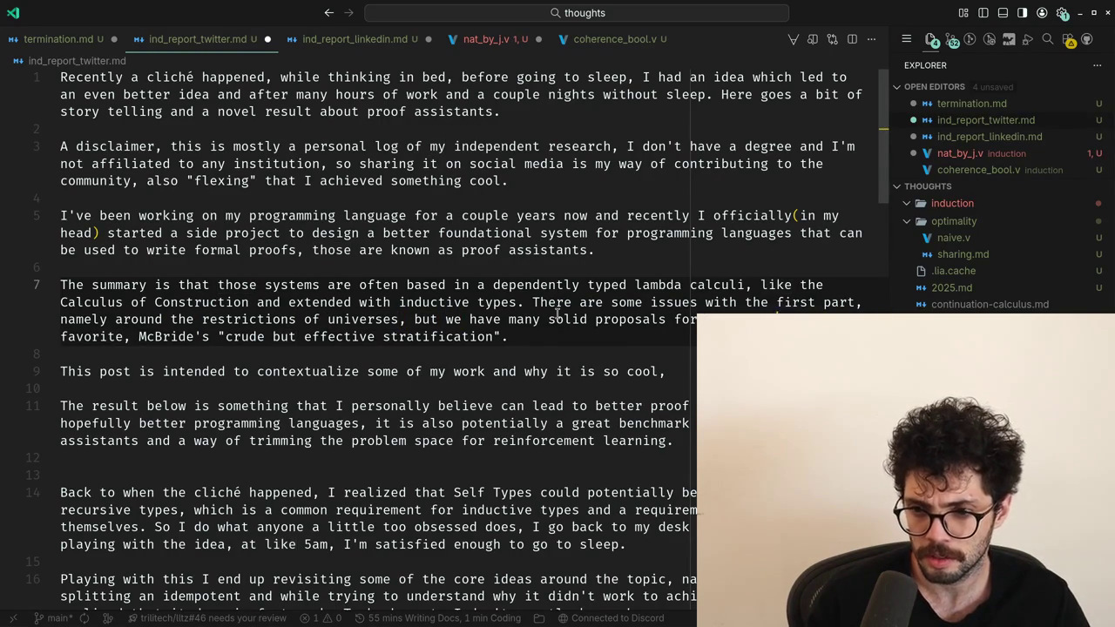
key("alt+Tab")
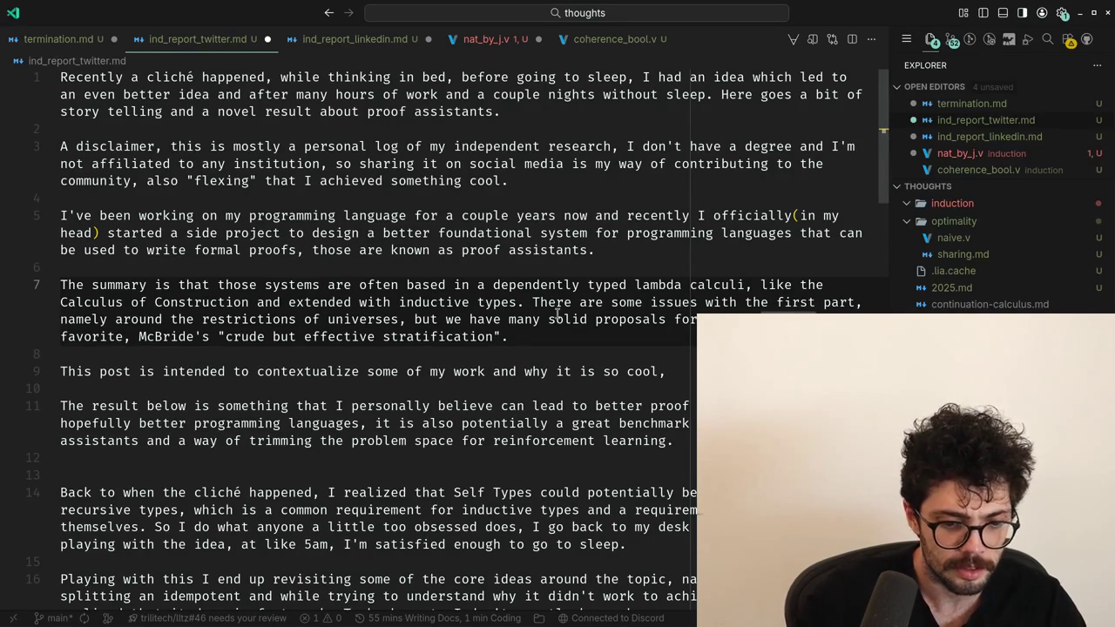
Try deleting 'some' from 'There are some issues', then restore it.
left_click(501, 354)
double_click(379, 285)
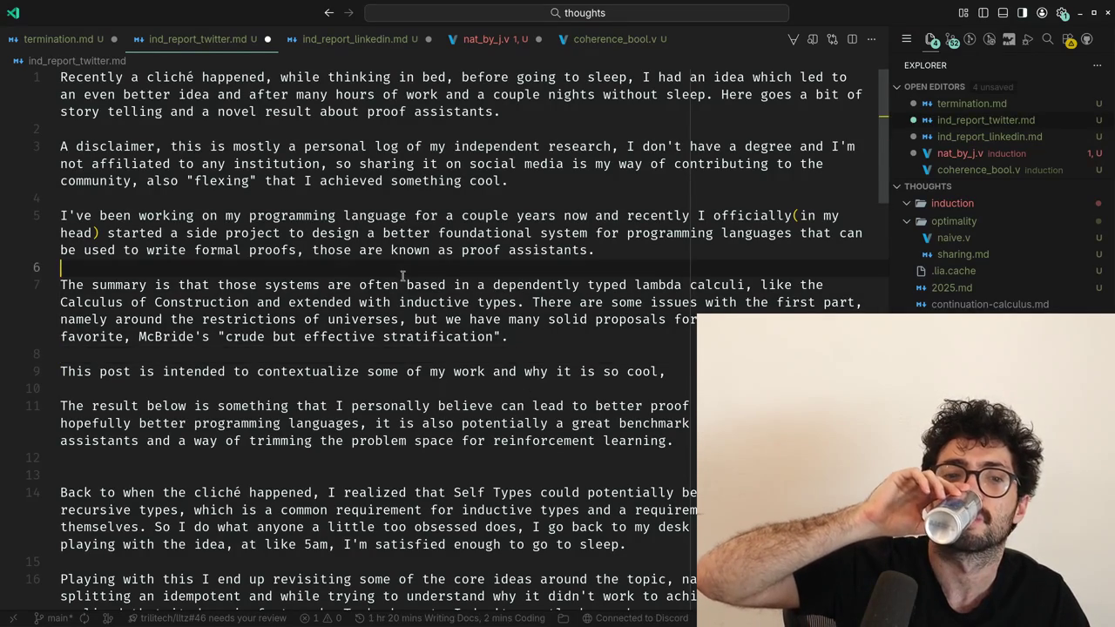
left_click(528, 303)
key("ctrl+Right")
key("ctrl+Right")
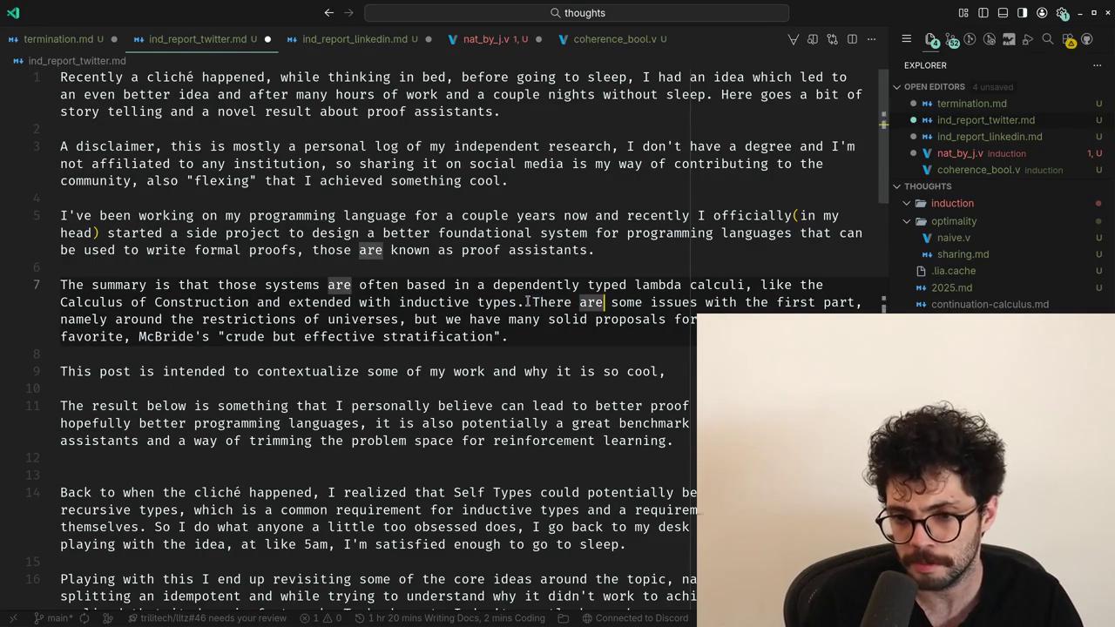
key("ctrl+Right")
key("ctrl+BackSpace")
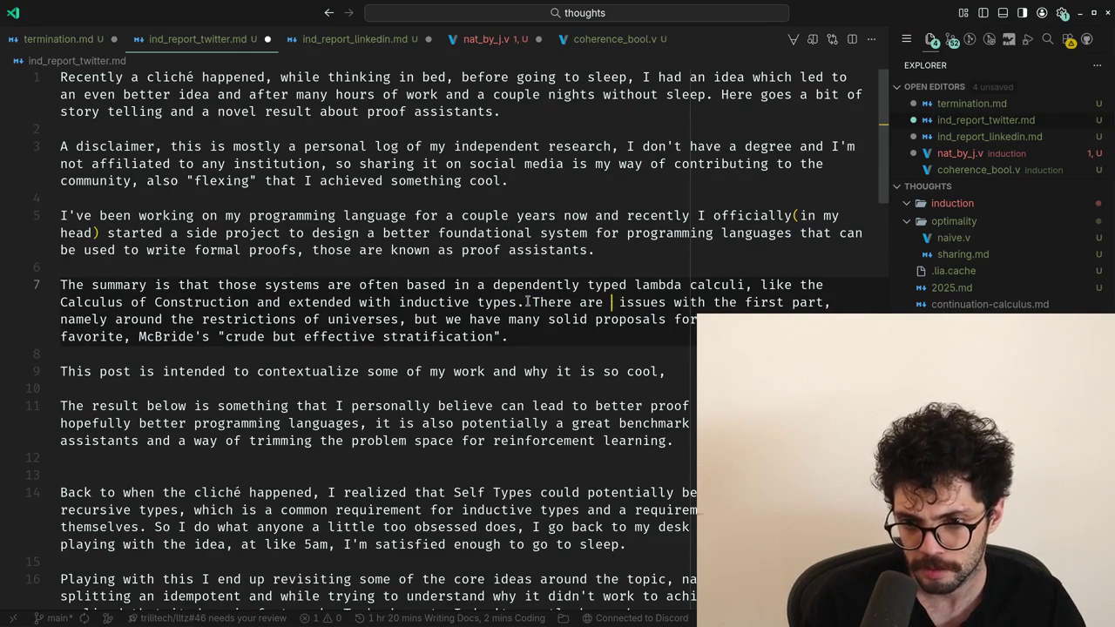
key("BackSpace")
key("End")
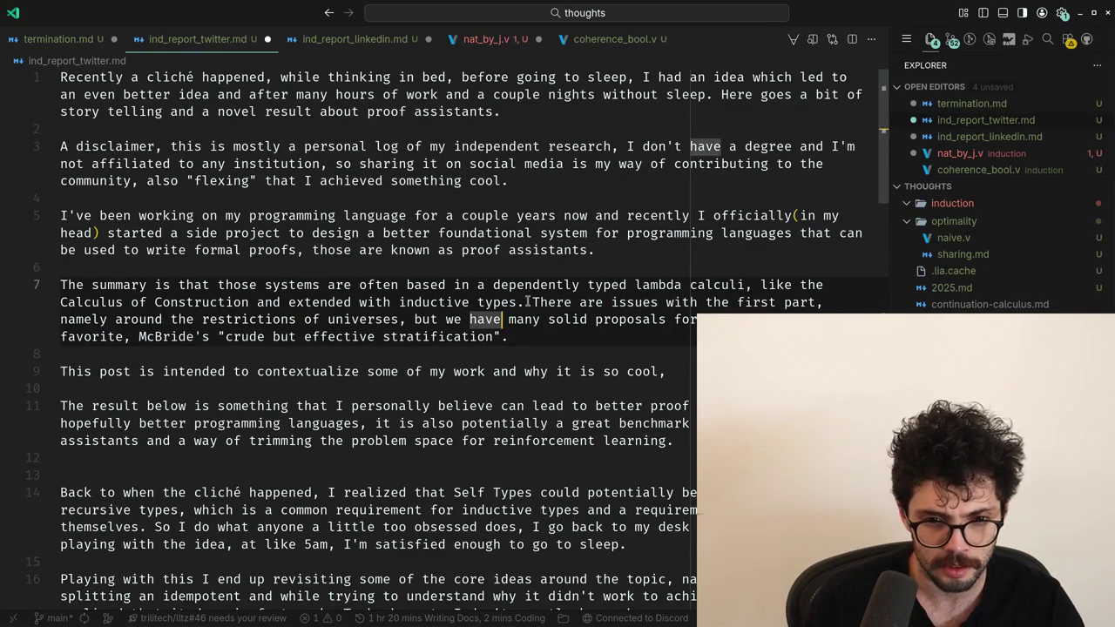
key("ctrl+z")
key("Down")
Remove 'my favorite' and the stray comma so the summary ends 'of McBride's' stratification.
key("ctrl+Left")
key("ctrl+Left")
key("ctrl+Right")
key("ctrl+Right")
key("Up")
key("Up")
key("Up")
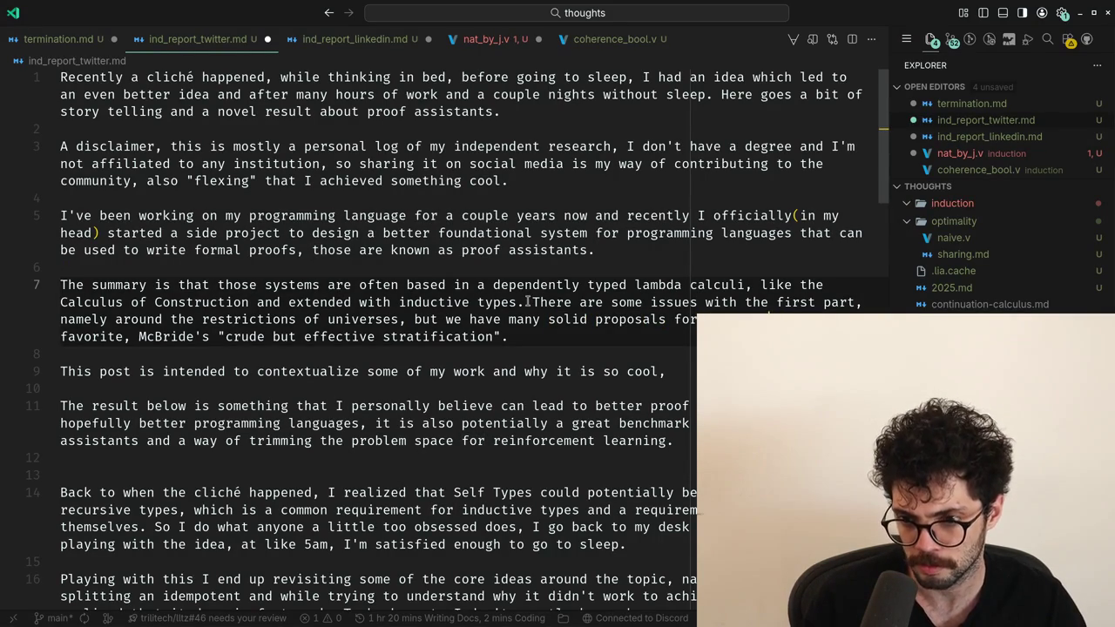
type("of my")
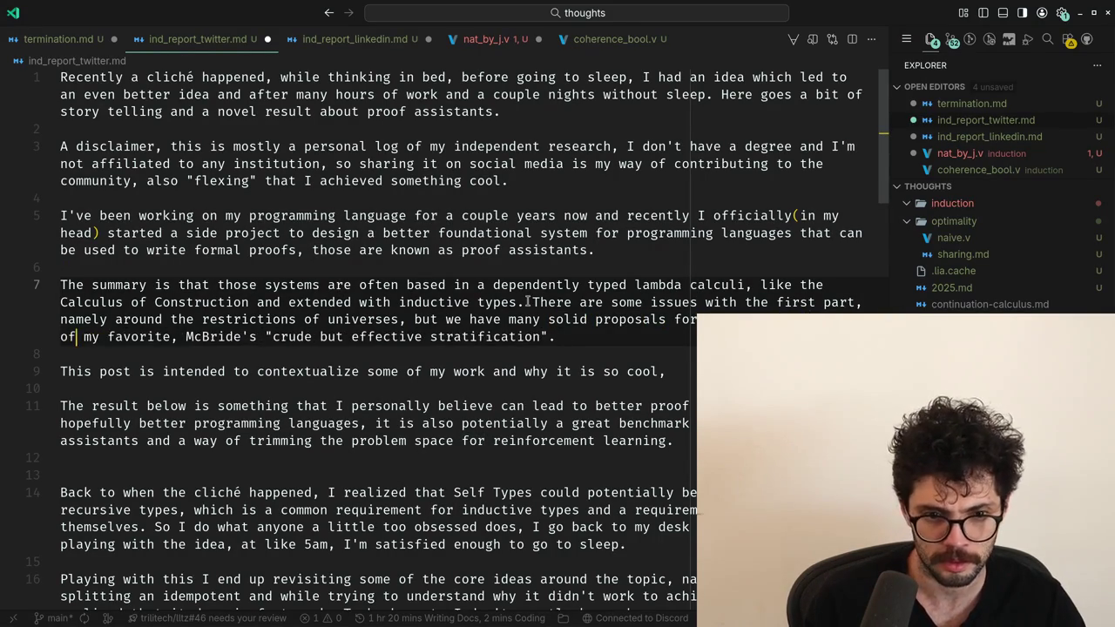
key("ctrl+shift+Right")
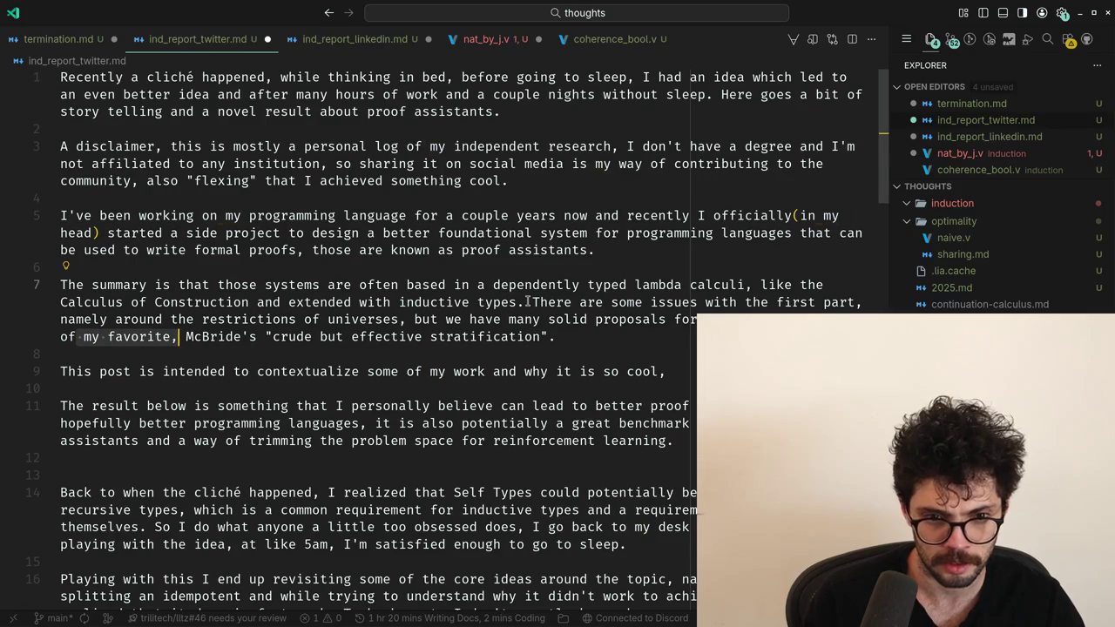
key("Delete")
key("ctrl+BackSpace")
key("BackSpace")
key("Delete")
key("End")
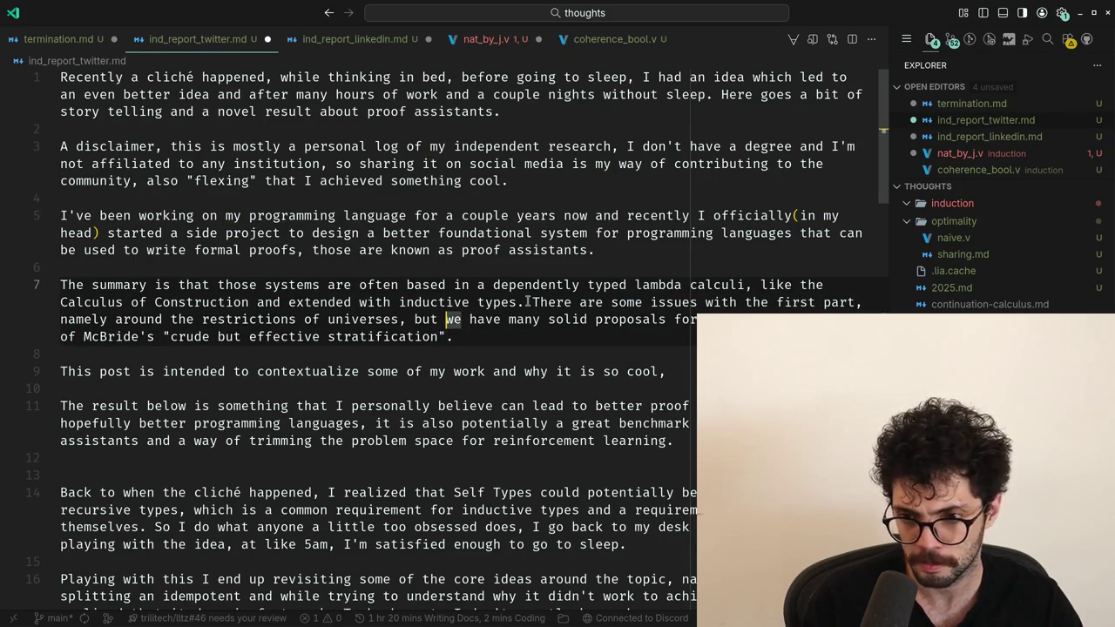
Add an extra blank line below the summary paragraph and paste the clipboard there.
key("Down")
key("Down")
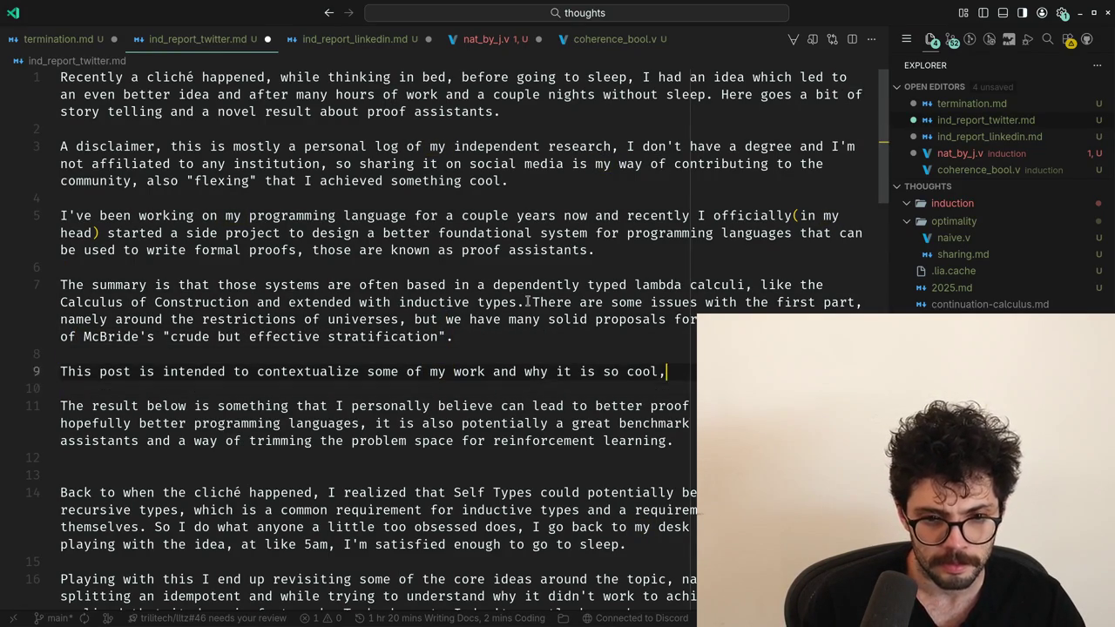
key("Up")
key("Down")
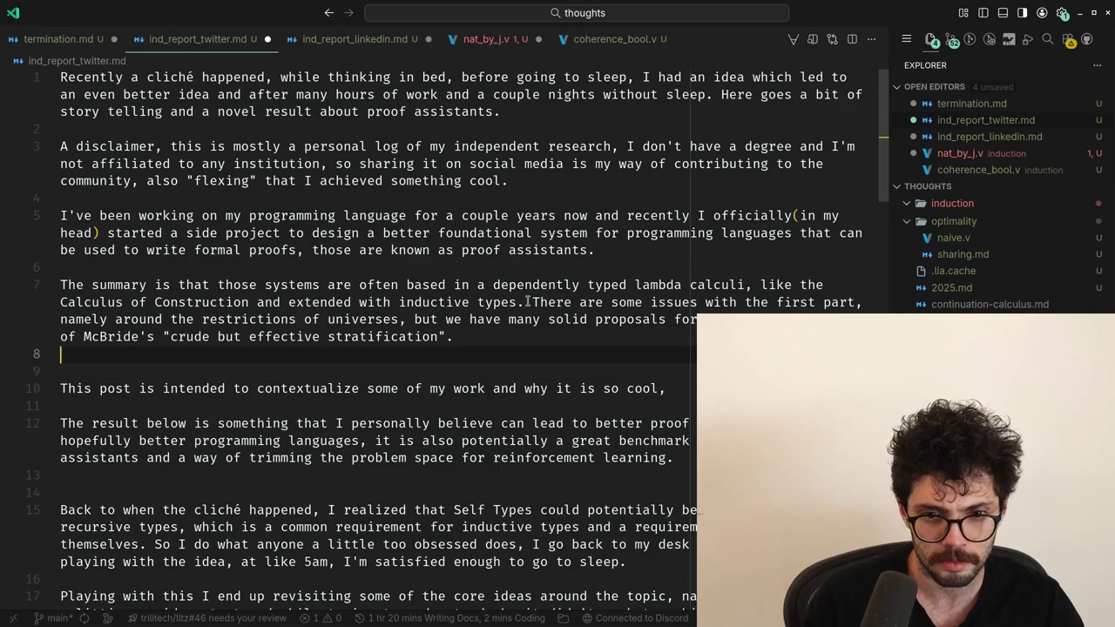
key("Up")
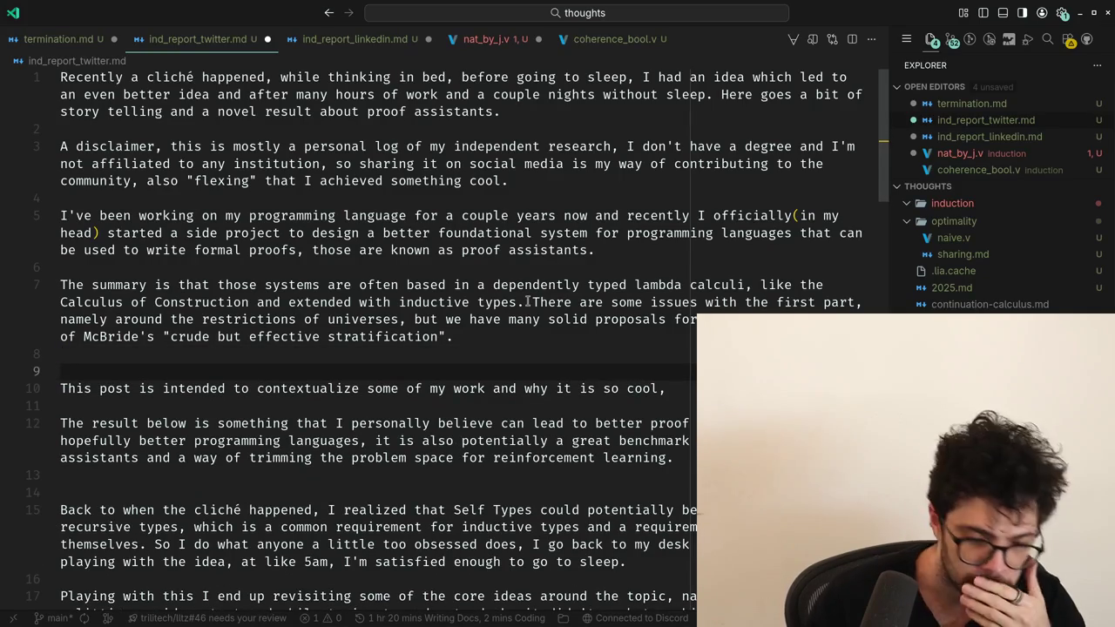
key("ctrl+v")
Select the background paragraphs from 'Given that, a lot of my work' and paste them below the summary.
scroll(528, 301, "down", 5)
scroll(527, 301, "down", 10)
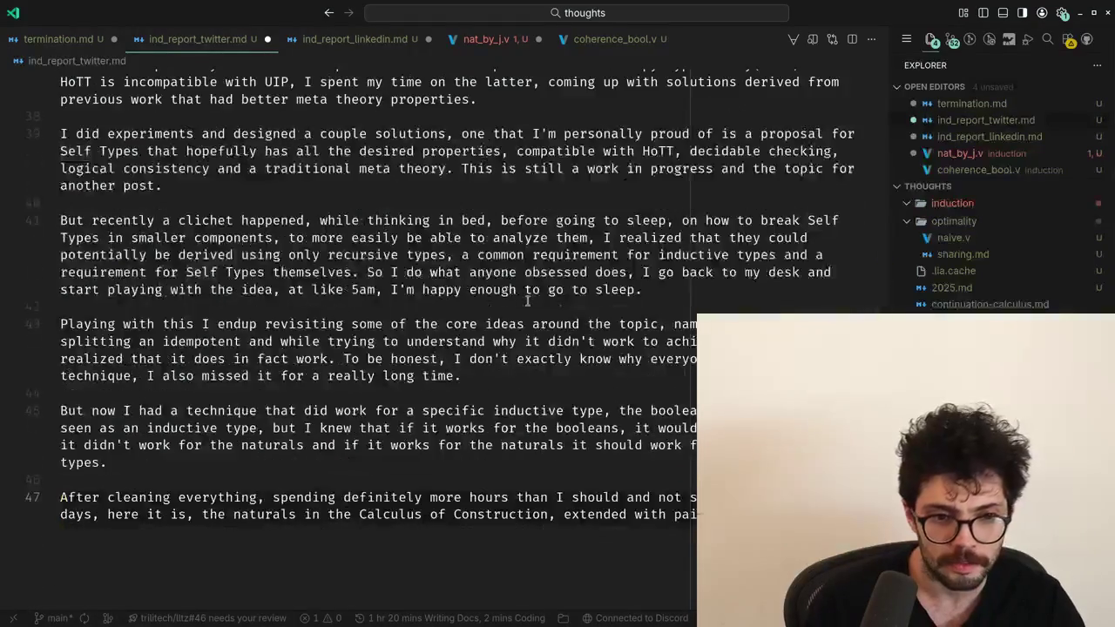
scroll(528, 302, "up", 2)
scroll(527, 301, "up", 5)
key("Up")
key("Up")
key("Up")
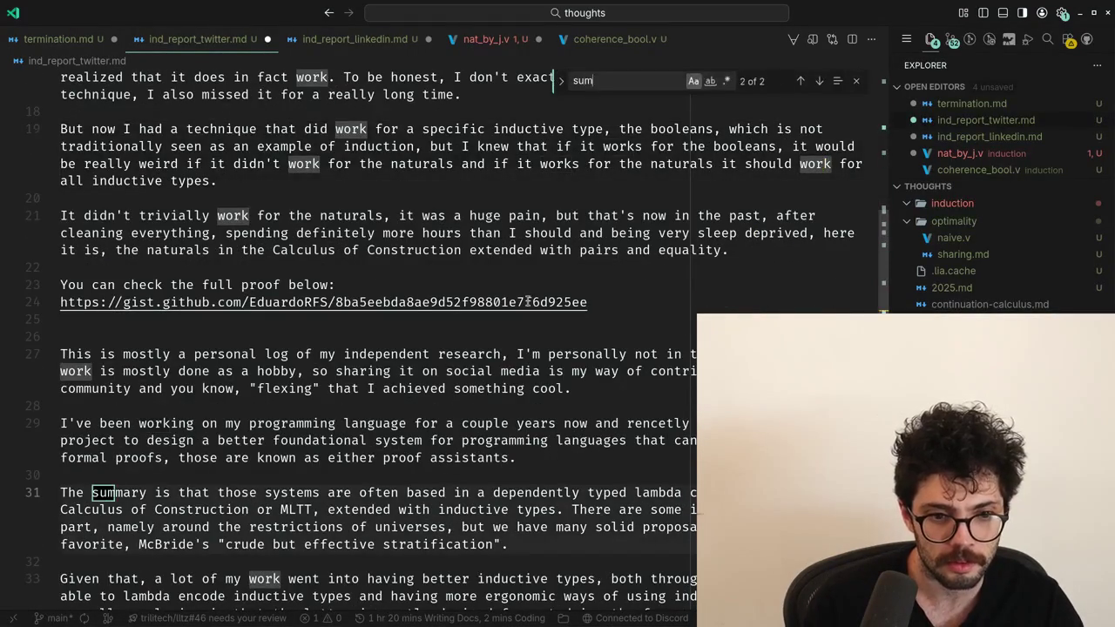
key("Down")
key("Down")
key("Down")
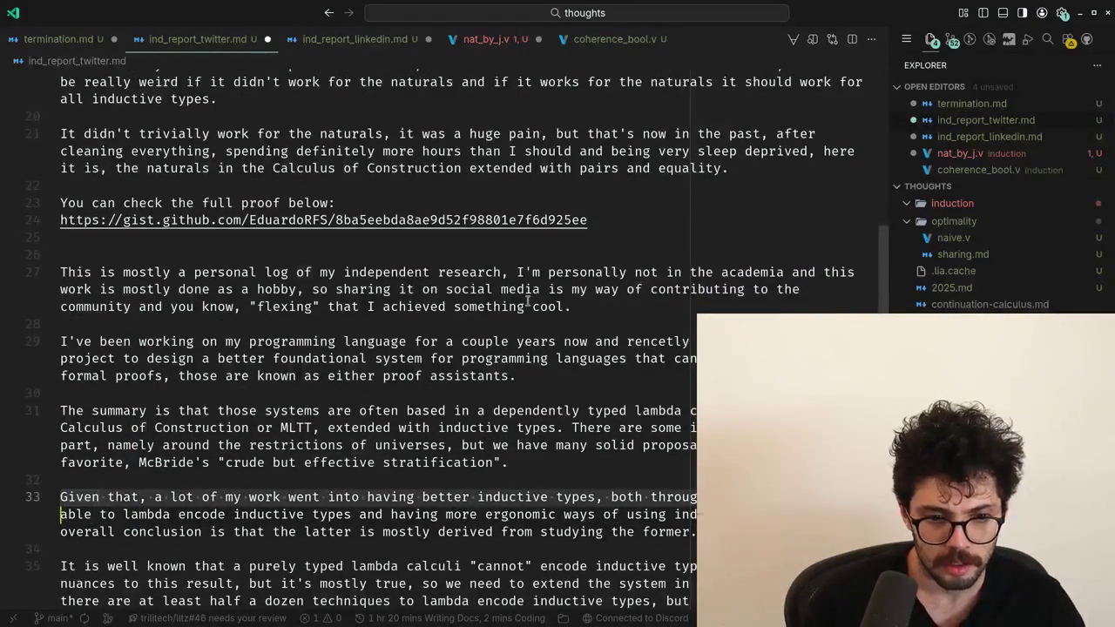
key("shift+Down")
key("shift+Down")
key("shift+Down")
key("shift+Down")
key("shift+Down")
key("shift+Down")
key("shift+Down")
key("shift+Down")
key("shift+Down")
key("ctrl+c")
key("shift+Down")
key("shift+Down")
key("shift+Down")
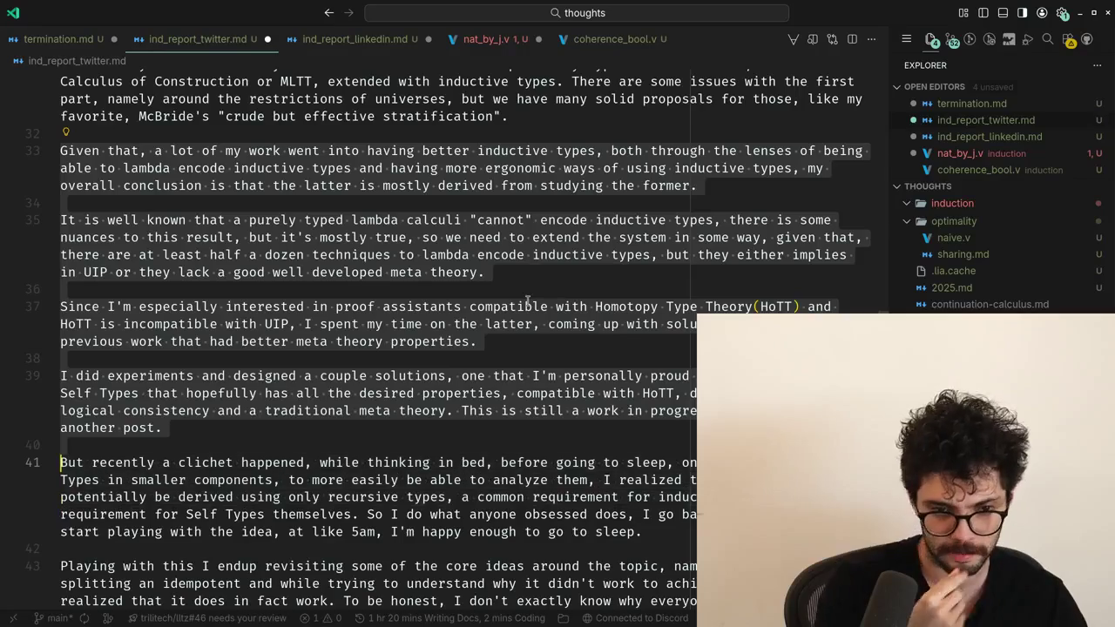
key("ctrl+v")
key("Return")
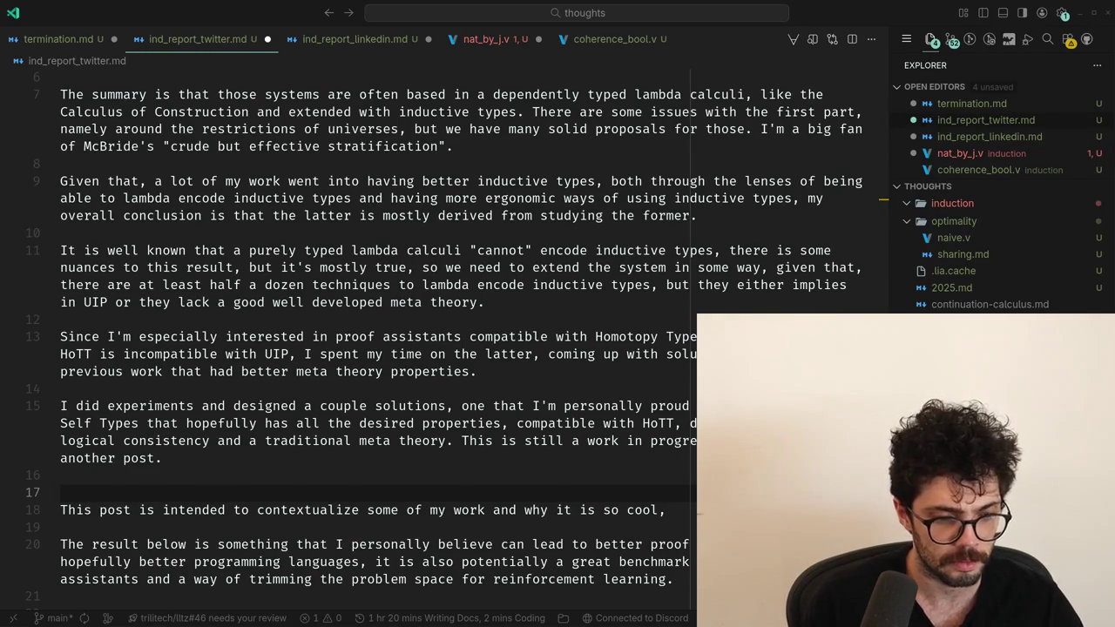
Make the summary's closing read 'I'm personally a big fan of McBride's…' and remove the stray comma.
key("g")
key("g")
key("Down")
key("Down")
key("Down")
key("Down")
key("Down")
key("Down")
key("Down")
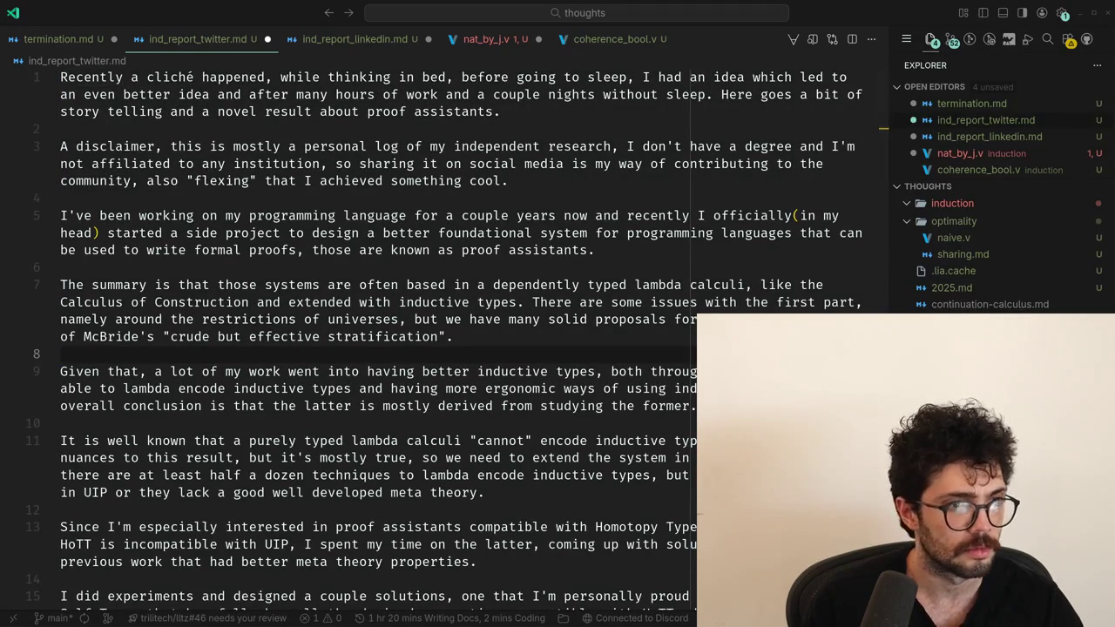
key("Up")
key("Up")
key("Down")
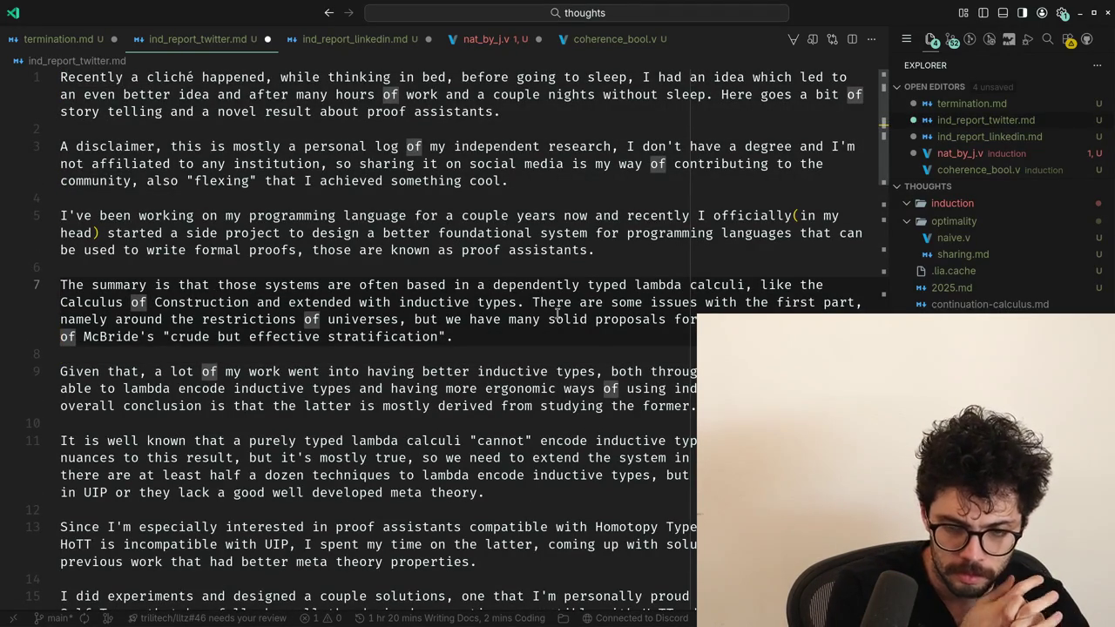
type("big fan")
key("ctrl+Left")
key("ctrl+Left")
type("personally a")
key("End")
key("Left")
type(",")
key("BackSpace")
key("BackSpace")
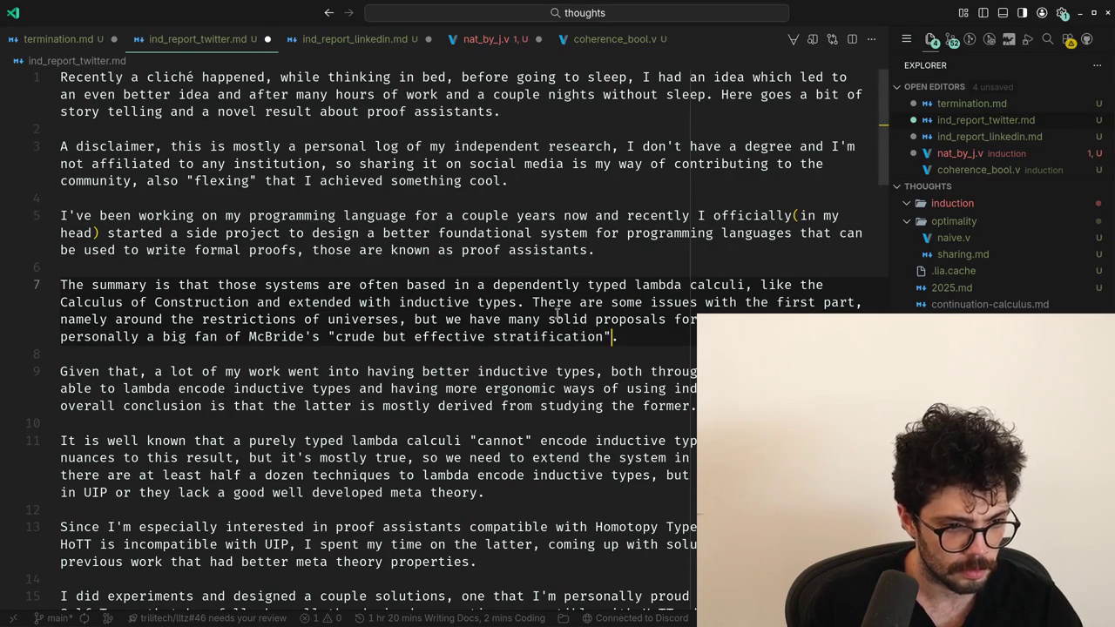
key("super+2")
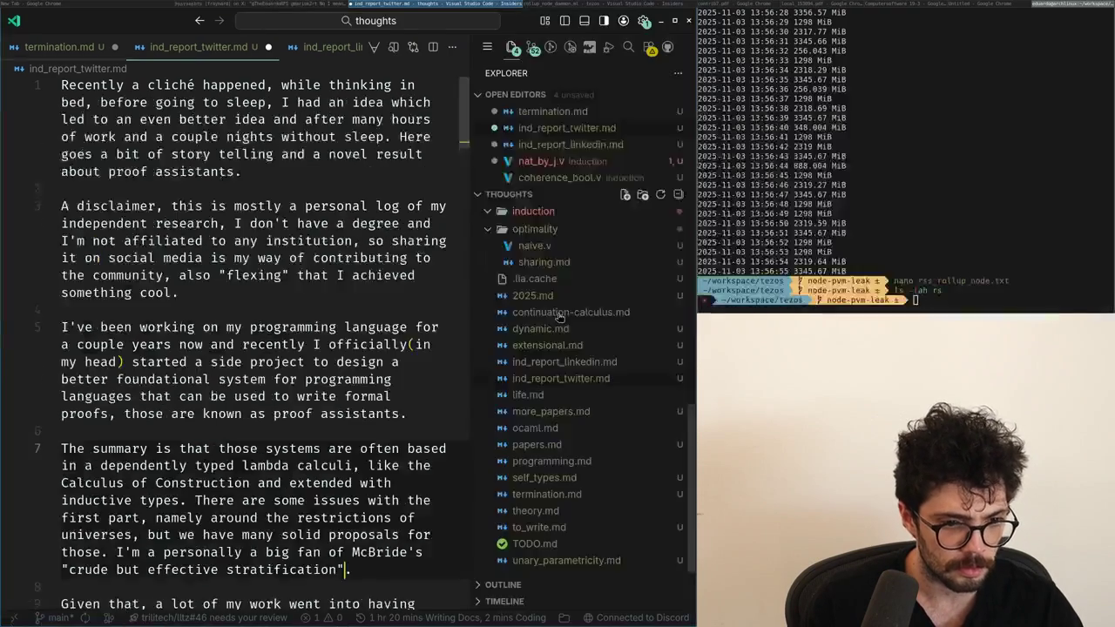
key("super+1")
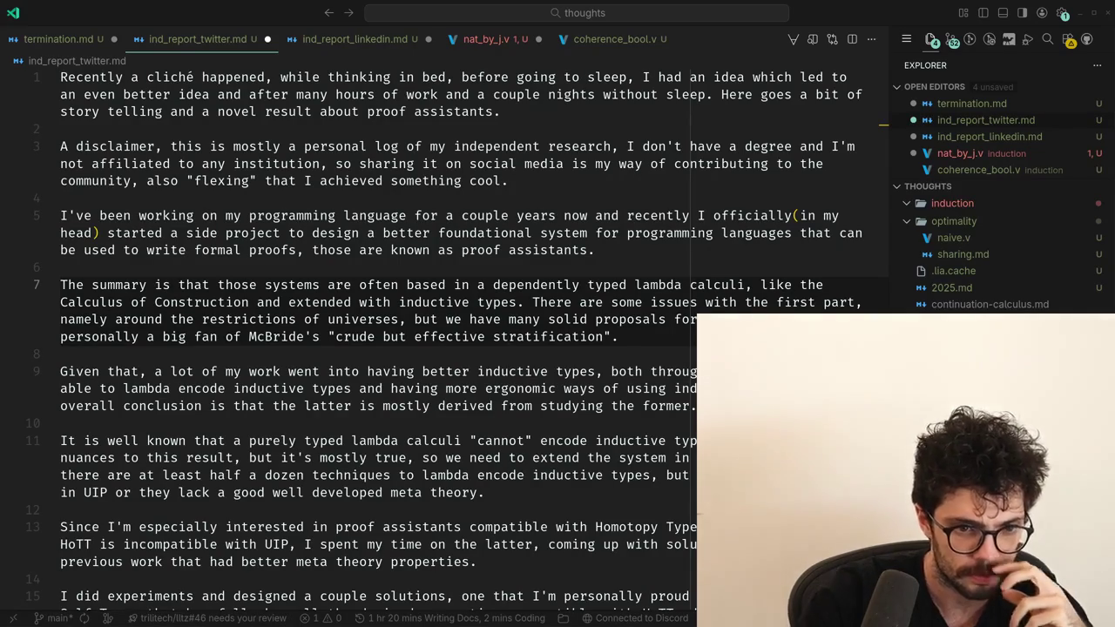
Try deleting the 'Given that' paragraph from line 9, then undo the removal.
left_click(159, 389)
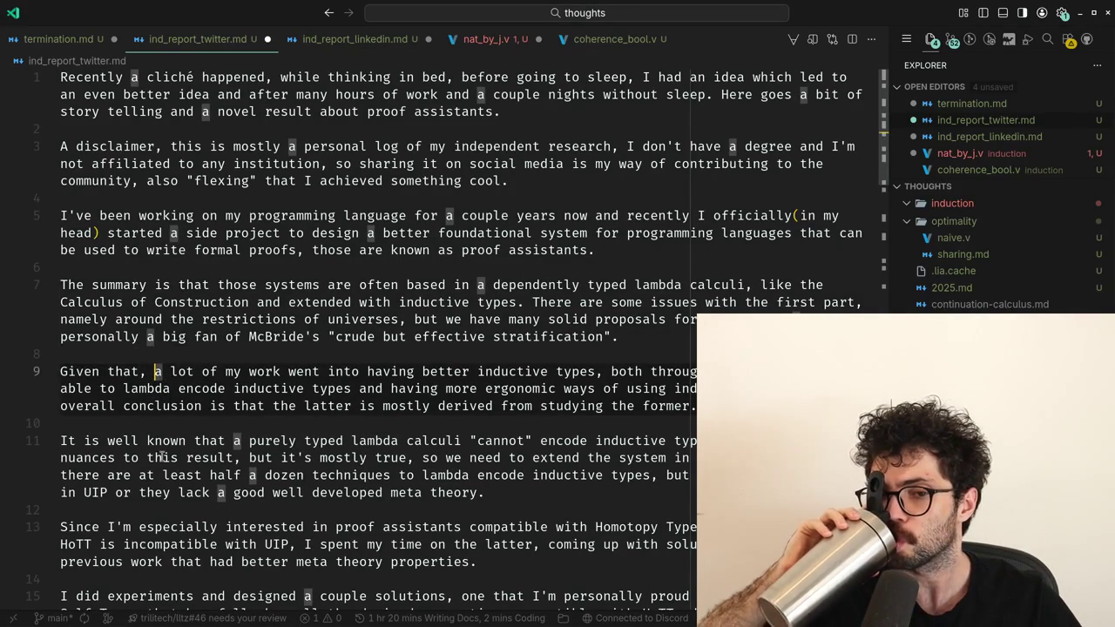
left_click(150, 441)
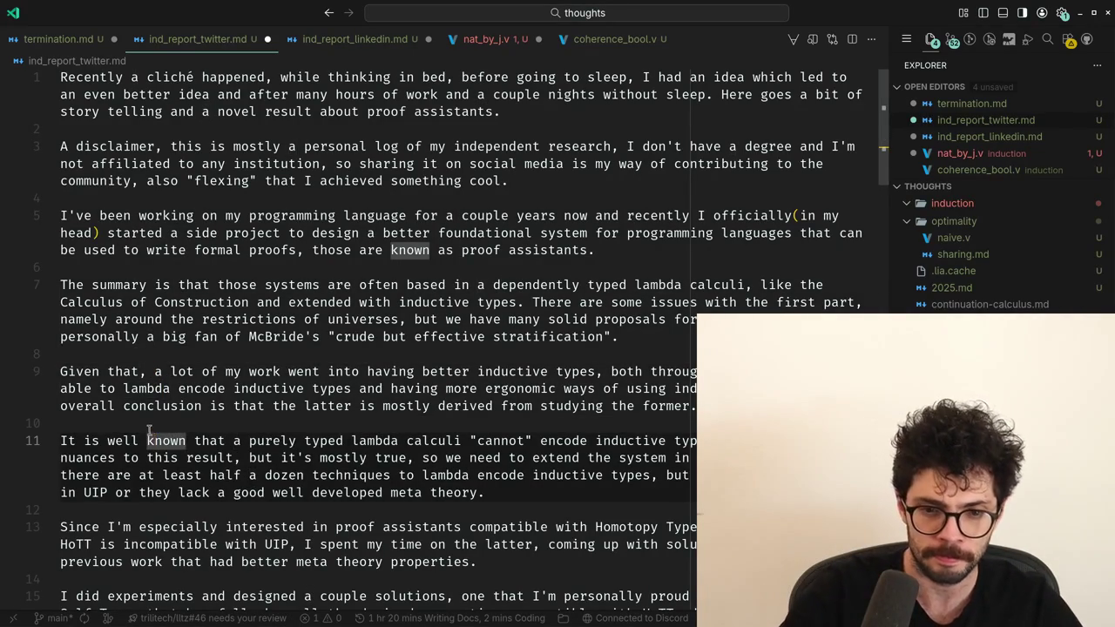
left_click(148, 425)
key("Up")
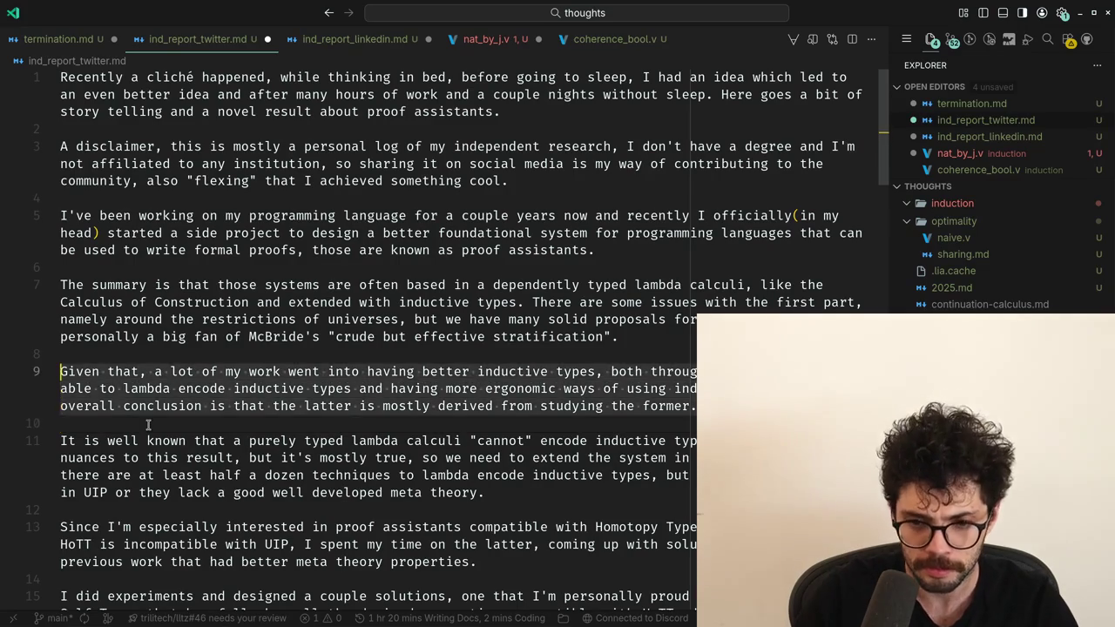
key("BackSpace")
key("BackSpace")
key("Down")
key("Down")
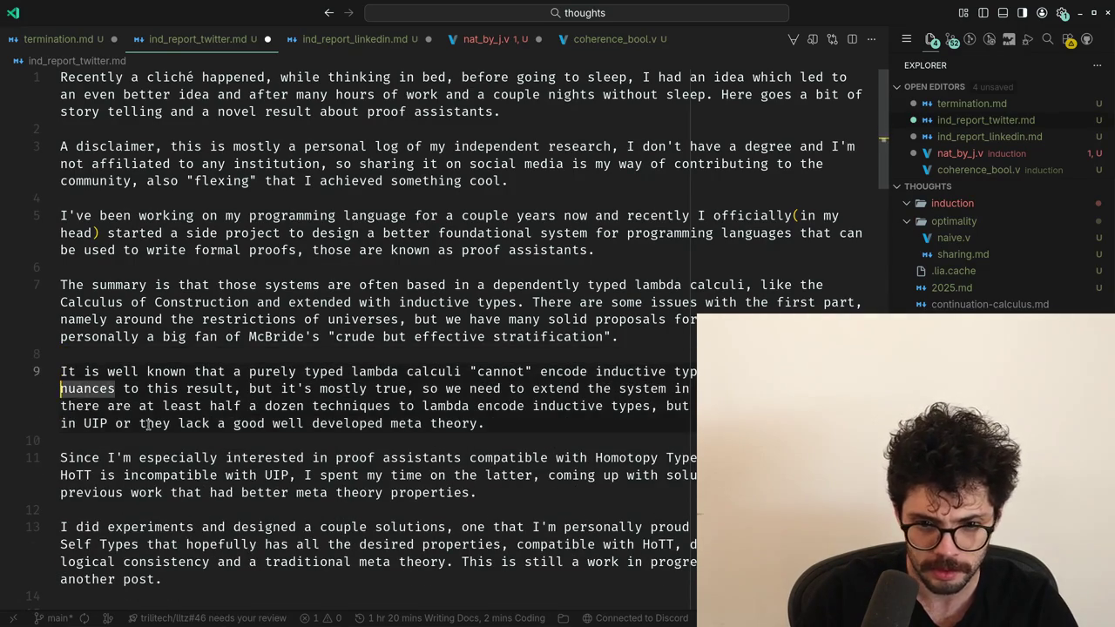
key("Down")
key("Down")
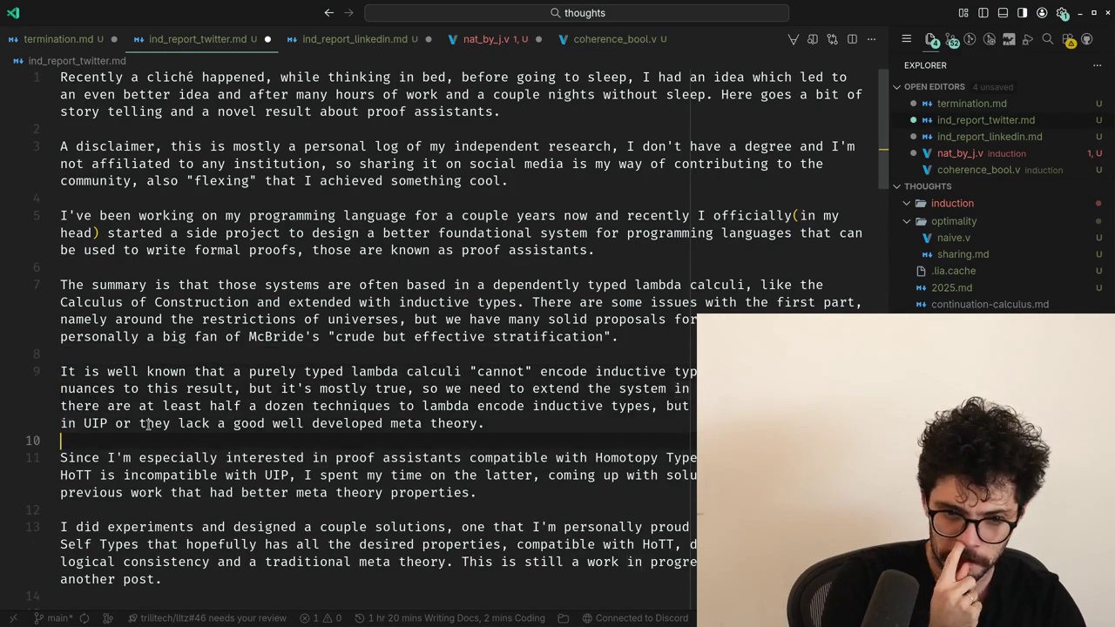
key("ctrl+z")
key("ctrl+z")
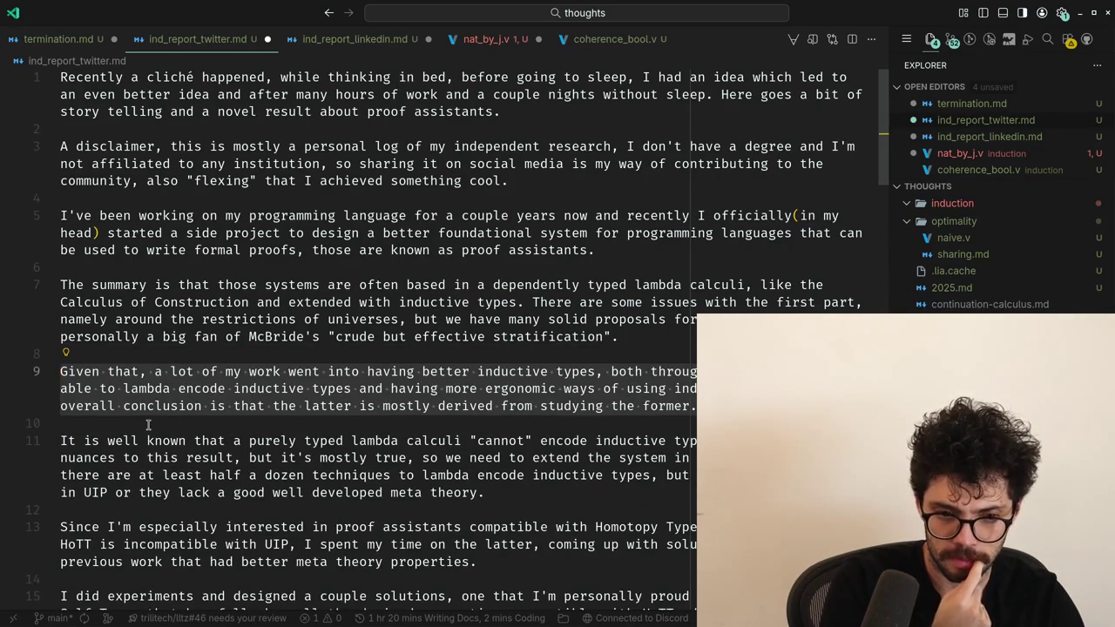
Cut the 'Given that' paragraph and paste it after the HoTT paragraph.
key("Down")
key("Down")
key("Down")
key("Down")
key("Up")
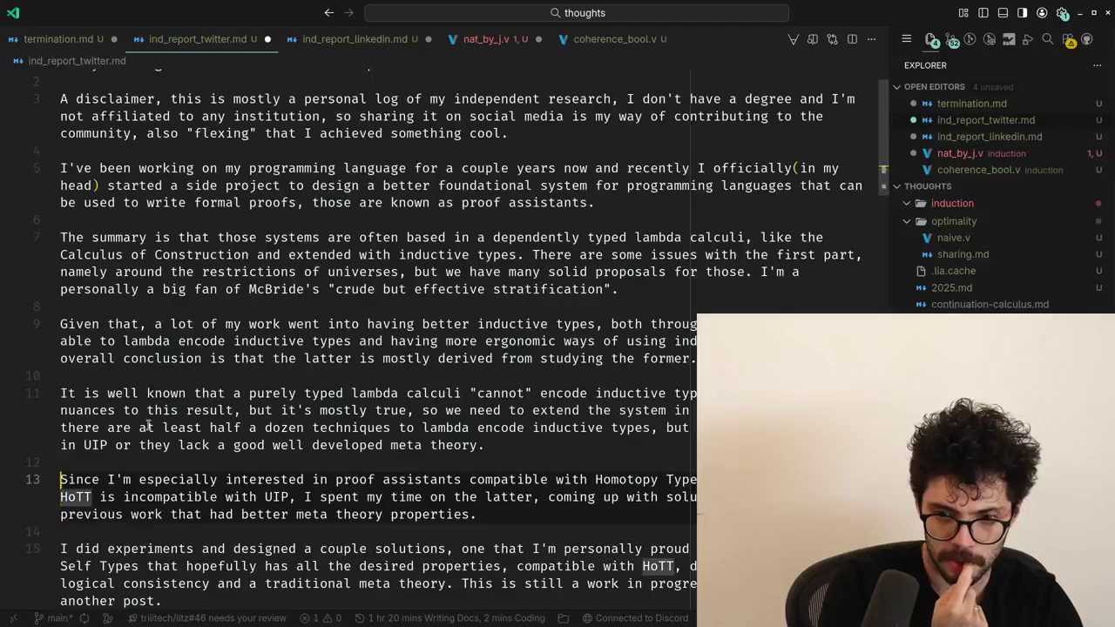
key("Up")
key("Up")
key("Up")
key("Up")
key("Up")
key("Up")
key("Up")
key("Up")
key("Up")
key("Up")
key("ctrl+shift+k")
key("ctrl+shift+k")
key("Down")
key("Down")
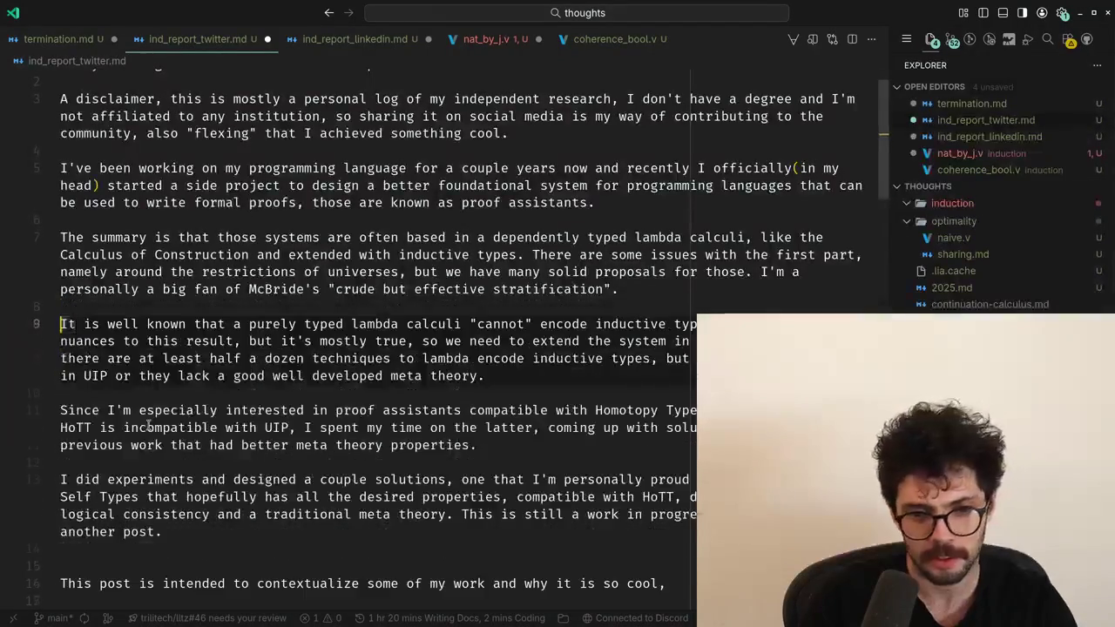
key("Down")
key("Down")
key("Down")
key("Down")
key("Down")
key("Down")
key("Left")
key("Return")
key("Return")
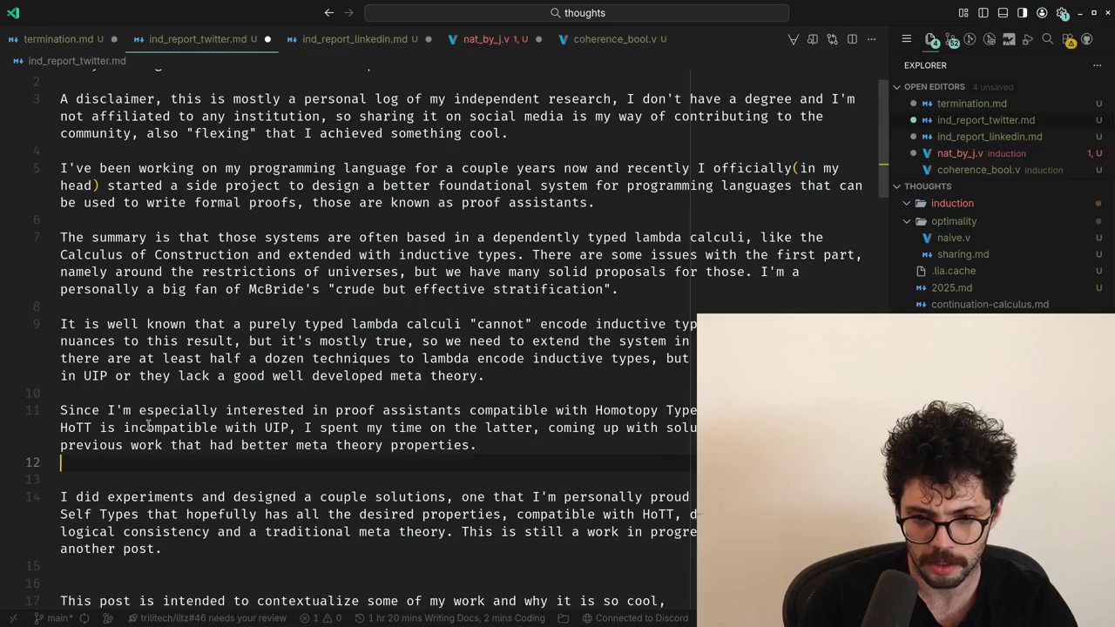
key("ctrl+v")
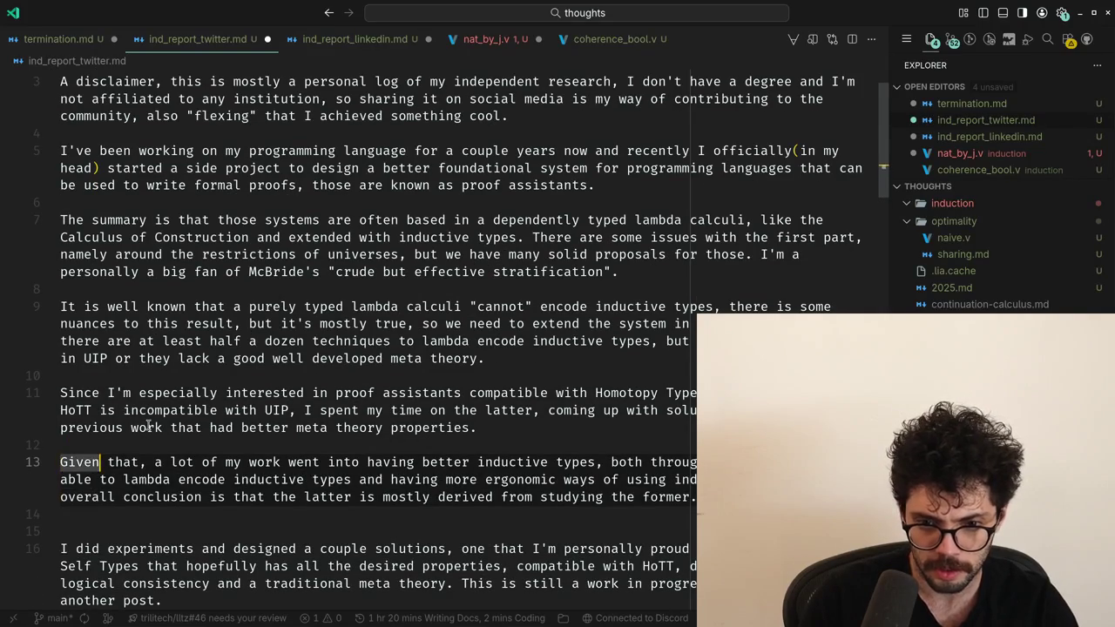
Undo that move and paste the 'Given that' paragraph back at line 9.
key("ctrl+Right")
key("ctrl+Right")
key("ctrl+Right")
key("ctrl+Right")
key("ctrl+z")
key("Up")
key("Return")
key("Up")
key("Up")
key("Up")
key("Up")
key("Up")
key("Up")
key("Up")
key("Up")
key("Up")
key("ctrl+v")
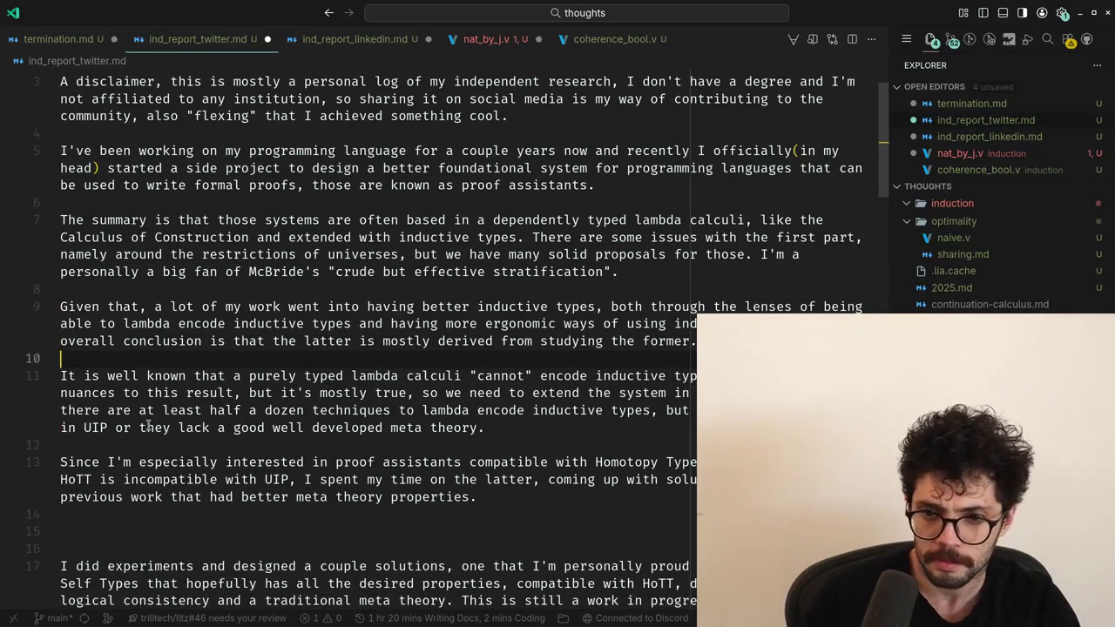
key("Up")
Check that the paragraph ends 'studying the former' with a blank line below it.
key("ctrl+shift+Left")
key("ctrl+shift+Left")
key("ctrl+shift+Left")
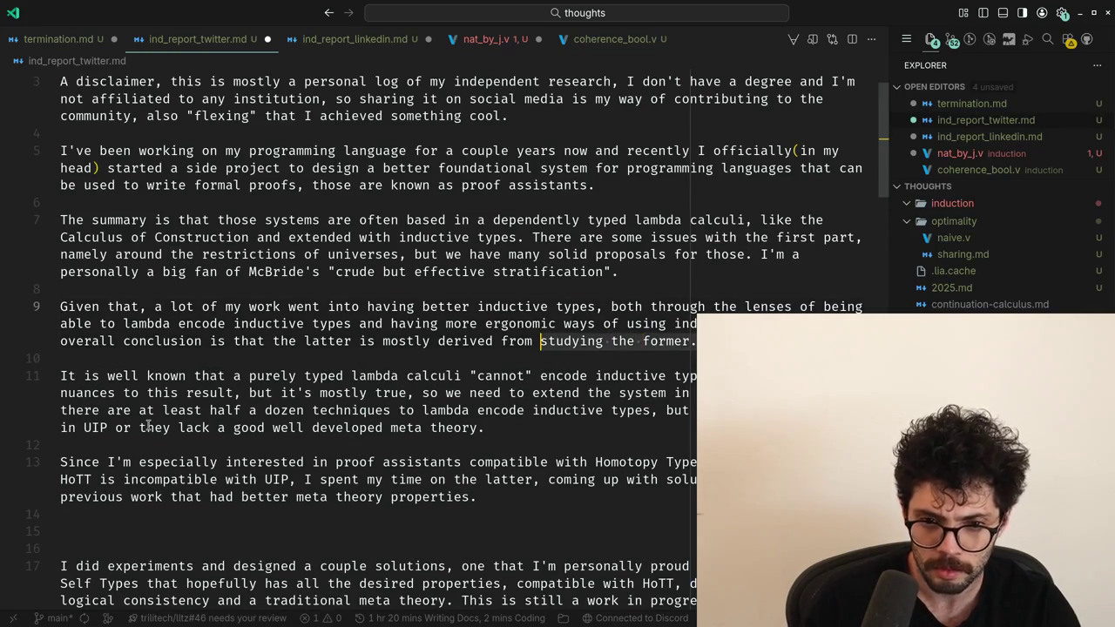
scroll(148, 426, "down", 4)
key("Down")
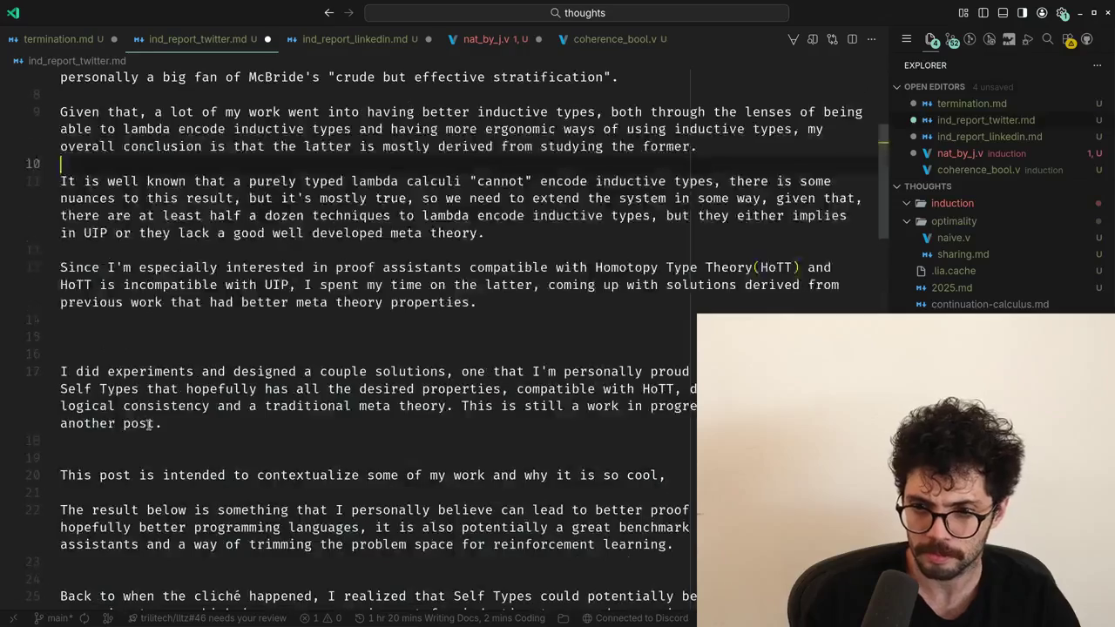
scroll(148, 426, "up", 1)
key("Up")
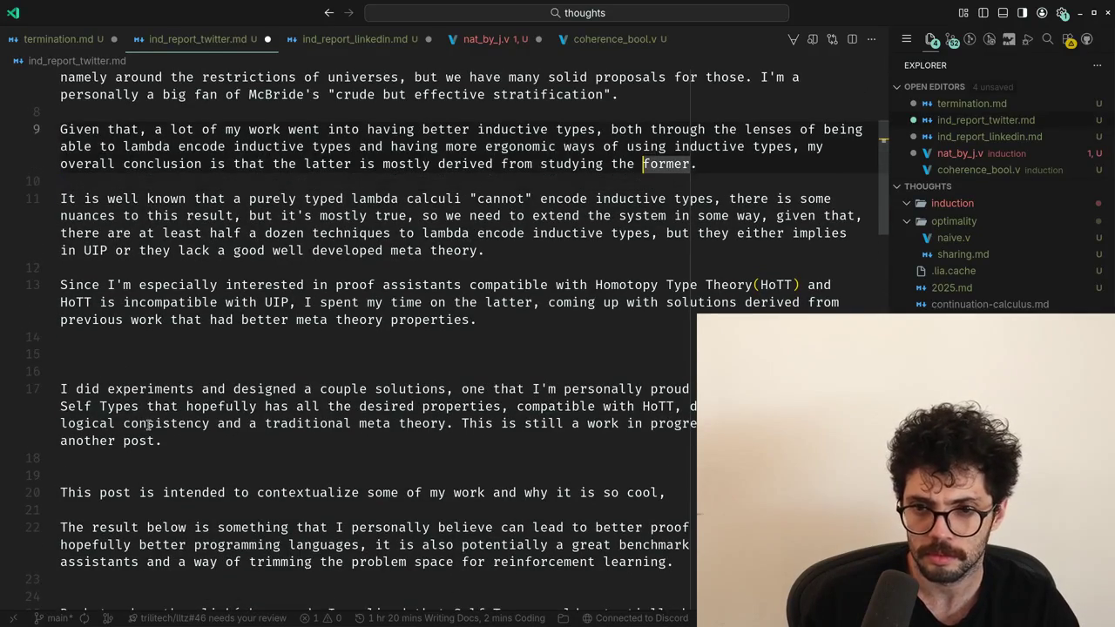
key("Right")
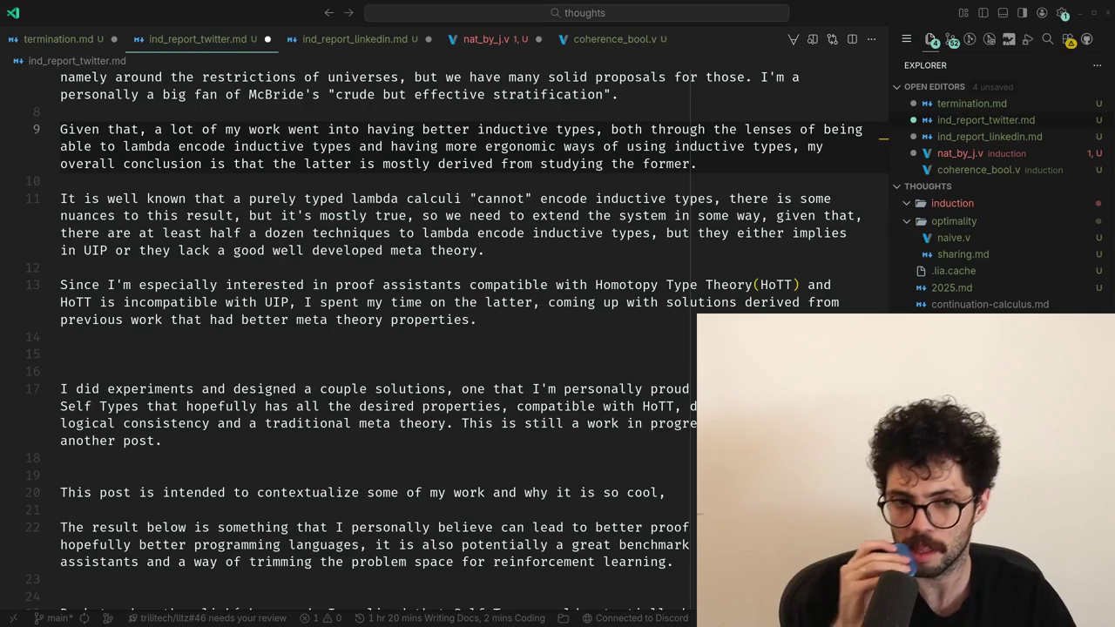
left_click(195, 198)
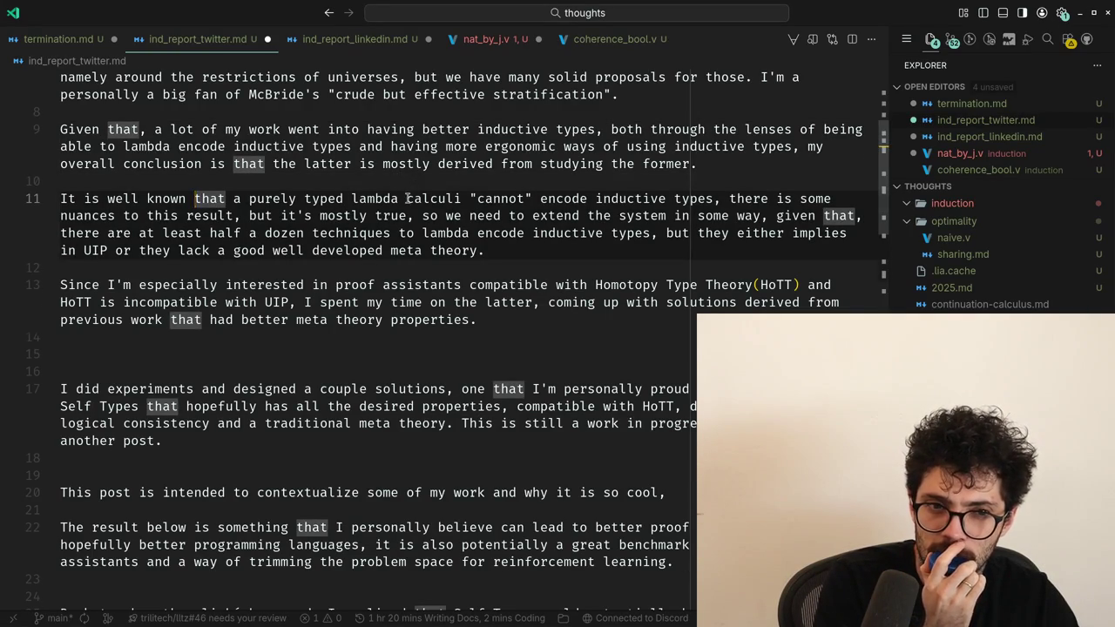
Insert 'result' after 'It is well known' in the lambda-encoding paragraph.
scroll(407, 198, "up", 1)
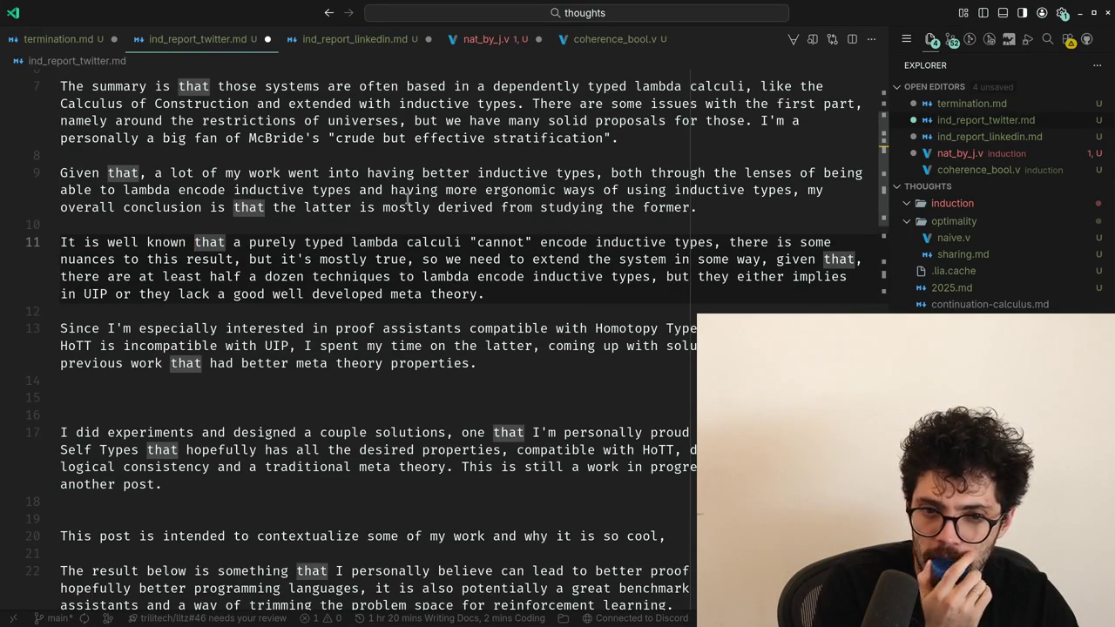
left_click(435, 261)
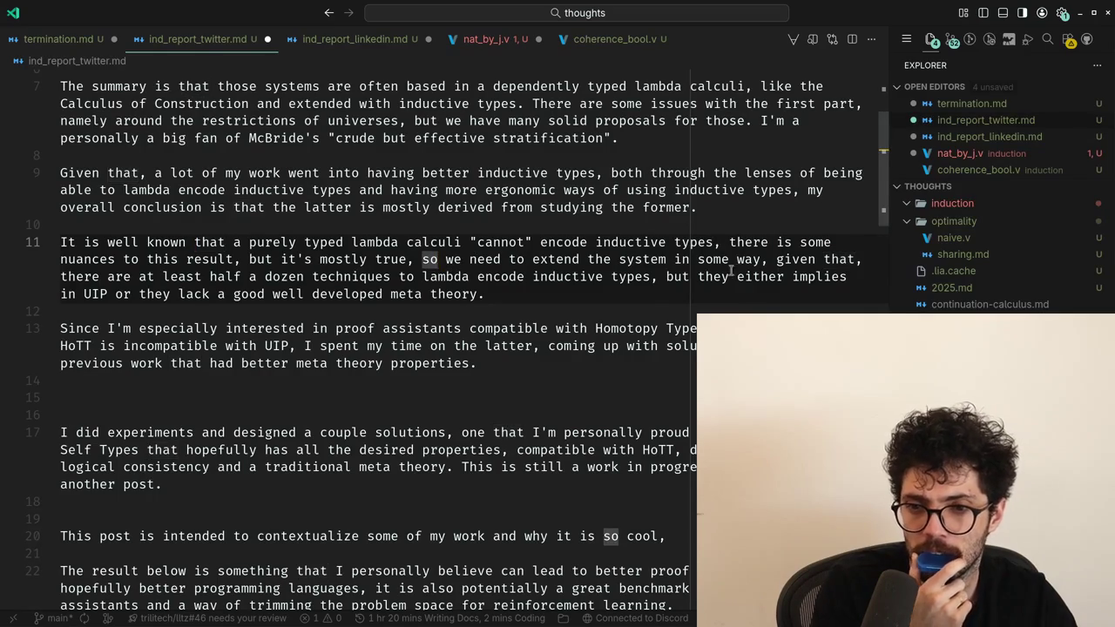
left_click(763, 262)
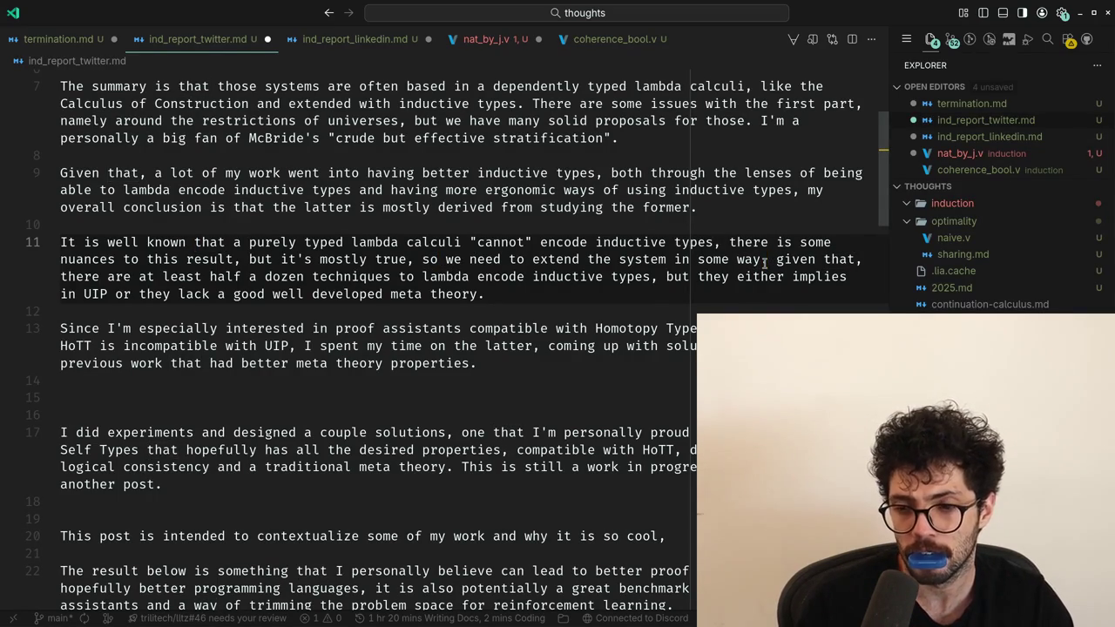
key("ctrl+shift+Right")
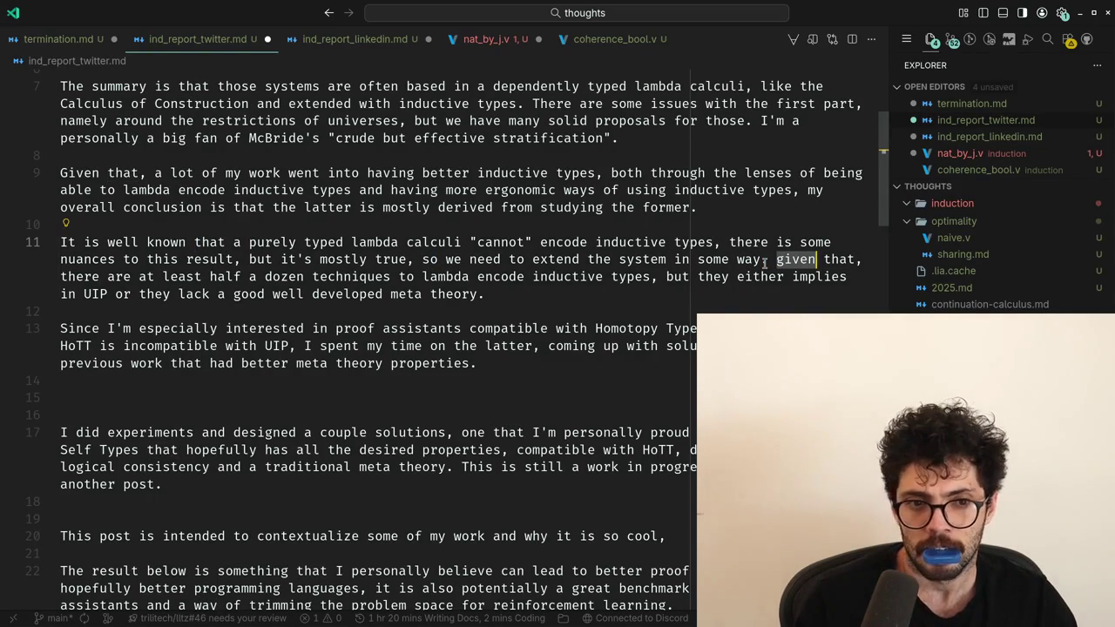
key("Home")
key("Home")
key("ctrl+Right")
key("ctrl+Right")
key("ctrl+Right")
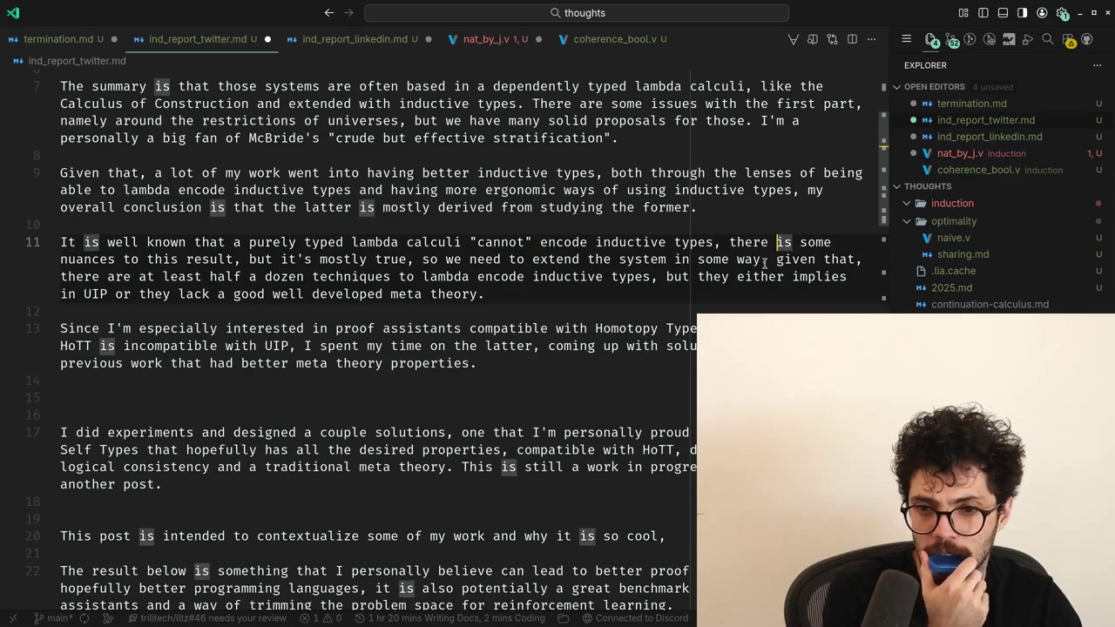
key("Home")
key("ctrl+Right")
key("ctrl+Right")
key("ctrl+Right")
type("result")
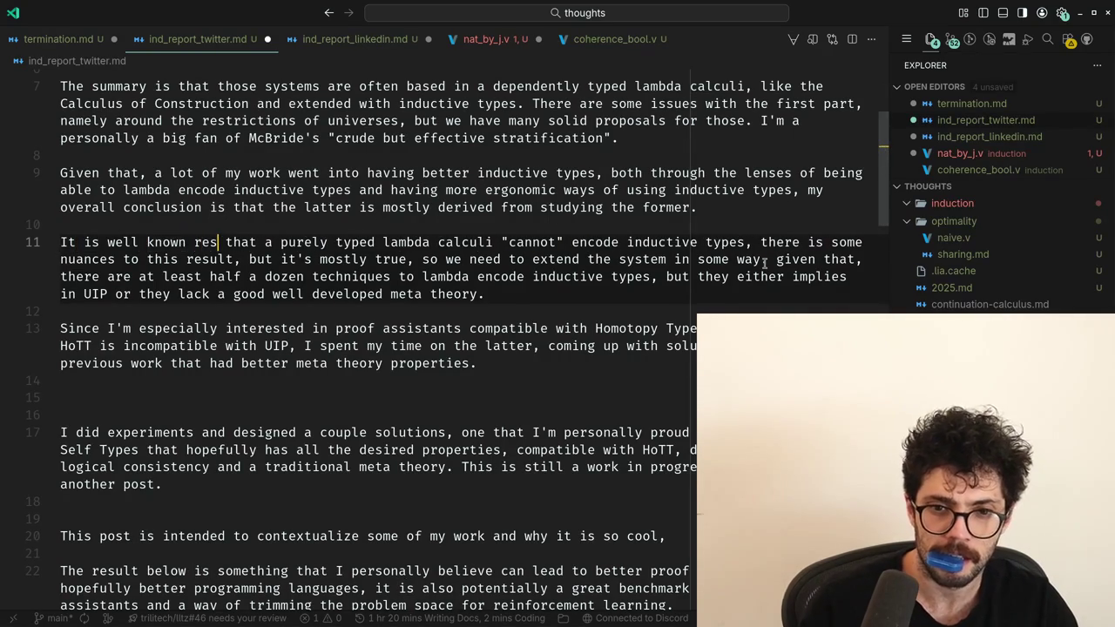
Change 'it's' to 'it is' and end the sentence at 'true.', starting the next with 'So'.
key("ctrl+Right")
key("ctrl+Right")
key("ctrl+Right")
key("ctrl+Right")
key("ctrl+Left")
key("ctrl+Left")
key("ctrl+Left")
key("ctrl+Left")
key("ctrl+Right")
key("ctrl+Right")
key("ctrl+Right")
key("ctrl+Right")
key("ctrl+Right")
key("ctrl+Right")
key("ctrl+Right")
key("ctrl+Right")
key("ctrl+Right")
key("ctrl+Right")
key("ctrl+Right")
key("ctrl+Right")
key("ctrl+Right")
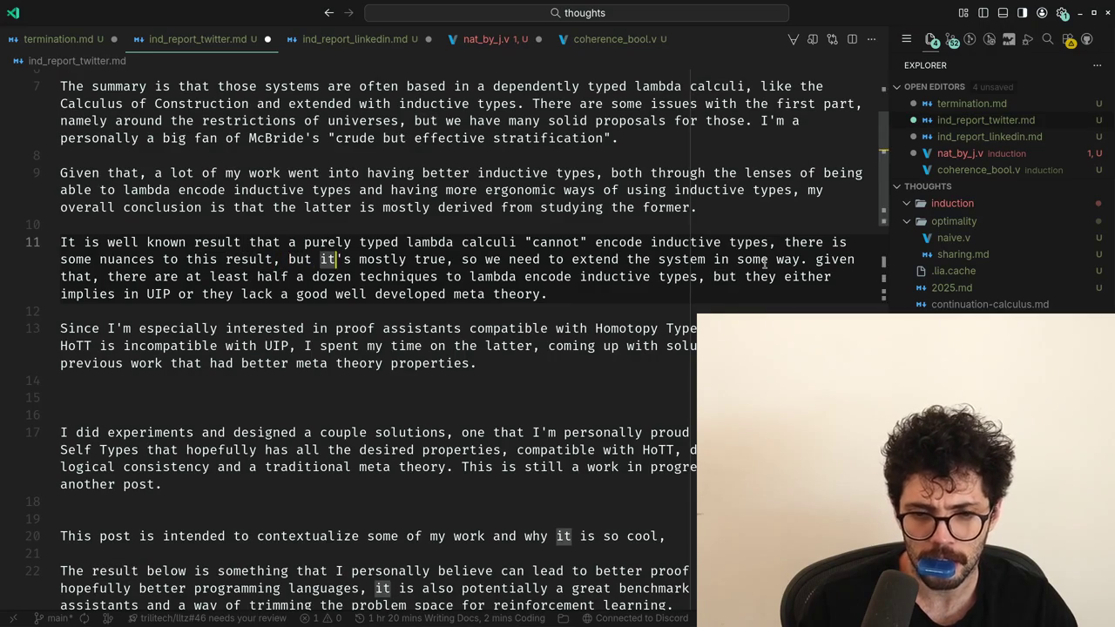
key("Delete")
key("BackSpace")
type("is")
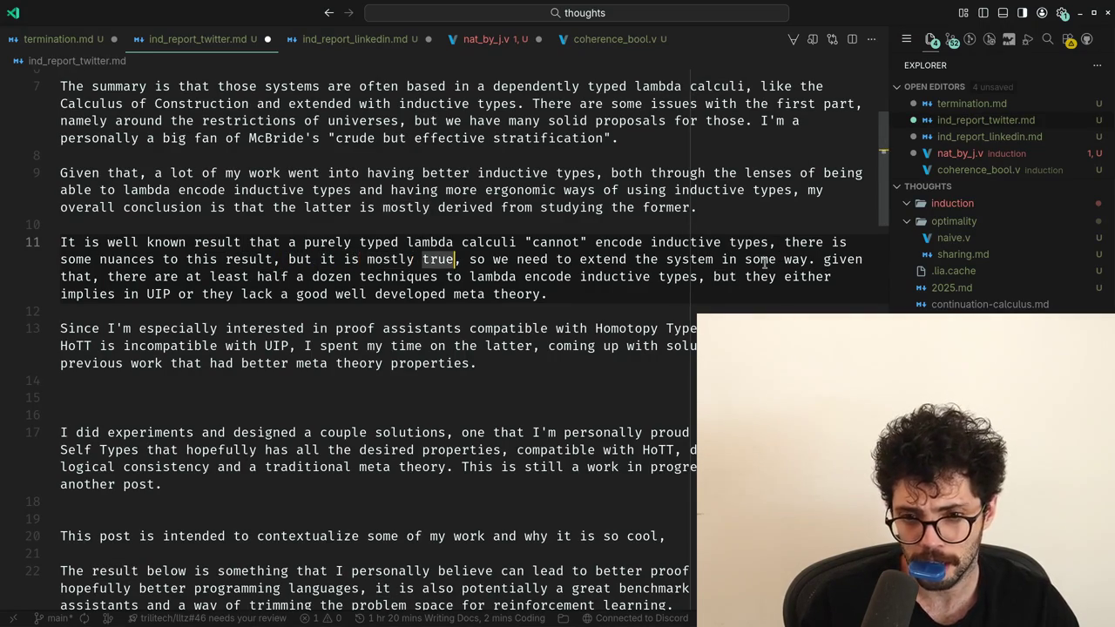
key("Delete")
type(".")
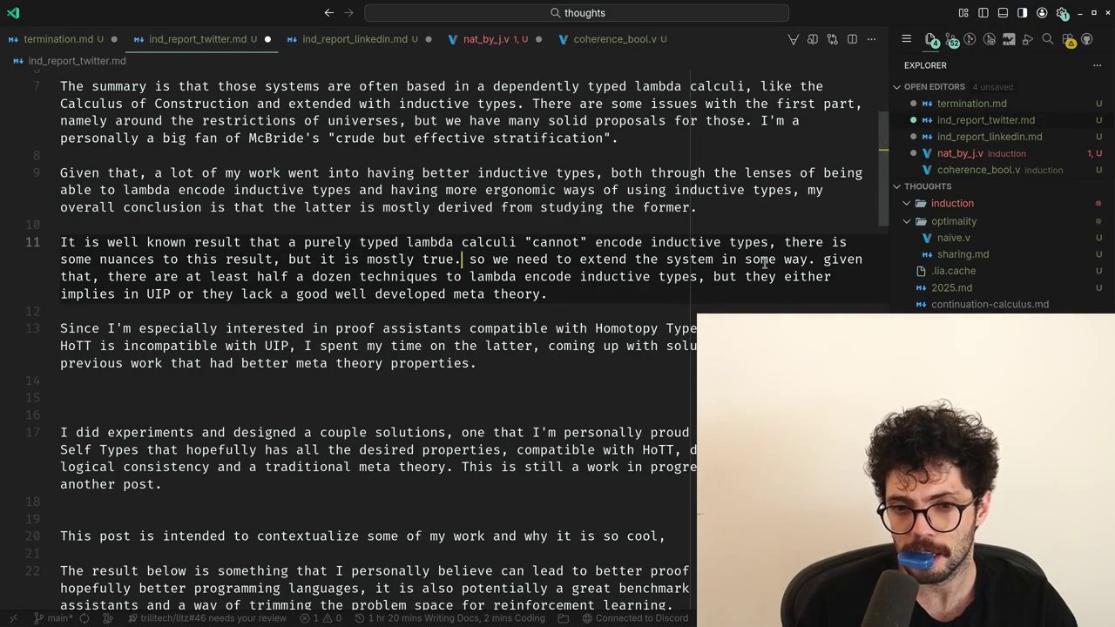
key("Right")
key("Delete")
type("S")
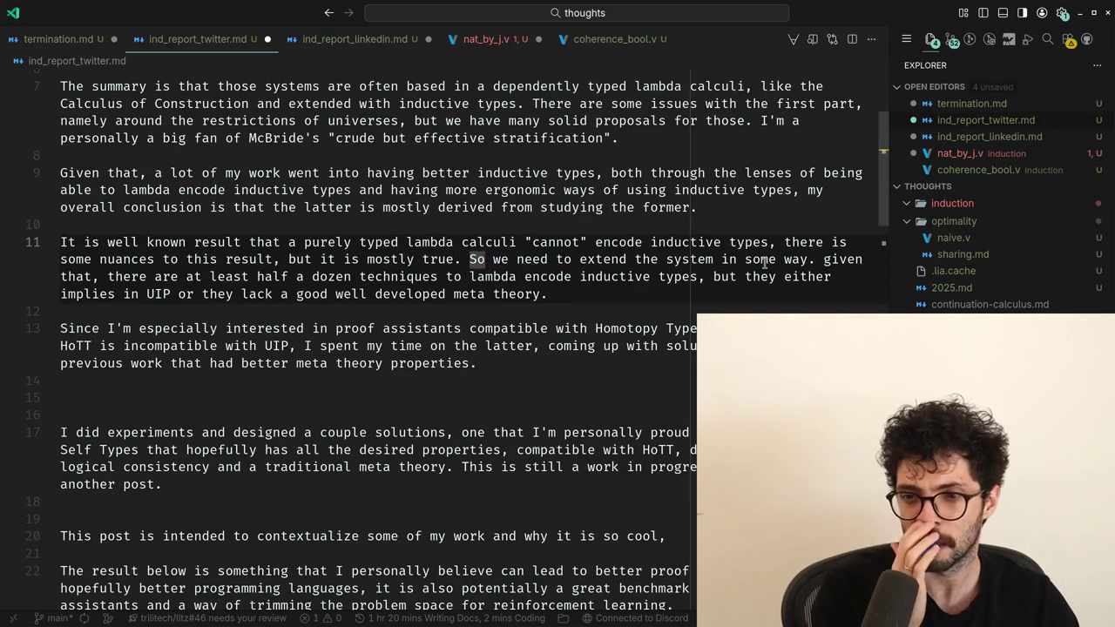
Delete 'given that,' after 'in some way'.
left_click(765, 262)
key("ctrl+Right")
key("ctrl+Right")
key("BackSpace")
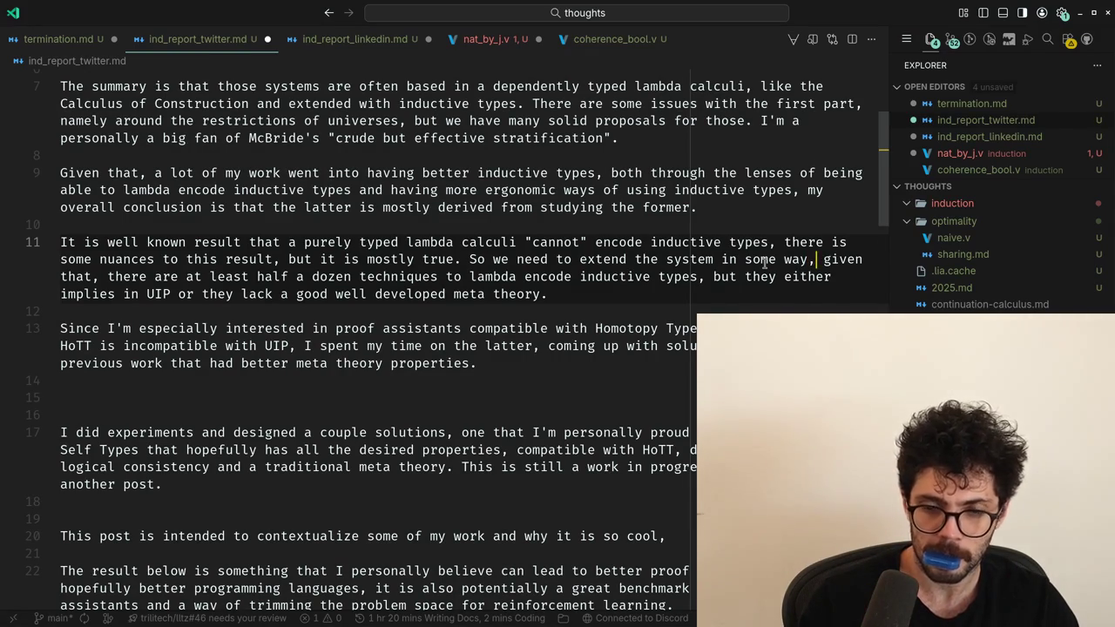
key("Right")
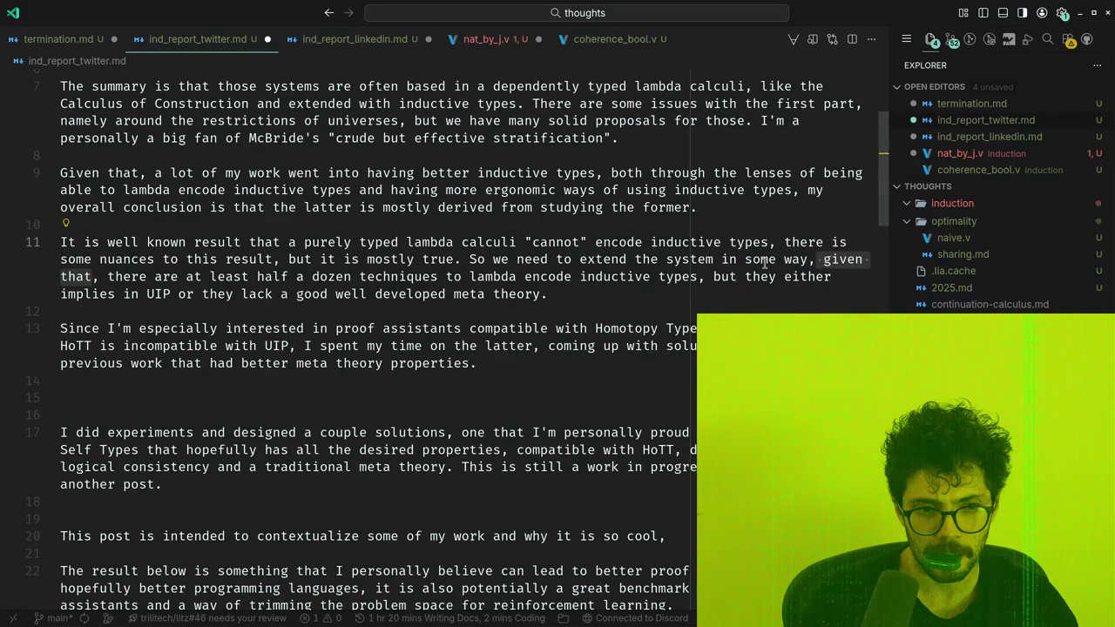
key("ctrl+BackSpace")
key("ctrl+BackSpace")
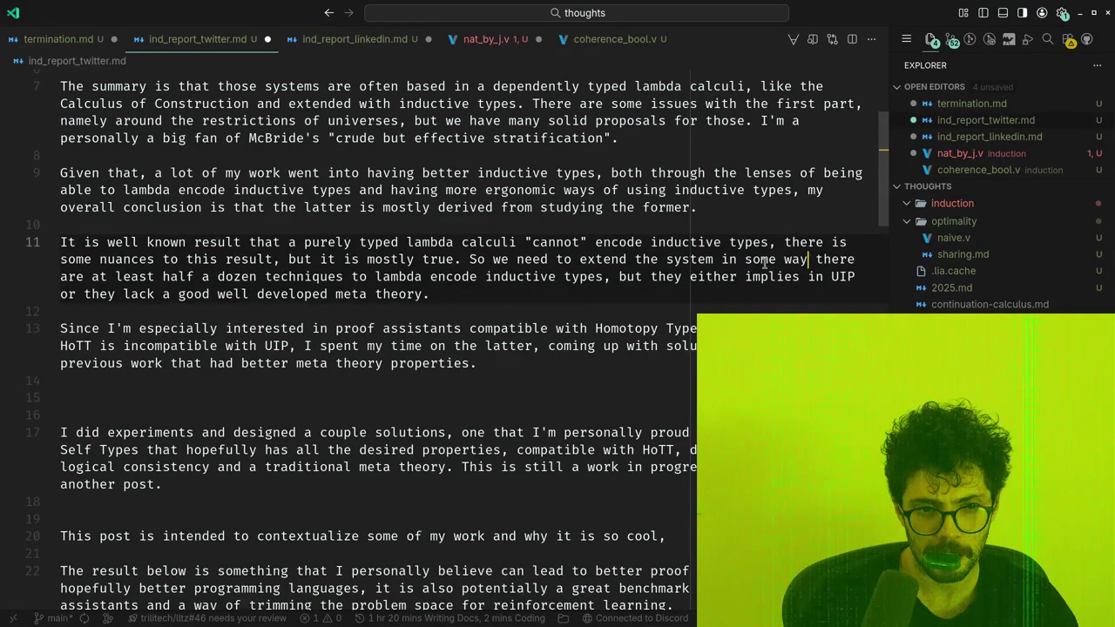
type(".")
key("Delete")
Join the HoTT paragraph onto the techniques sentence with ' and since'.
key("ctrl+Right")
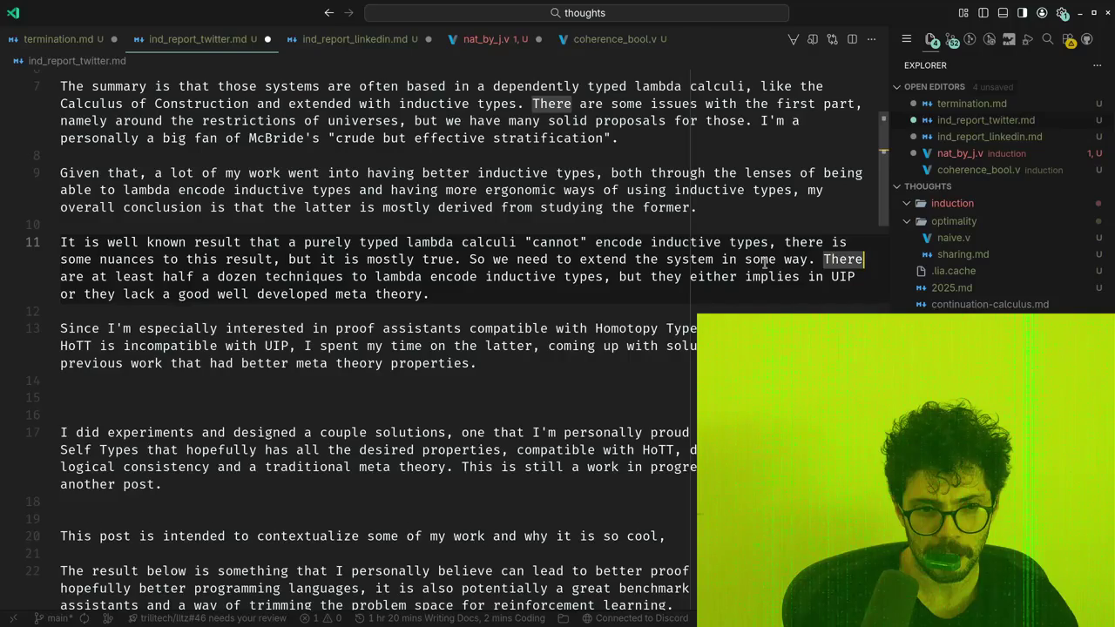
key("ctrl+Right")
key("ctrl+Right")
key("ctrl+Right")
key("ctrl+Right")
key("ctrl+Left")
key("ctrl+Left")
key("ctrl+Left")
key("Down")
key("ctrl+Left")
key("ctrl+Left")
key("Down")
key("Down")
Start a new paragraph at 'There are at least'.
key("ctrl+Left")
key("ctrl+Left")
key("Home")
key("BackSpace")
key("BackSpace")
key("BackSpace")
type("and")
key("Delete")
type("s")
key("Up")
key("Up")
key("End")
key("ctrl+Left")
key("ctrl+Left")
key("Right")
key("Right")
key("Return")
key("Return")
key("Up")
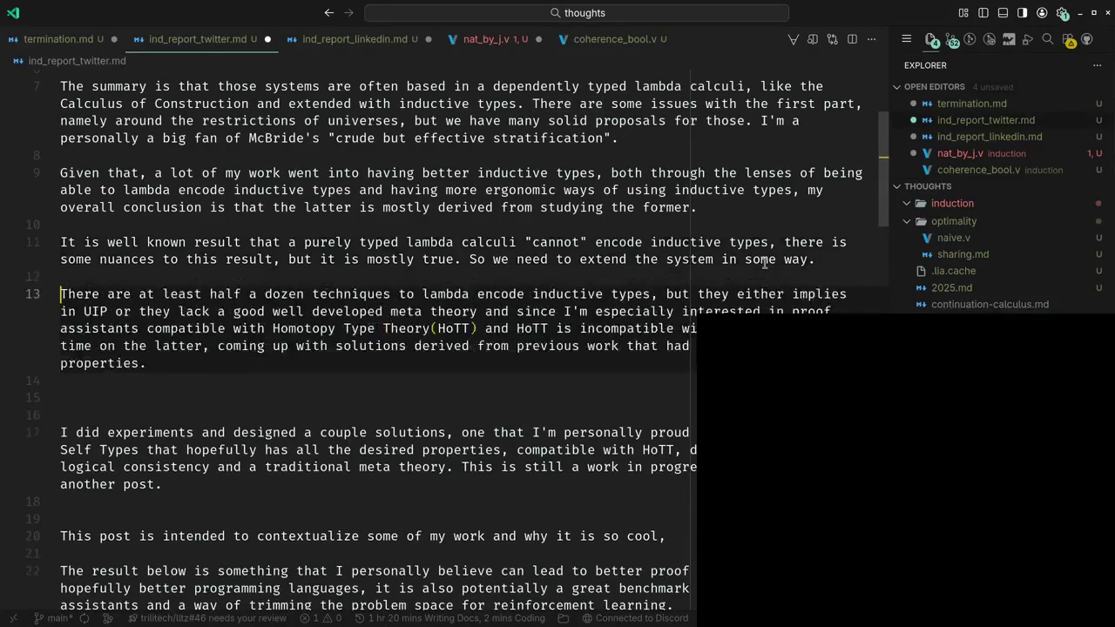
key("Left")
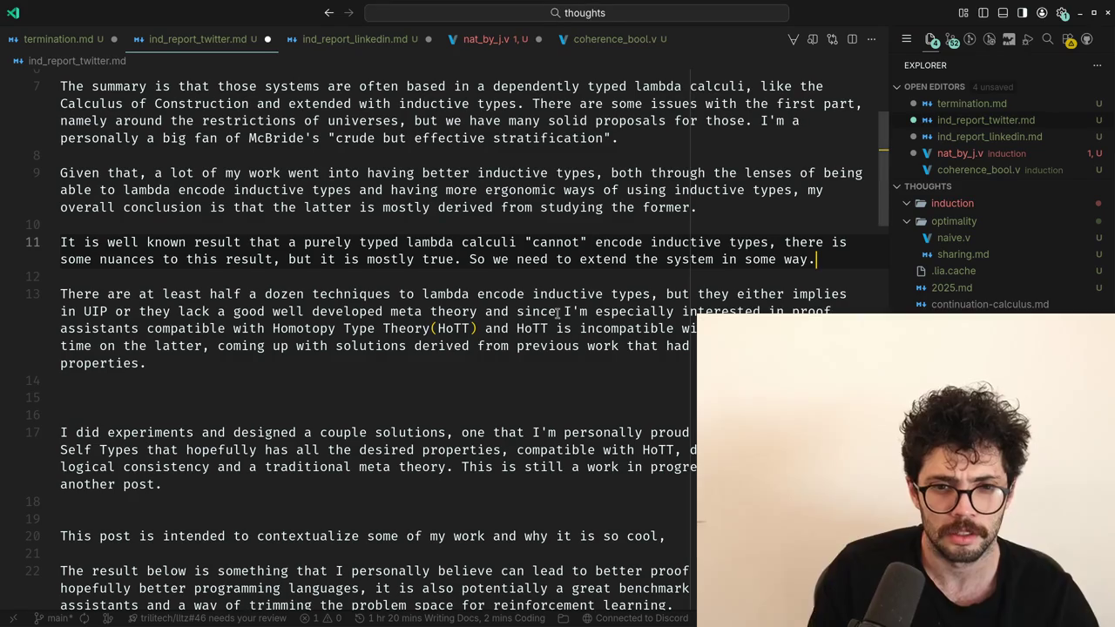
scroll(140, 361, "up", 2)
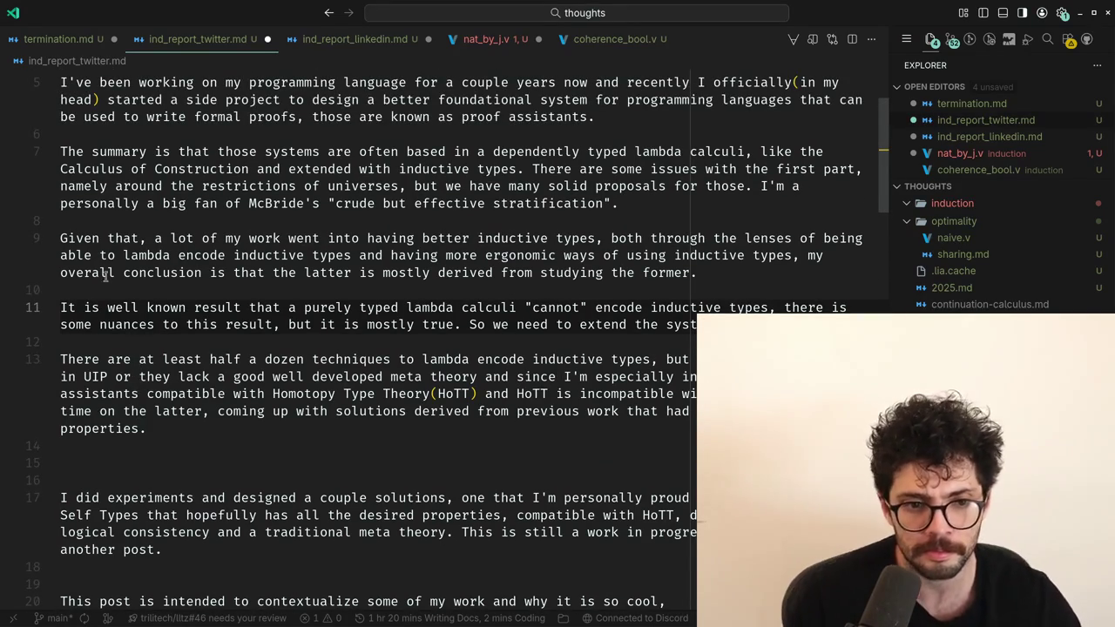
Replace 'Given' with 'Due' at the start of line 9.
left_click(105, 289)
key("Down")
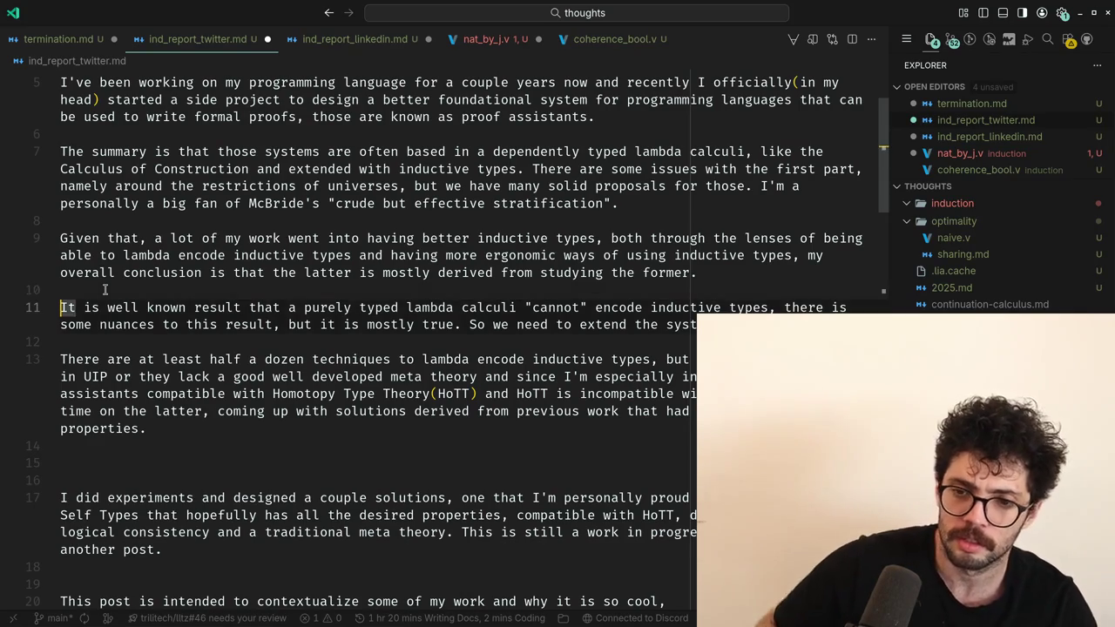
key("Up")
key("Up")
key("Up")
key("Up")
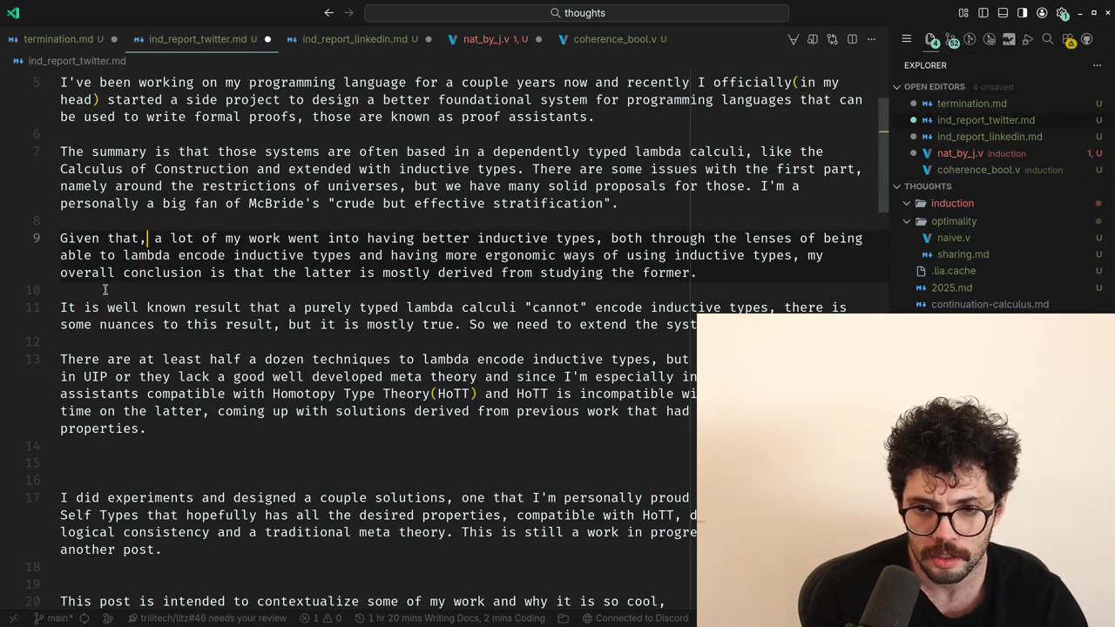
key("ctrl+BackSpace")
type("Due")
Try adding a comma before 'and' after 'types', then revert it.
key("ctrl+Right")
key("ctrl+Right")
key("ctrl+Right")
key("ctrl+Right")
key("ctrl+Right")
key("ctrl+Right")
key("ctrl+Right")
key("ctrl+Right")
key("ctrl+Right")
key("ctrl+Right")
key("ctrl+Right")
key("ctrl+Right")
key("ctrl+Right")
key("ctrl+Right")
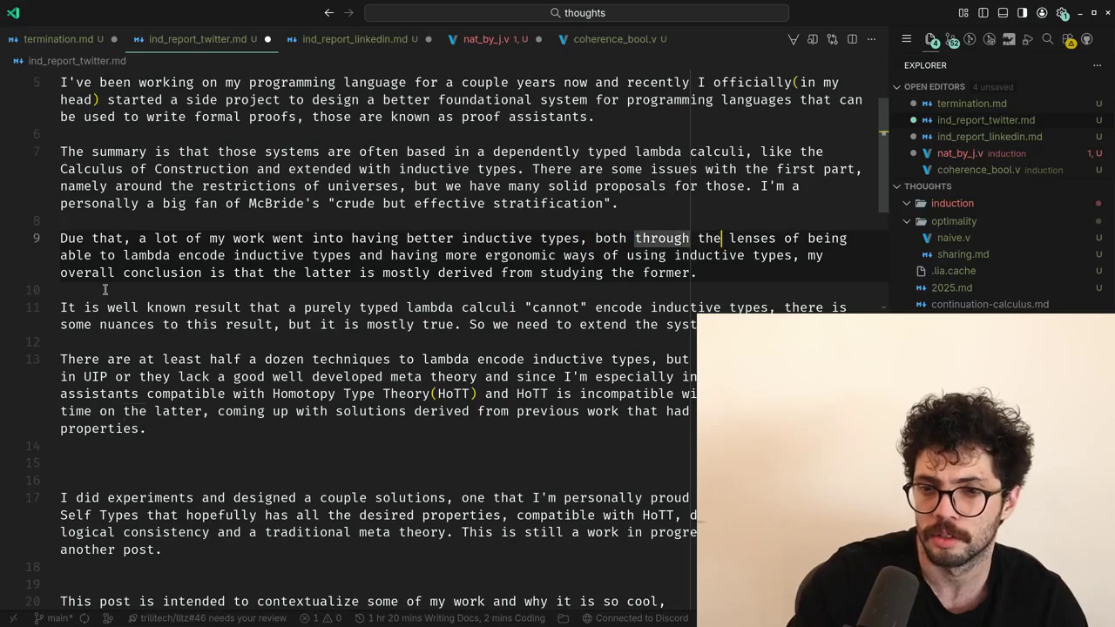
key("ctrl+Right")
key("ctrl+Right")
key("ctrl+Right")
key("ctrl+Right")
key("ctrl+Right")
key("ctrl+Right")
key("ctrl+Right")
key("ctrl+Right")
key("ctrl+Right")
key("ctrl+Right")
key("ctrl+Right")
key("Right")
key("Left")
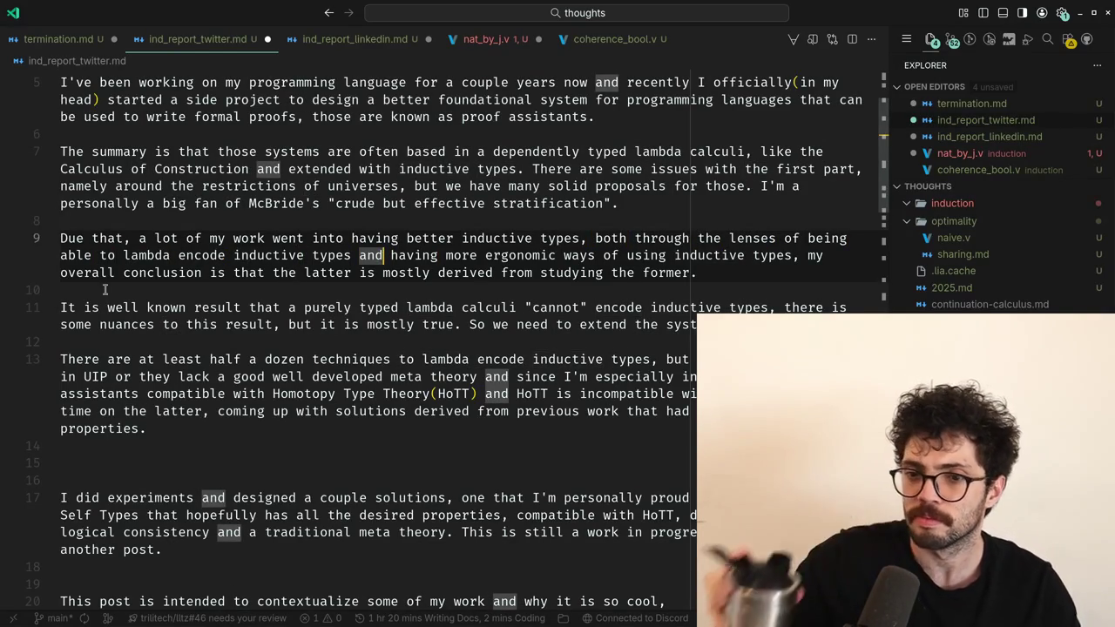
key("ctrl+BackSpace")
key("BackSpace")
type(", and")
key("ctrl+BackSpace")
key("ctrl+BackSpace")
type("and")
Replace the comma before 'my' with a period and capitalise 'My'.
key("End")
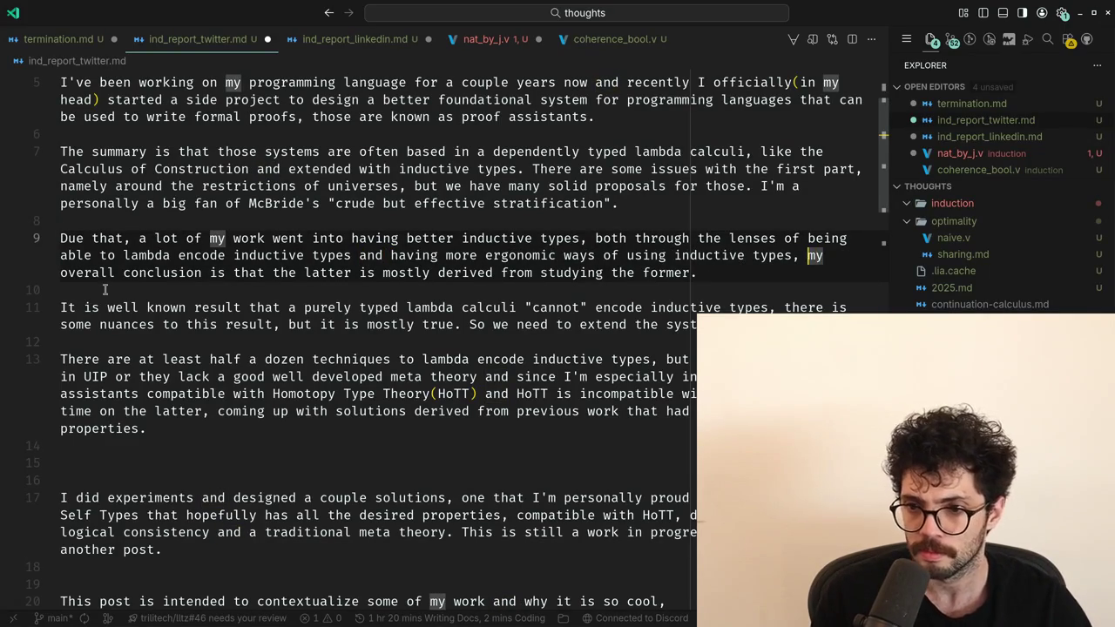
key("Left")
key("BackSpace")
key("Right")
key("Delete")
End the paragraph at 'former.' and keep 'It is well known…' as a separate paragraph.
key("Down")
key("Down")
key("BackSpace")
key("BackSpace")
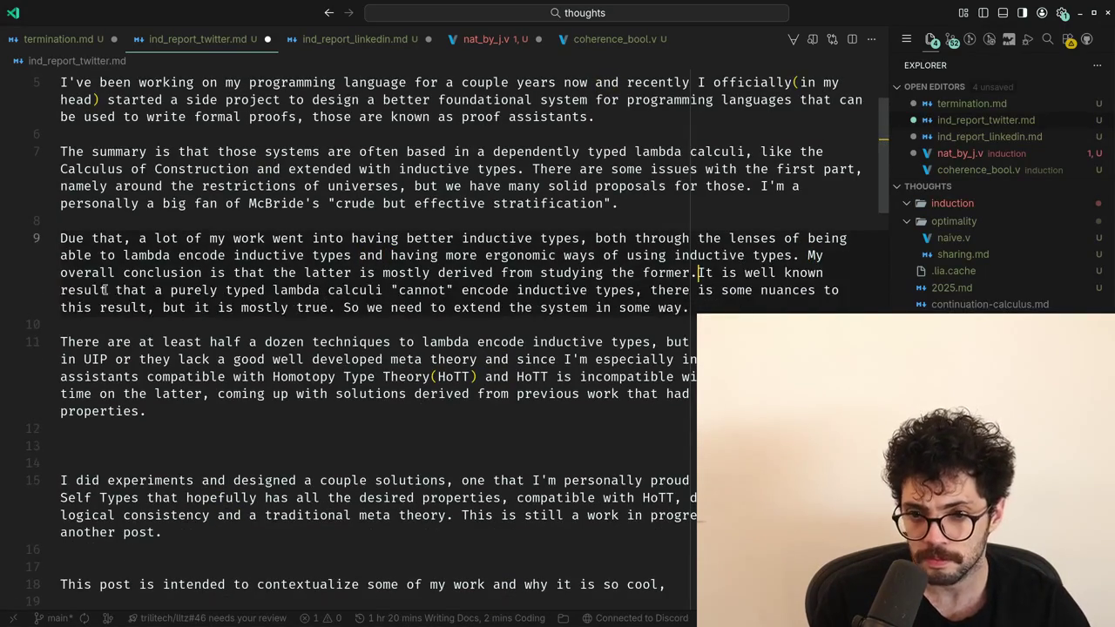
type("d given that it")
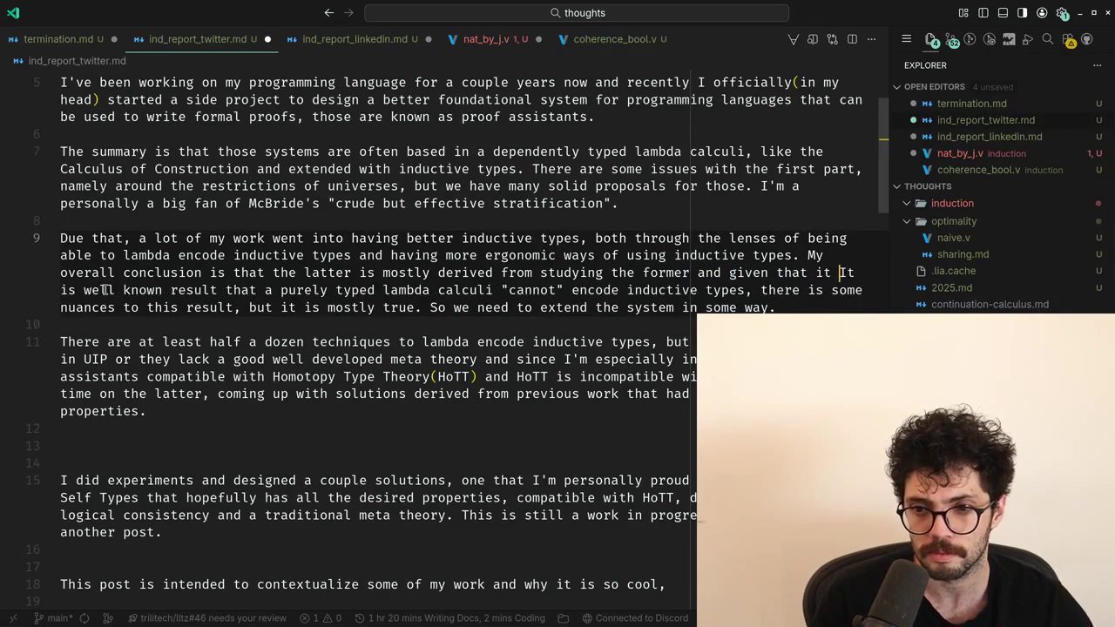
key("ctrl+BackSpace")
key("ctrl+BackSpace")
key("ctrl+BackSpace")
key("BackSpace")
type(".")
key("Return")
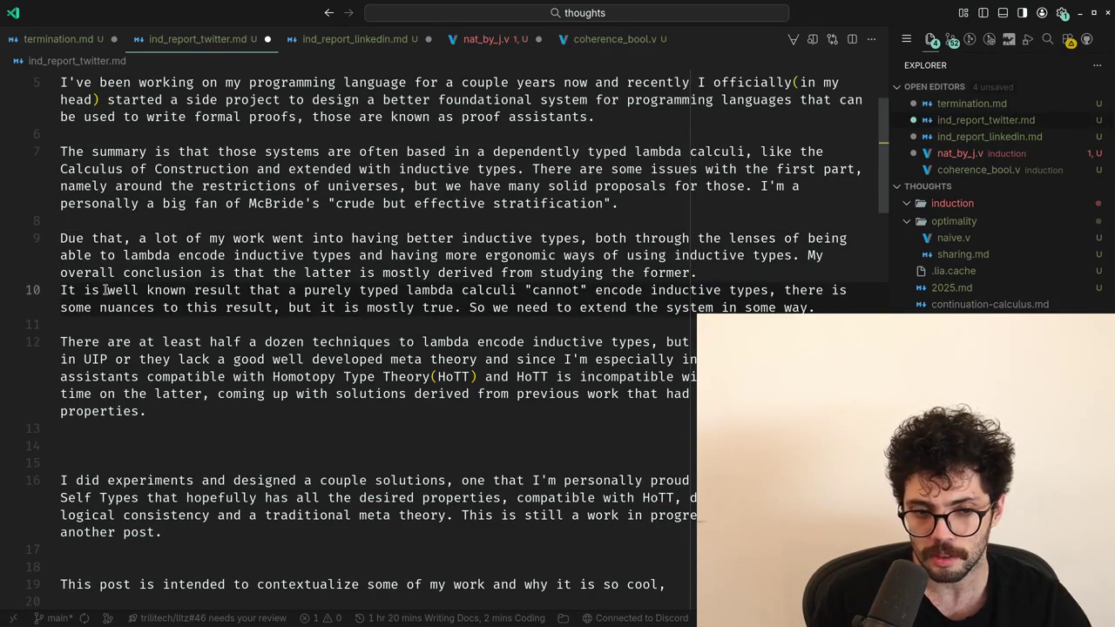
key("Return")
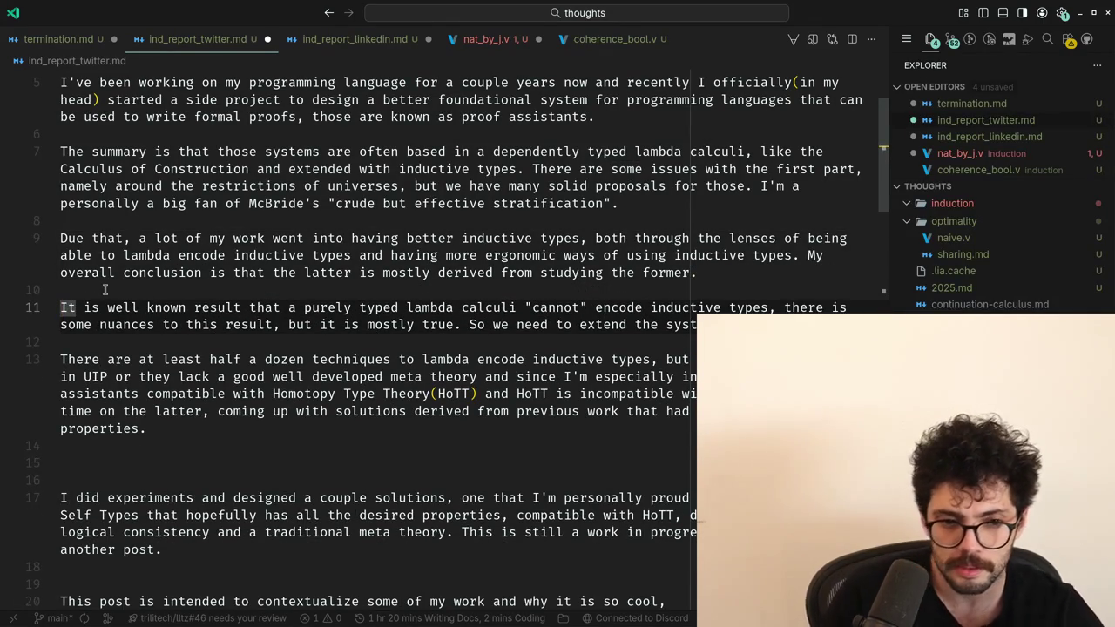
scroll(94, 266, "up", 1)
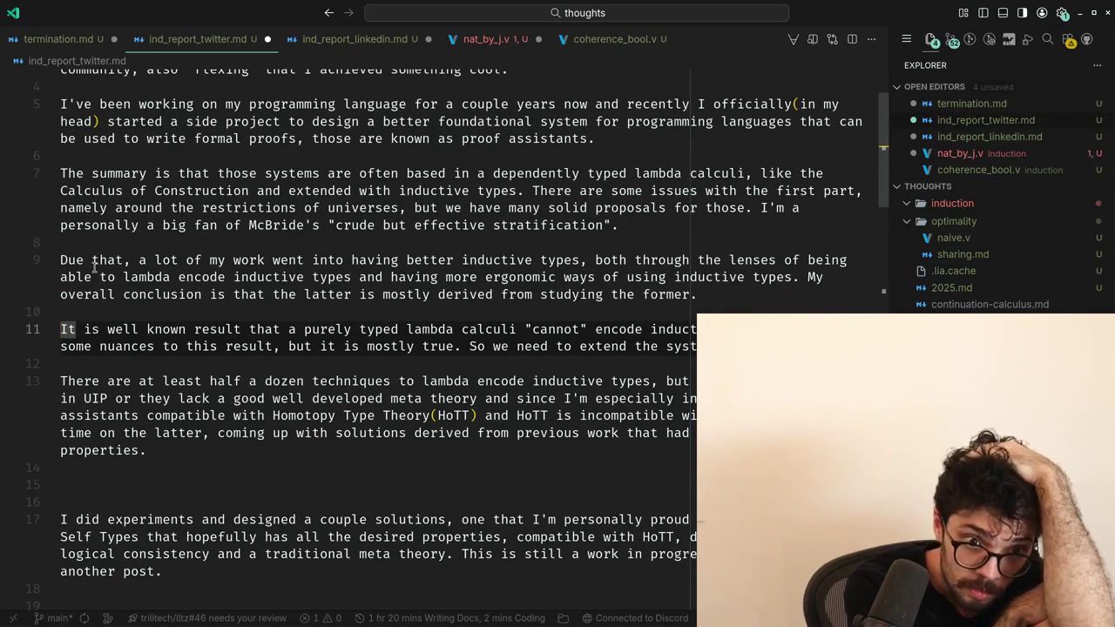
After 'system', continue with 'not all extensions are created equal, some are incompatible with certain'.
key("Down")
key("Down")
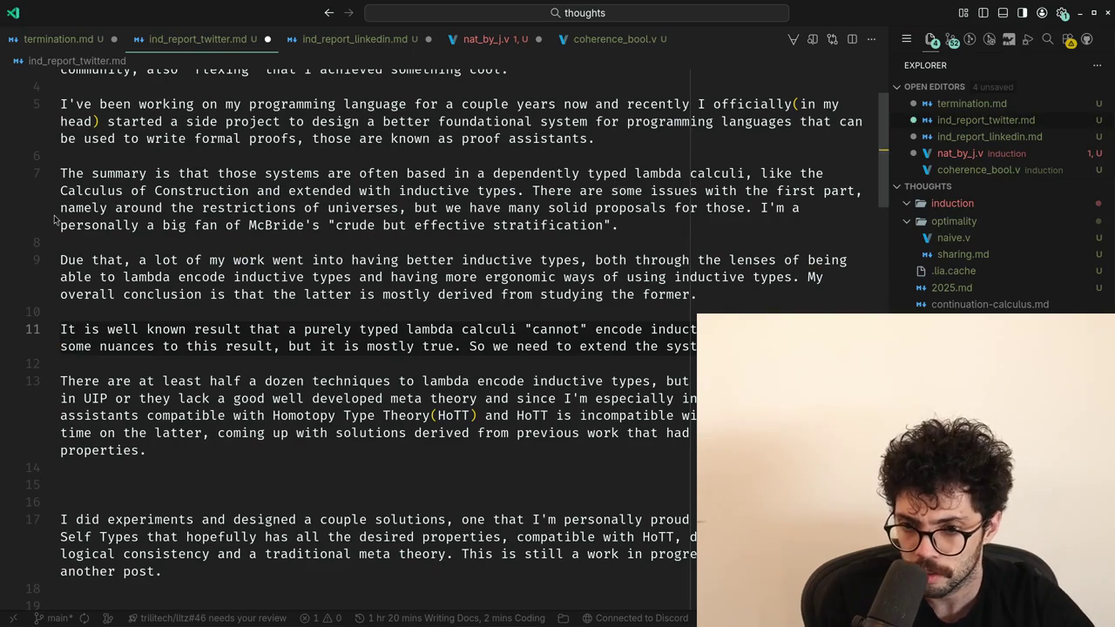
key("End")
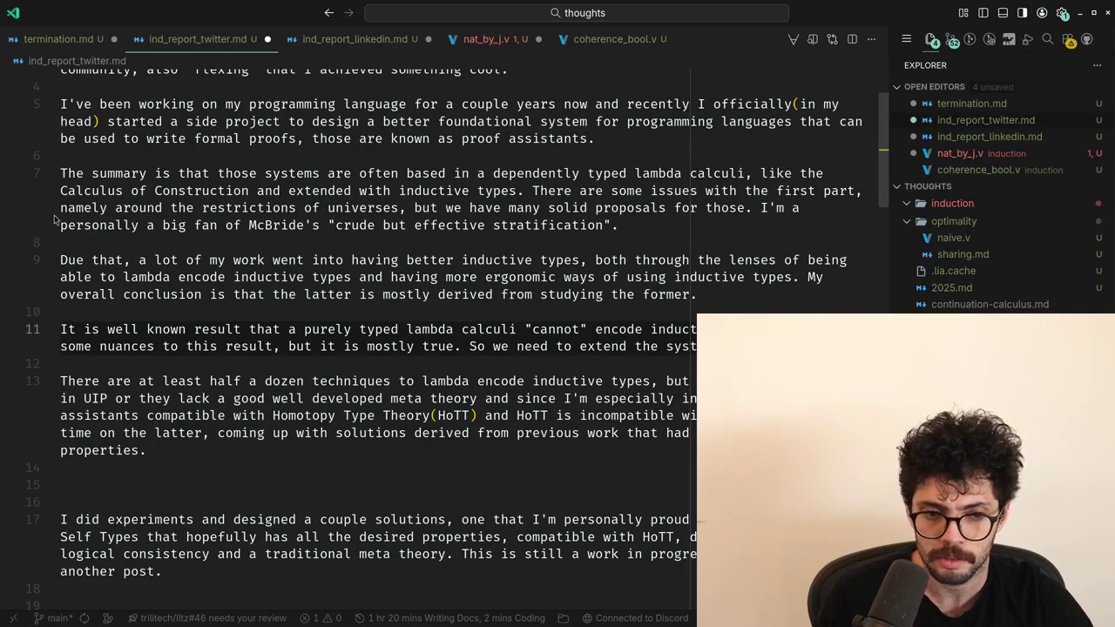
type(" not")
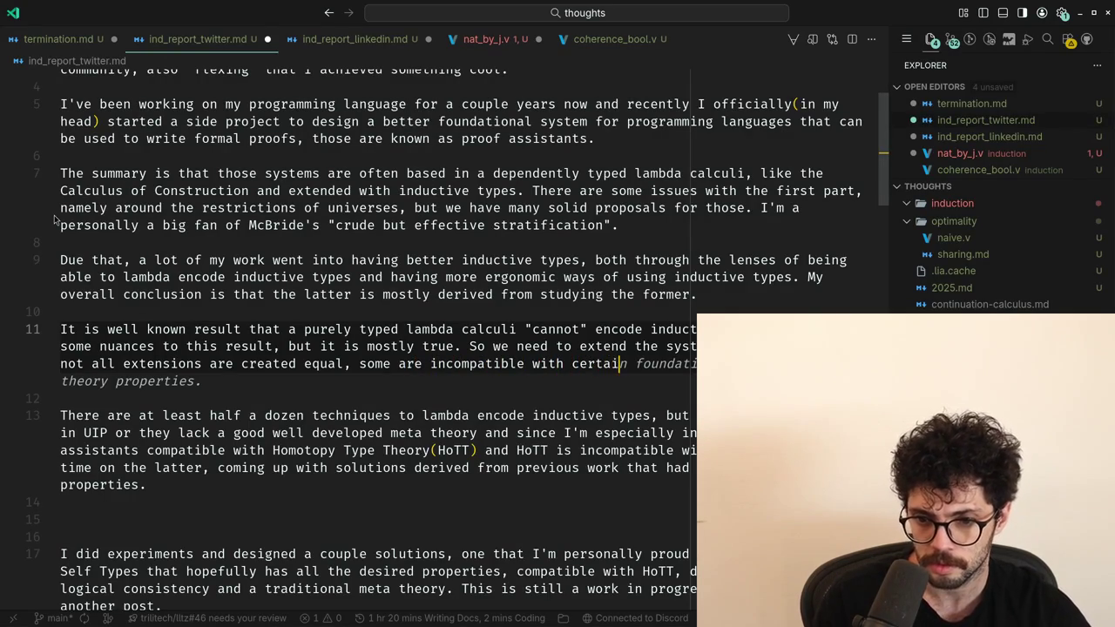
key("ctrl+z")
Reword the preceding sentence's ending, accepting the suggested close about HoTT and meta theory.
key("ctrl+z")
key("ctrl+shift+z")
key("ctrl+shift+z")
key("ctrl+z")
key("ctrl+z")
key("ctrl+shift+z")
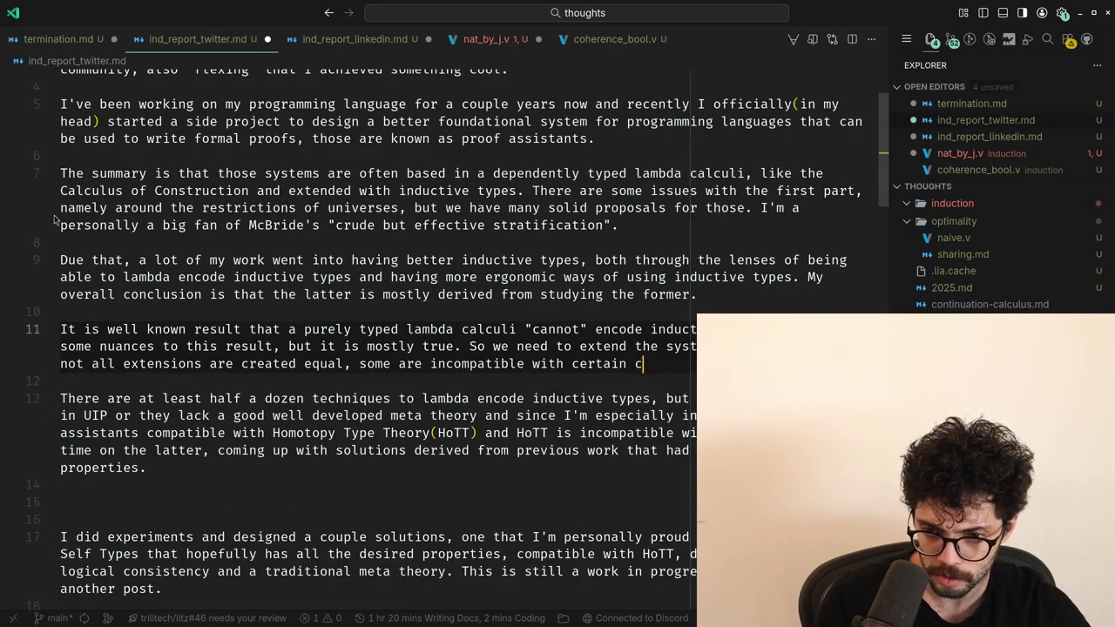
key("ctrl+BackSpace")
type("other")
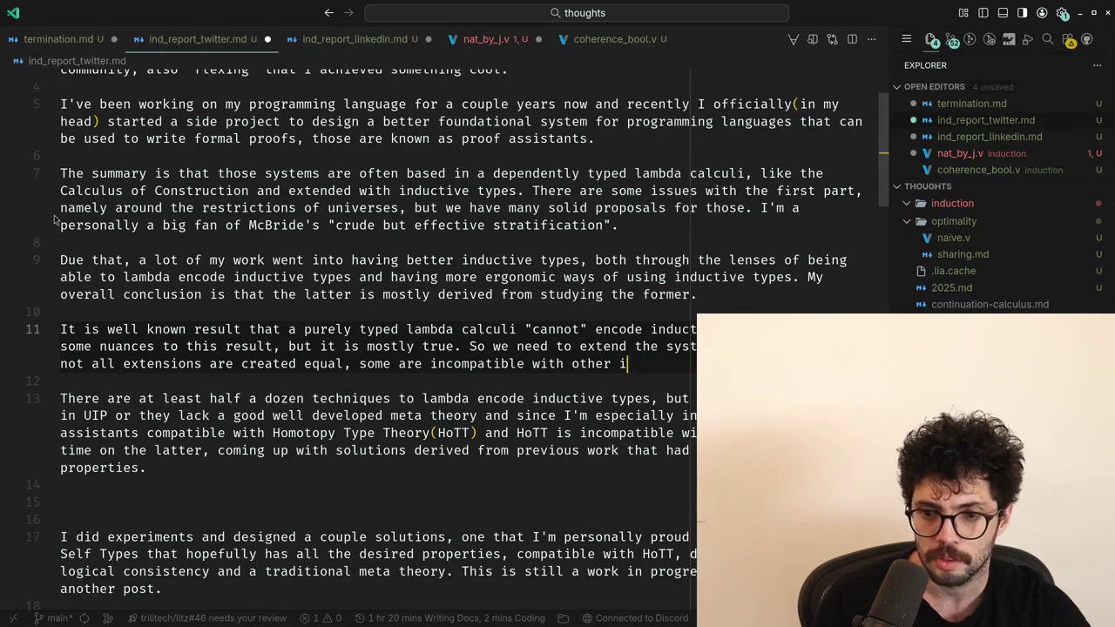
key("ctrl+BackSpace")
key("ctrl+BackSpace")
key("ctrl+BackSpace")
type("s")
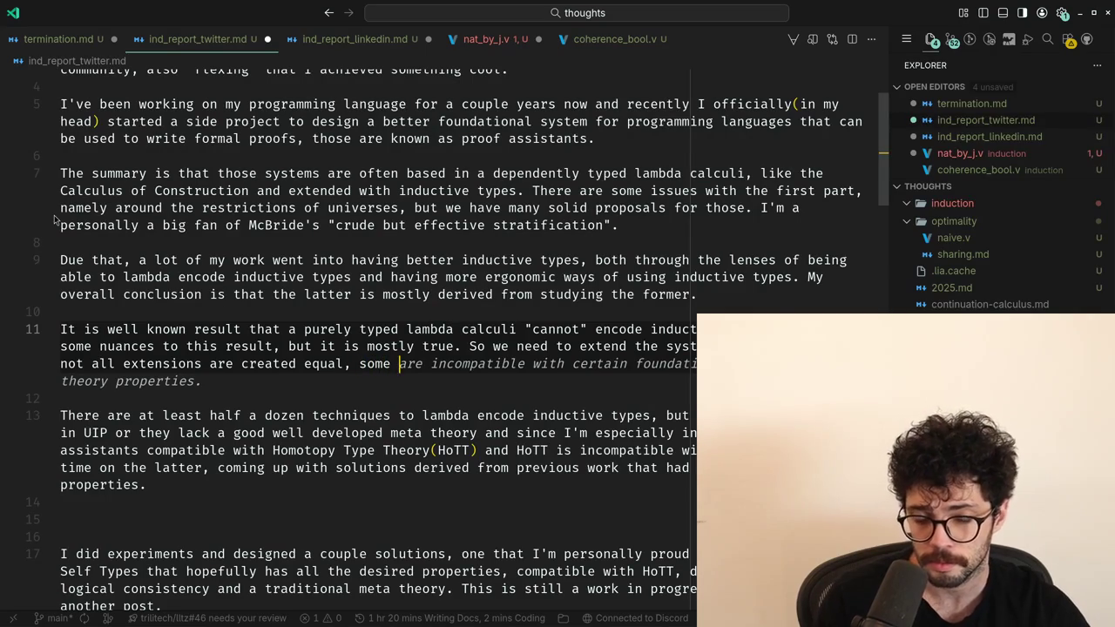
type("break dec")
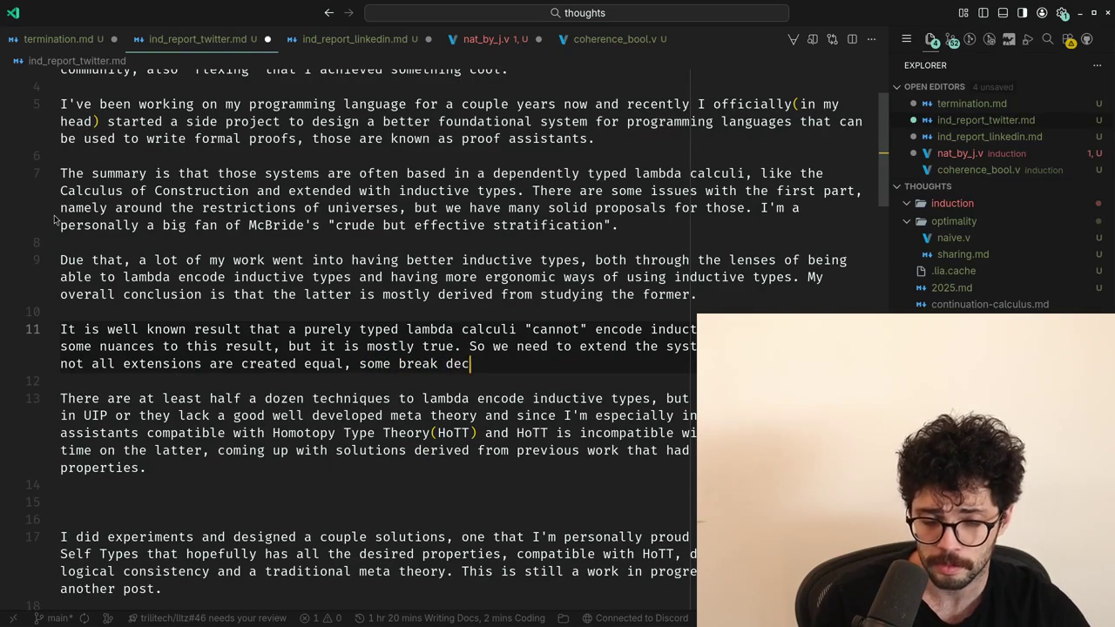
type("f checking")
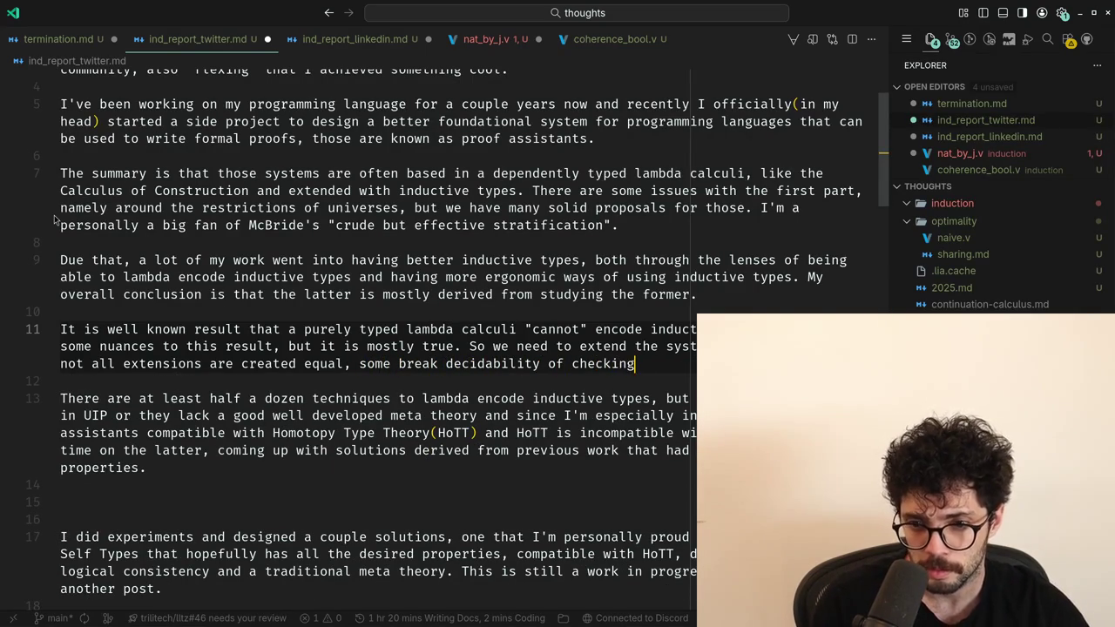
type(", others")
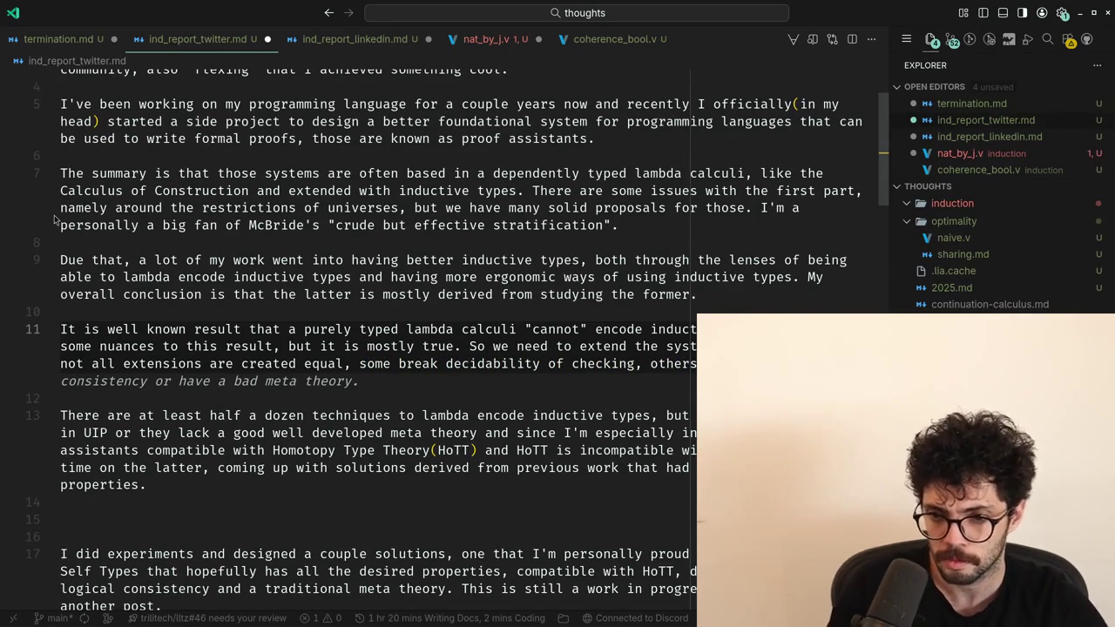
key("Escape")
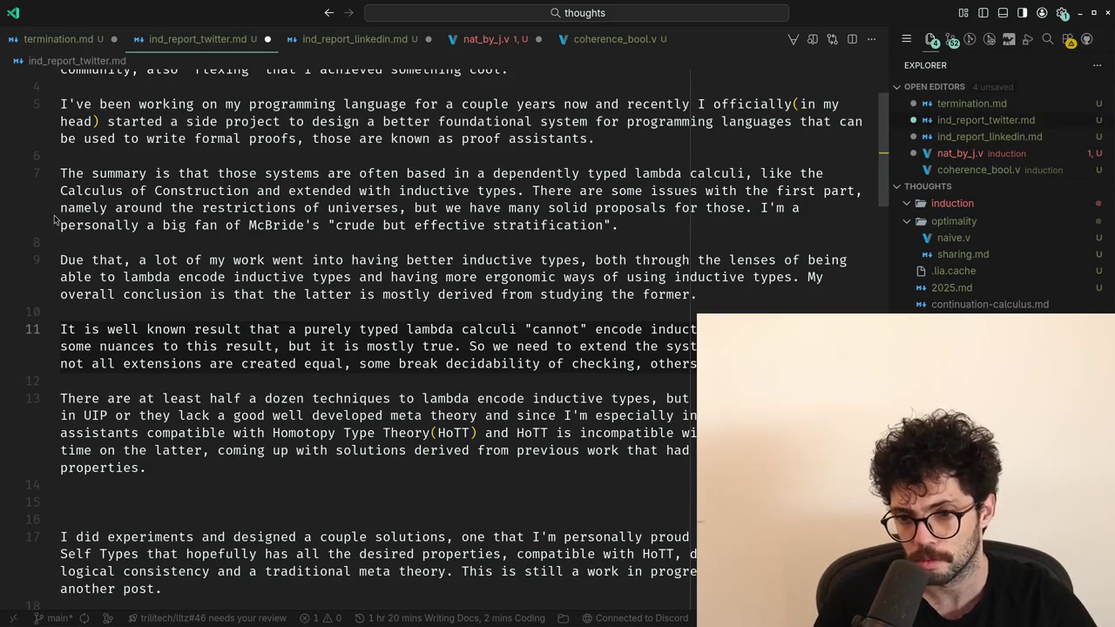
key("Tab")
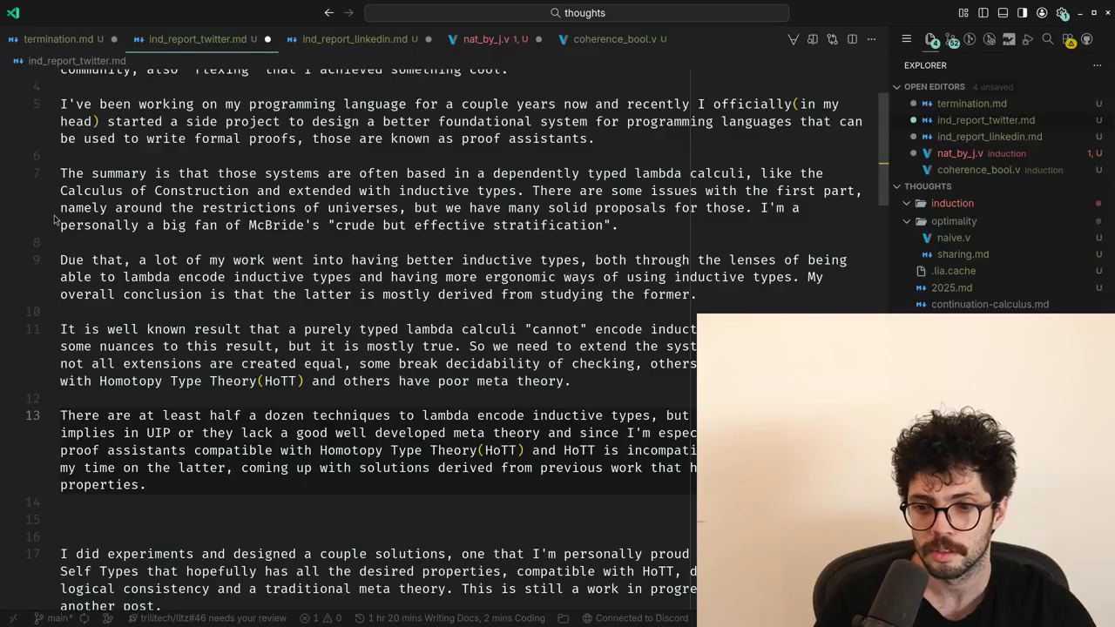
Add that none of those satisfy all desired properties, so the status quo is still unsatisfactory.
key("Tab")
type("they")
key("ctrl+Left")
type("those are")
key("BackSpace")
key("BackSpace")
key("BackSpace")
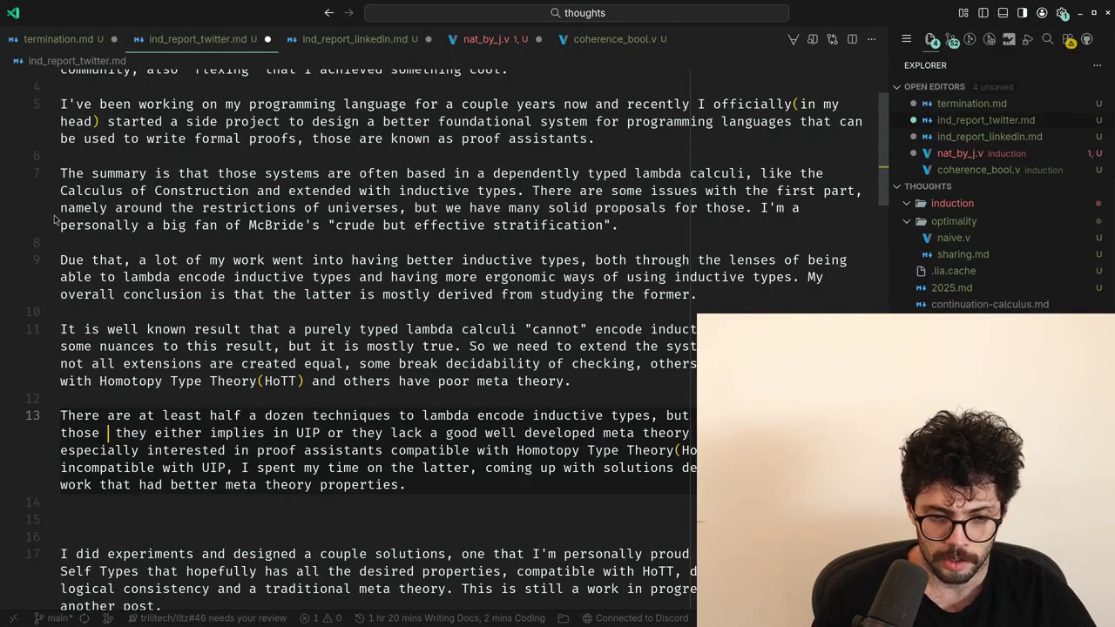
type("satisfy ")
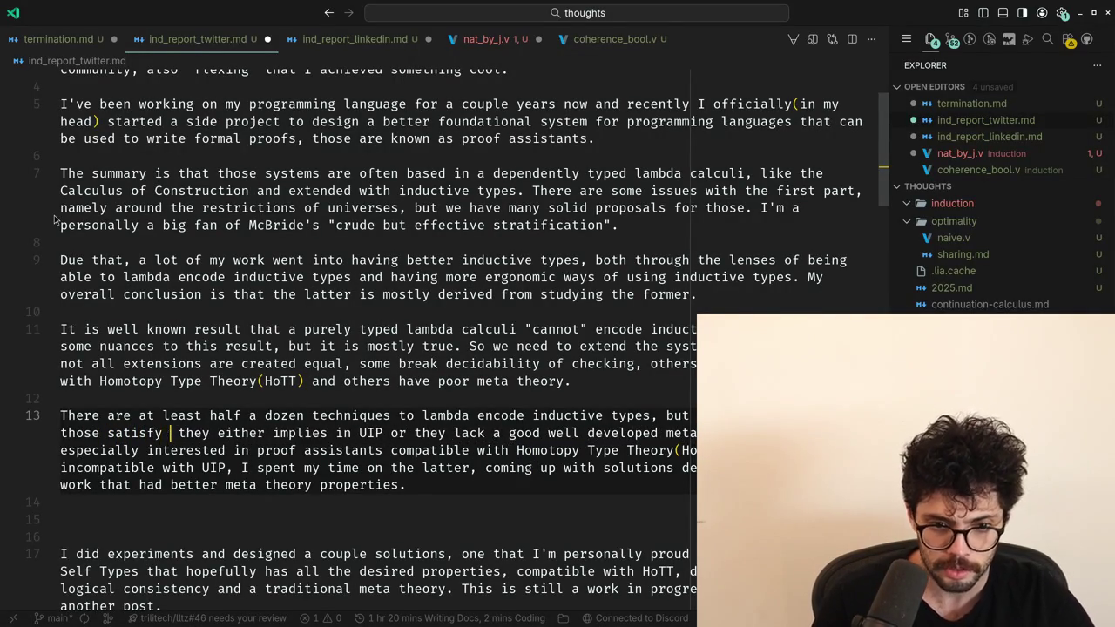
type("all the properties that you could want")
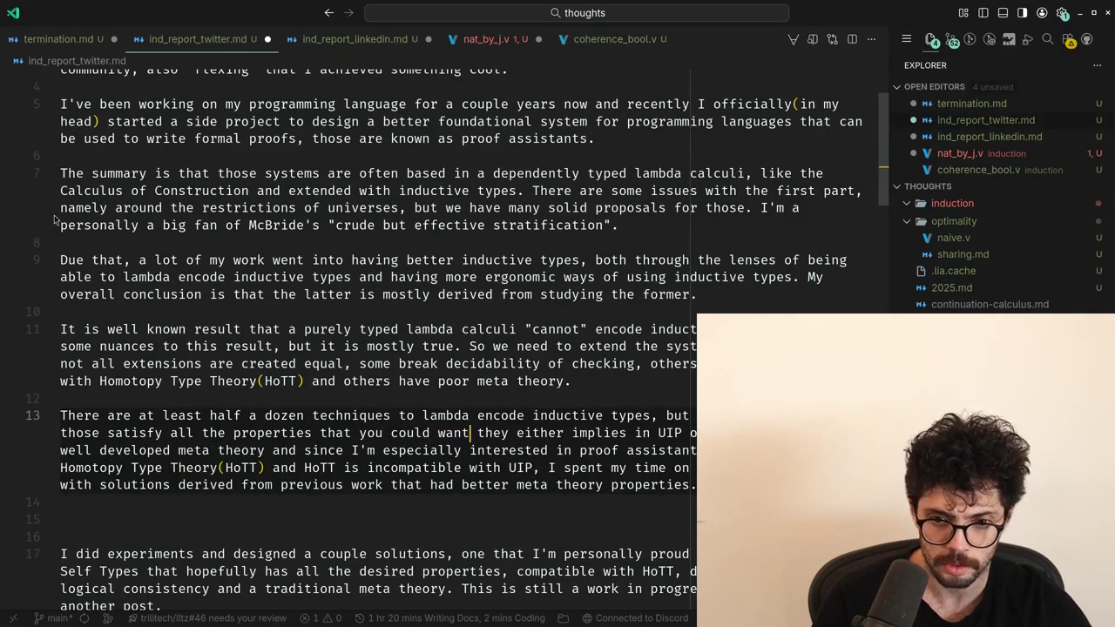
type(", so the status quo is still")
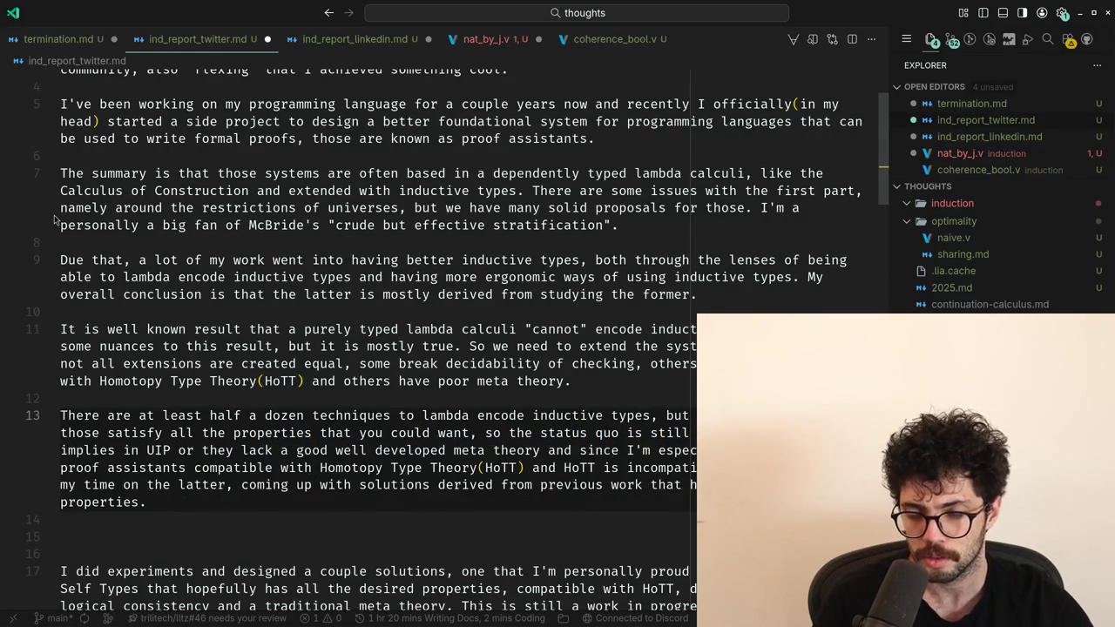
type(" unsatisfactory for inductive")
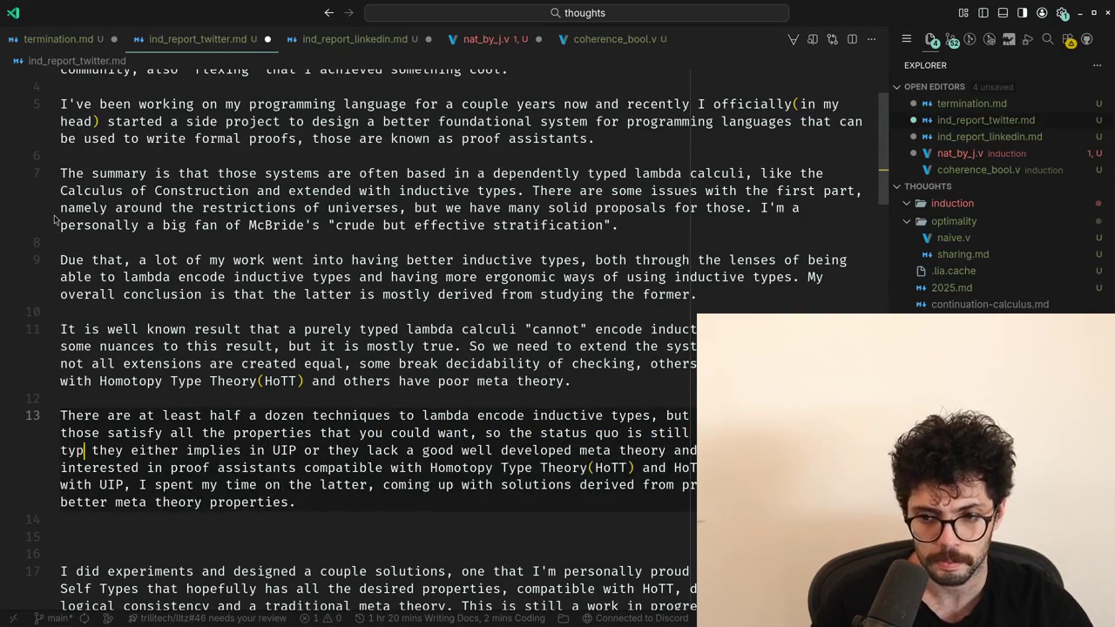
type(" types.")
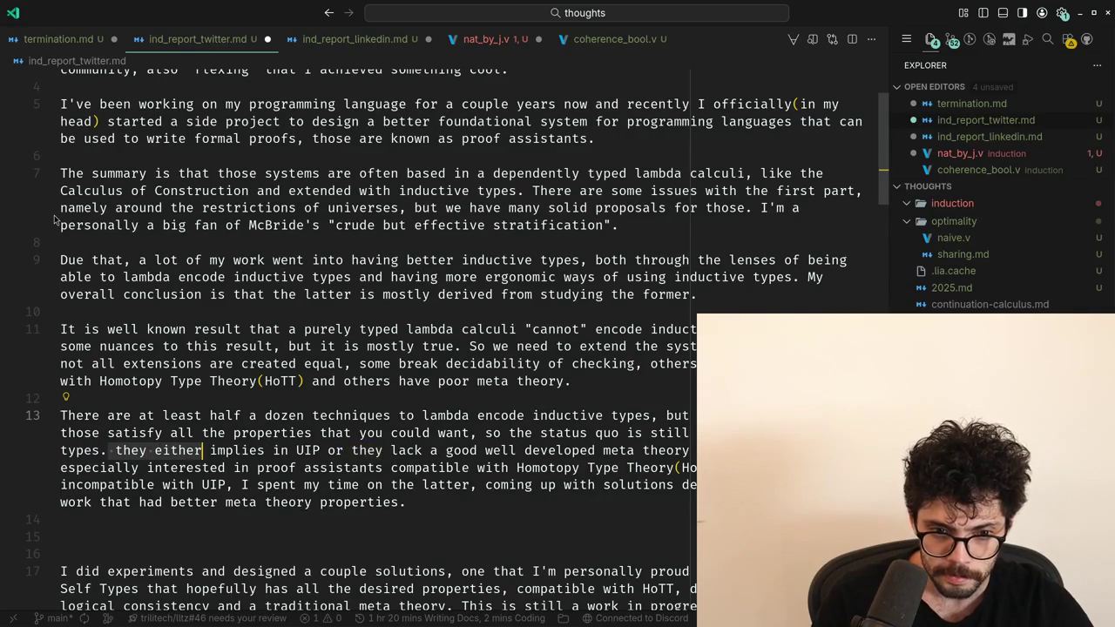
Extend 'types' with 'to the core of the system.' and delete the old UIP/HoTT clause.
key("Home")
key("ctrl+Right")
key("Delete")
type("to the core of the")
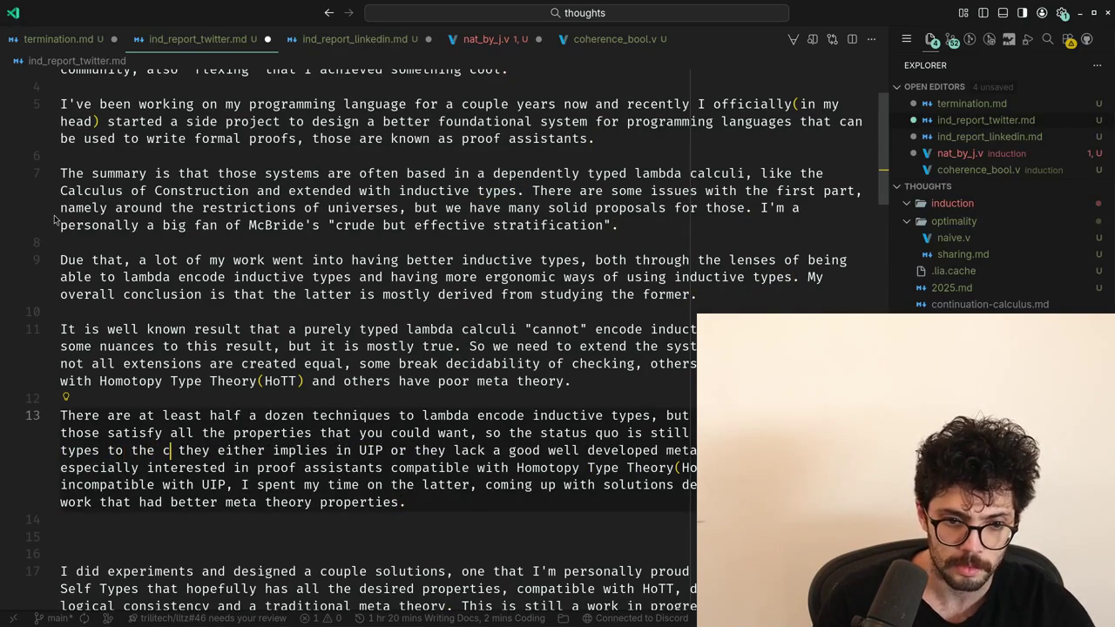
type(" syste,")
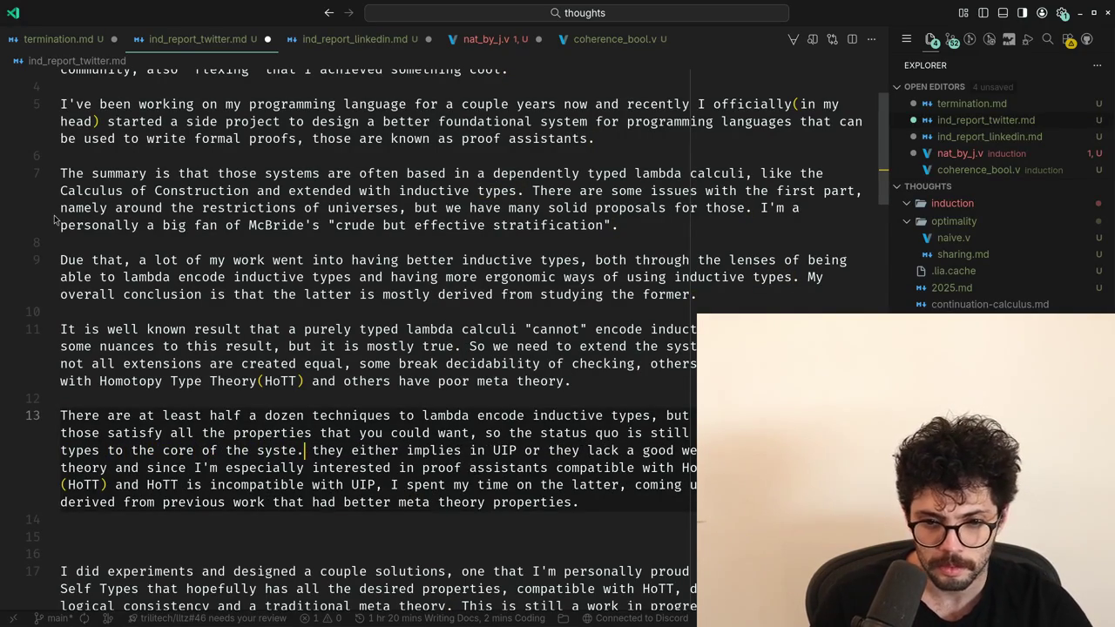
key("shift+Down")
key("shift+Down")
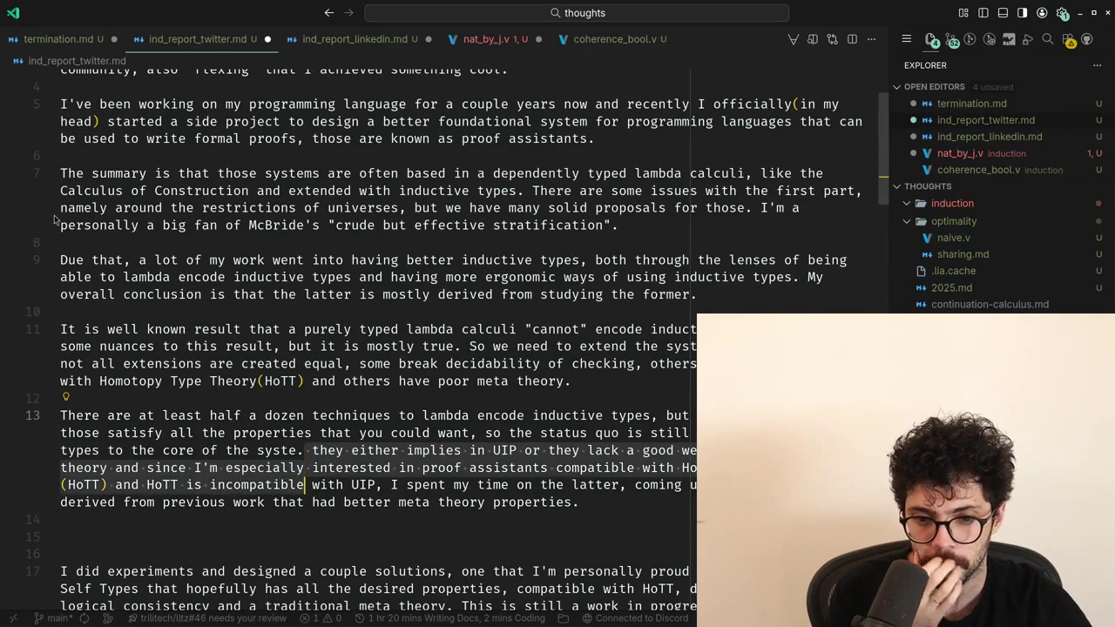
key("ctrl+shift+Right")
key("ctrl+shift+Right")
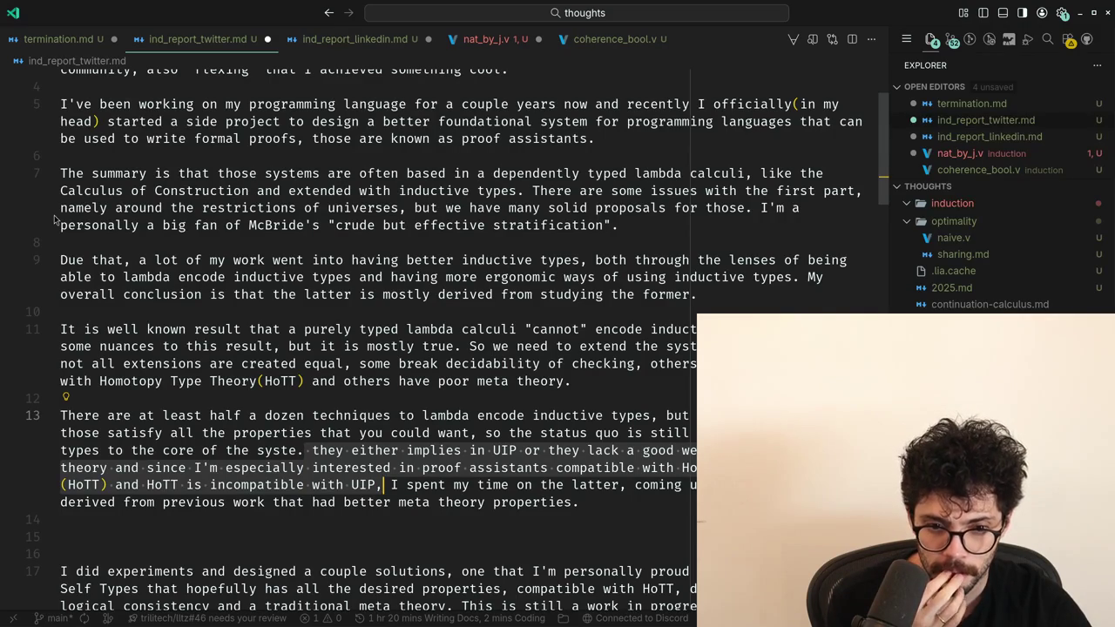
key("BackSpace")
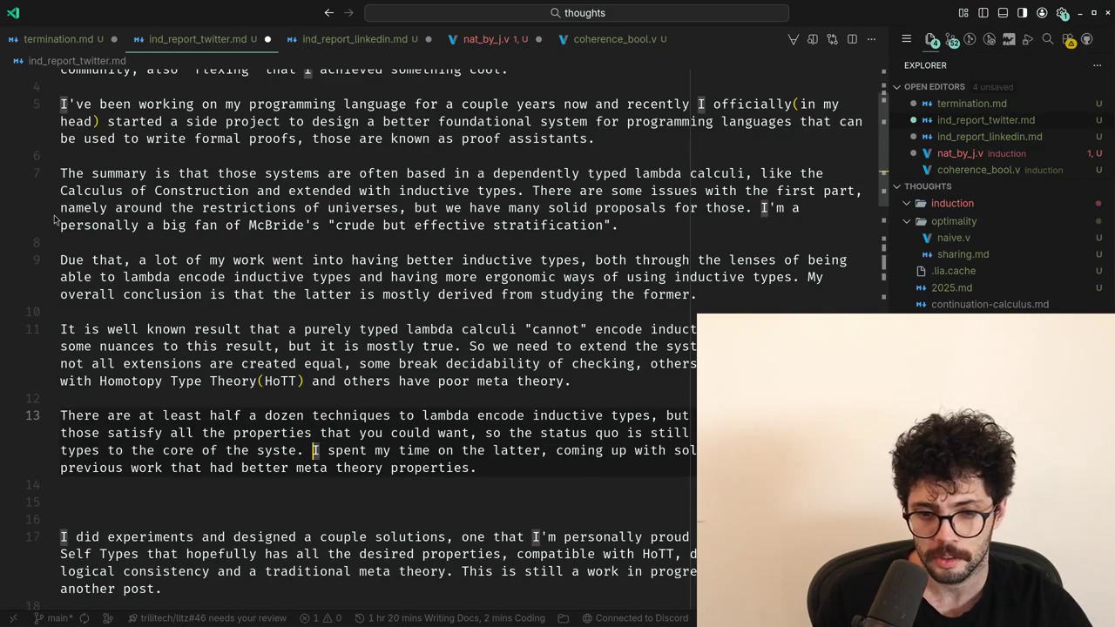
key("BackSpace")
type("m.")
Insert 'mostly on the prs that have focused' and delete the leftover 'the latter,'.
key("ctrl+Right")
key("ctrl+Right")
key("ctrl+Right")
key("ctrl+Right")
key("ctrl+Right")
key("ctrl+Left")
type("mostly on ")
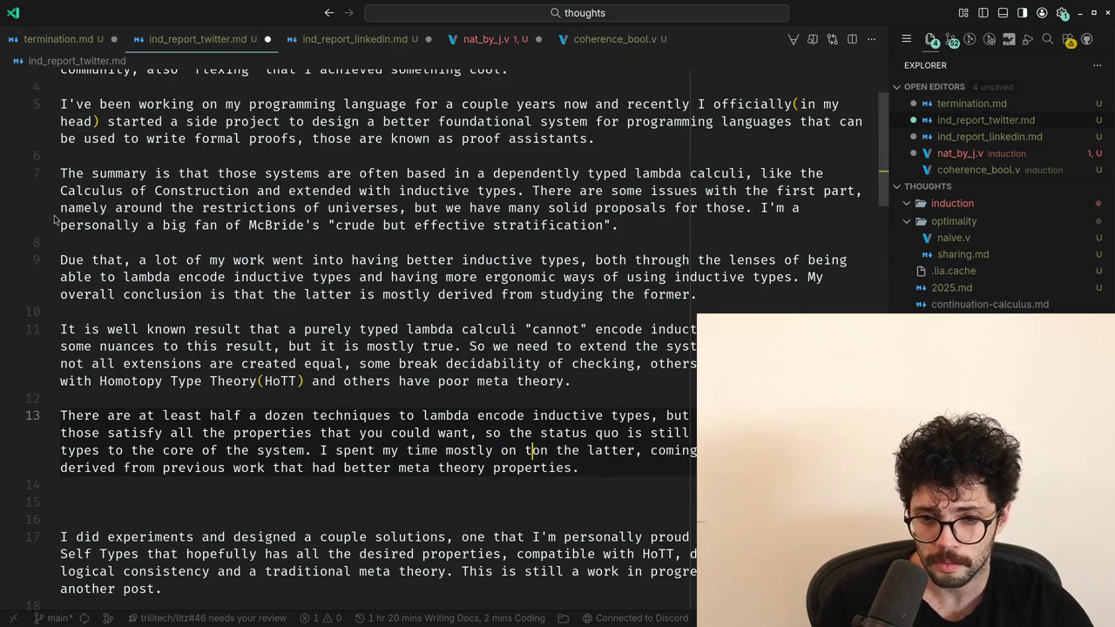
type("the pr")
type("s that hav")
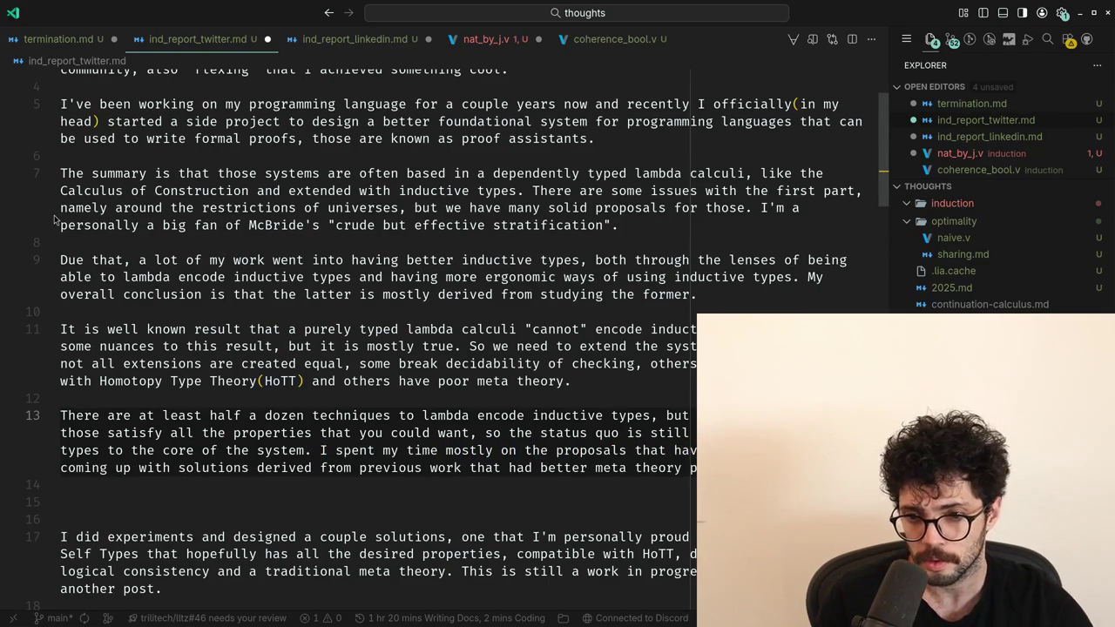
type("e focused")
key("ctrl+Right")
key("ctrl+Right")
key("ctrl+Left")
key("ctrl+shift+Right")
key("ctrl+shift+Right")
key("ctrl+shift+Right")
key("BackSpace")
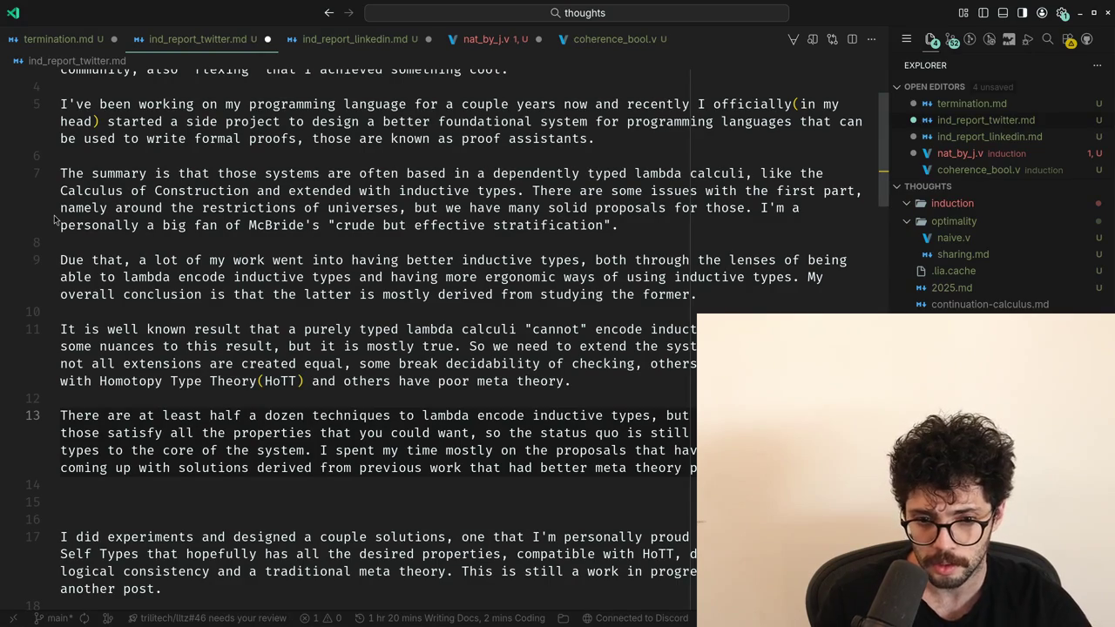
Add the clause 'as those are not a "deadend", just not as developed'.
key("End")
key("ctrl+Left")
key("ctrl+Left")
key("Home")
key("Down")
type("as those ")
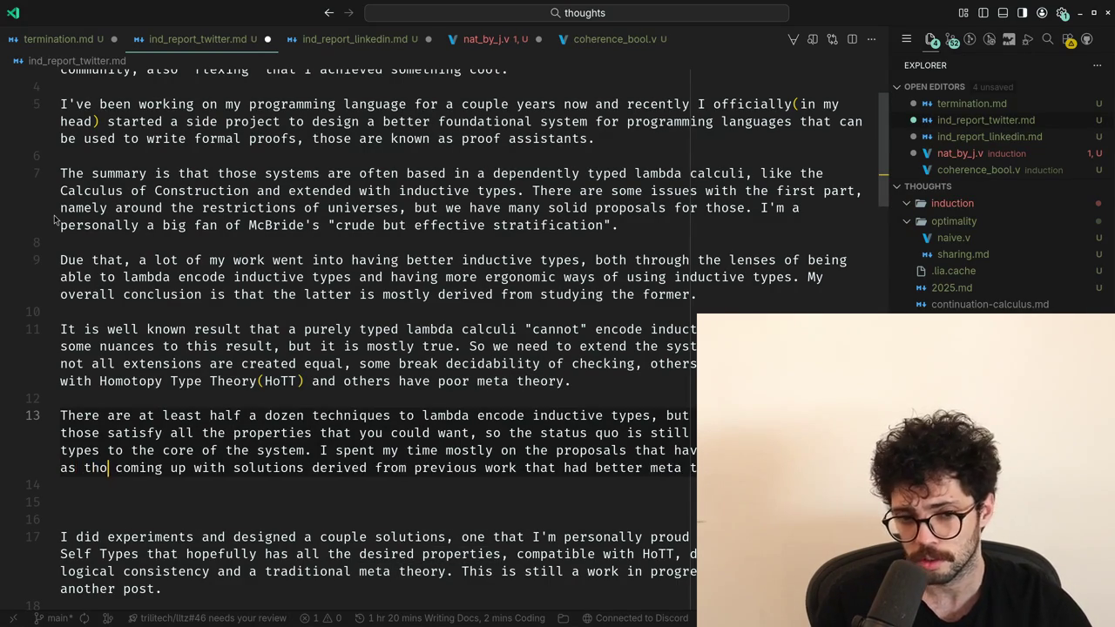
type("are not l")
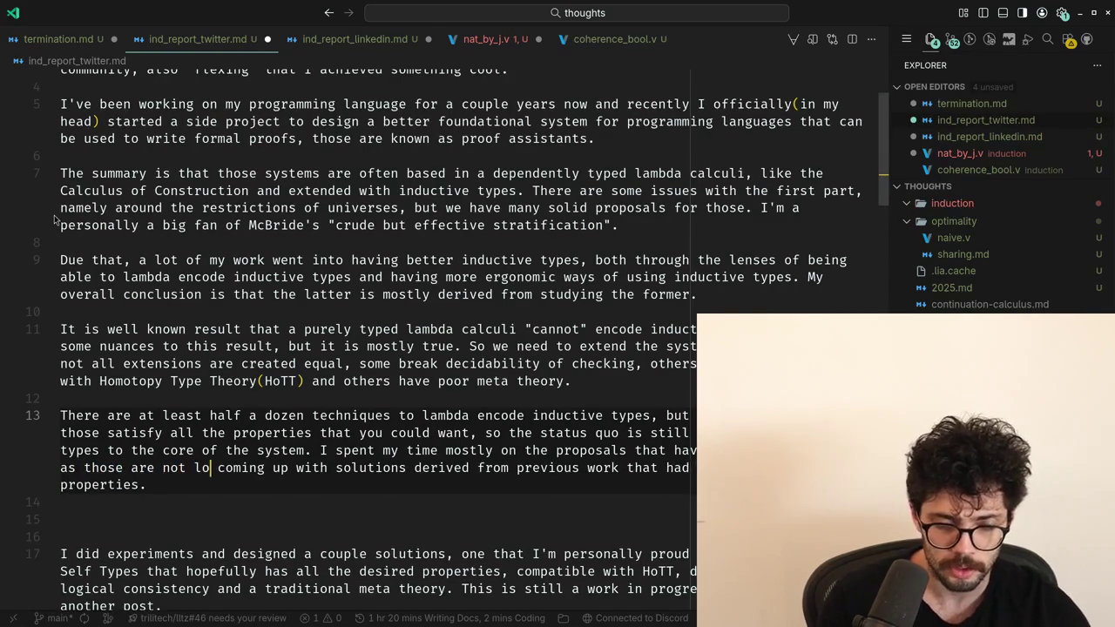
type("ost, just")
key("ctrl+Left")
key("ctrl+Left")
key("ctrl+Left")
key("ctrl+Right")
key("ctrl+Right")
key("ctrl+BackSpace")
type("a ")
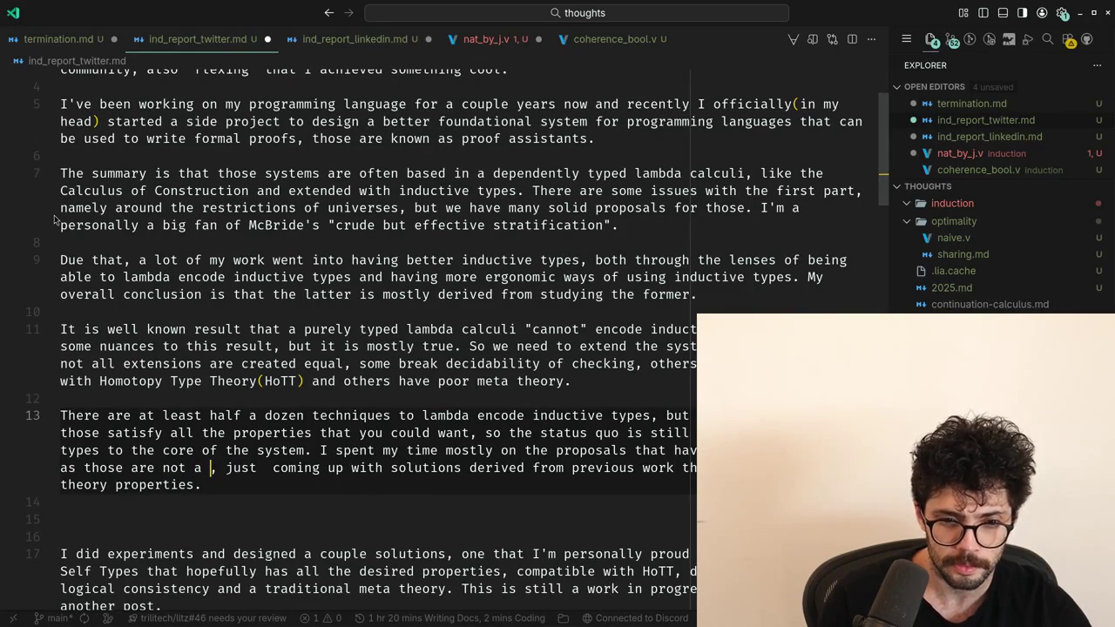
type("\"deadend\"")
key("ctrl+Right")
key("ctrl+Right")
type("not as developed")
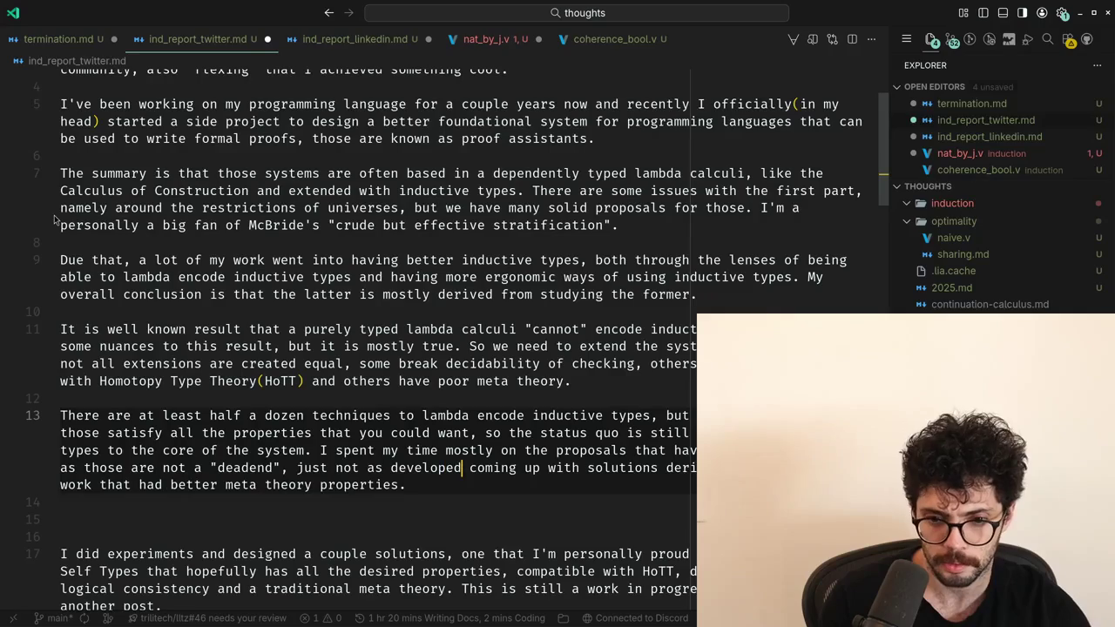
Delete the old 'coming up with…' ending and the extra blank lines.
key("ctrl+shift+Right")
key("ctrl+shift+Right")
key("ctrl+shift+Right")
key("BackSpace")
key("Down")
key("Down")
key("BackSpace")
key("BackSpace")
Change 'I spent' to 'I end up spending most of my time' and drop the redundant 'mostly'.
key("ctrl+Left")
key("ctrl+Left")
key("ctrl+Left")
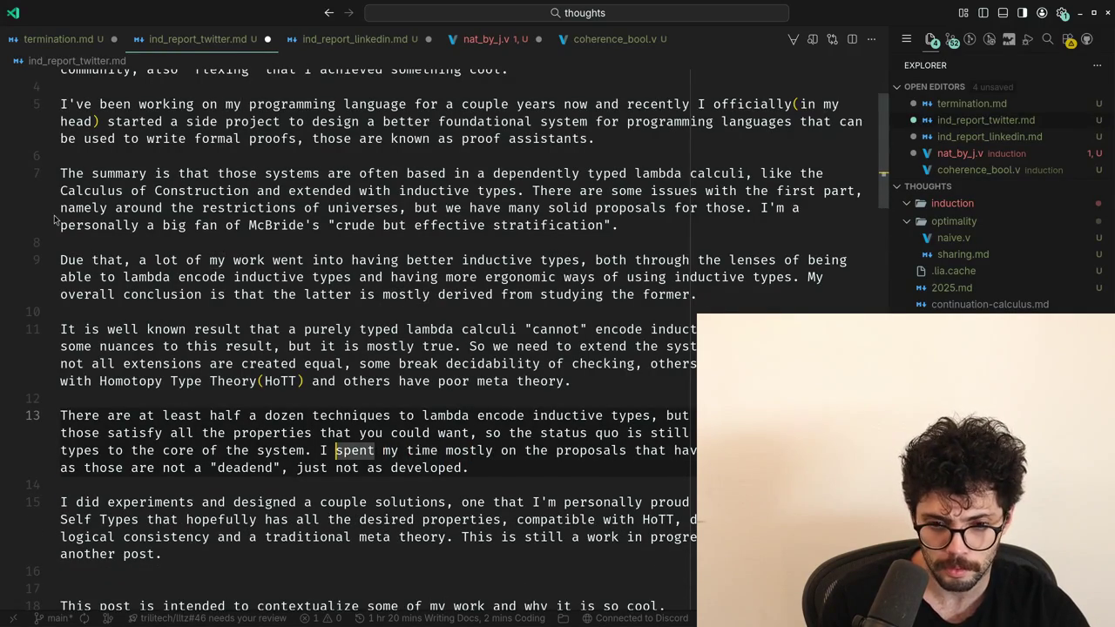
type("end up")
key("ctrl+Delete")
type("spending most of")
key("ctrl+Right")
key("ctrl+Right")
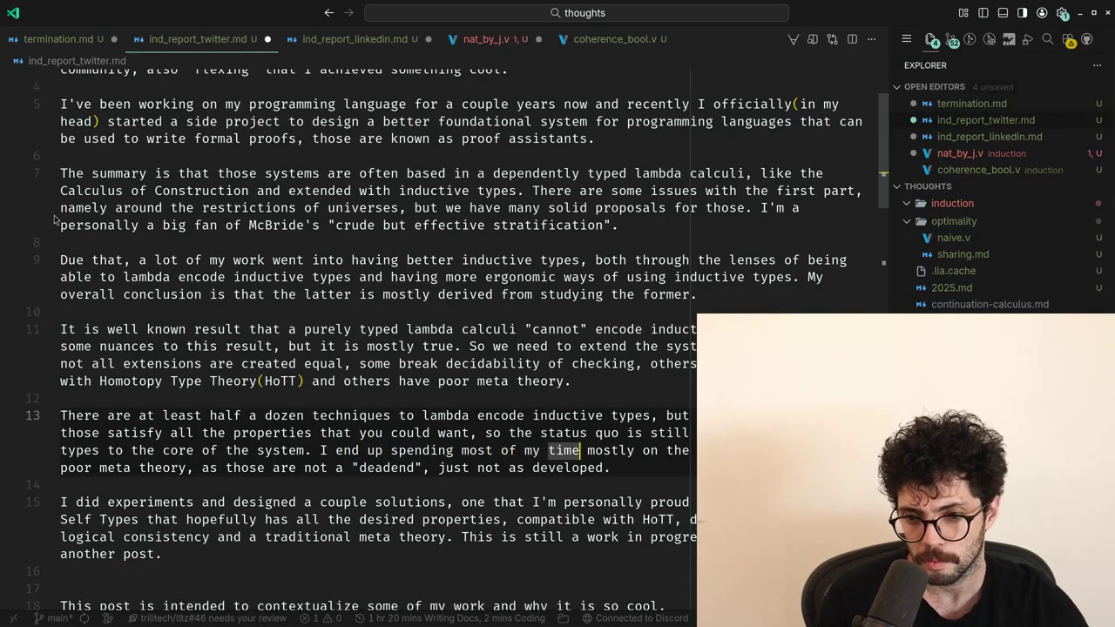
key("ctrl+Right")
key("ctrl+Right")
key("ctrl+Left")
key("ctrl+BackSpace")
key("ctrl+Right")
key("ctrl+Right")
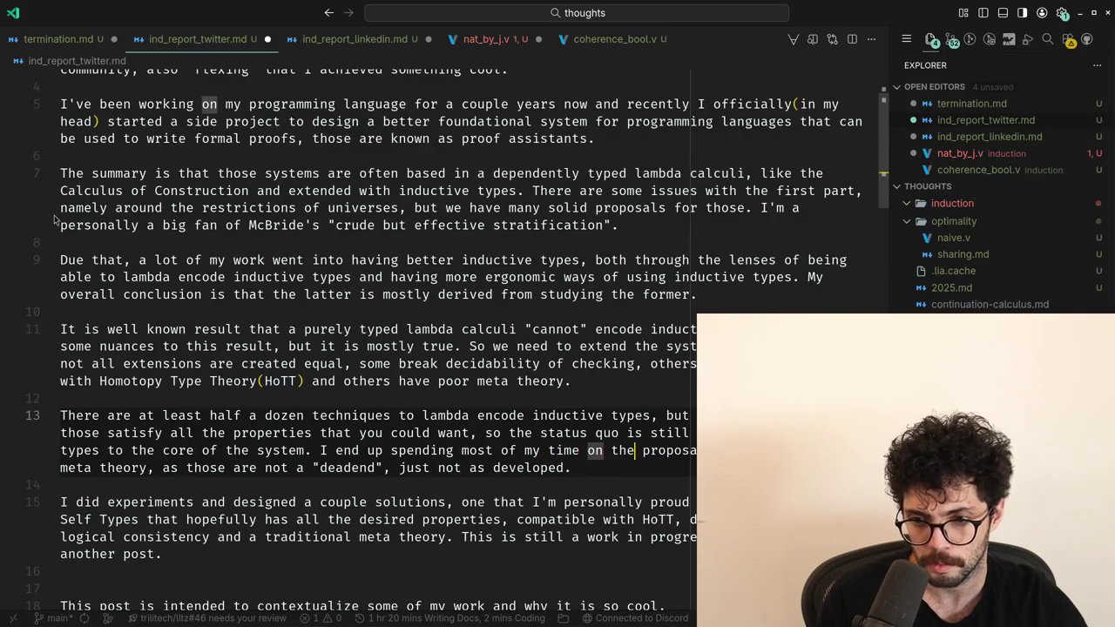
key("ctrl+Right")
key("ctrl+Right")
key("Down")
key("Down")
key("Home")
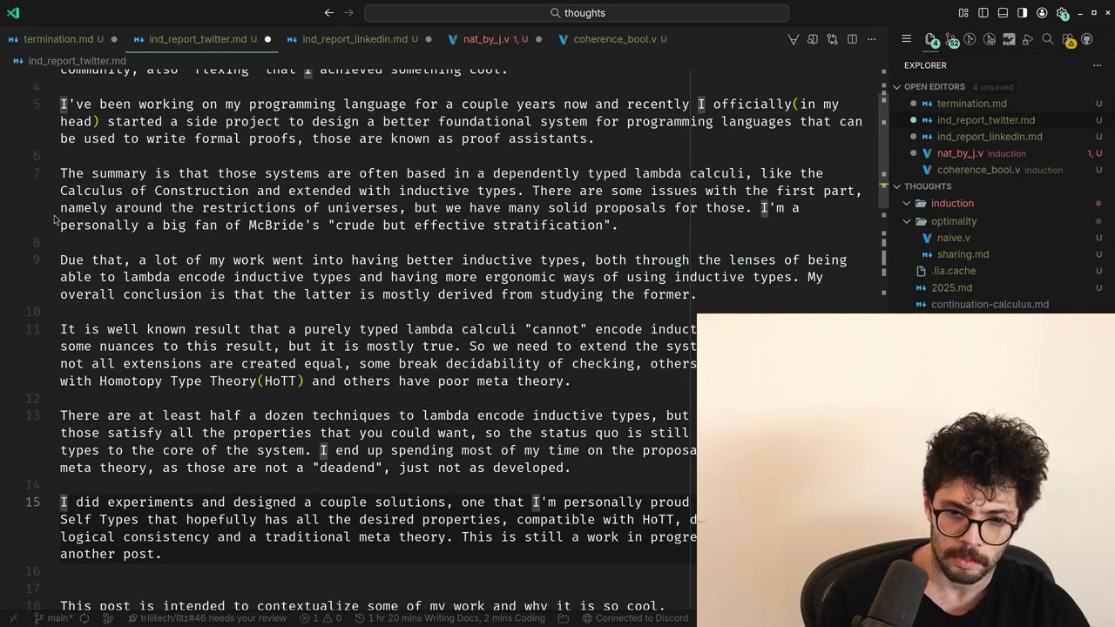
key("Down")
key("Down")
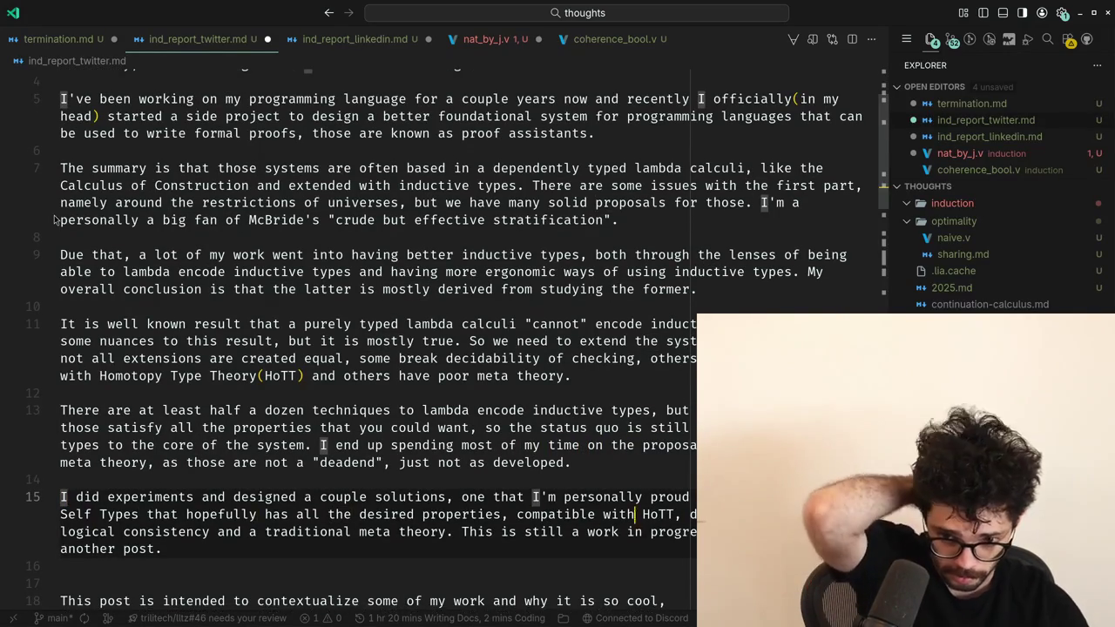
Undo to the older version, copy story paragraphs on lines 49–55, then redo the revisions.
scroll(54, 220, "down", 1)
key("ctrl+Right")
key("ctrl+Right")
key("ctrl+Right")
key("Down")
key("Down")
key("Down")
scroll(54, 221, "down", 2)
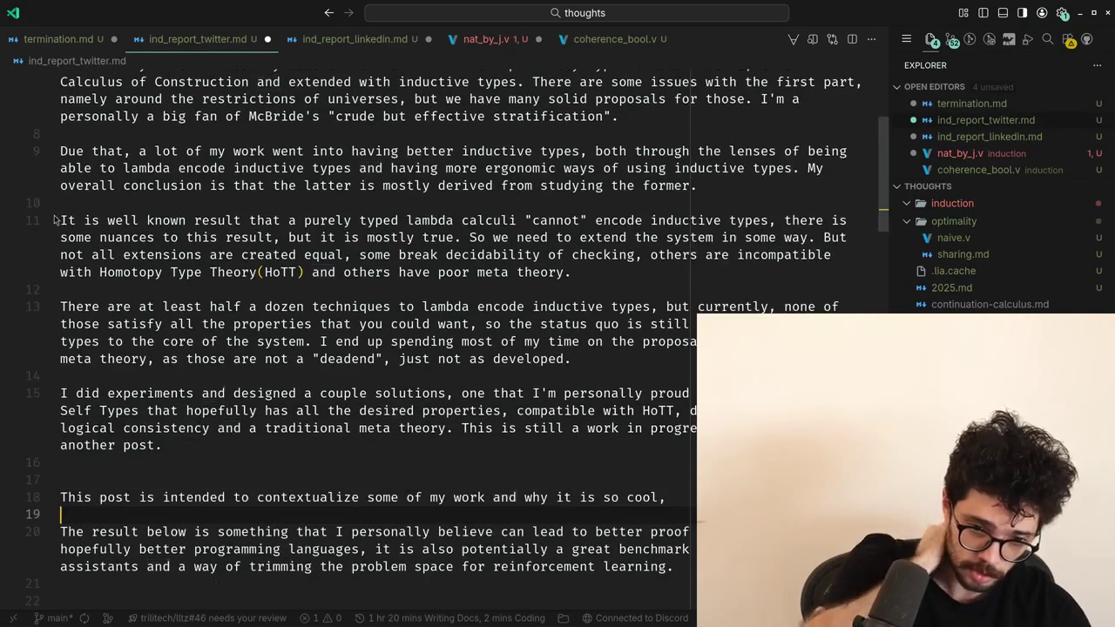
key("ctrl+z")
key("ctrl+z")
key("ctrl+z")
key("ctrl+z")
key("ctrl+z")
key("Up")
key("Up")
key("Up")
key("Up")
key("Up")
key("Up")
key("Home")
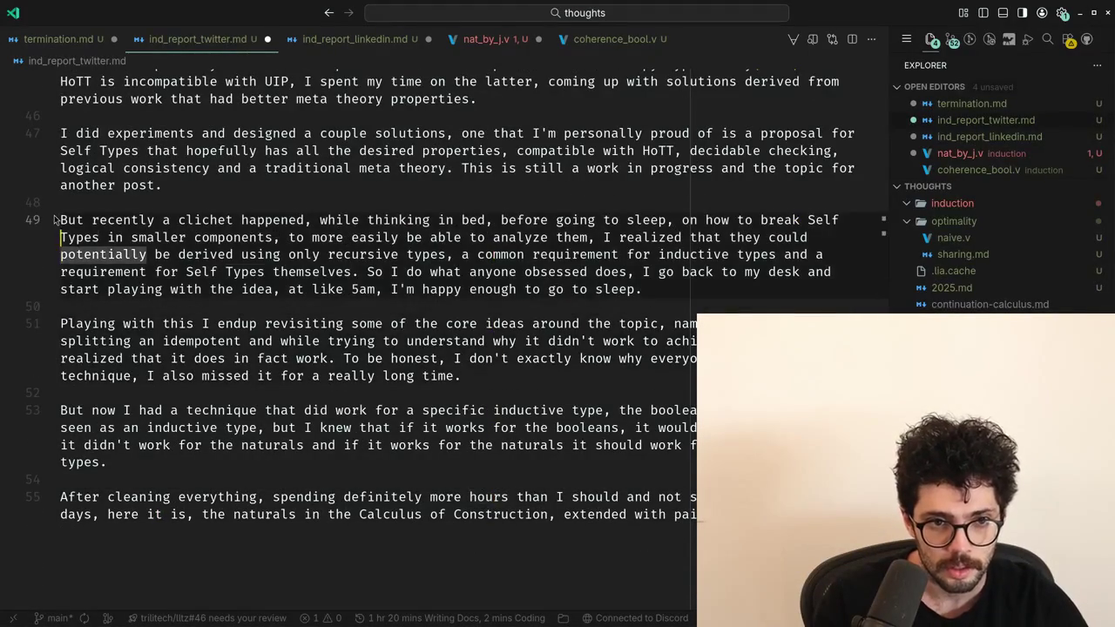
key("Up")
key("Up")
key("shift+Down")
key("shift+Down")
key("shift+End")
key("shift+Down")
key("shift+Down")
key("shift+Down")
key("shift+Down")
key("shift+Down")
key("shift+Down")
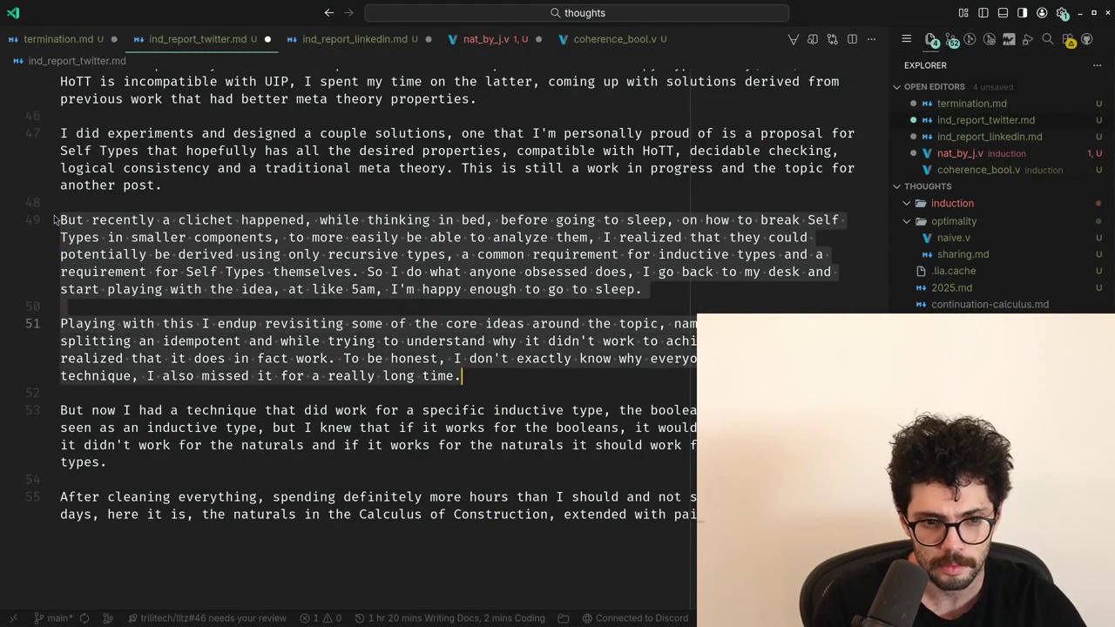
key("shift+Down")
key("shift+Down")
key("shift+Down")
key("shift+Down")
key("shift+Down")
key("ctrl+c")
key("shift+Down")
key("shift+Down")
key("shift+Down")
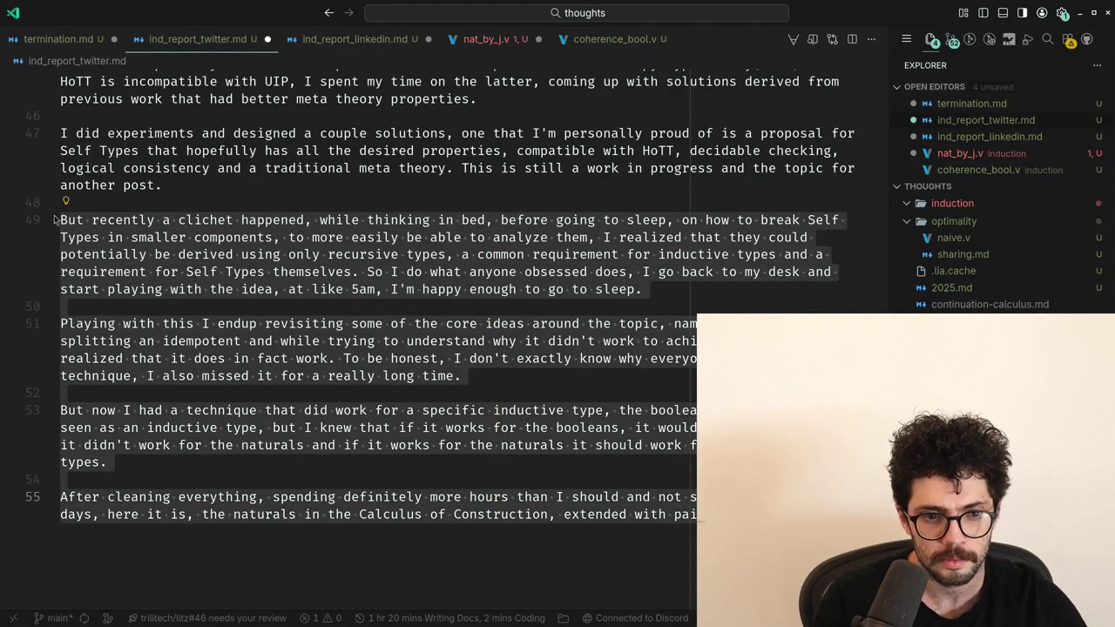
key("ctrl+z")
key("ctrl+z")
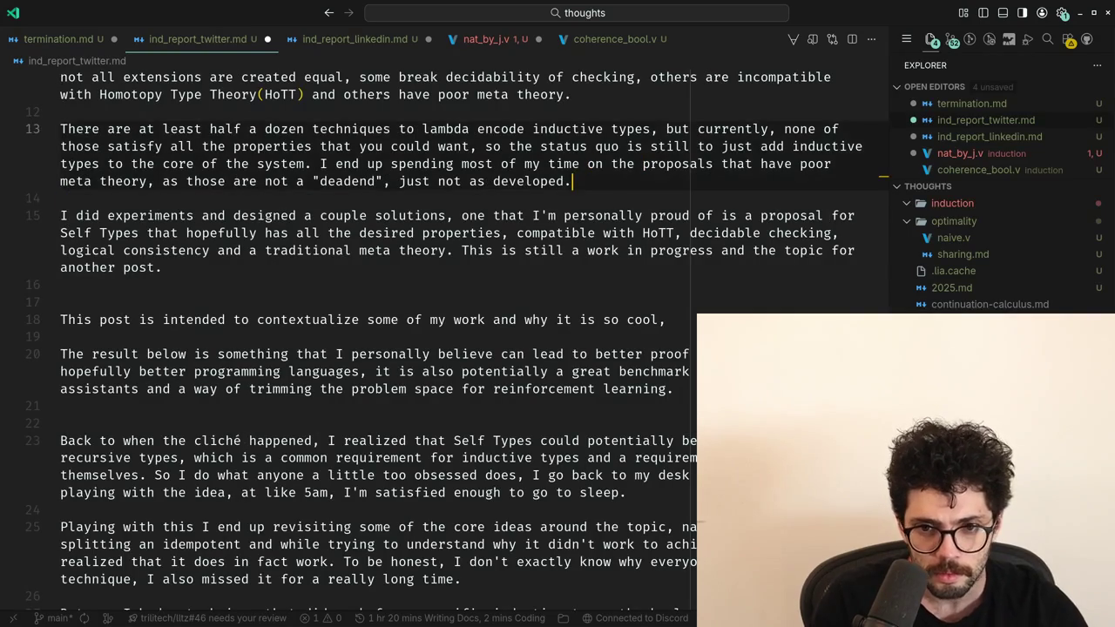
Paste the story paragraphs below the 'I did experiments' paragraph.
scroll(241, 325, "up", 2)
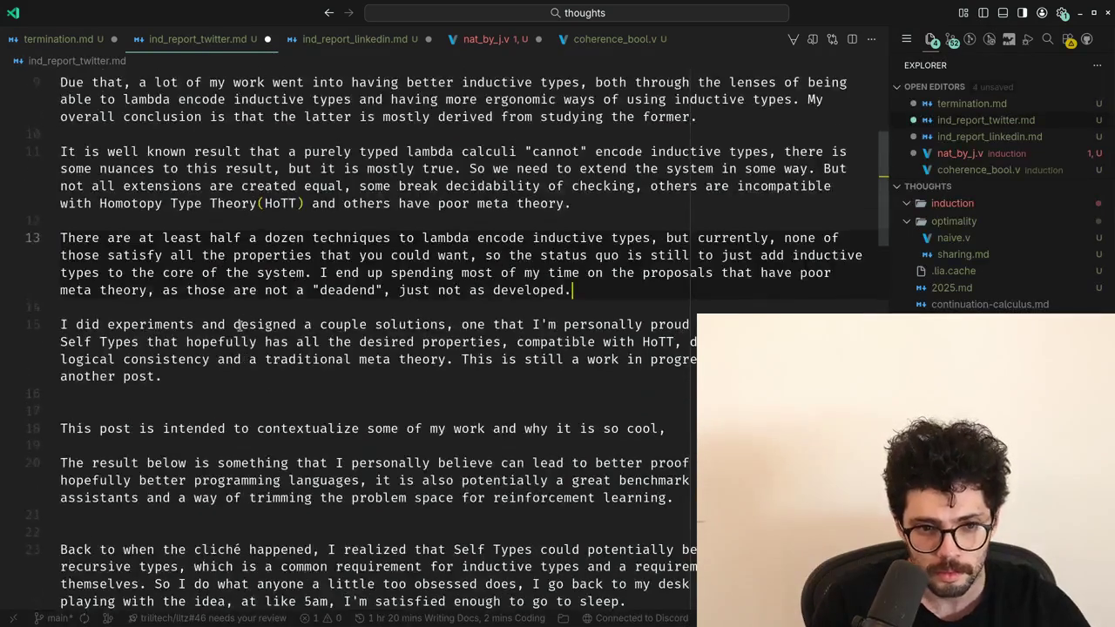
scroll(242, 325, "up", 2)
scroll(243, 325, "up", 2)
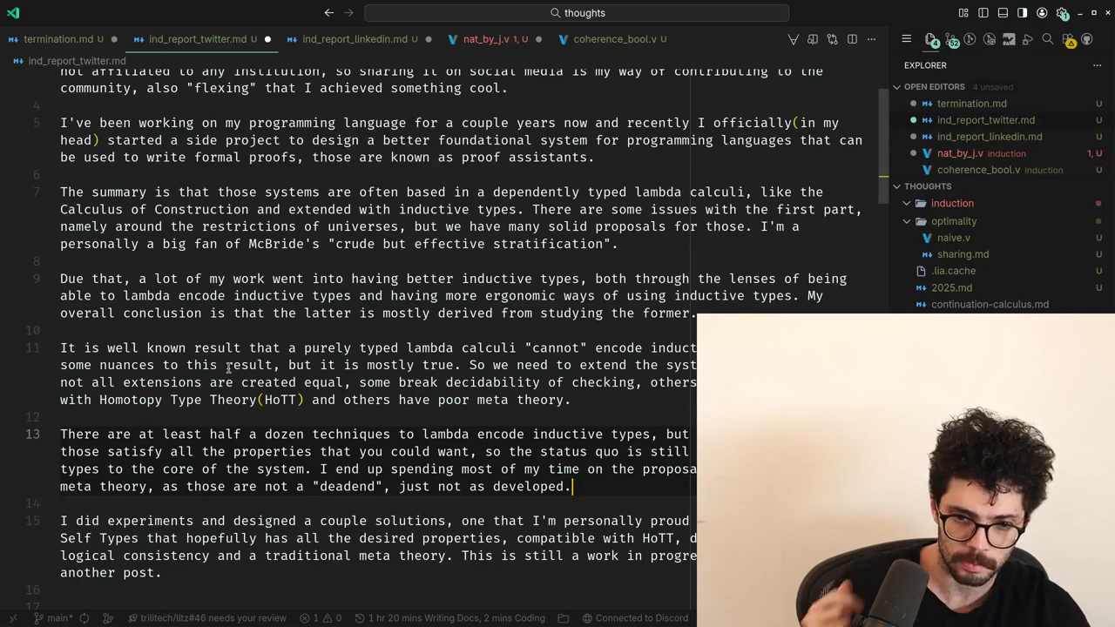
key("ctrl+v")
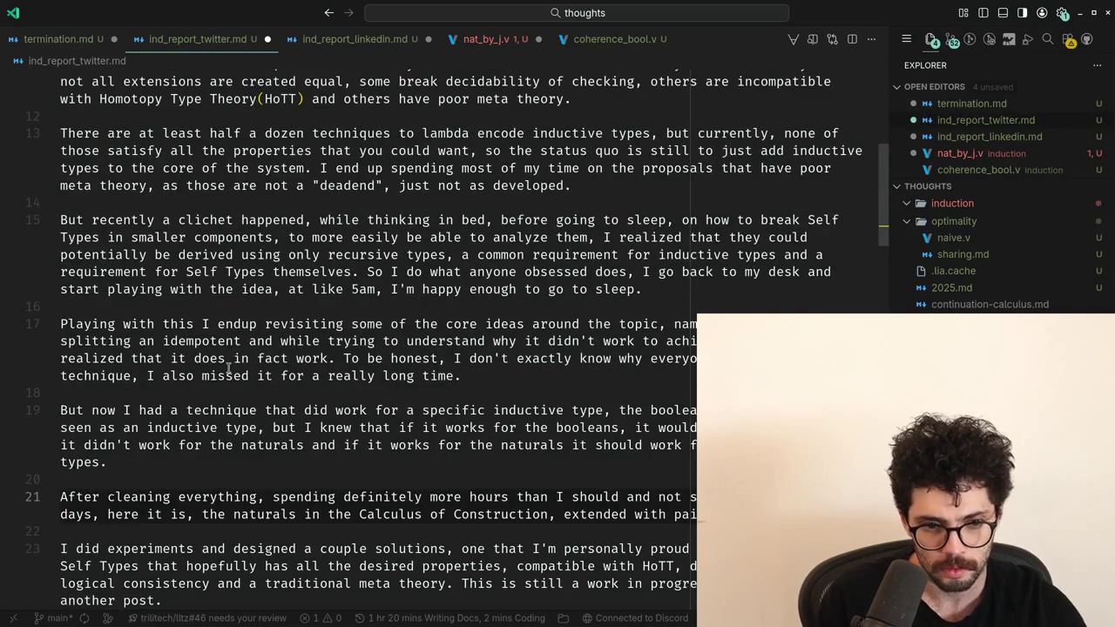
key("ctrl+z")
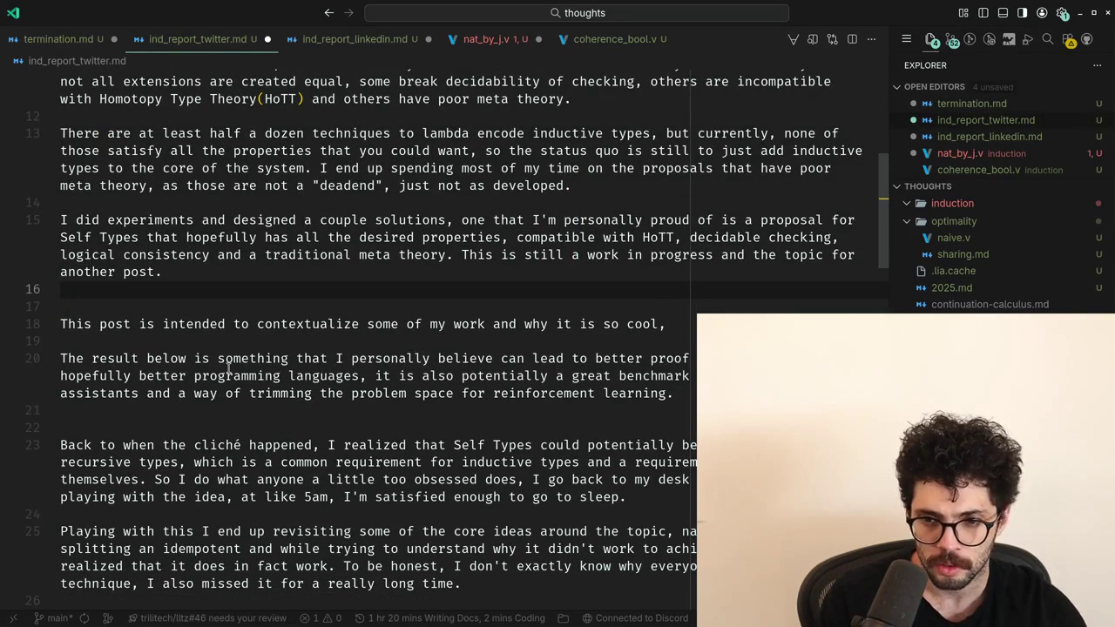
key("ctrl+z")
key("ctrl+z")
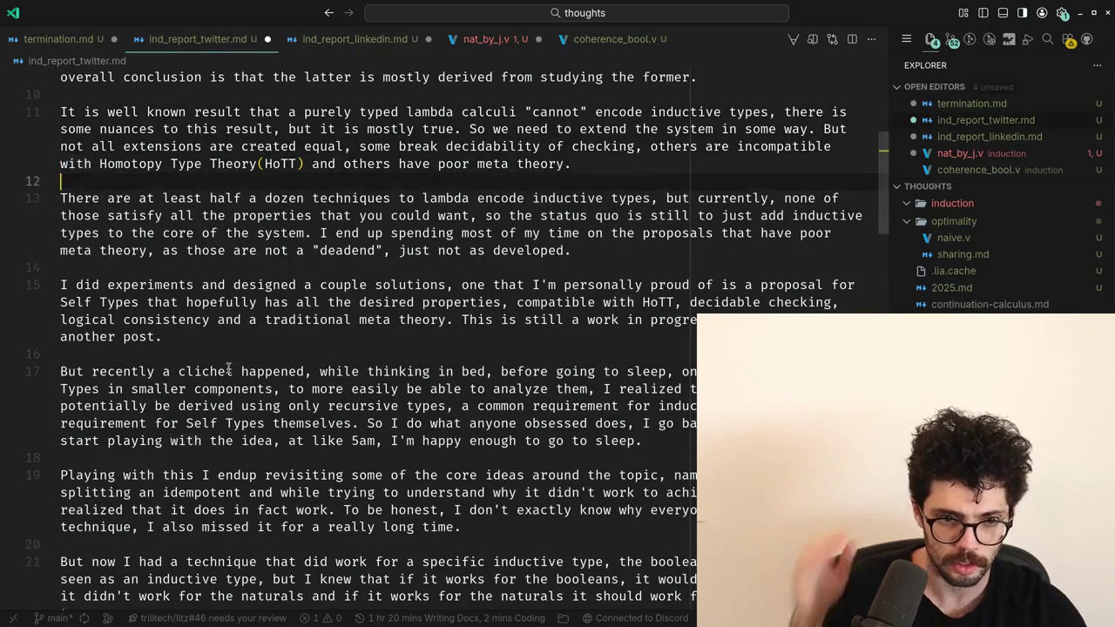
Correct the misspelling 'clichet' to 'cliché' on line 17.
key("Down")
key("Down")
key("Down")
key("Down")
key("Down")
key("Down")
key("ctrl+Right")
key("ctrl+Right")
key("ctrl+Right")
key("ctrl+Right")
key("ctrl+Right")
key("ctrl+Left")
key("Left")
key("BackSpace")
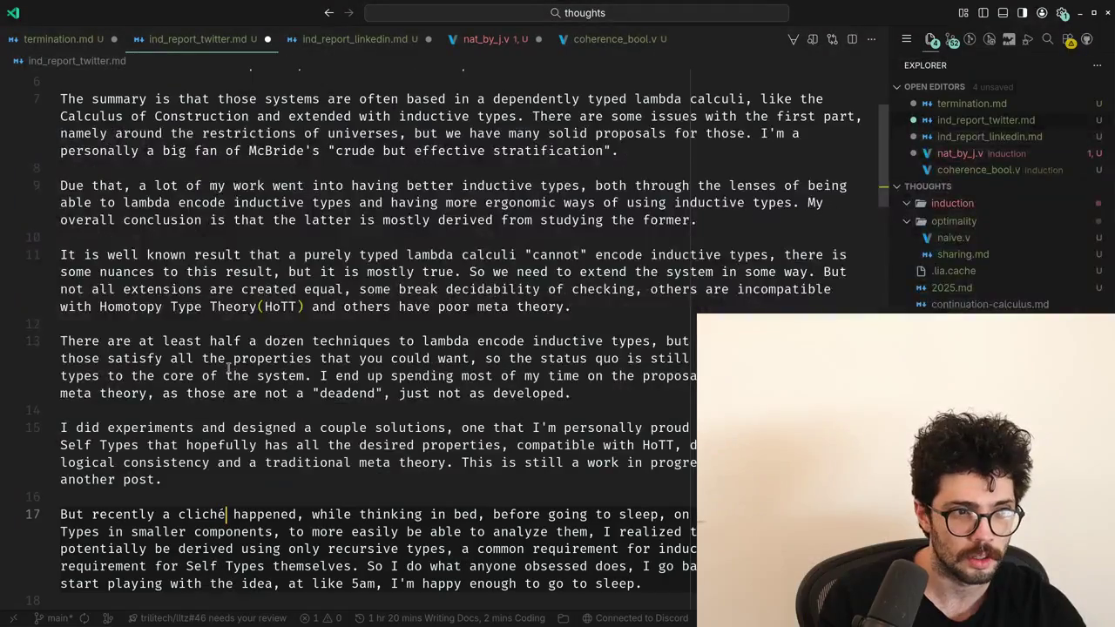
type("é")
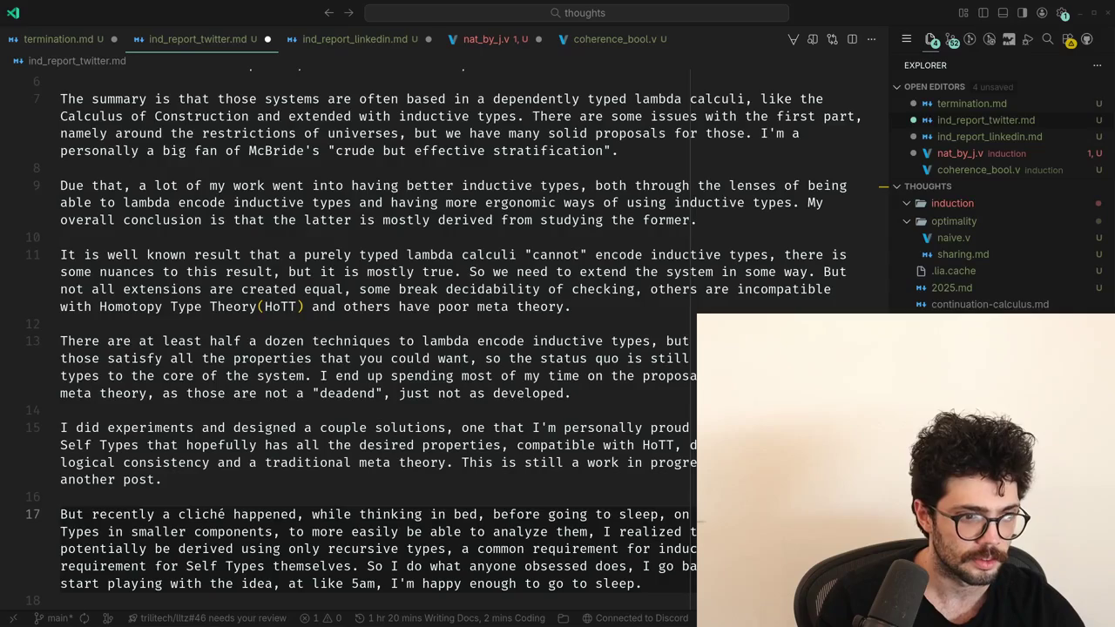
key("ctrl+d")
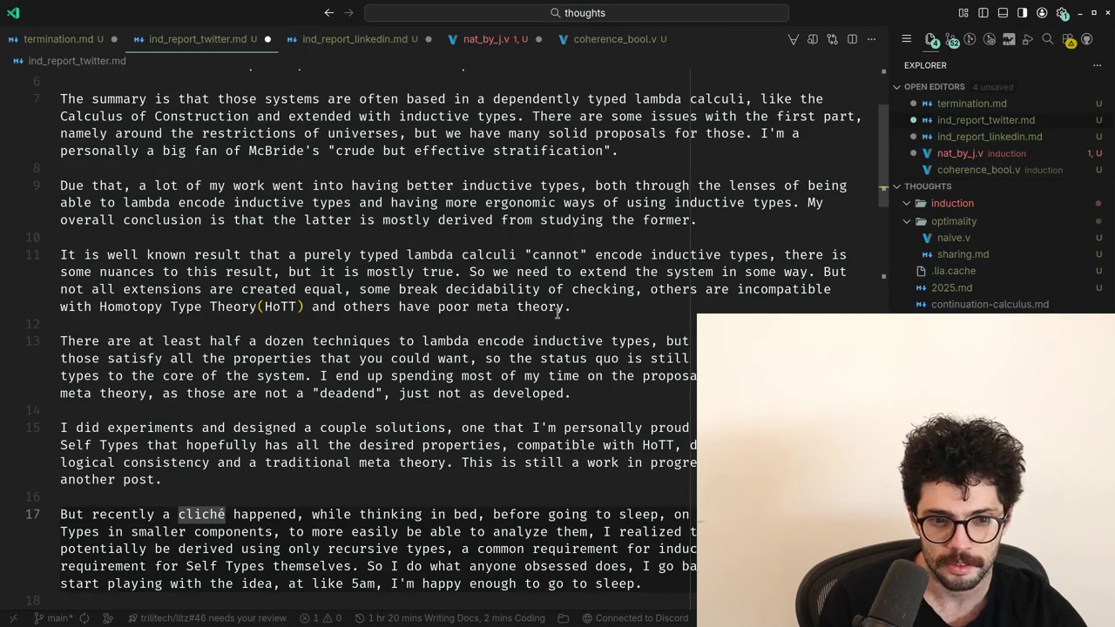
Replace 'a' with 'the' in 'But recently a cliché happened'.
key("ctrl+Right")
key("ctrl+Right")
key("ctrl+Right")
key("ctrl+Right")
key("ctrl+Right")
key("ctrl+Right")
key("ctrl+Right")
key("ctrl+Right")
key("ctrl+Right")
key("ctrl+Right")
key("ctrl+Right")
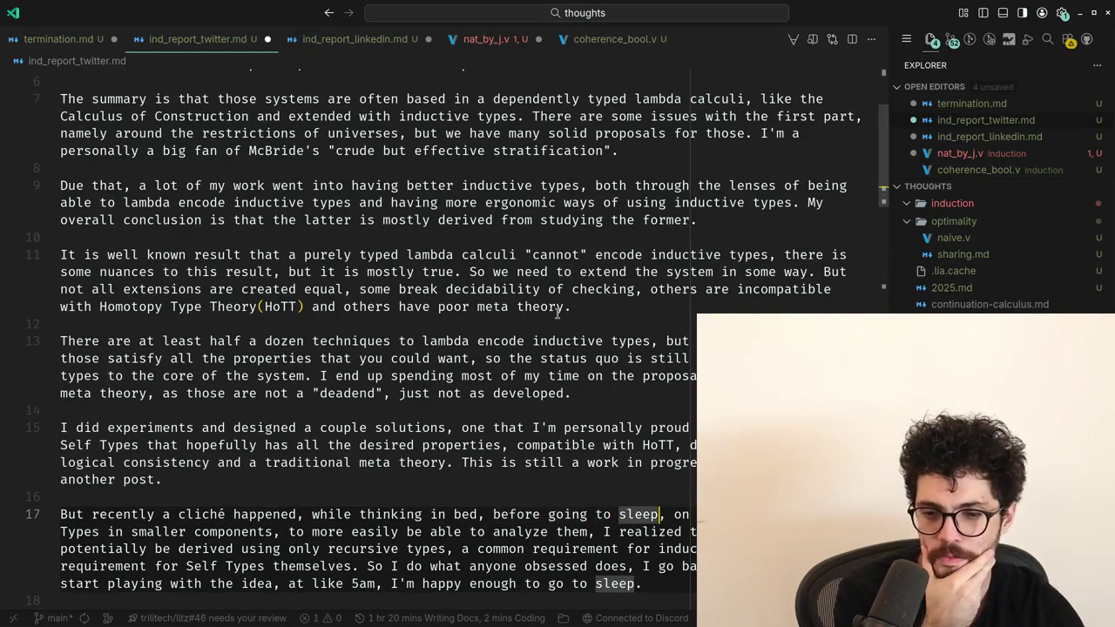
key("Home")
key("ctrl+Right")
key("ctrl+Right")
key("ctrl+Right")
key("BackSpace")
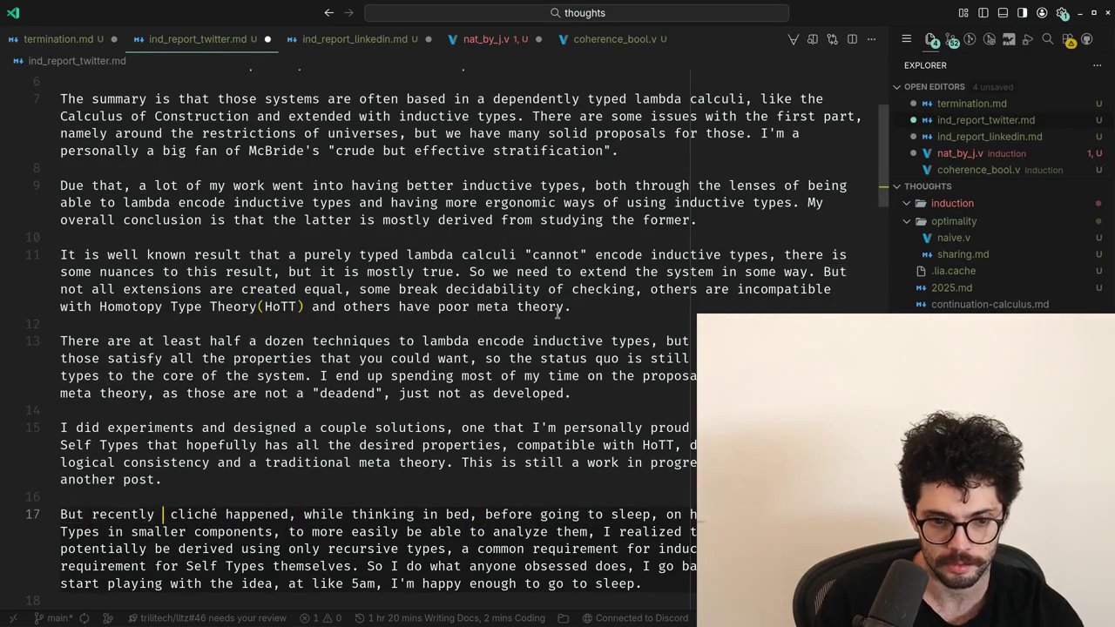
key("ctrl+Home")
key("ctrl+alt+minus")
key("ctrl+Right")
key("ctrl+Right")
key("ctrl+Right")
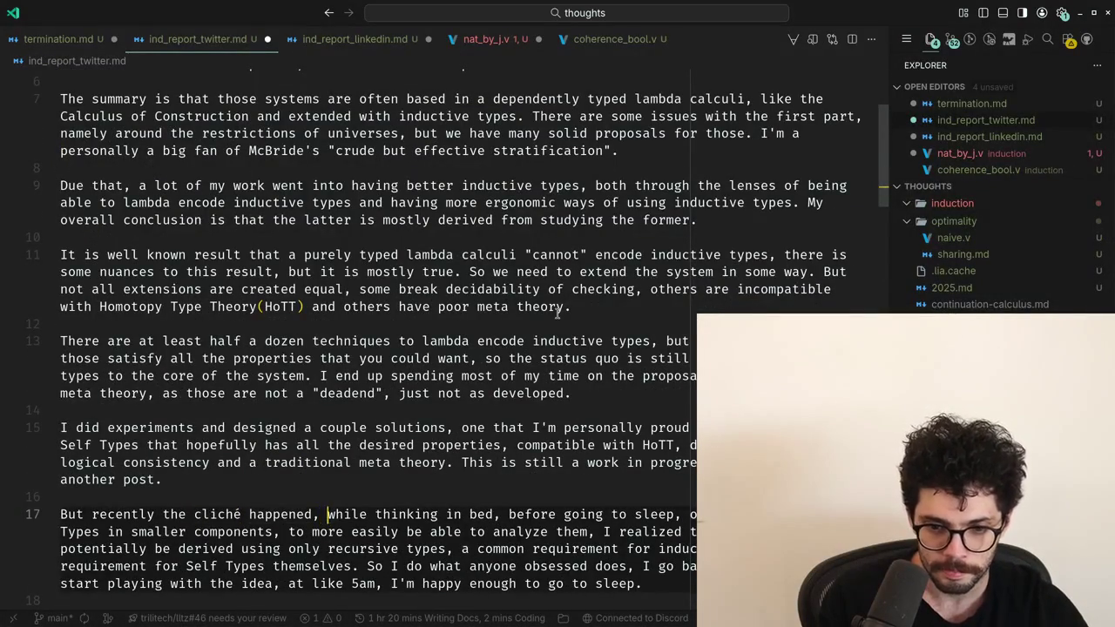
Replace the thinking-in-bed phrase with 'I was thinking'.
key("ctrl+shift+Right")
key("ctrl+shift+Right")
key("ctrl+shift+Right")
key("shift+End")
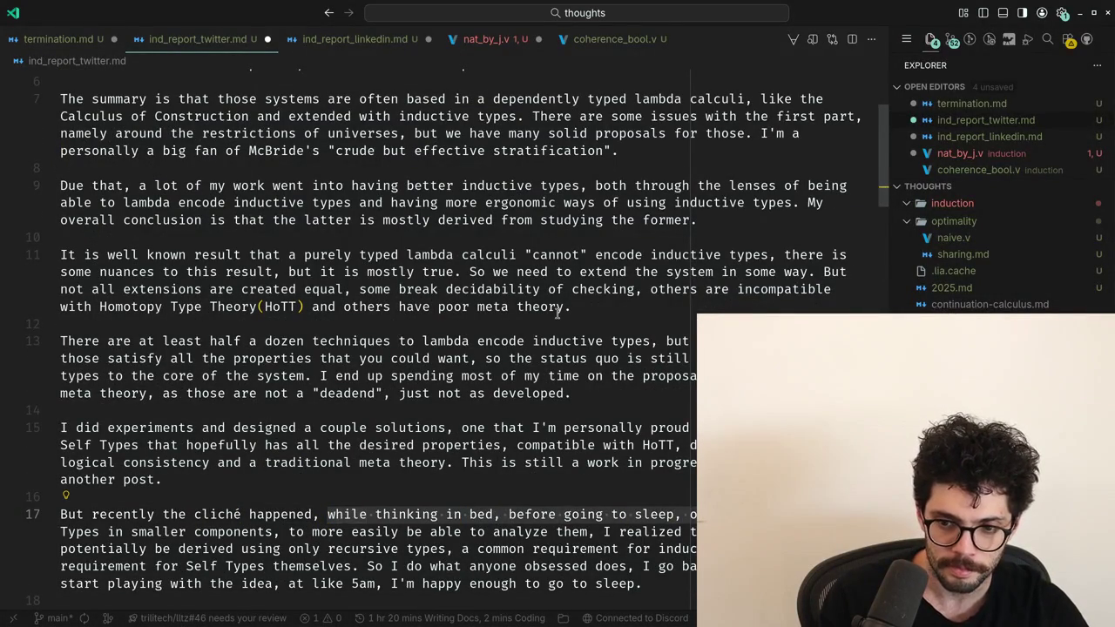
key("BackSpace")
type("I was thinking")
Fix the spacing before 'on' and the comma after 'them'.
key("ctrl+Right")
key("ctrl+Right")
key("ctrl+Right")
key("ctrl+Right")
key("ctrl+Right")
key("ctrl+Right")
key("ctrl+Right")
key("ctrl+Right")
key("ctrl+Right")
key("ctrl+Right")
key("ctrl+Right")
key("ctrl+Right")
key("ctrl+Right")
key("ctrl+Right")
key("Up")
key("Up")
key("ctrl+Right")
key("ctrl+Right")
key("ctrl+Right")
key("ctrl+Right")
key("ctrl+Right")
key("ctrl+Right")
key("Delete")
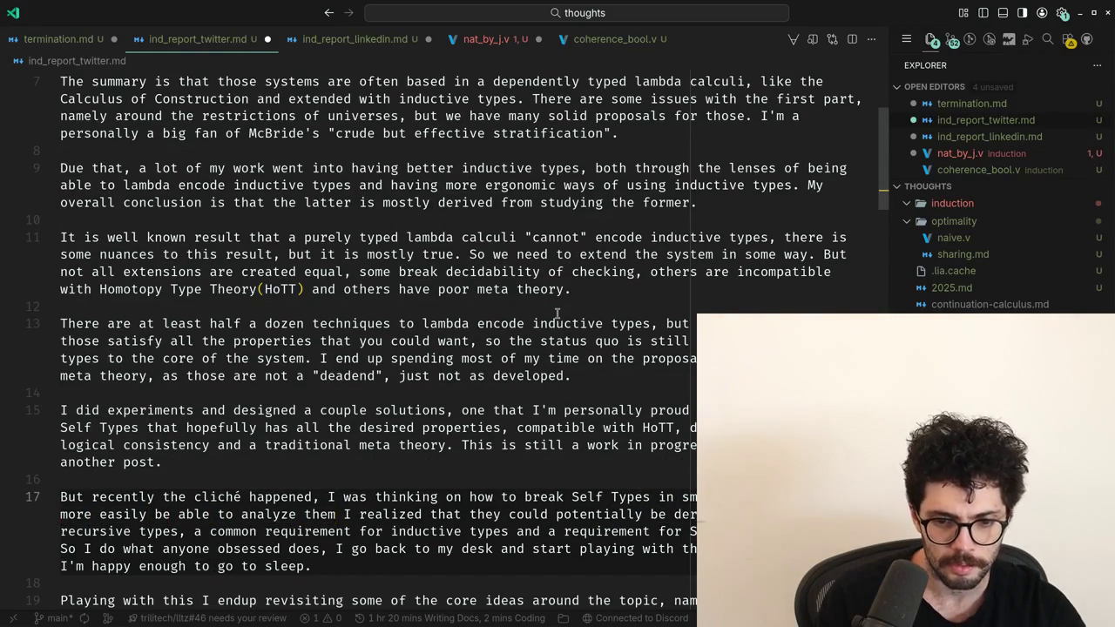
type(",")
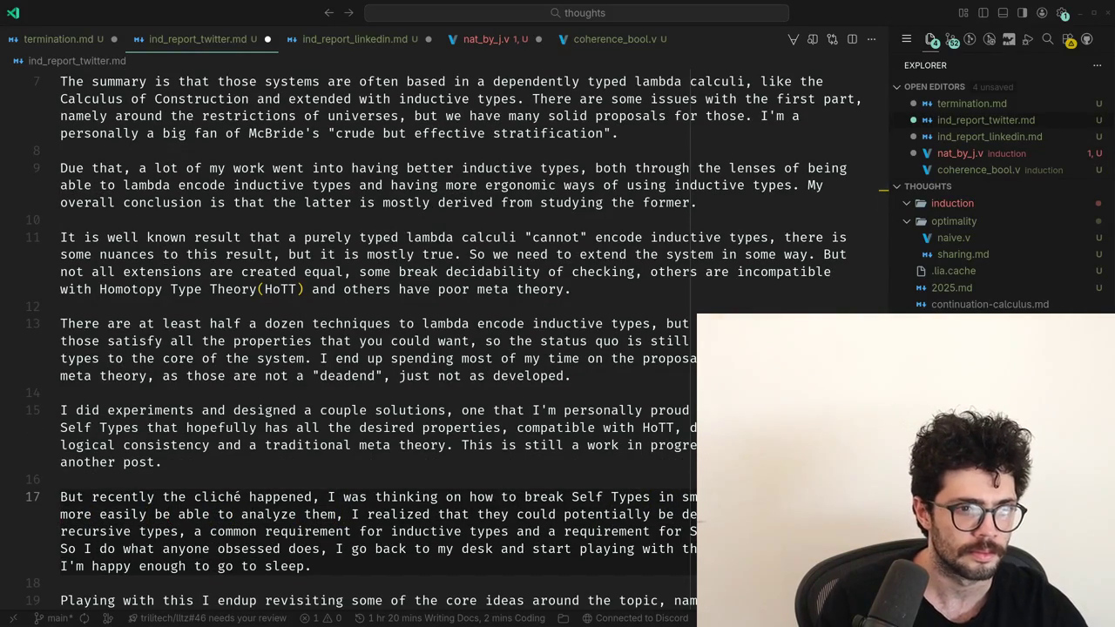
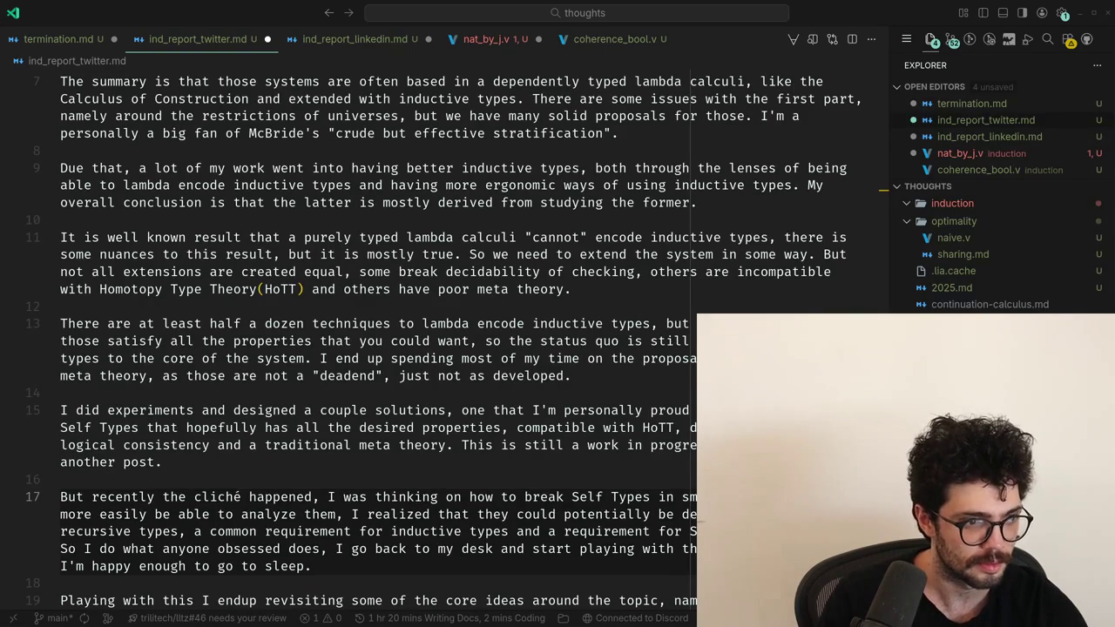
Insert 'then' before 'I realized' in the late-night paragraph.
key("alt+Tab")
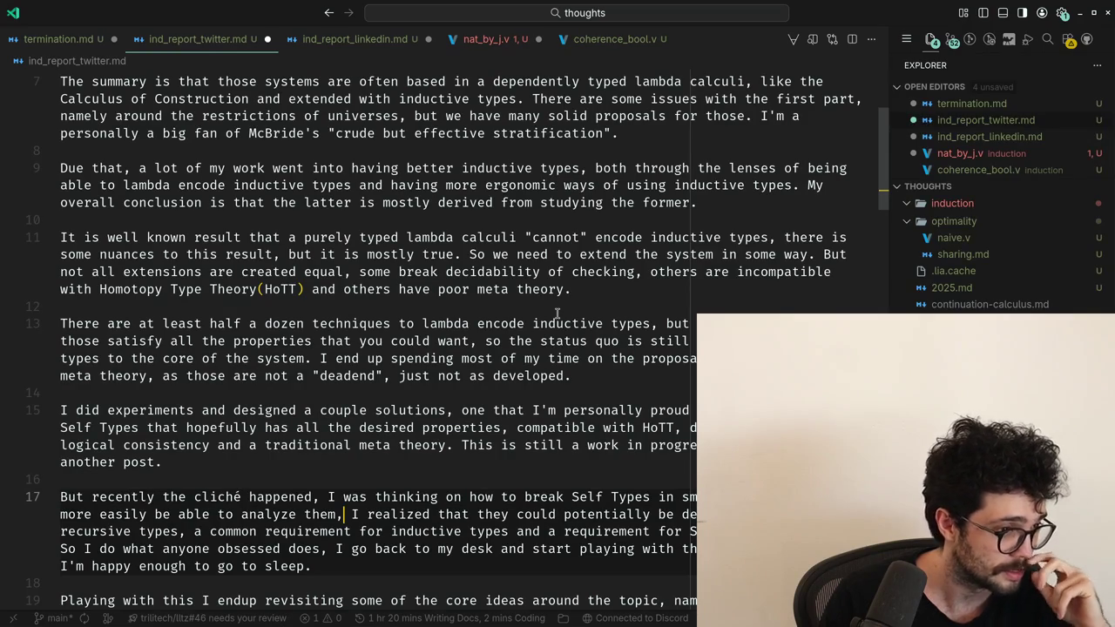
key("alt+Tab")
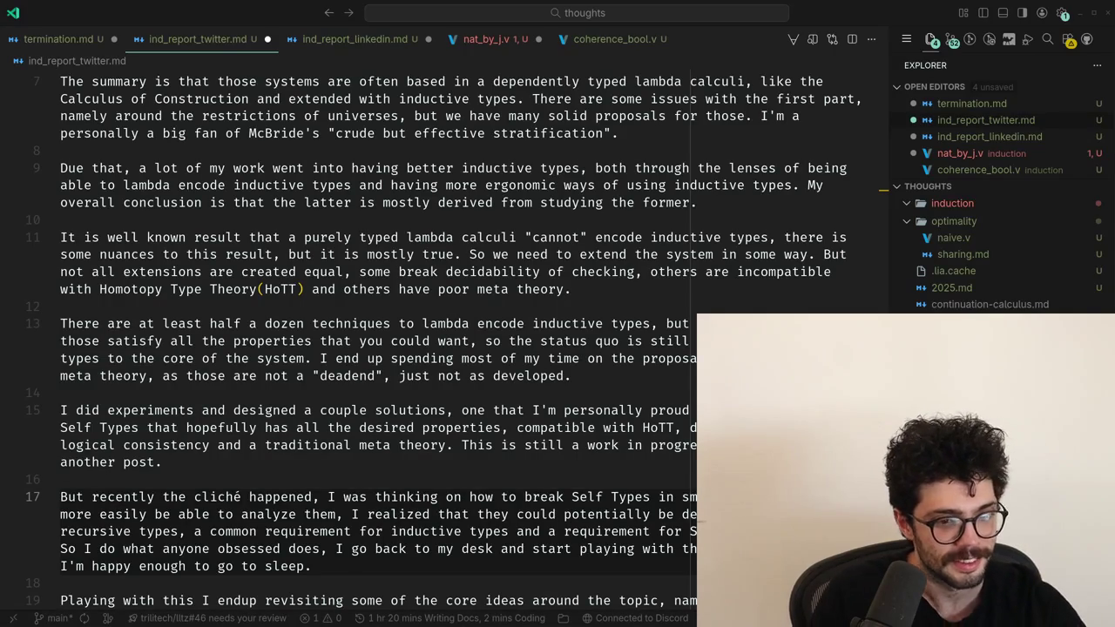
scroll(558, 311, "down", 1)
key("Up")
key("Left")
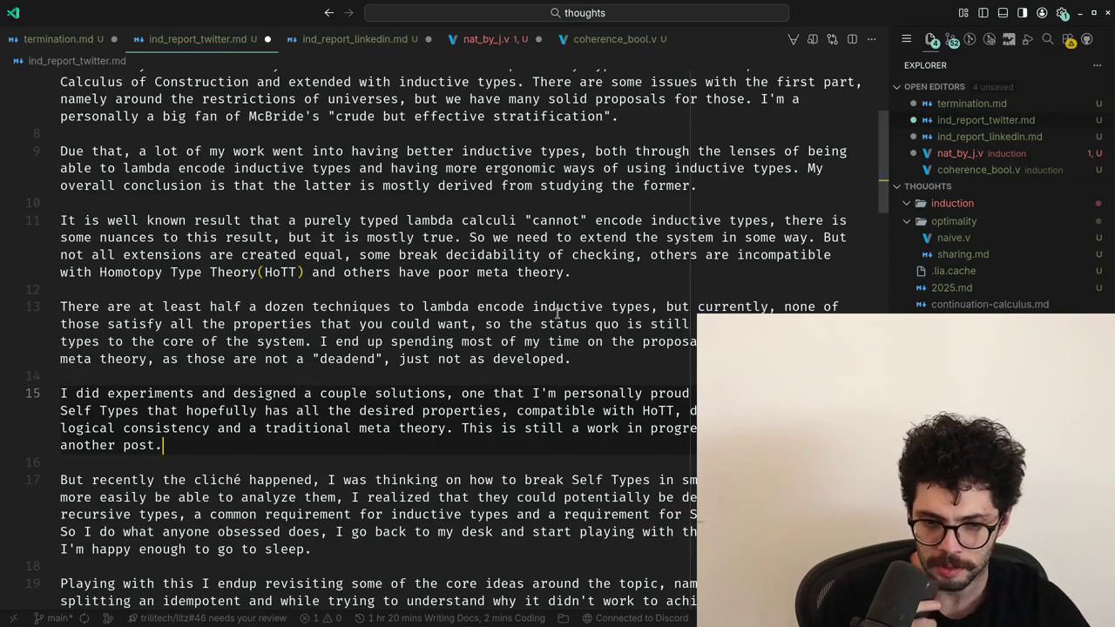
left_click(439, 497)
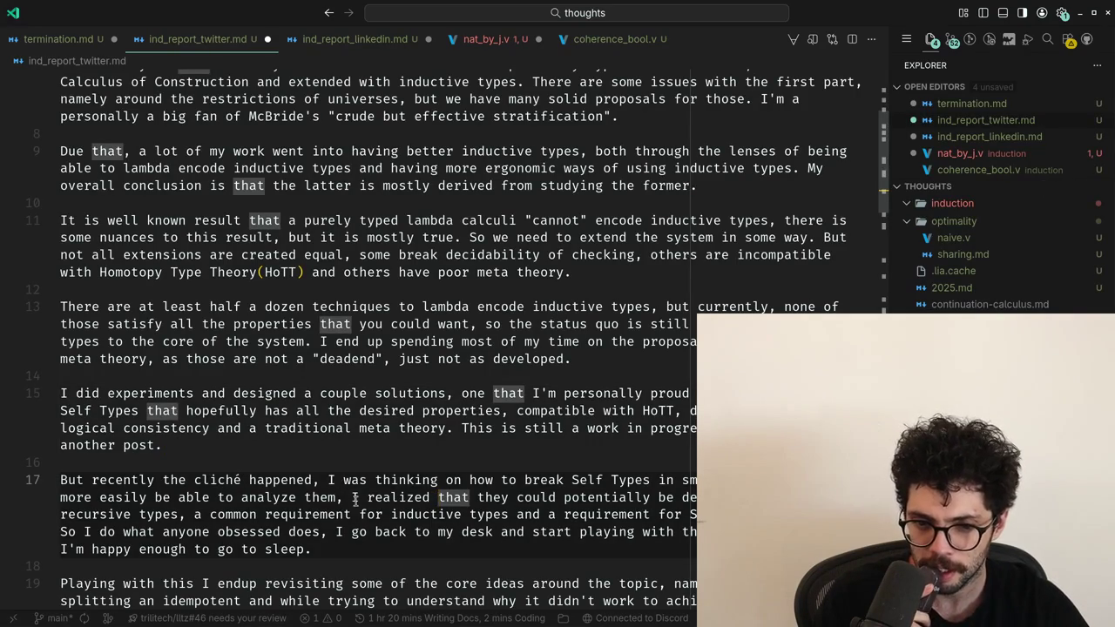
left_click(355, 498)
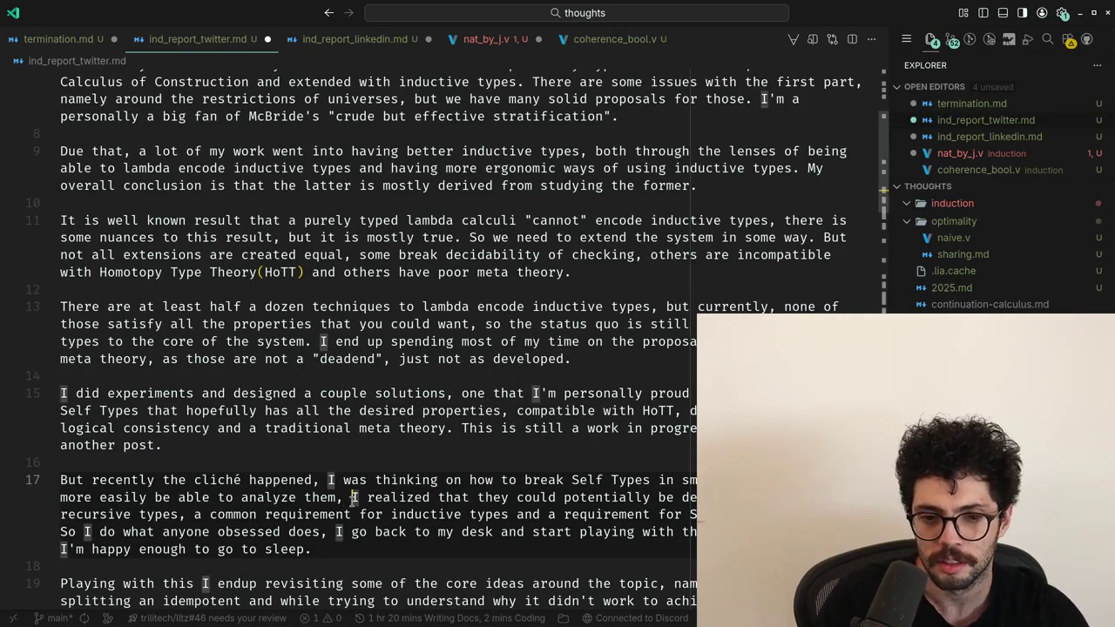
type("then")
Add 'at 1am' after 'back to my desk'.
key("ctrl+Right")
key("ctrl+Right")
key("ctrl+Right")
key("ctrl+Right")
key("ctrl+Right")
key("ctrl+Right")
key("ctrl+Right")
key("ctrl+Right")
Replace 'like' with 'around' before 5am.
key("ctrl+Right")
key("ctrl+Right")
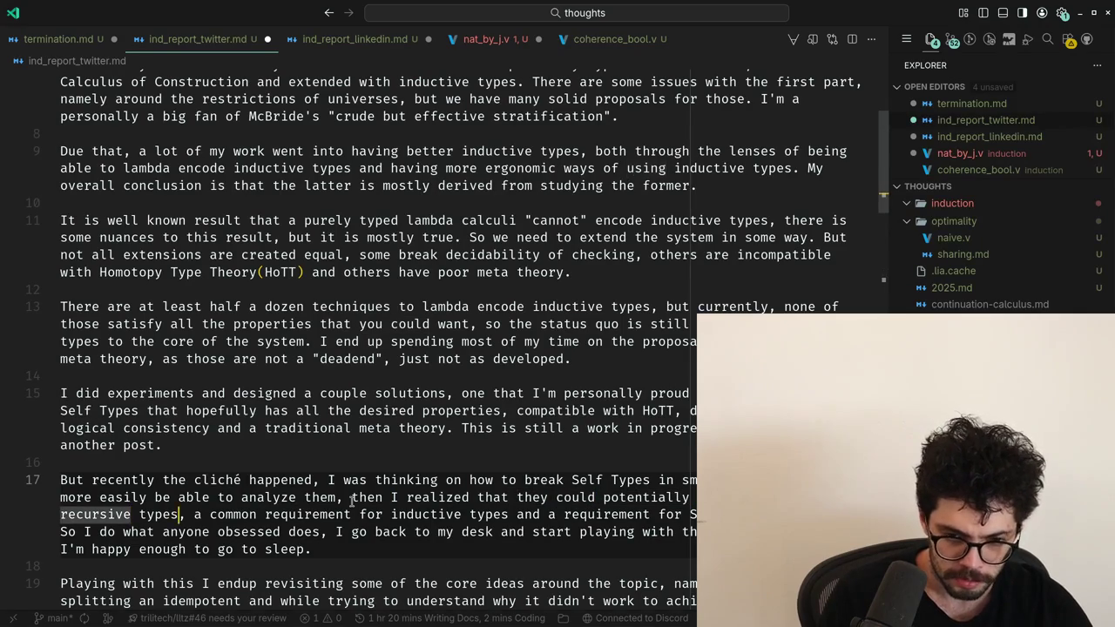
key("Down")
key("ctrl+Right")
key("ctrl+Right")
key("ctrl+Right")
key("ctrl+Right")
key("ctrl+Right")
key("ctrl+Right")
key("ctrl+Right")
key("ctrl+Right")
key("ctrl+Right")
key("ctrl+Right")
type("at 1am")
key("ctrl+Right")
key("ctrl+Right")
key("ctrl+Right")
key("ctrl+Right")
key("ctrl+Right")
key("ctrl+Left")
key("ctrl+Left")
key("ctrl+Delete")
type("around")
Review the following paragraphs down through the booleans paragraph.
key("ctrl+Right")
key("ctrl+Right")
key("Down")
key("Down")
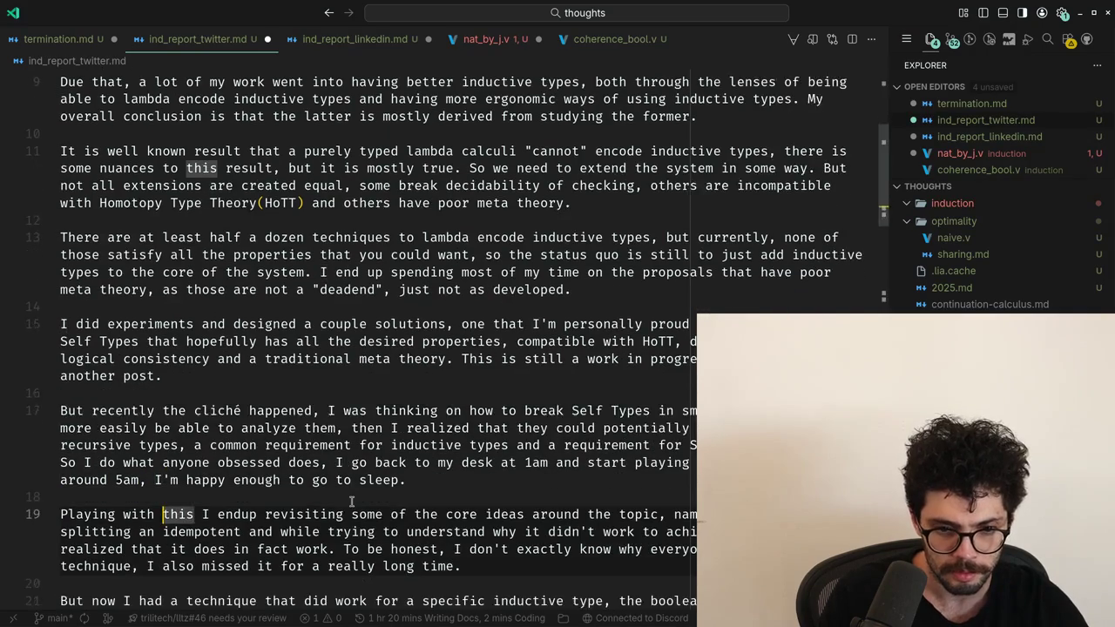
key("Down")
key("Up")
key("ctrl+Right")
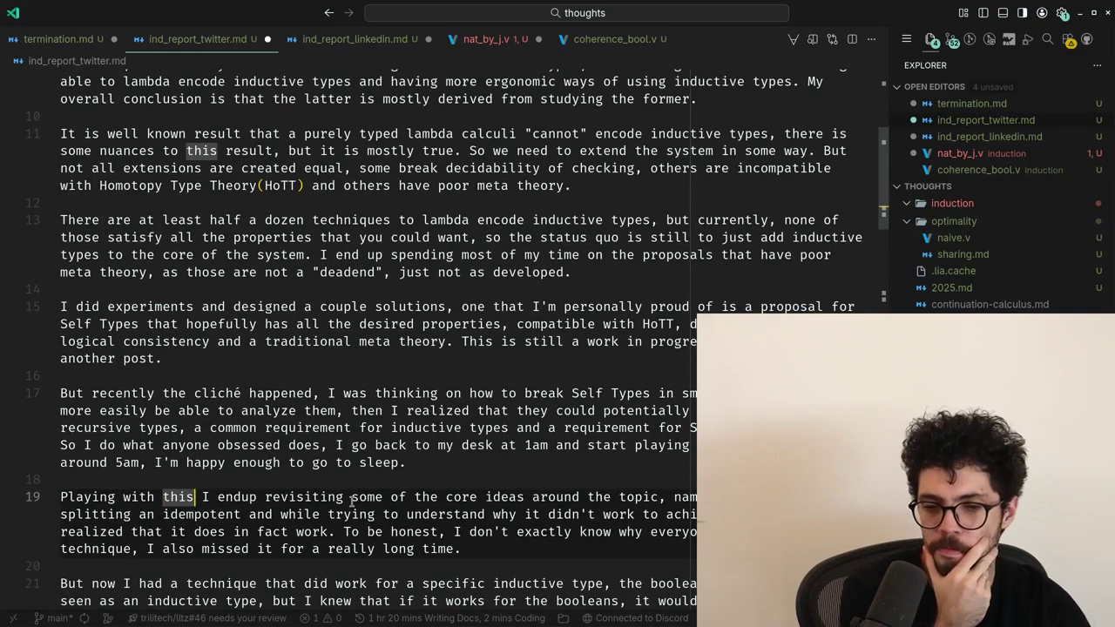
key("ctrl+Right")
key("ctrl+Right")
key("ctrl+Right")
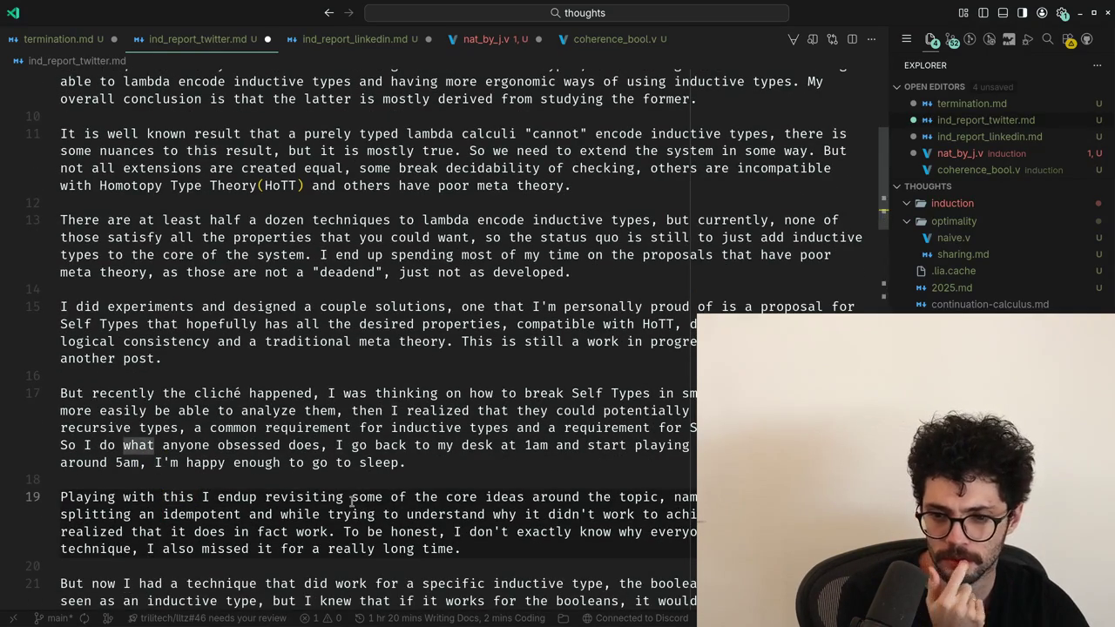
key("Down")
key("Down")
key("Down")
key("Down")
key("End")
key("ctrl+Left")
key("ctrl+Left")
key("ctrl+Left")
key("ctrl+Left")
Move the cursor back up toward the top of the file.
key("ctrl+Left")
key("ctrl+Left")
key("ctrl+Left")
key("Left")
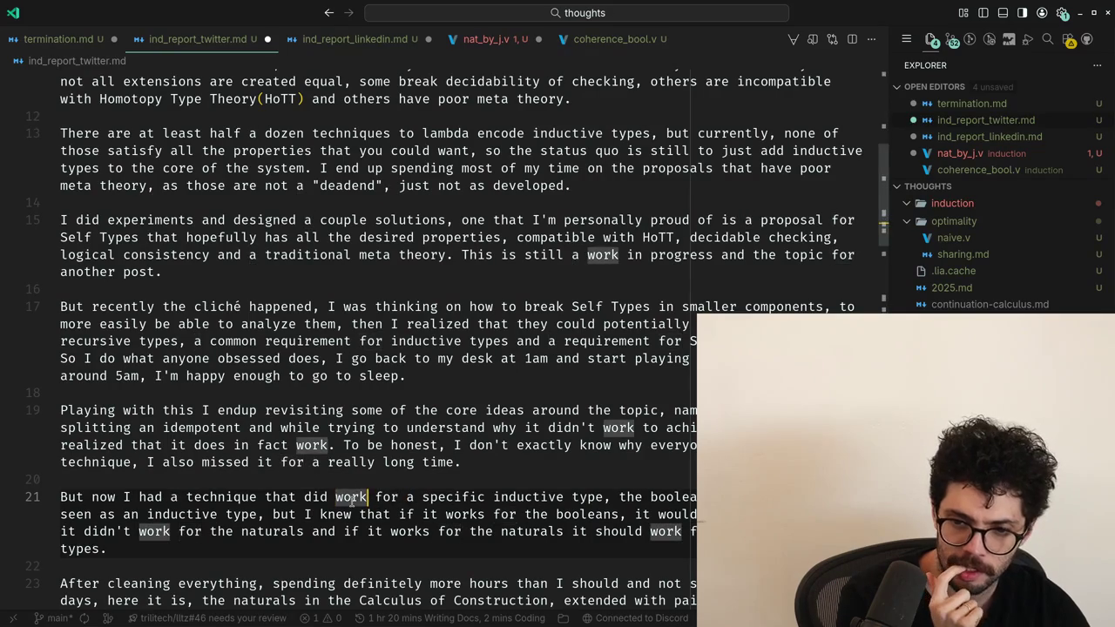
key("Down")
key("ctrl+Left")
key("ctrl+Left")
key("ctrl+Left")
key("Down")
key("Down")
key("Down")
key("Down")
key("Down")
key("Down")
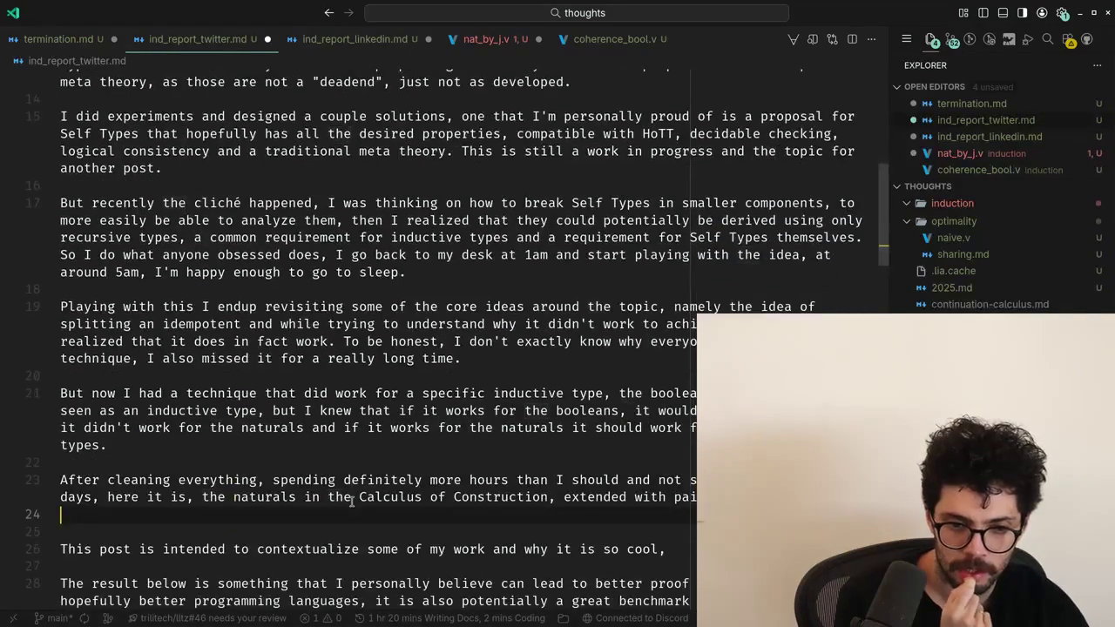
key("Up")
key("Up")
key("Up")
key("Up")
key("Up")
key("Up")
key("Up")
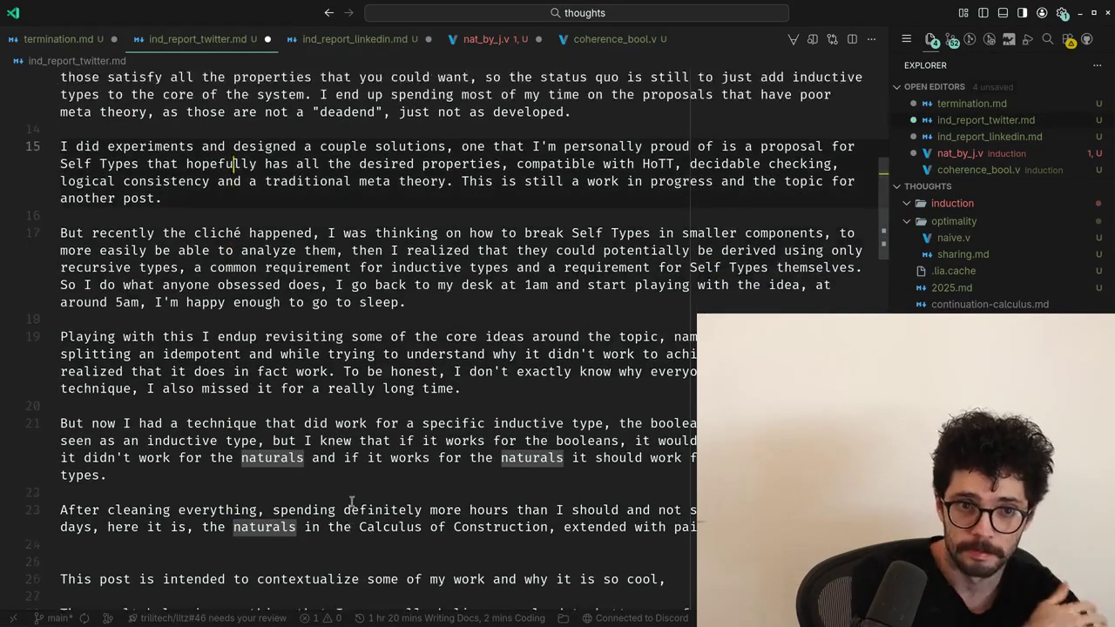
key("Up")
key("Up")
key("Up")
key("Up")
key("Up")
key("Up")
key("Up")
key("Up")
key("Up")
key("Down")
key("Down")
key("Down")
key("Down")
key("Down")
key("Down")
key("Down")
key("Up")
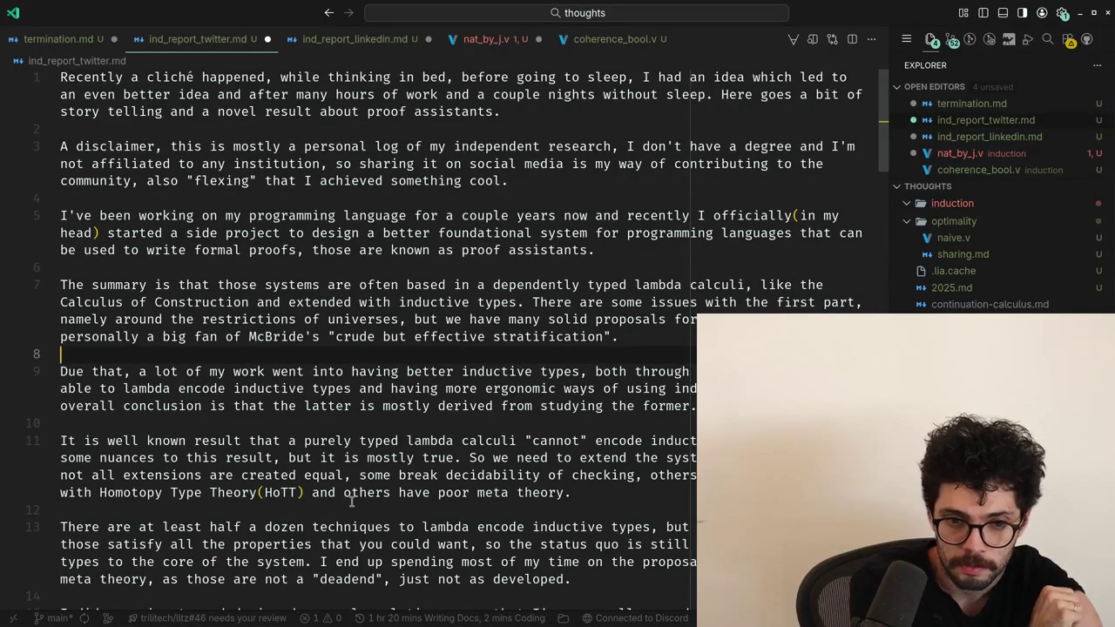
Start a new line saying the inductive types, on the other hand, are a mess in general.
key("Return")
type("The ")
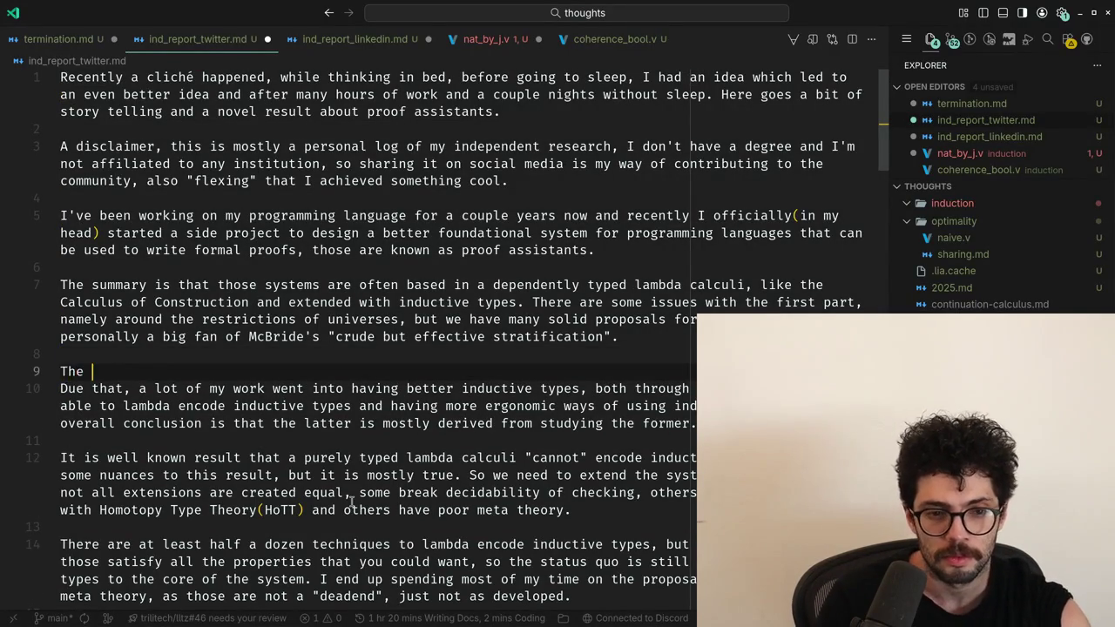
type("inductive types on t")
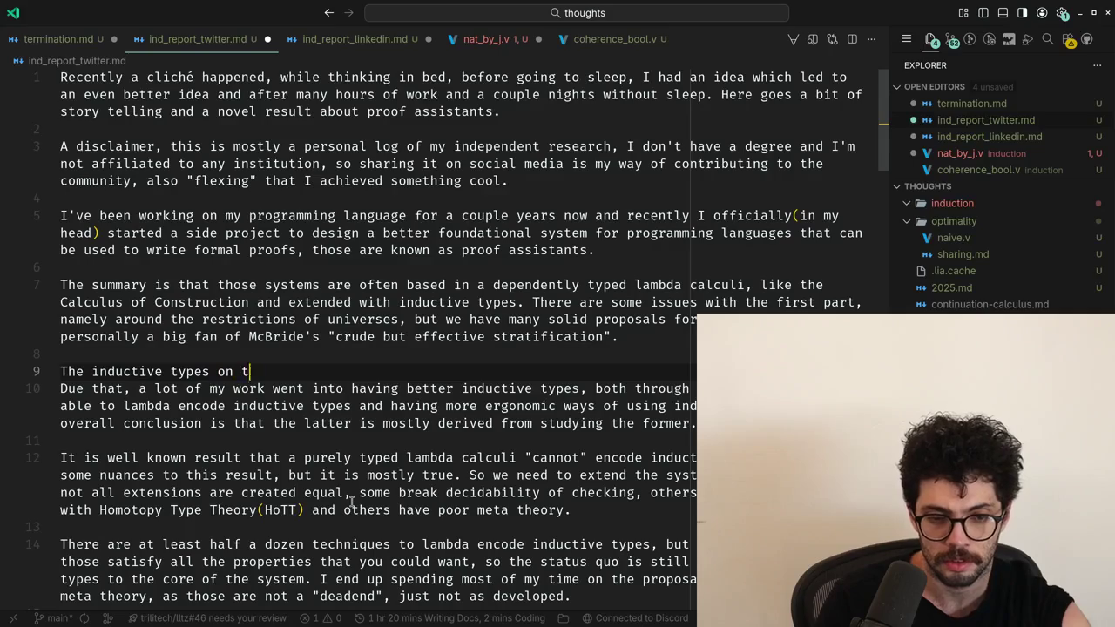
type("he otherhand are a mes")
key("BackSpace")
key("BackSpace")
key("BackSpace")
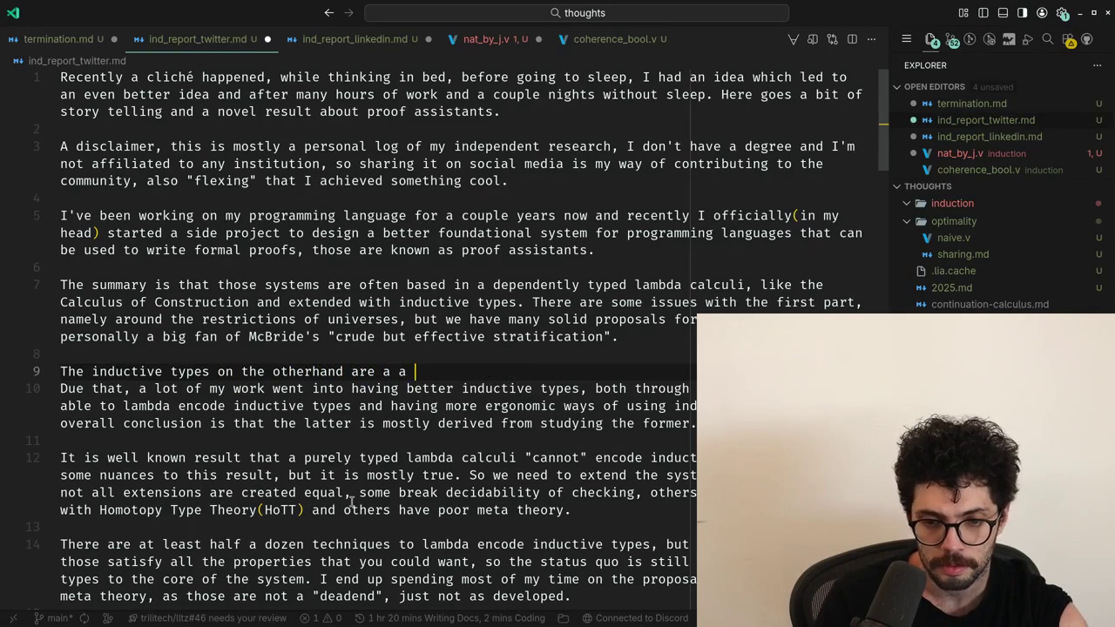
type("msin general tehy")
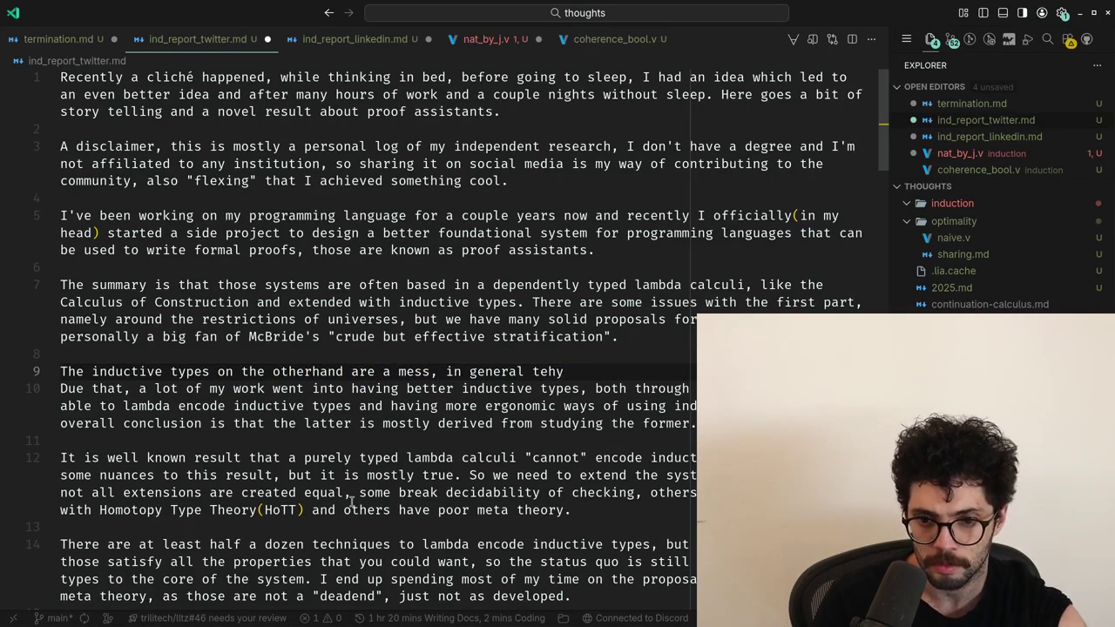
type("hey're completel yba")
key("BackSpace")
key("BackSpace")
key("BackSpace")
type("ely")
key("BackSpace")
type("y ba ")
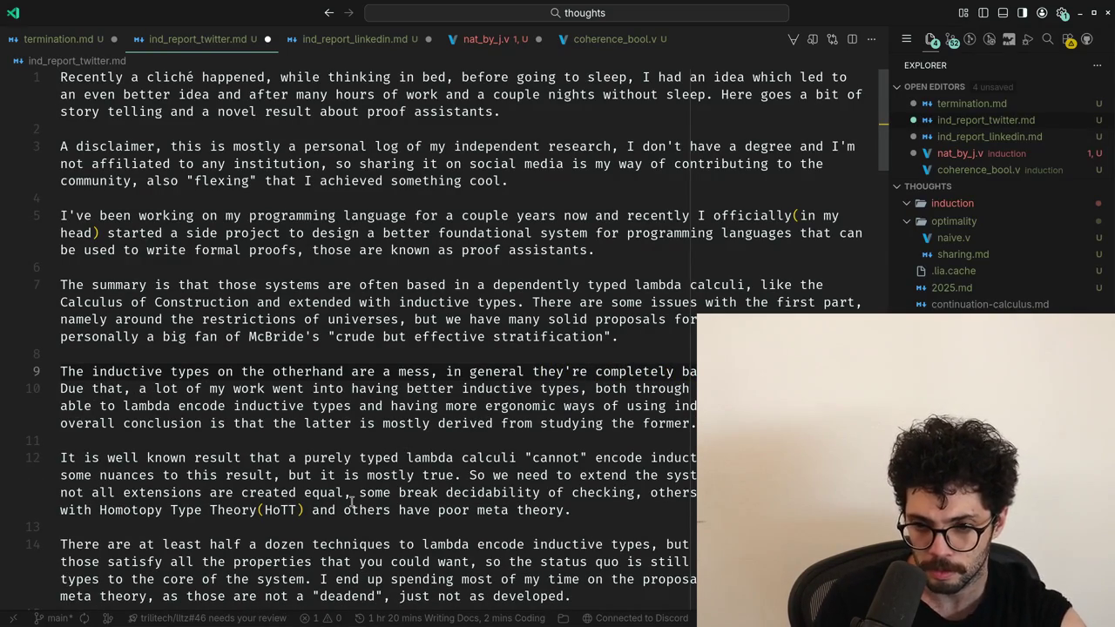
type("some ")
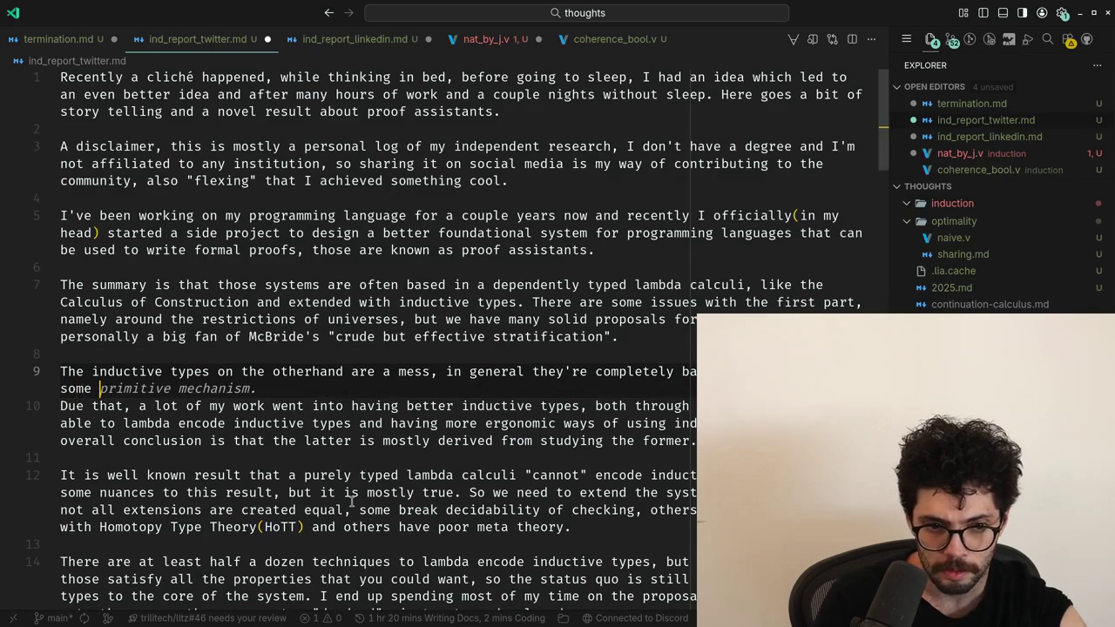
type("primitive")
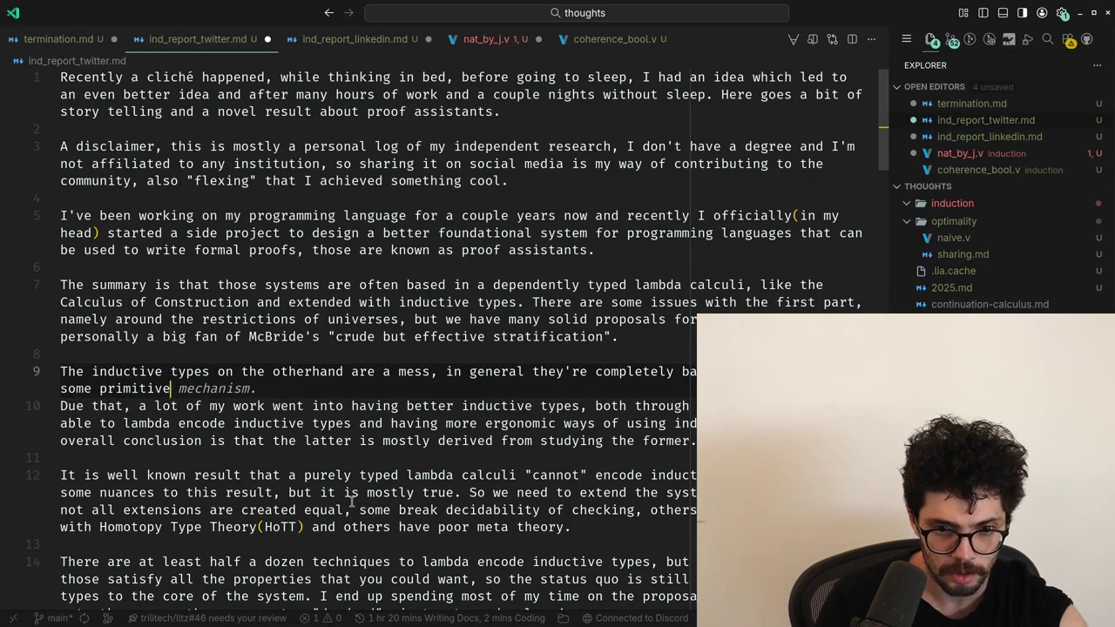
type(",")
key("BackSpace")
key("BackSpace")
type(",")
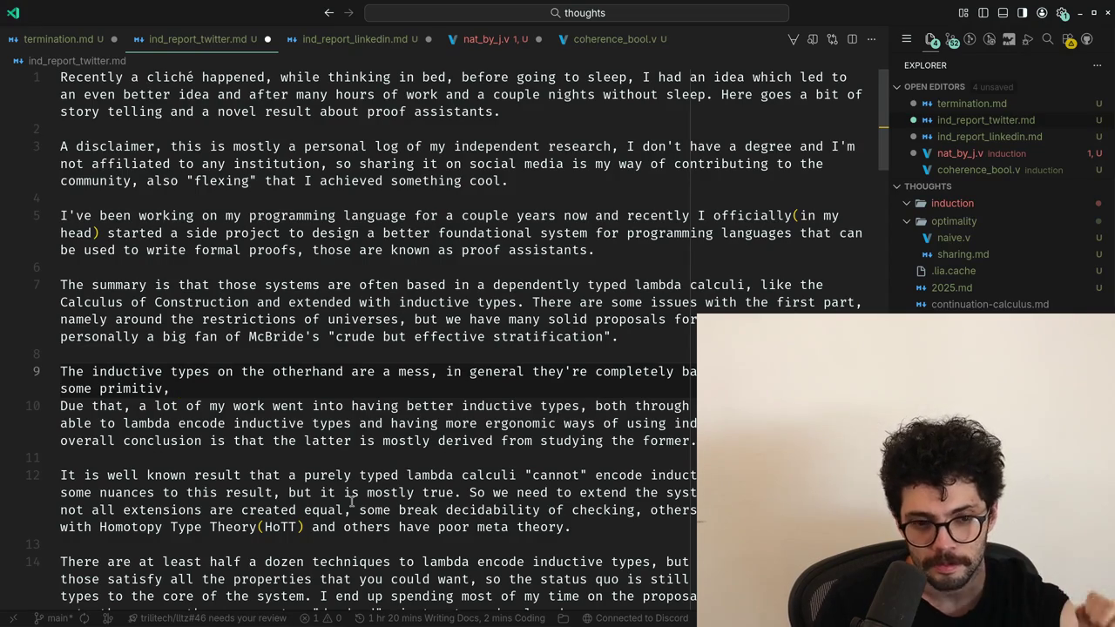
Delete the unfinished 'some primitiv,' phrase from the new sentence.
key("Up")
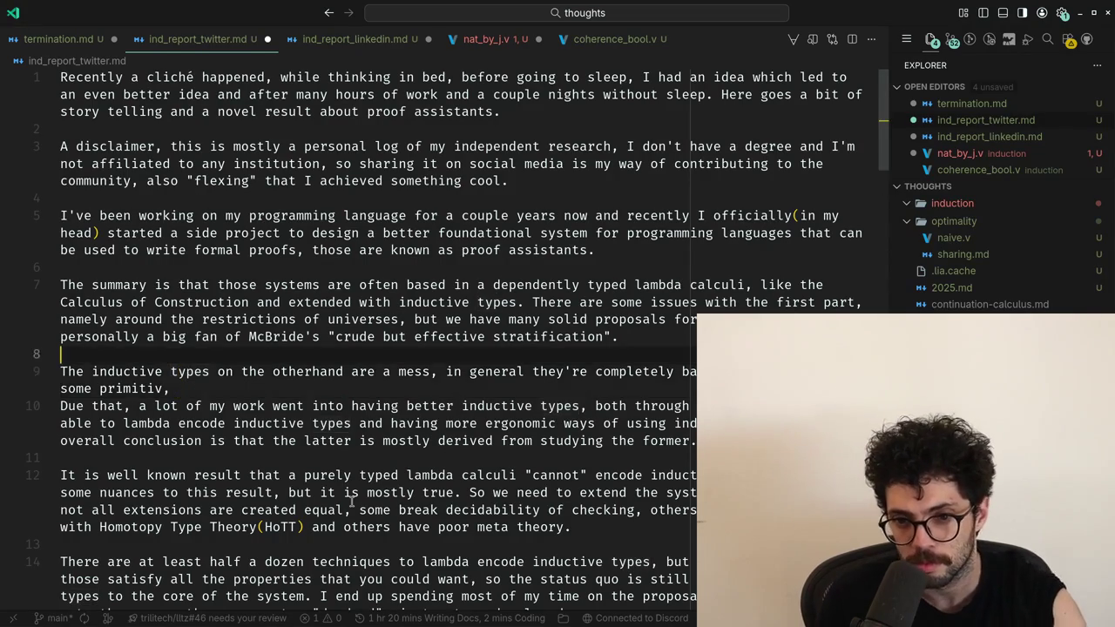
key("Home")
key("Down")
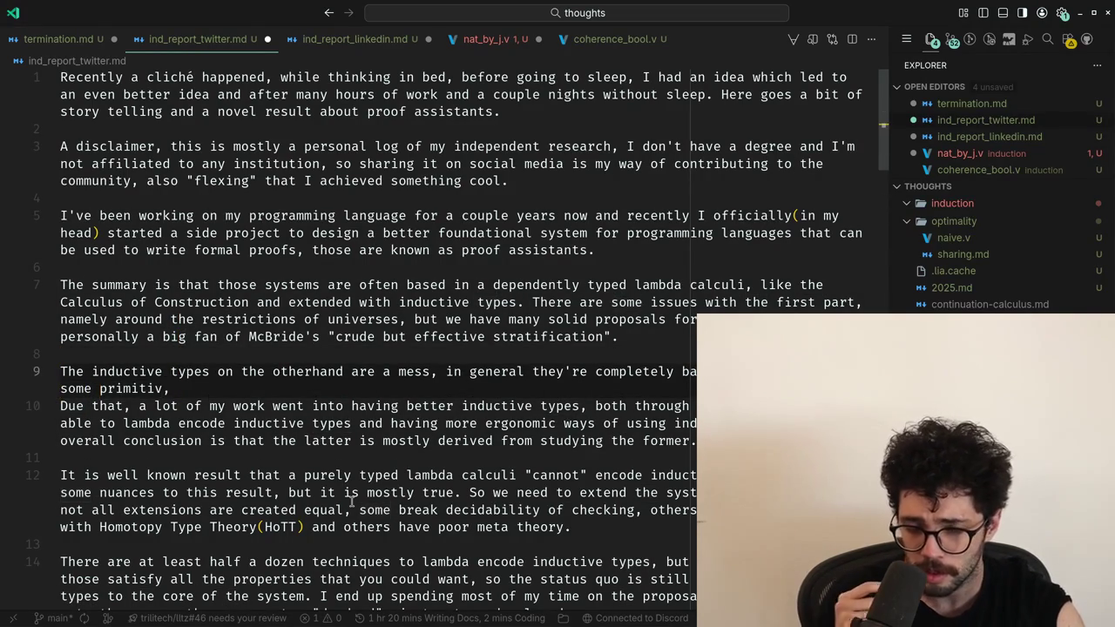
key("End")
key("ctrl+shift+Left")
key("ctrl+shift+Right")
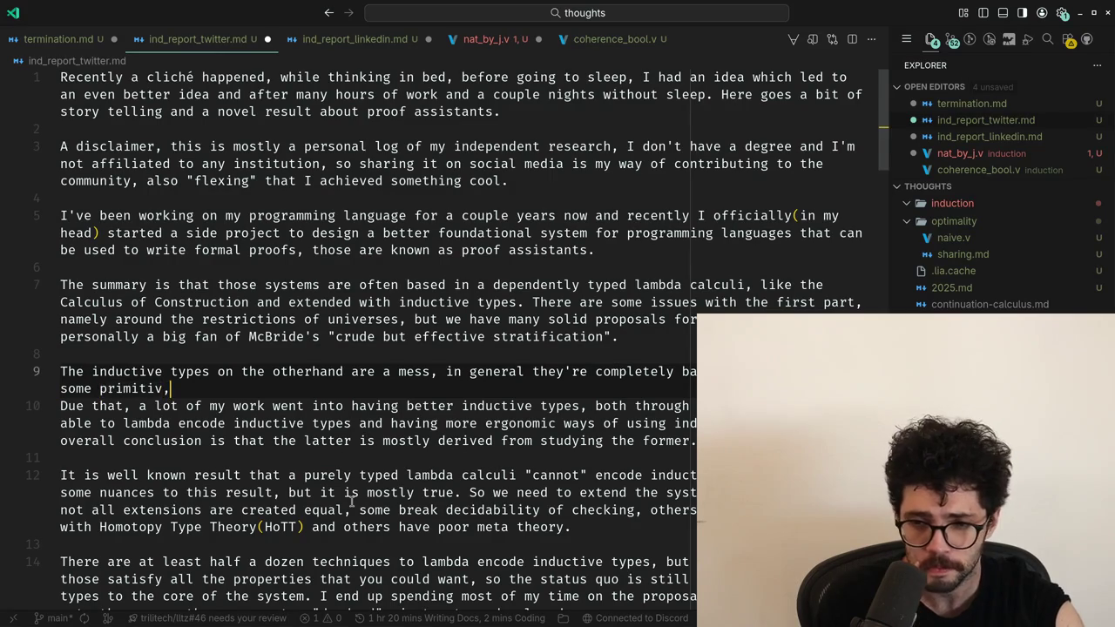
key("shift+Home")
key("BackSpace")
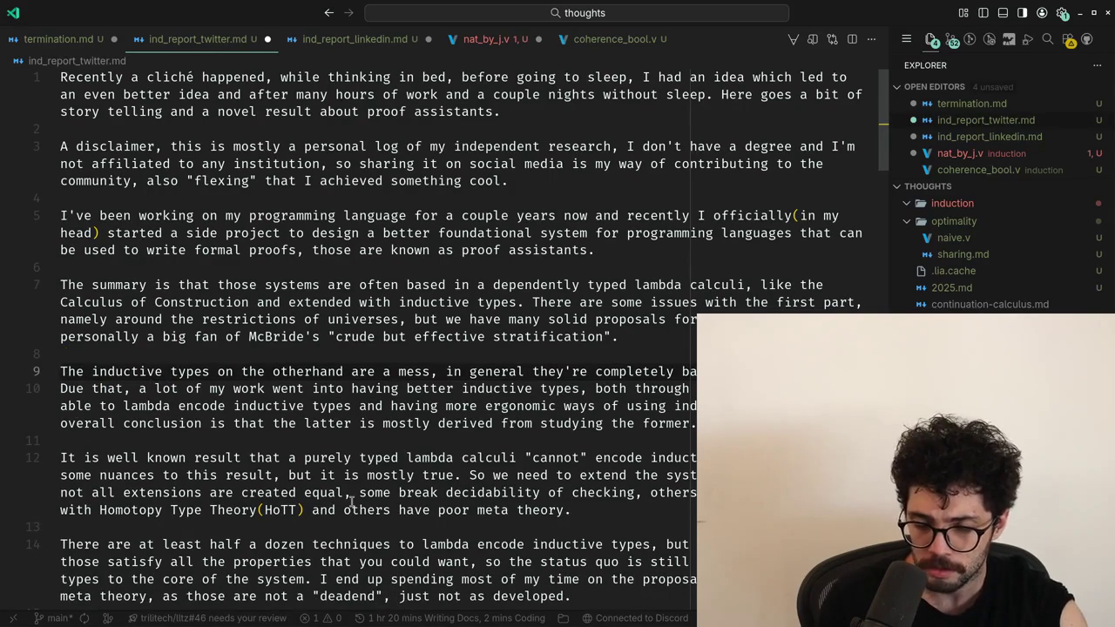
Continue the sentence: they 'are legit' tricky to get right 'as you make the setting slightly more…'.
type("come with all sor")
key("ctrl+BackSpace")
key("ctrl+BackSpace")
key("ctrl+BackSpace")
key("ctrl+BackSpace")
key("BackSpace")
type("are legit")
type("ck")
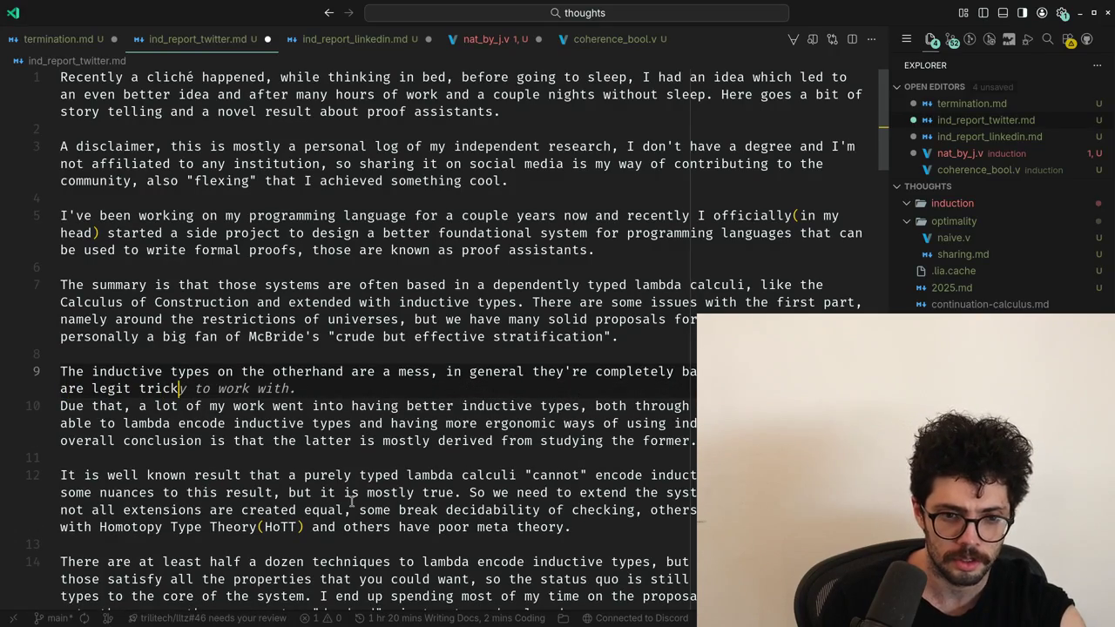
type("get right in")
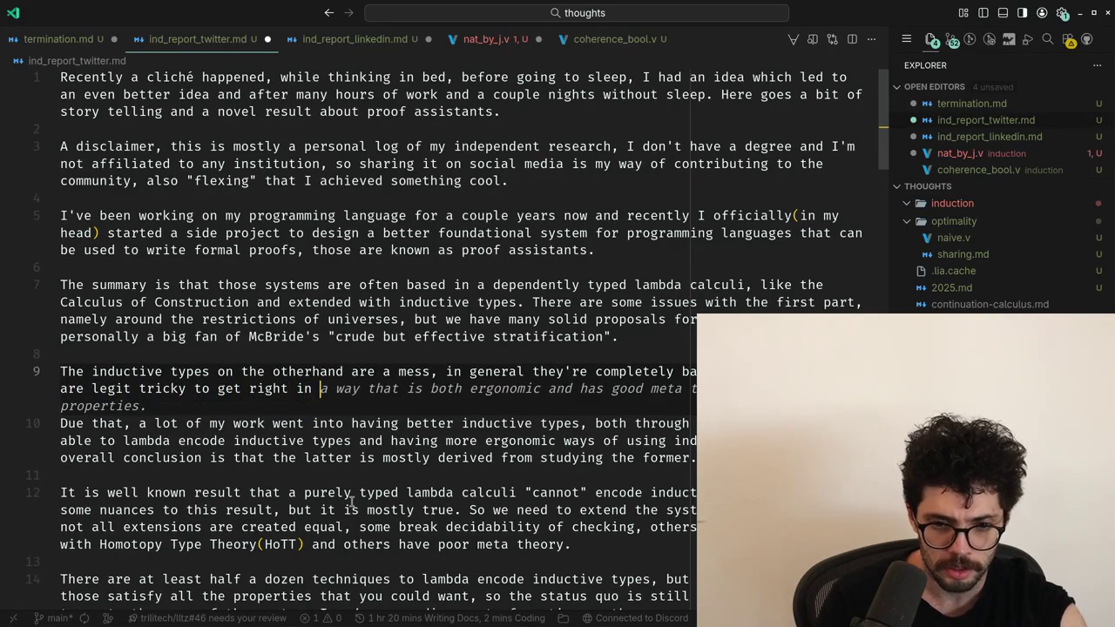
key("BackSpace")
key("BackSpace")
key("BackSpace")
type("as you ")
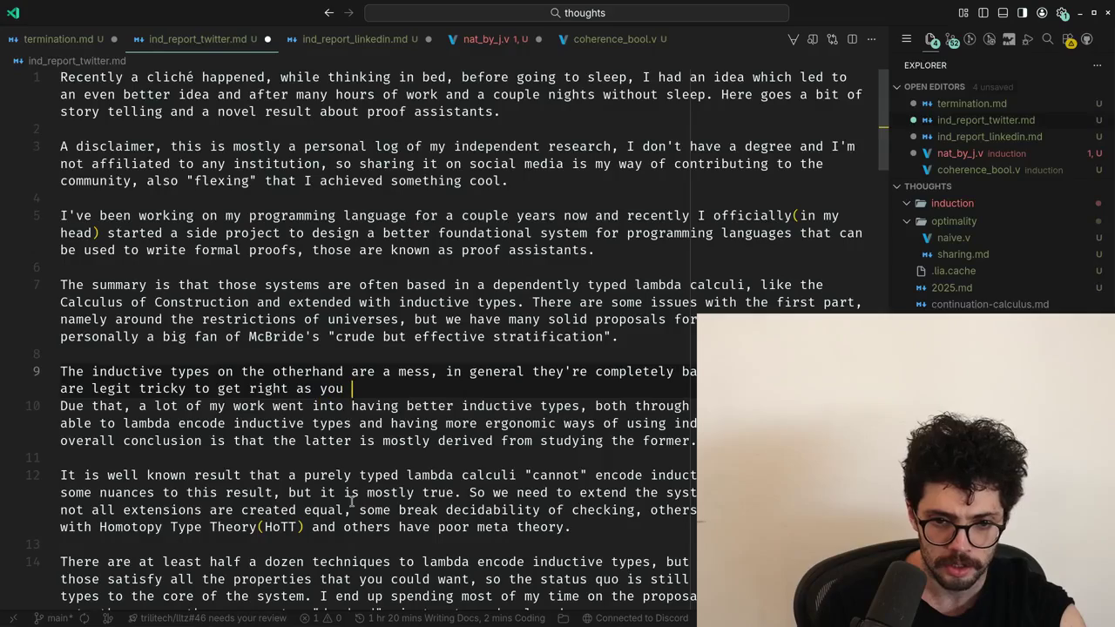
type("make the setting slightly more involved, the")
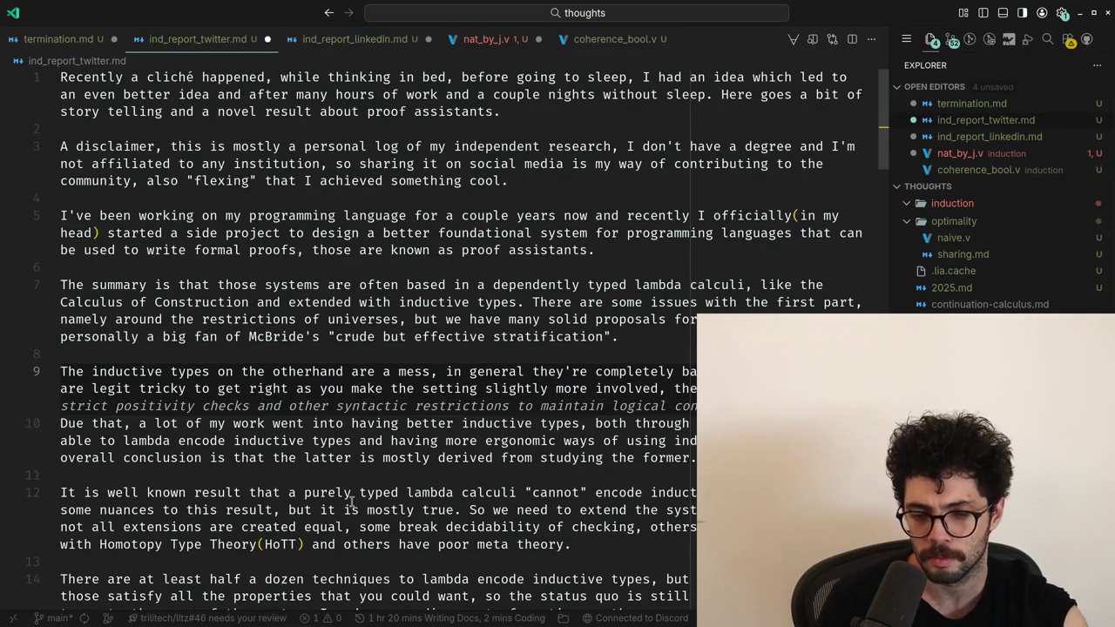
Join the 'Due that' paragraph onto the new sentence and change 'Due' to 'Given'.
key("BackSpace")
key("BackSpace")
type(".")
key("Down")
key("Home")
key("BackSpace")
type("D")
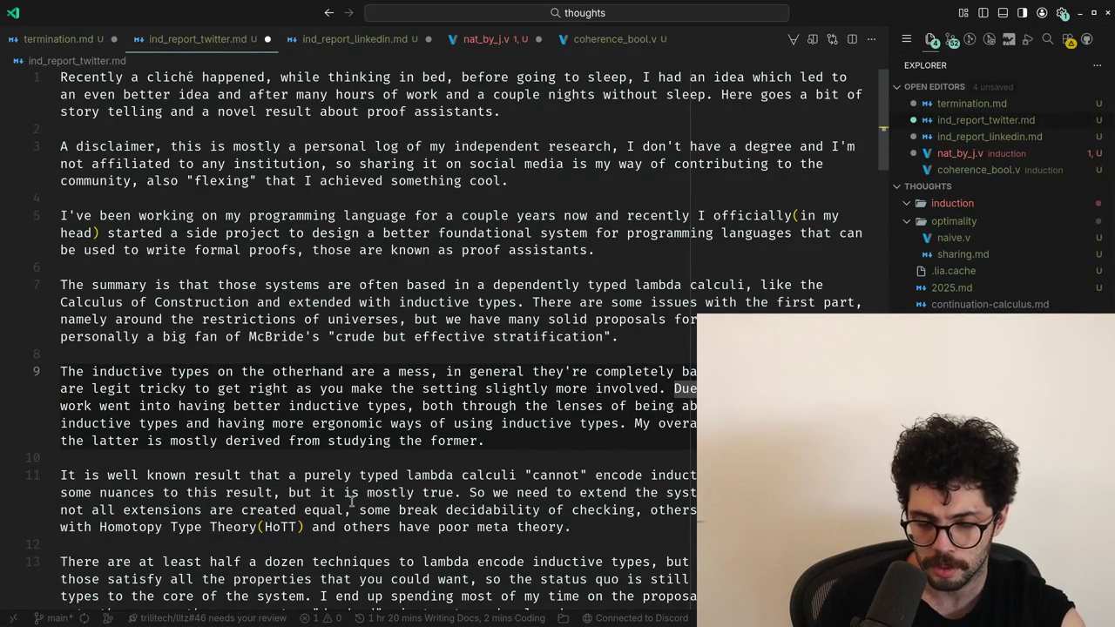
key("BackSpace")
type("iv")
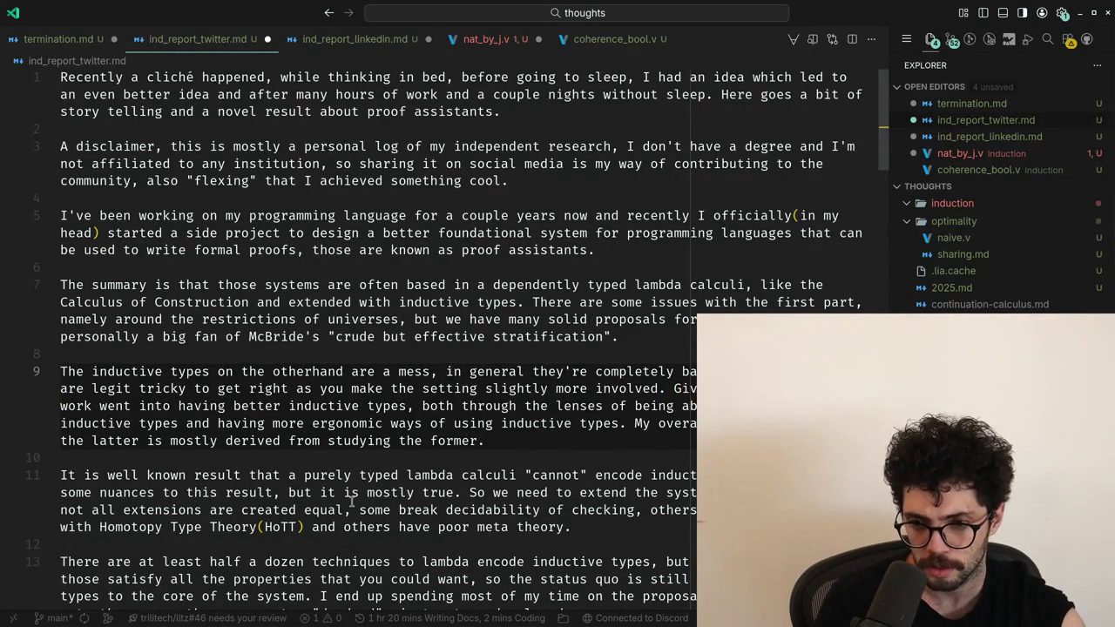
key("Down")
key("Down")
key("Down")
key("Down")
key("Down")
key("Down")
scroll(352, 498, "down", 8)
Split 'endup' into 'end up' in the idempotent-splitting paragraph.
left_click(351, 499)
key("Up")
key("Up")
key("Right")
key("Right")
key("Right")
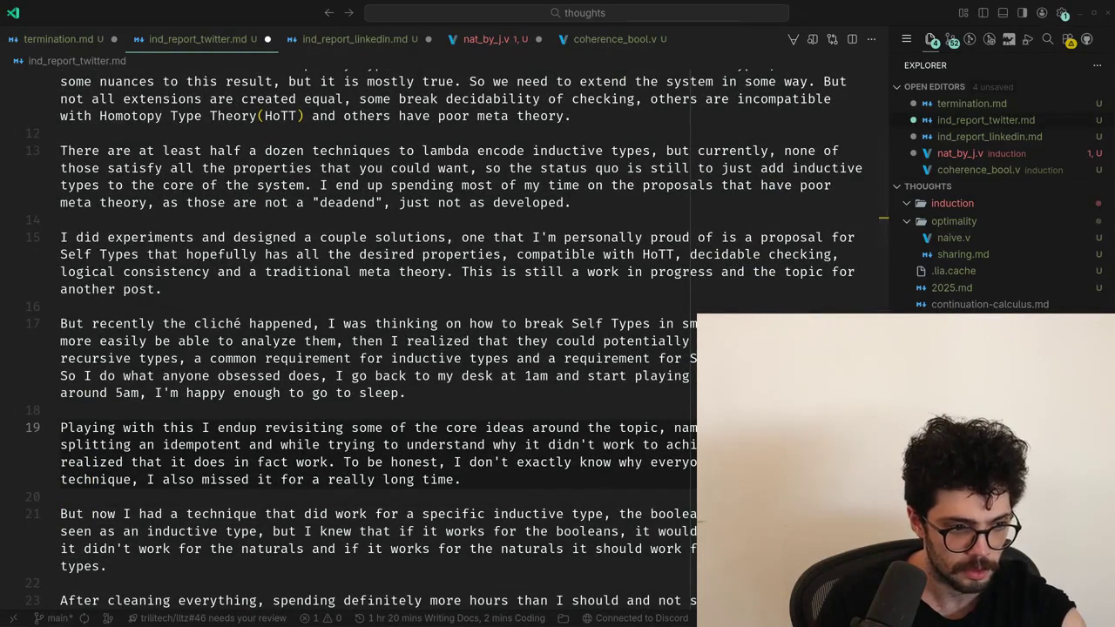
key("Up")
key("Down")
key("Down")
key("Down")
key("Down")
key("Down")
key("Down")
key("Down")
key("Down")
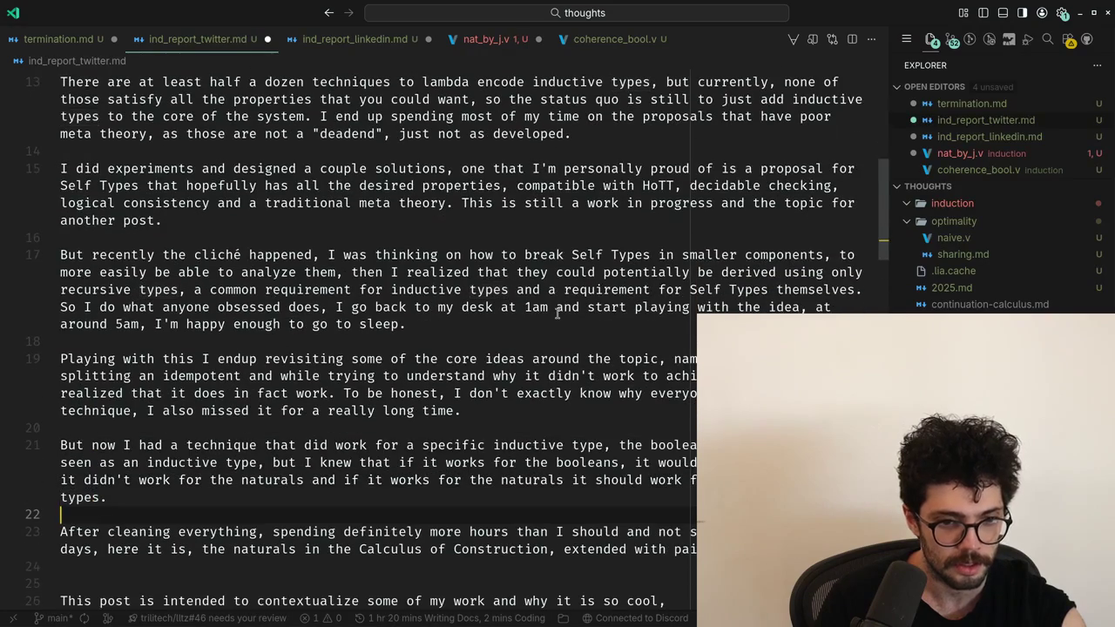
key("Up")
key("Up")
key("Up")
key("Up")
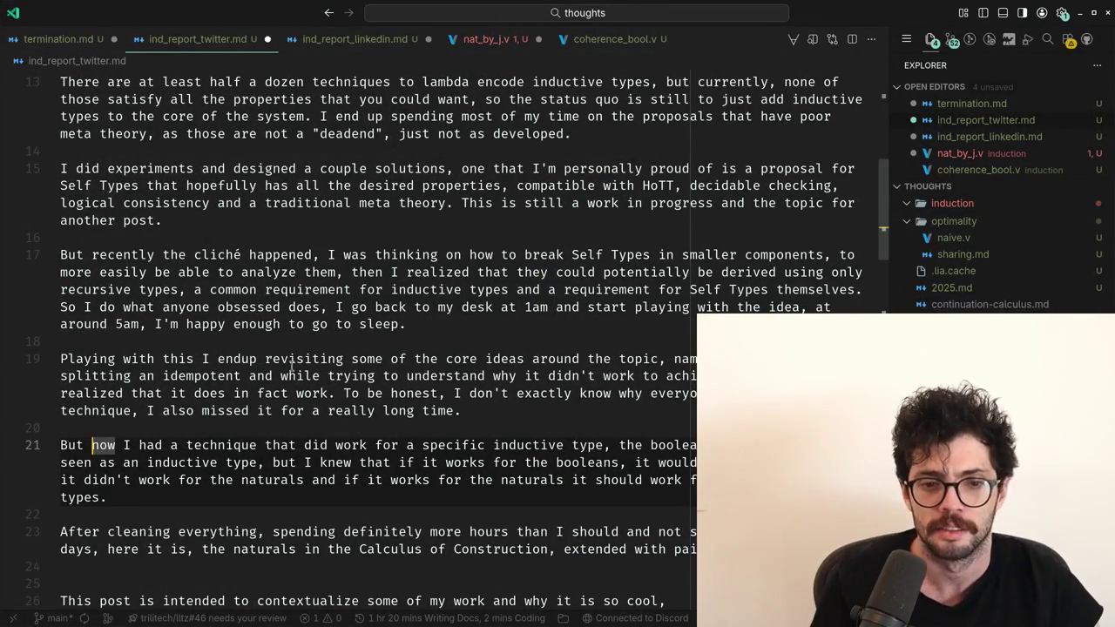
left_click(248, 359)
Replace the word 'understand' with 'digest again'.
key("ctrl+shift+Right")
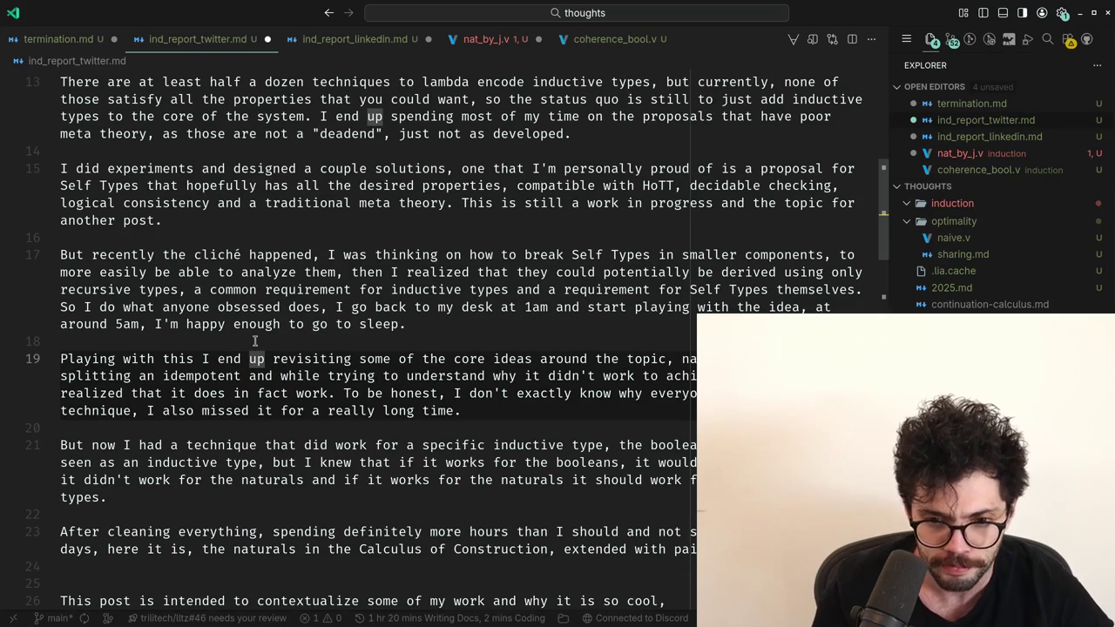
key("ctrl+Right")
key("ctrl+Right")
key("ctrl+Right")
key("ctrl+Right")
key("ctrl+Right")
key("ctrl+Right")
key("ctrl+Right")
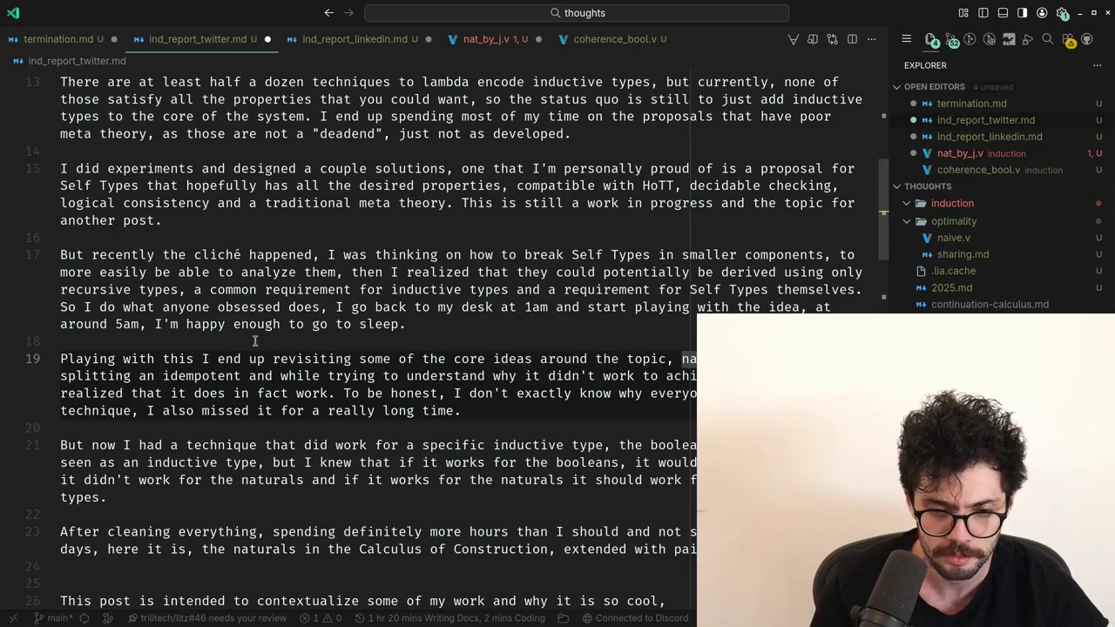
key("ctrl+Right")
key("ctrl+Right")
key("ctrl+Left")
key("ctrl+Left")
key("ctrl+Left")
key("ctrl+Right")
key("ctrl+Right")
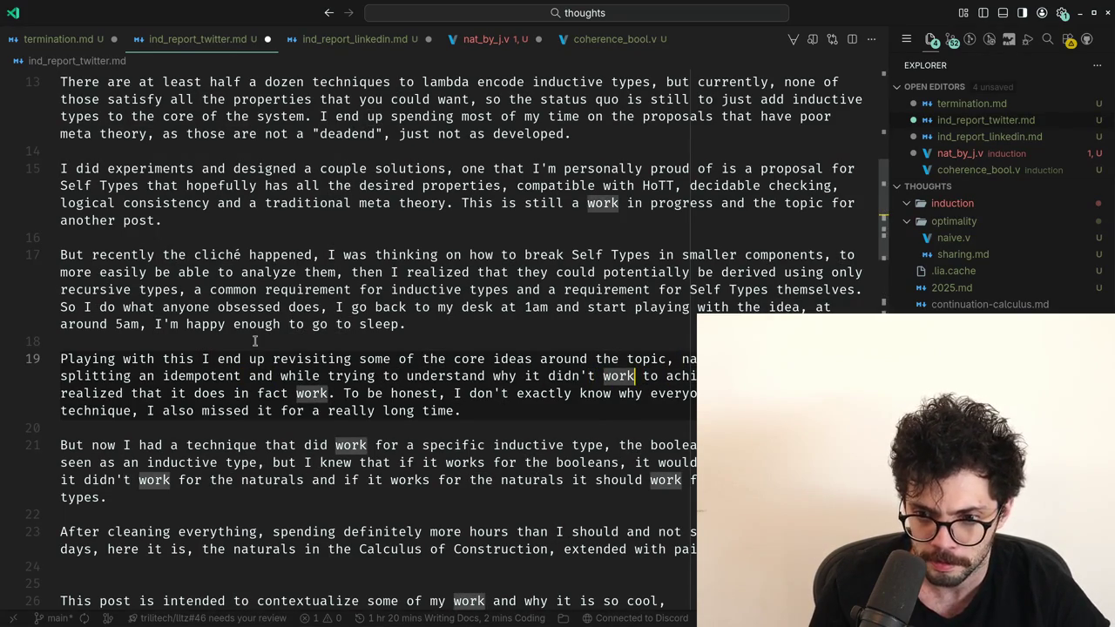
key("ctrl+Right")
key("ctrl+Left")
key("ctrl+Left")
key("ctrl+Left")
key("ctrl+Left")
key("ctrl+Left")
key("ctrl+Right")
key("ctrl+Right")
key("ctrl+Right")
key("ctrl+Right")
key("ctrl+Left")
key("ctrl+Left")
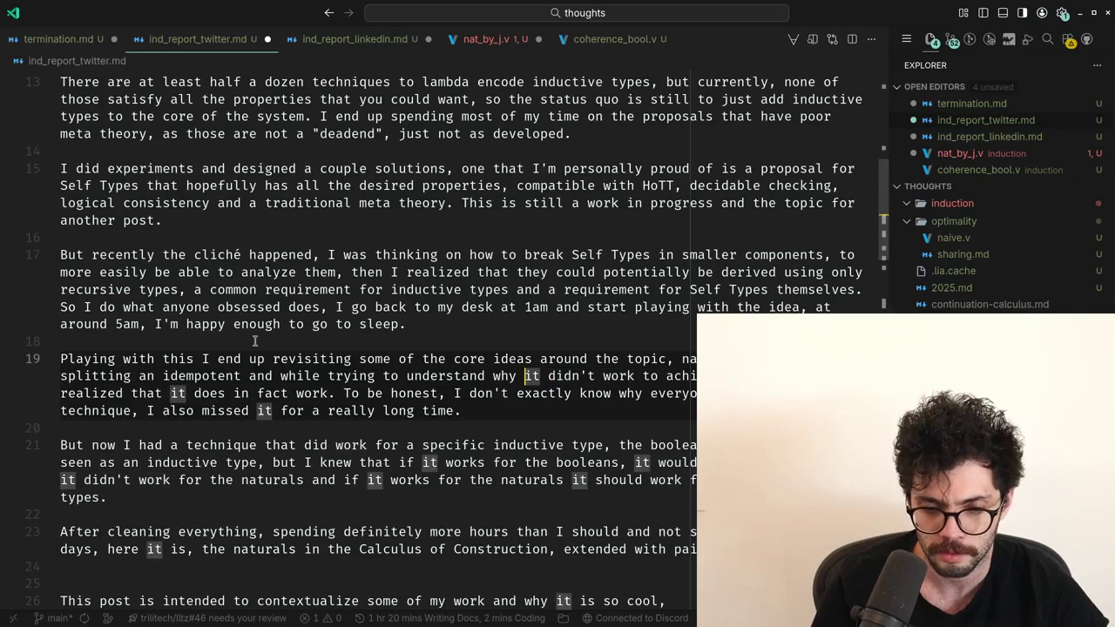
key("ctrl+Left")
key("ctrl+Left")
type("digest again")
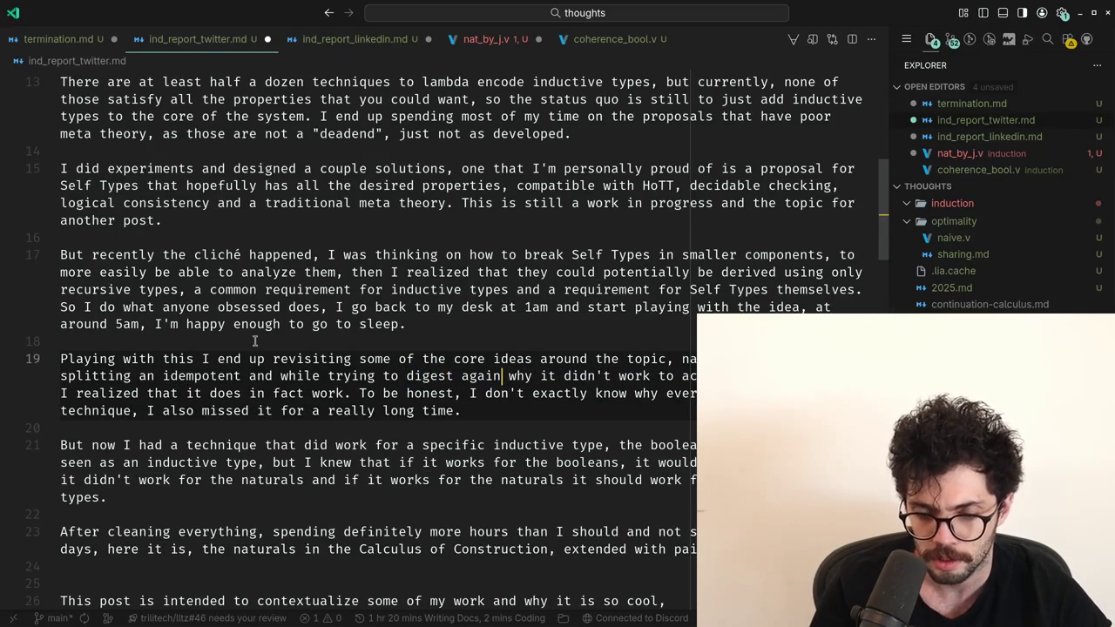
Read on through the rest of the paragraph into the booleans paragraph.
key("ctrl+Right")
key("ctrl+Right")
key("ctrl+Right")
key("ctrl+Left")
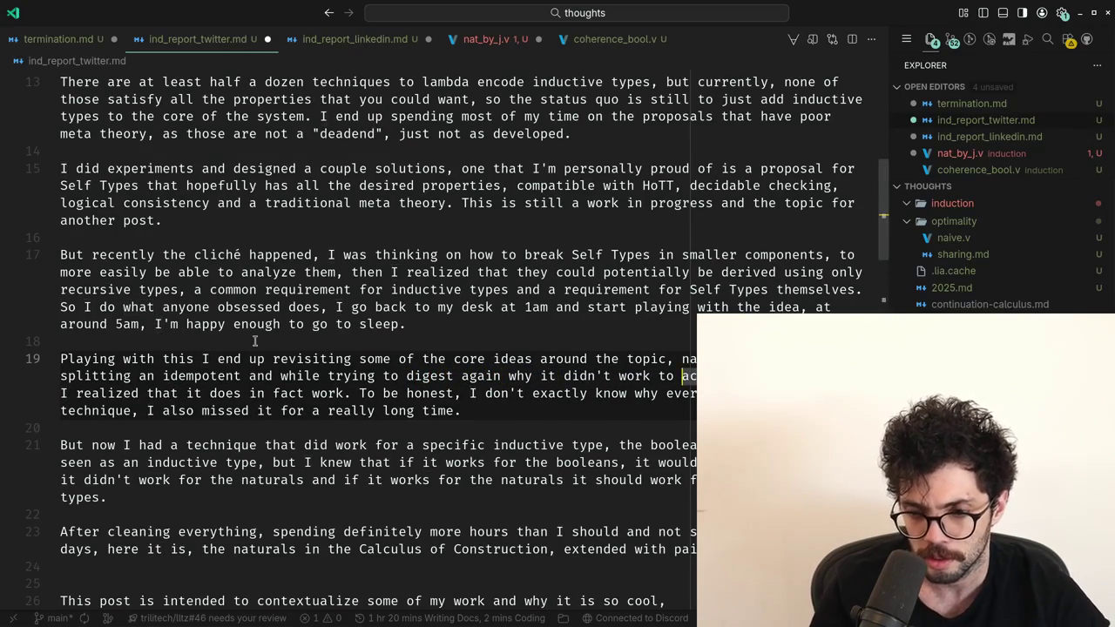
key("Up")
key("Up")
key("Up")
key("Down")
key("Down")
key("Down")
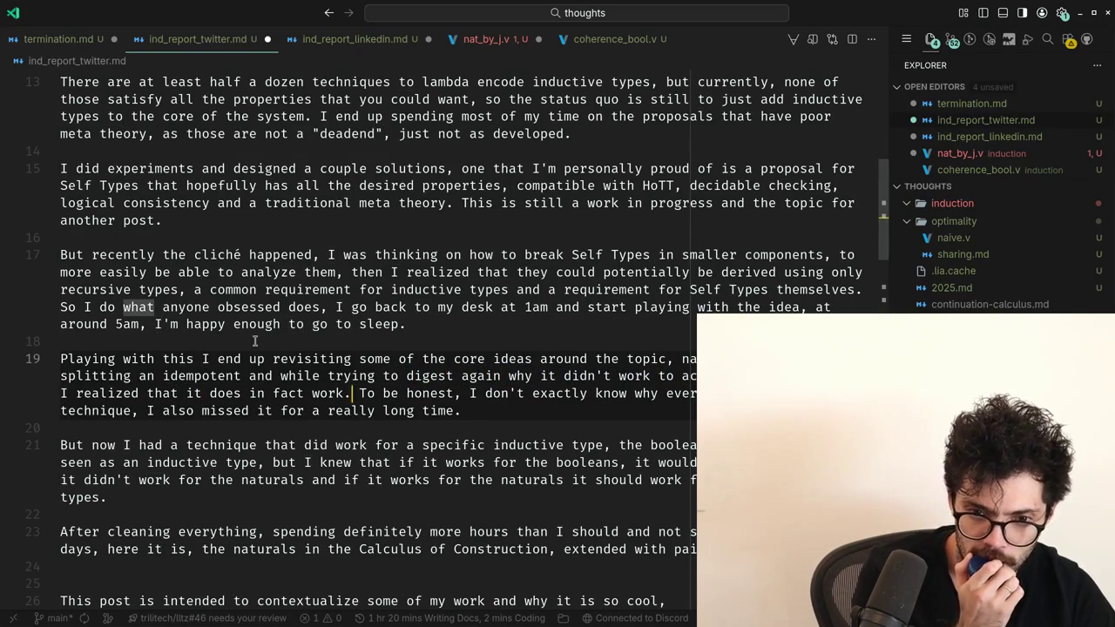
key("ctrl+Right")
key("ctrl+Right")
key("ctrl+Right")
key("Down")
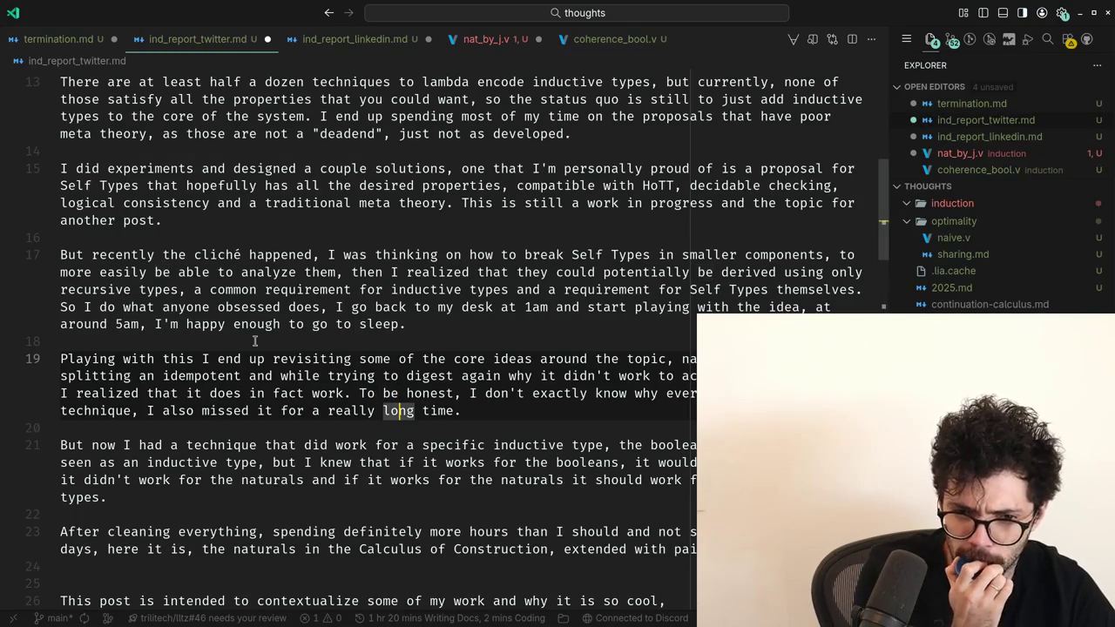
key("ctrl+Left")
key("ctrl+Left")
key("Down")
key("Down")
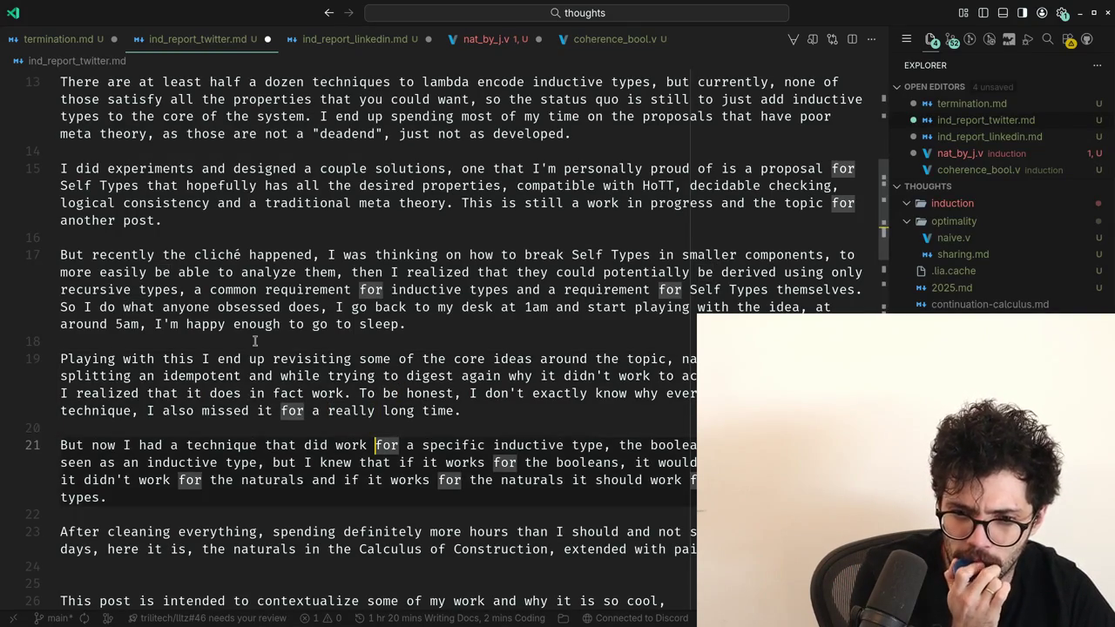
key("Down")
key("ctrl+Right")
key("ctrl+Right")
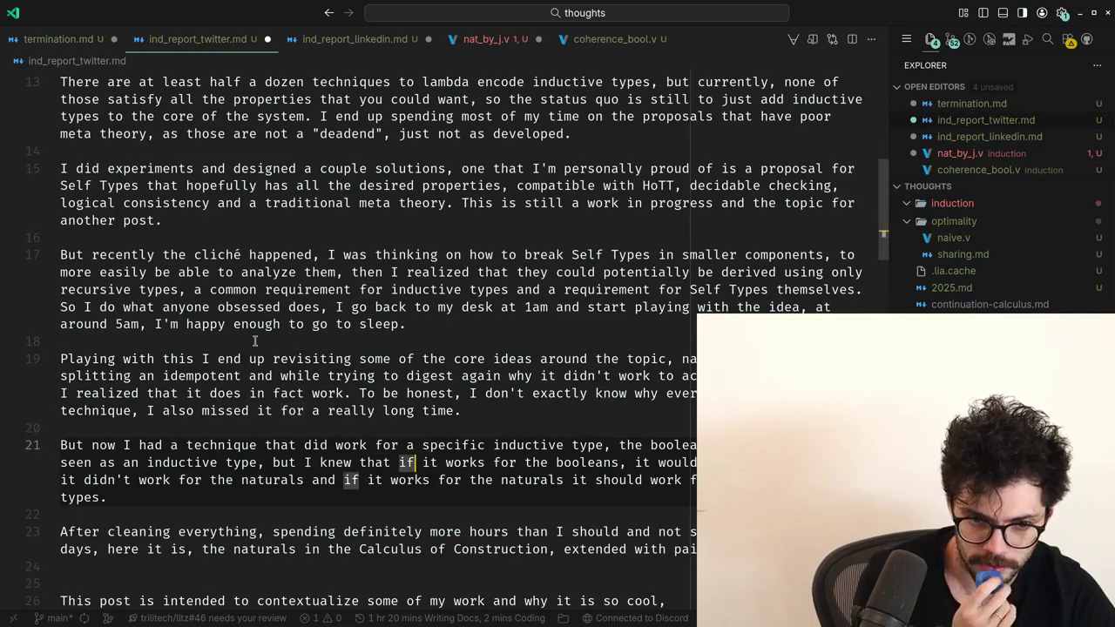
key("ctrl+Left")
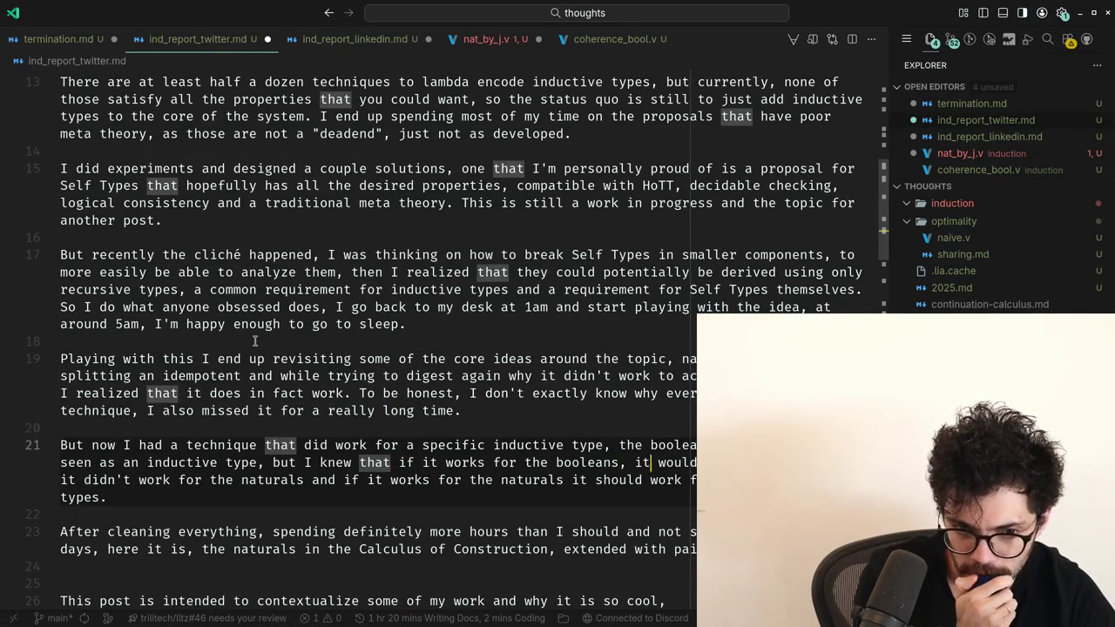
key("ctrl+Right")
key("ctrl+Right")
key("ctrl+Right")
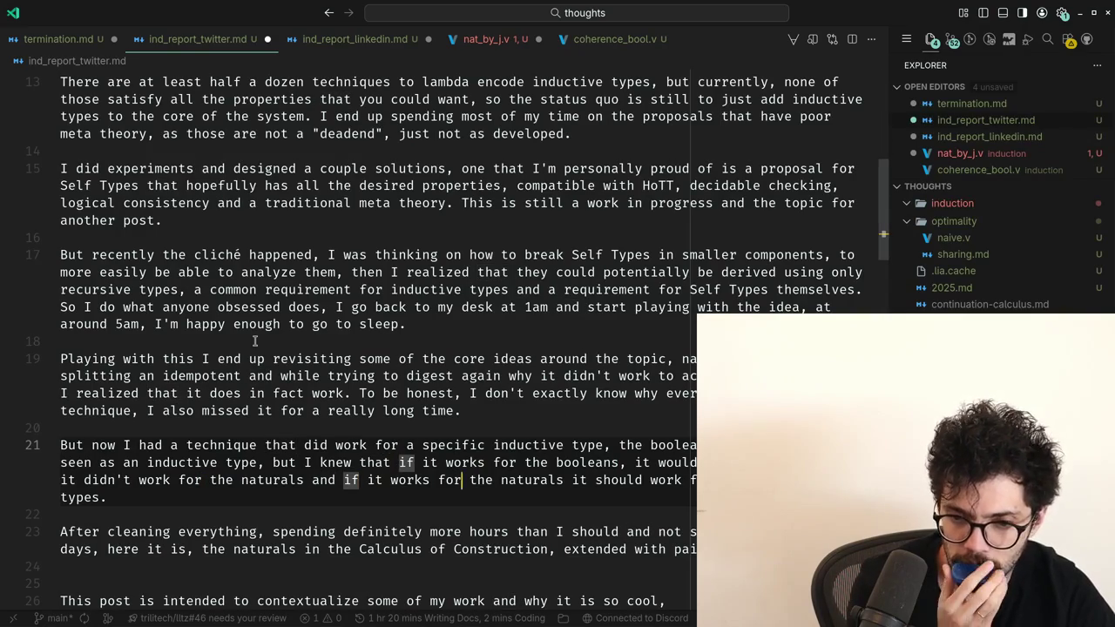
key("ctrl+Right")
key("ctrl+Right")
key("ctrl+Right")
key("ctrl+Right")
key("ctrl+Right")
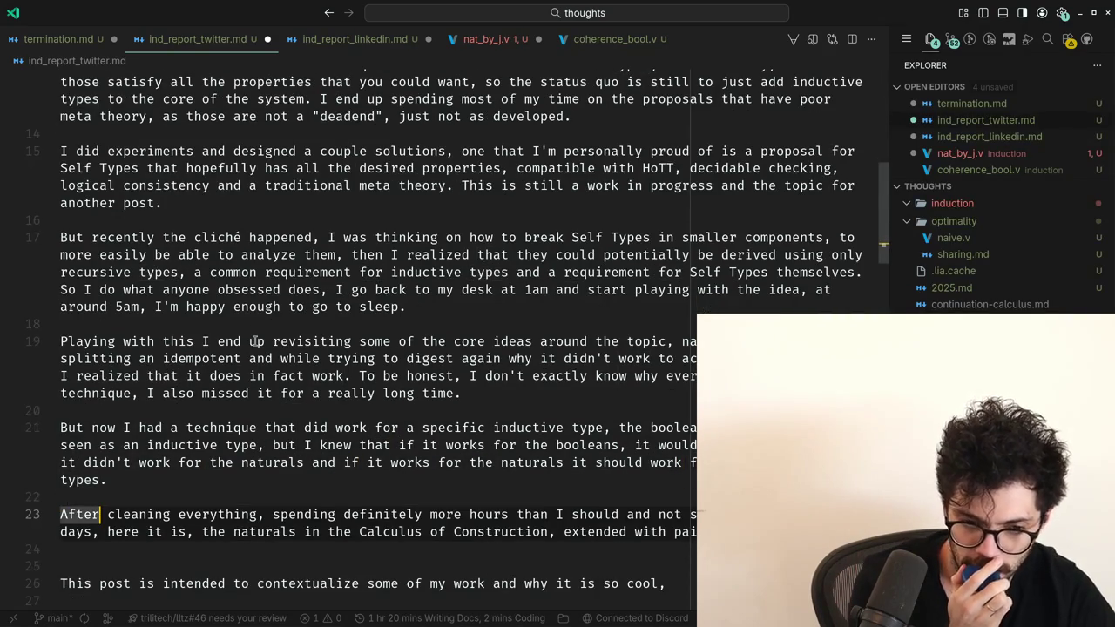
Try replacing the comma after 'everything' with 'and', then undo it.
key("Home")
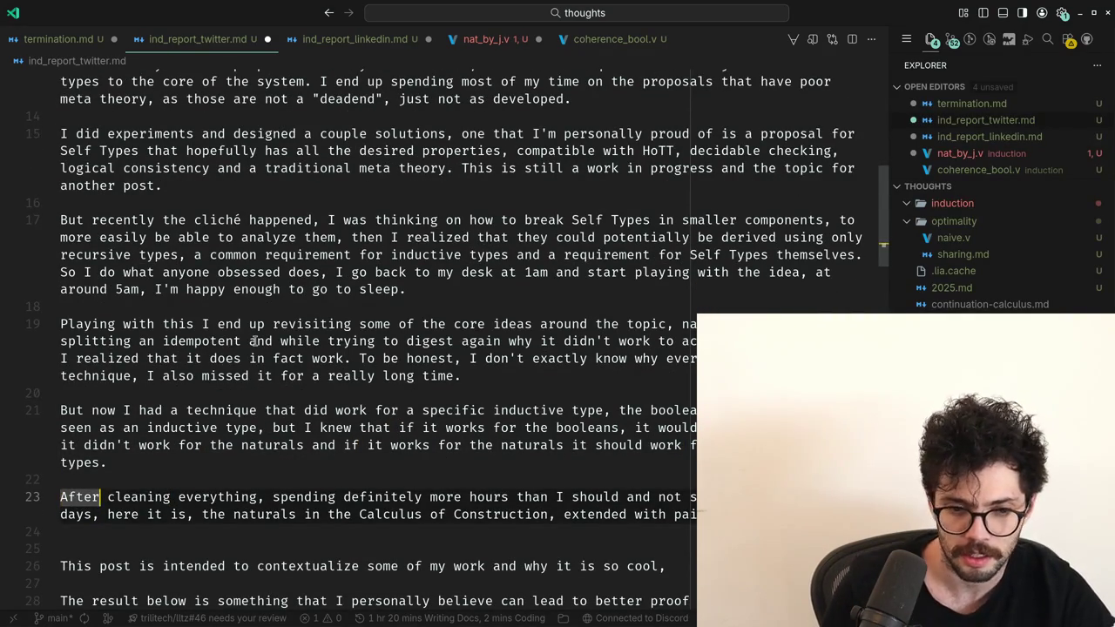
key("ctrl+Right")
key("ctrl+Right")
key("BackSpace")
type("and")
key("ctrl+Right")
key("ctrl+Right")
key("ctrl+Right")
key("ctrl+Right")
Change the comma after 'here it is' to a period and capitalize 'The'.
key("ctrl+Right")
key("ctrl+Right")
key("ctrl+Right")
key("ctrl+z")
key("ctrl+z")
key("ctrl+Right")
key("ctrl+Right")
key("Down")
key("Home")
key("ctrl+Right")
key("ctrl+Right")
key("ctrl+Right")
key("ctrl+Right")
key("ctrl+Right")
key("ctrl+Right")
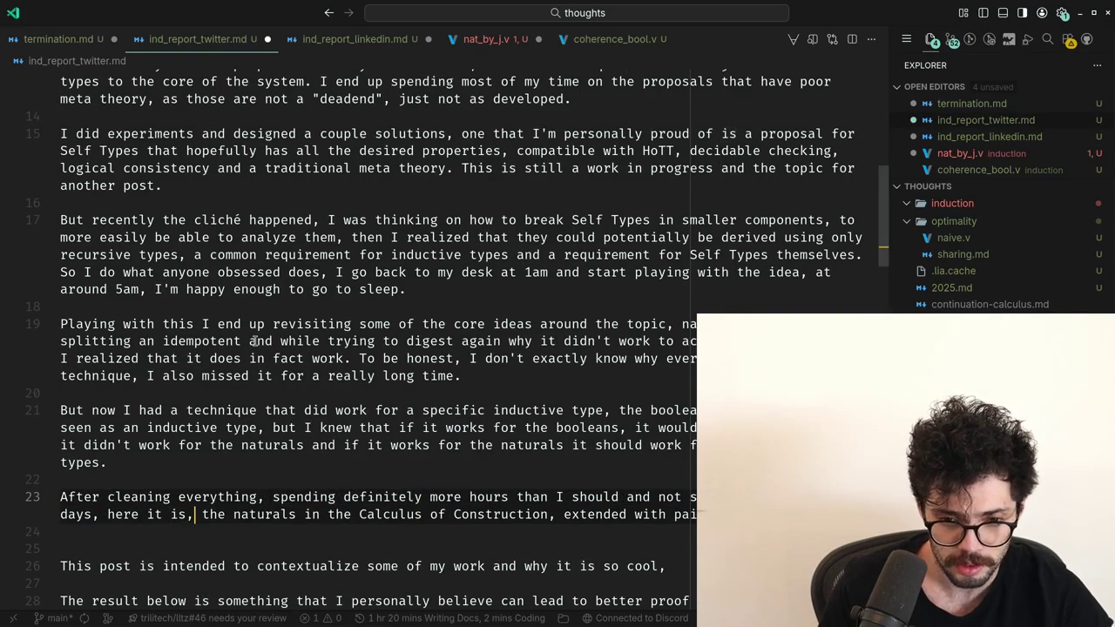
key("BackSpace")
type(".")
key("Right")
key("shift+Right")
type("T")
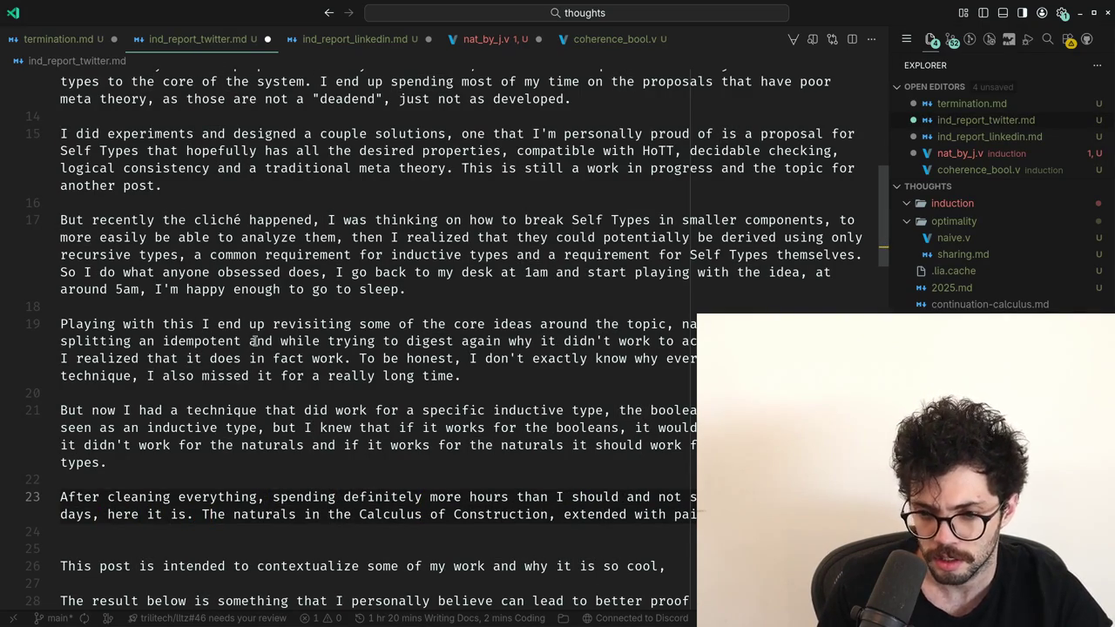
Replace 'here it is' with 'this result happened'.
key("ctrl+Left")
key("ctrl+Left")
key("ctrl+Left")
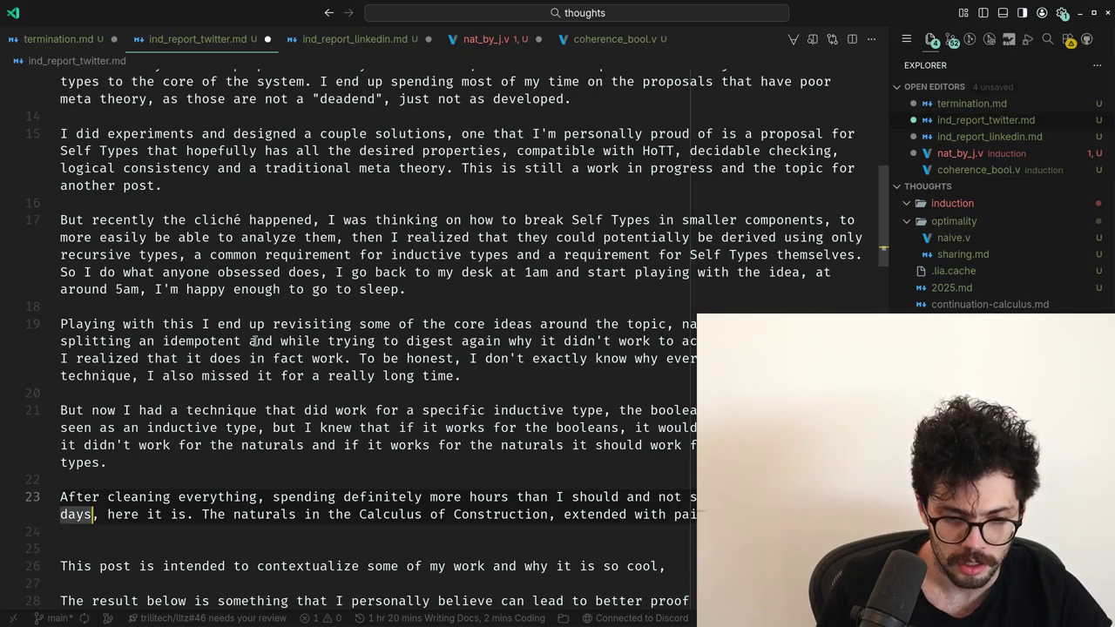
key("ctrl+Right")
key("ctrl+Left")
key("ctrl+shift+Right")
key("ctrl+shift+Right")
key("ctrl+shift+Right")
type("the result")
key("ctrl+BackSpace")
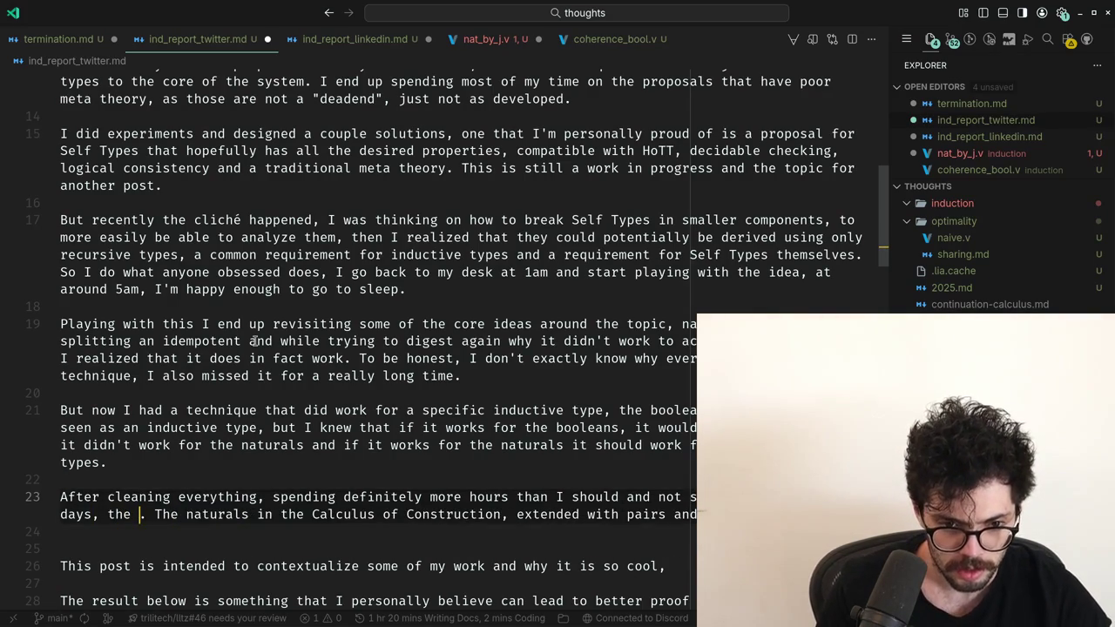
key("ctrl+BackSpace")
type("this result ")
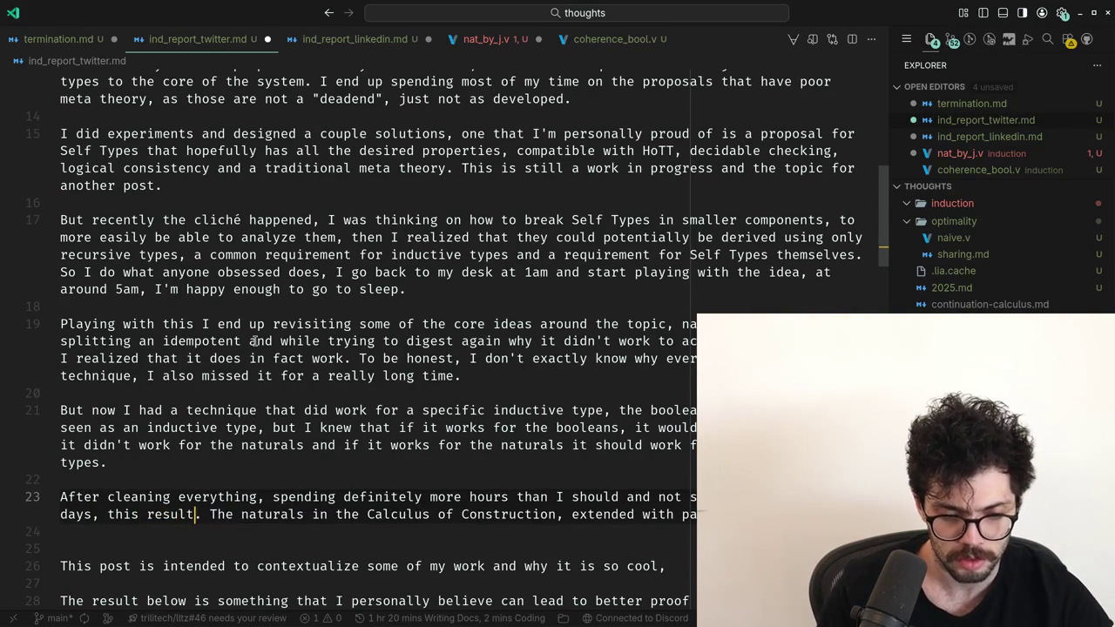
type("happened")
Restore the comma and lowercase 'the' before 'naturals in the Calculus of Construction'.
key("Delete")
type(",")
key("Right")
key("Delete")
type("t")
key("ctrl+Right")
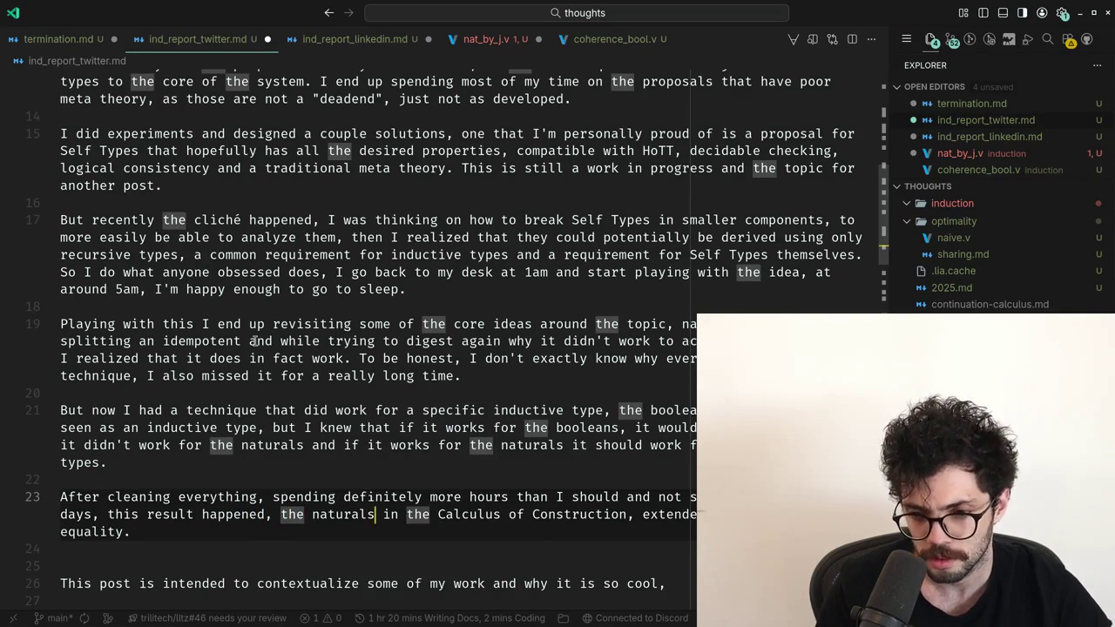
key("ctrl+Right")
key("End")
scroll(255, 340, "down", 1)
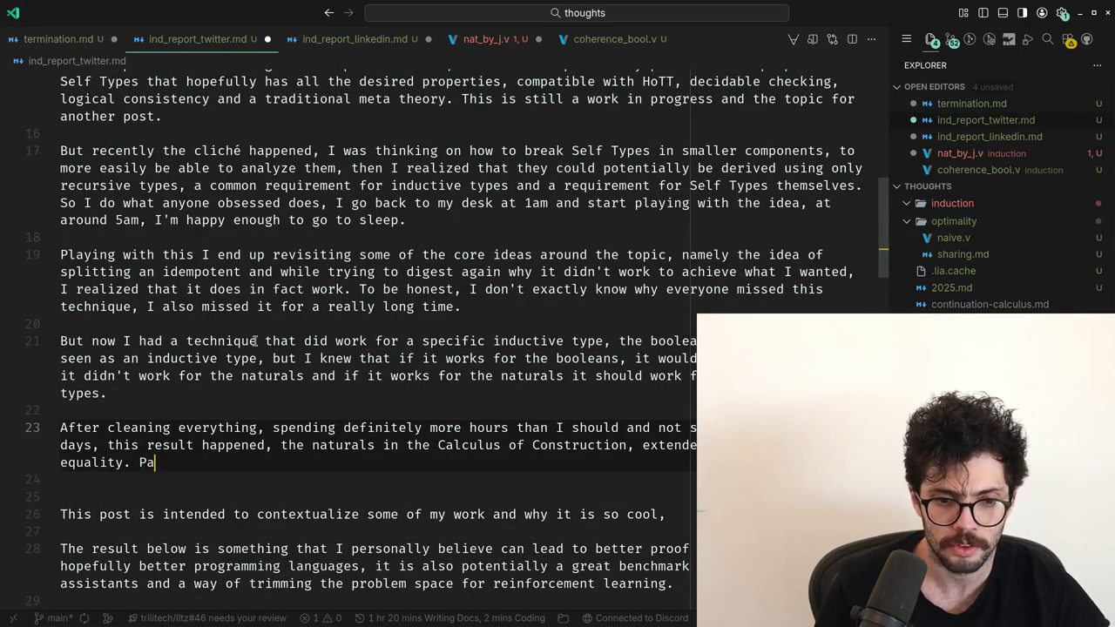
Accept Copilot's completion of line 23's pairs-and-equality sentence and rewrite its tail with 'traditional them'.
type("y a")
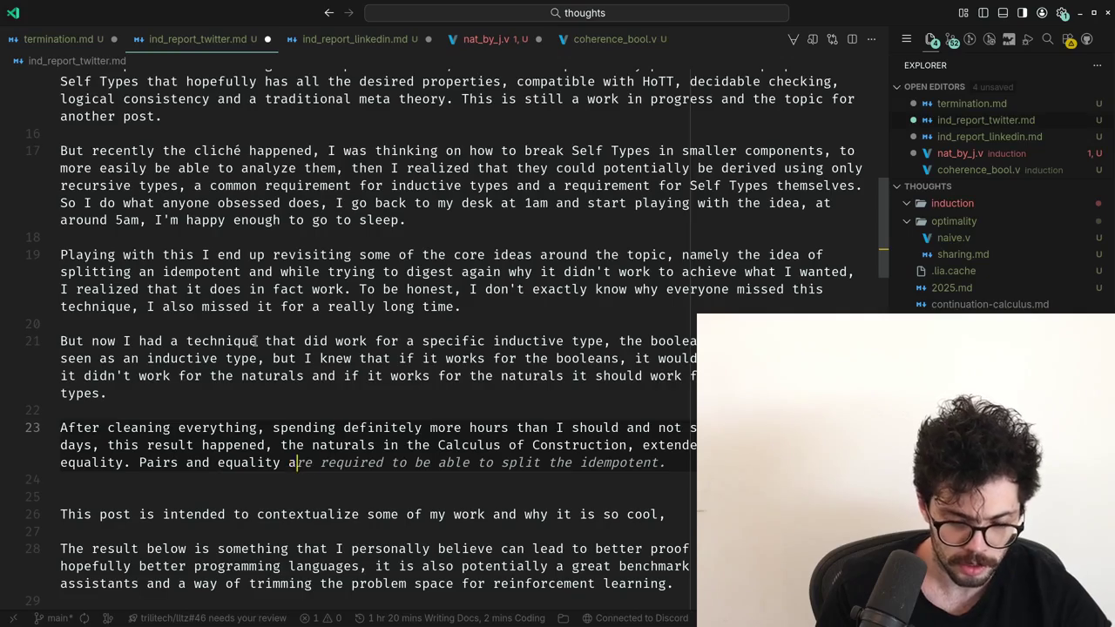
type("re very natural addi")
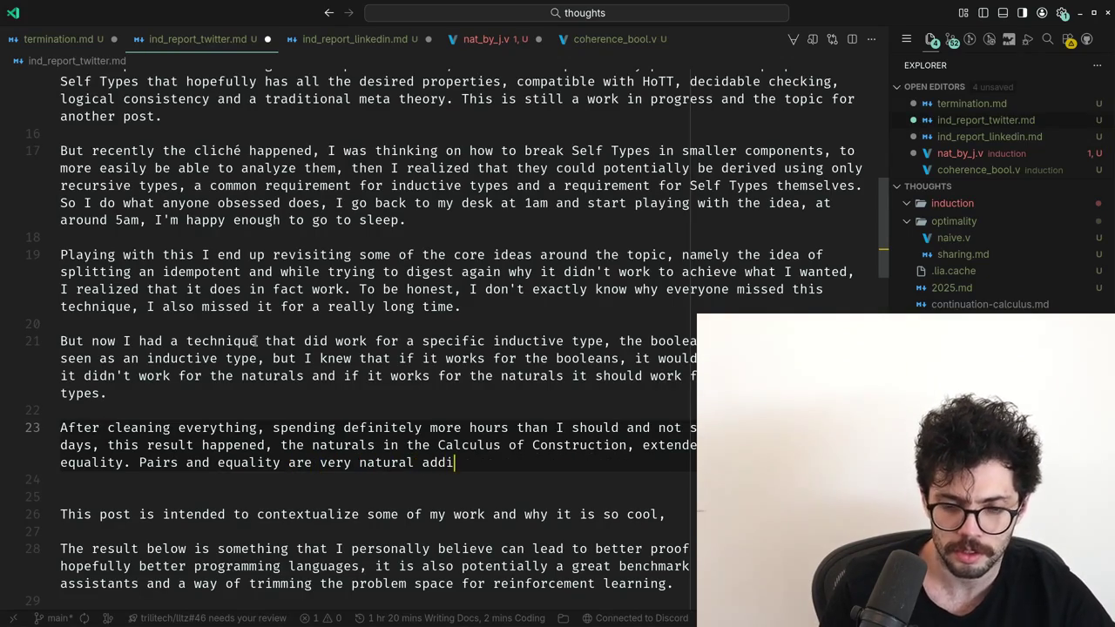
type("tions to the Calculus of Constr")
key("Tab")
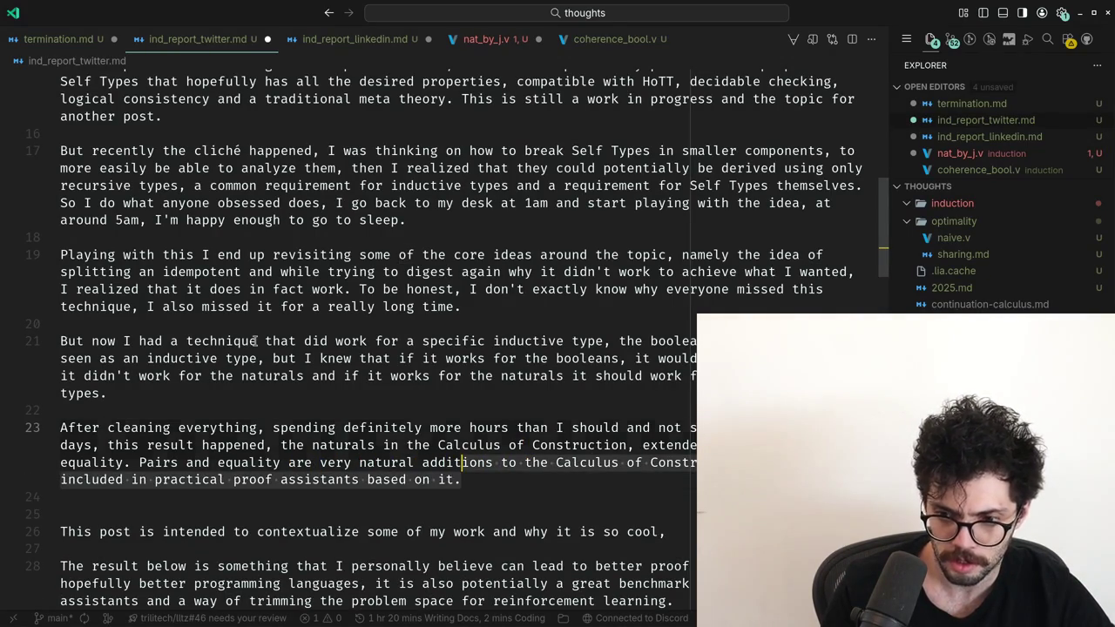
key("Down")
key("Up")
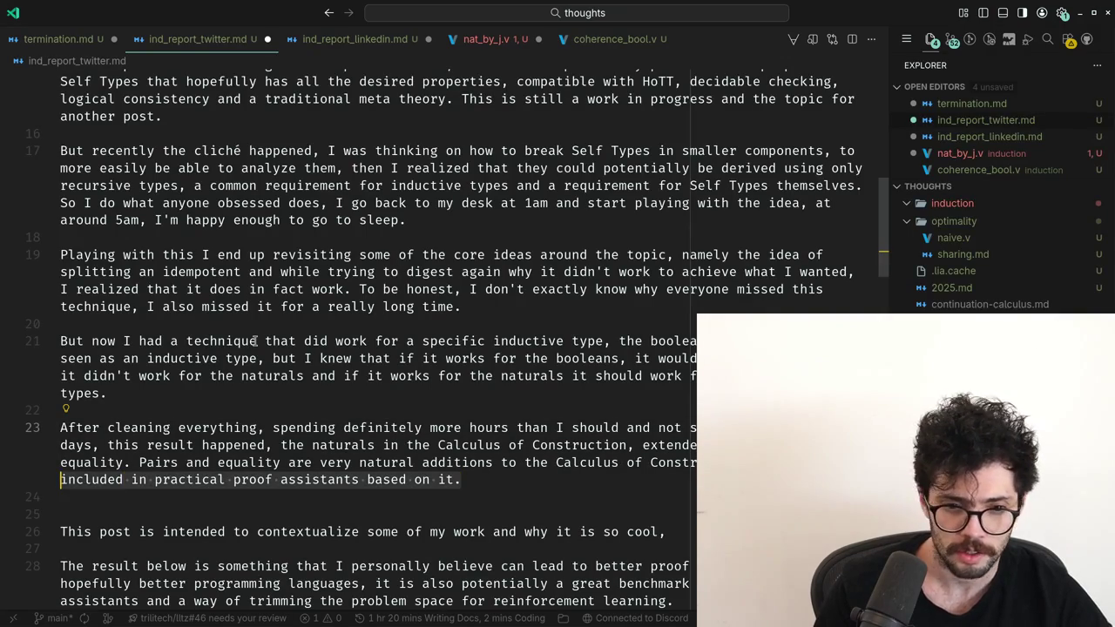
key("shift+End")
type("derive")
key("ctrl+BackSpace")
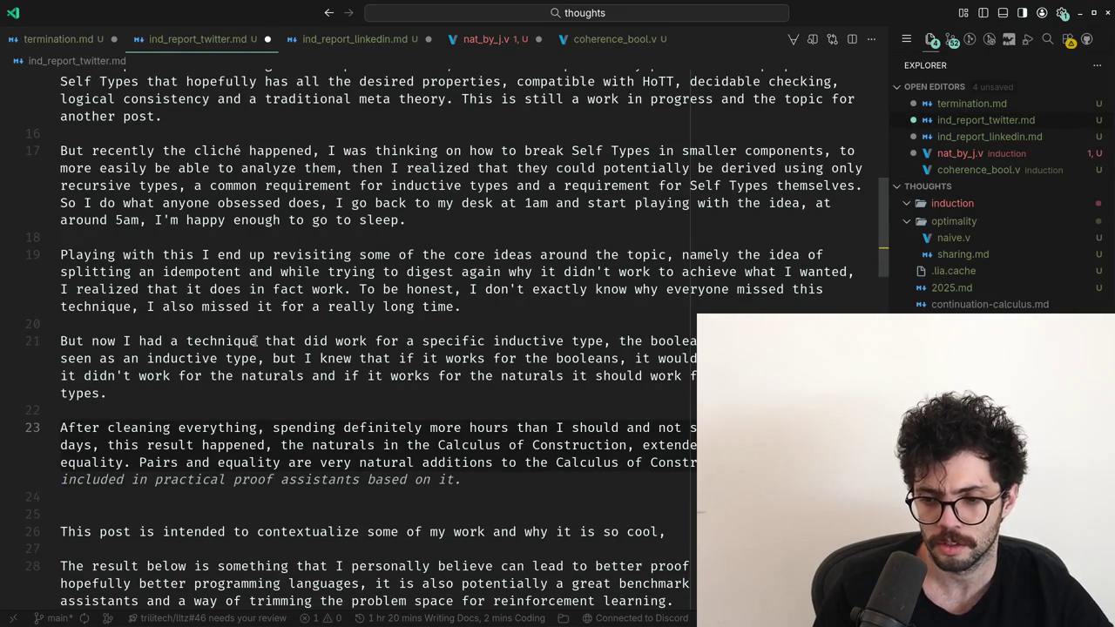
type("traditional instances of inductive types, so ha")
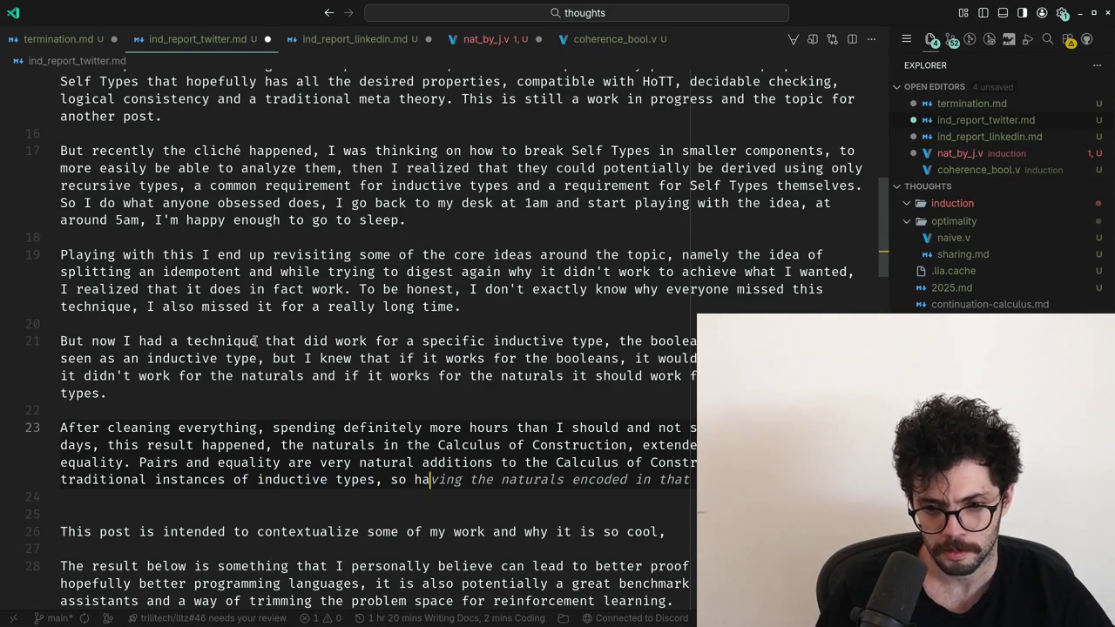
type("ving them is")
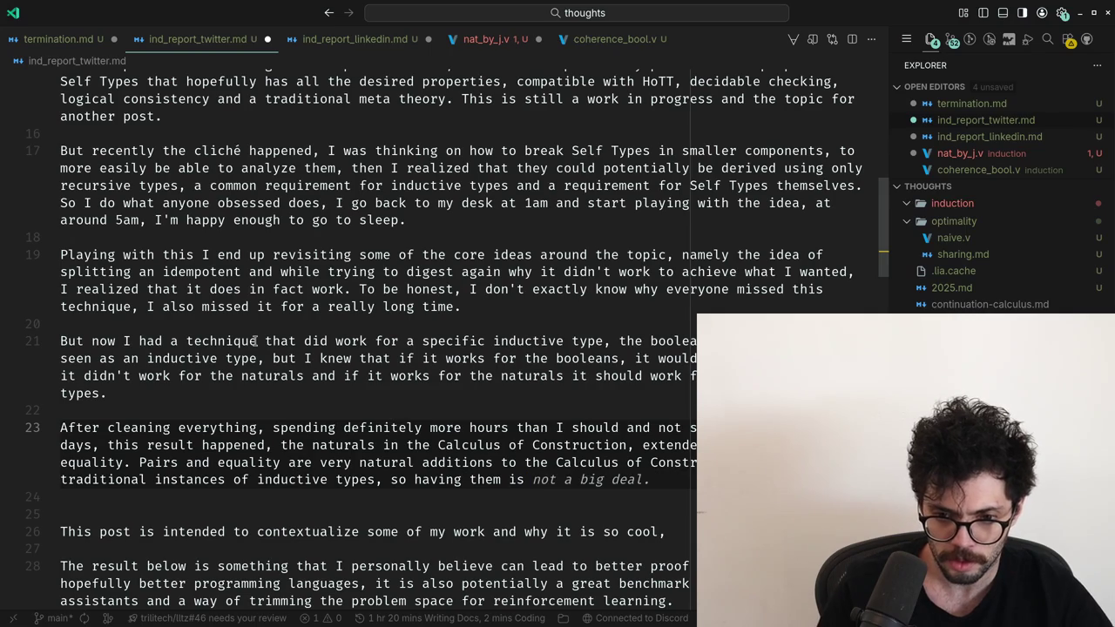
key("BackSpace")
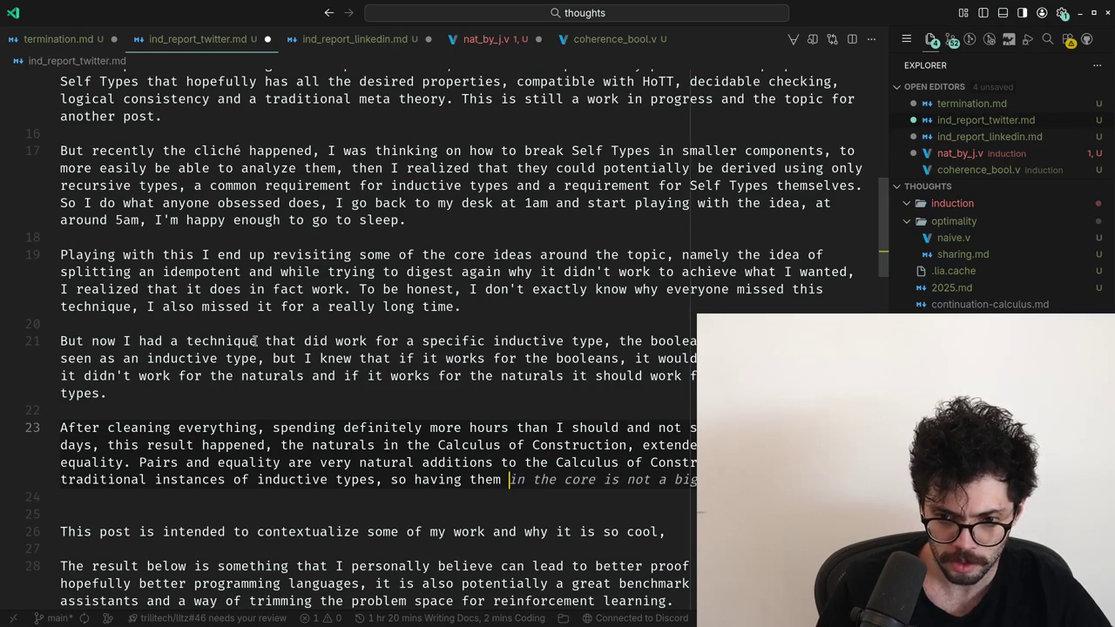
Accept the suggested sentence ending, insert 'definitely' into the closing remark, and add blank lines below.
key("Tab")
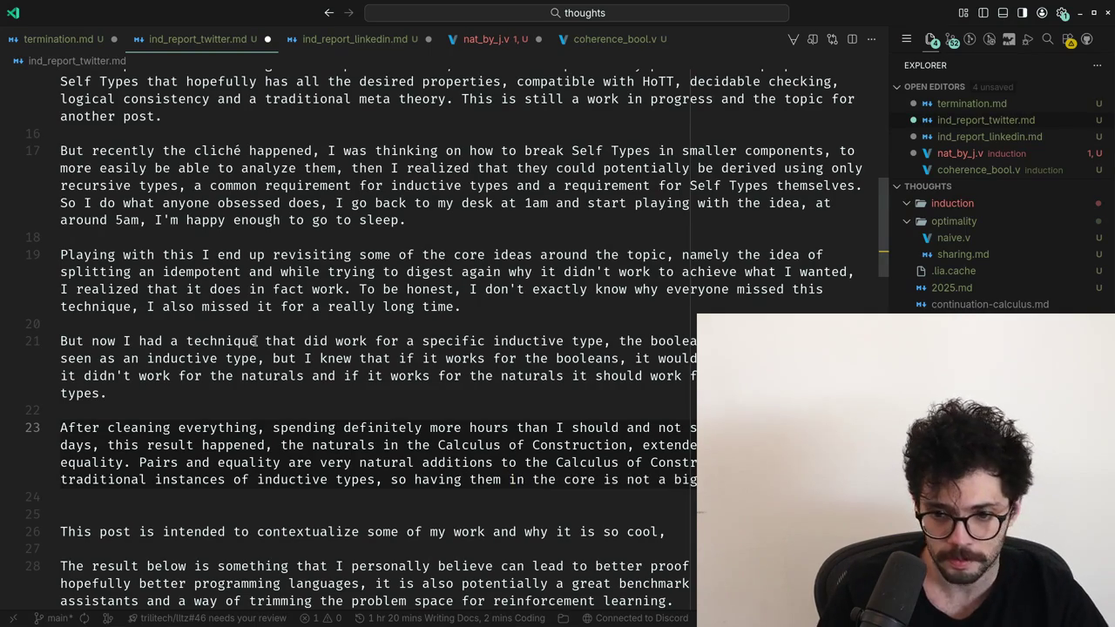
key("ctrl+Left")
key("ctrl+Left")
type("defi")
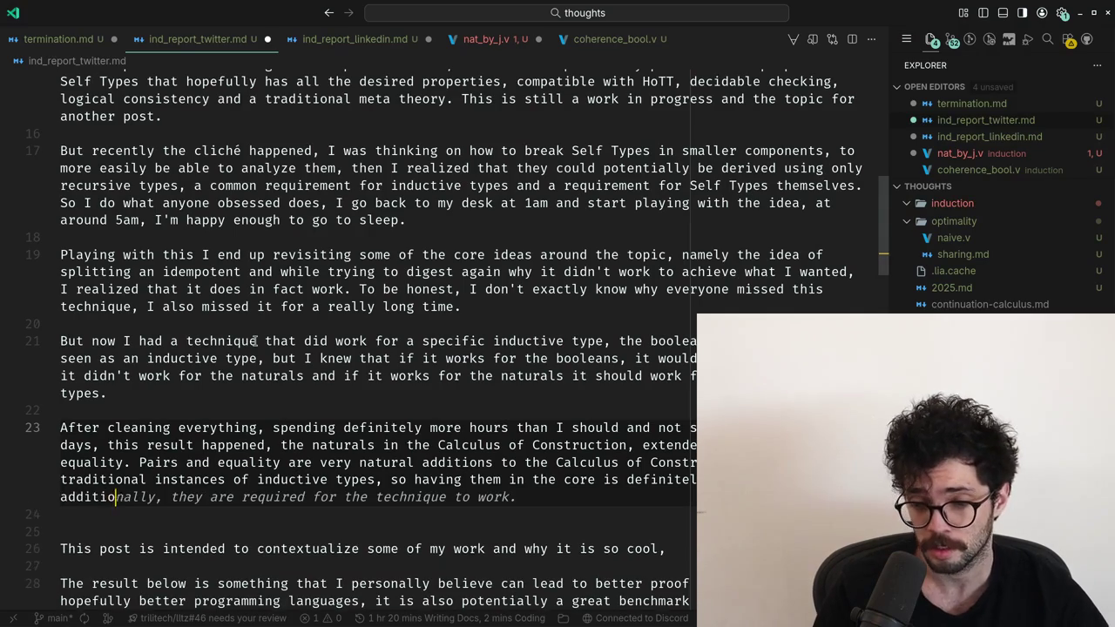
key("Escape")
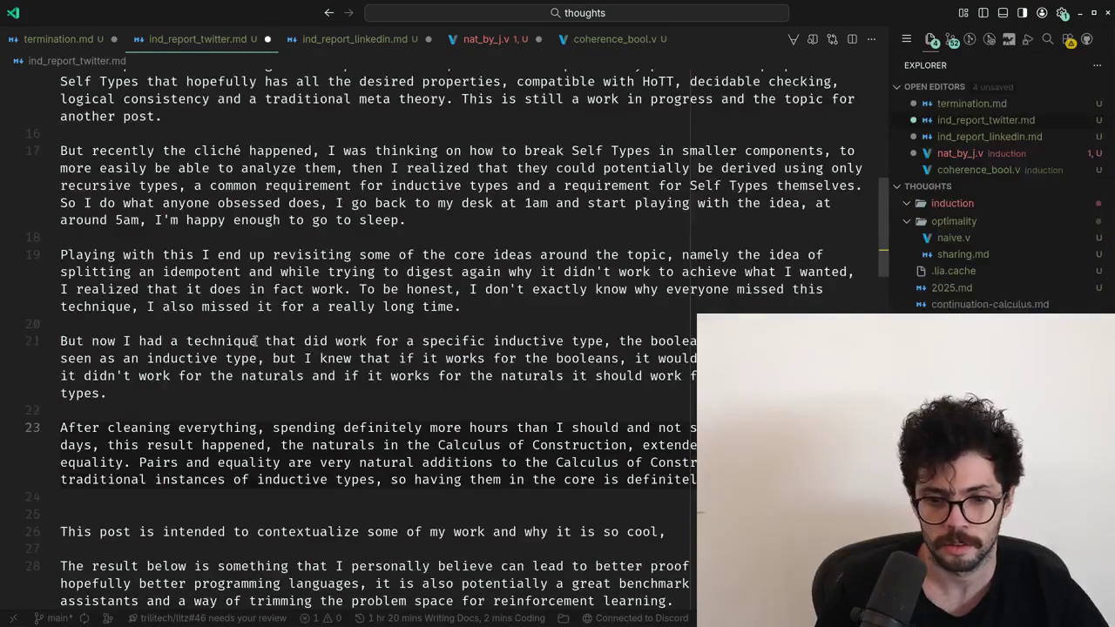
key("Return")
key("alt+Tab")
key("alt+Tab")
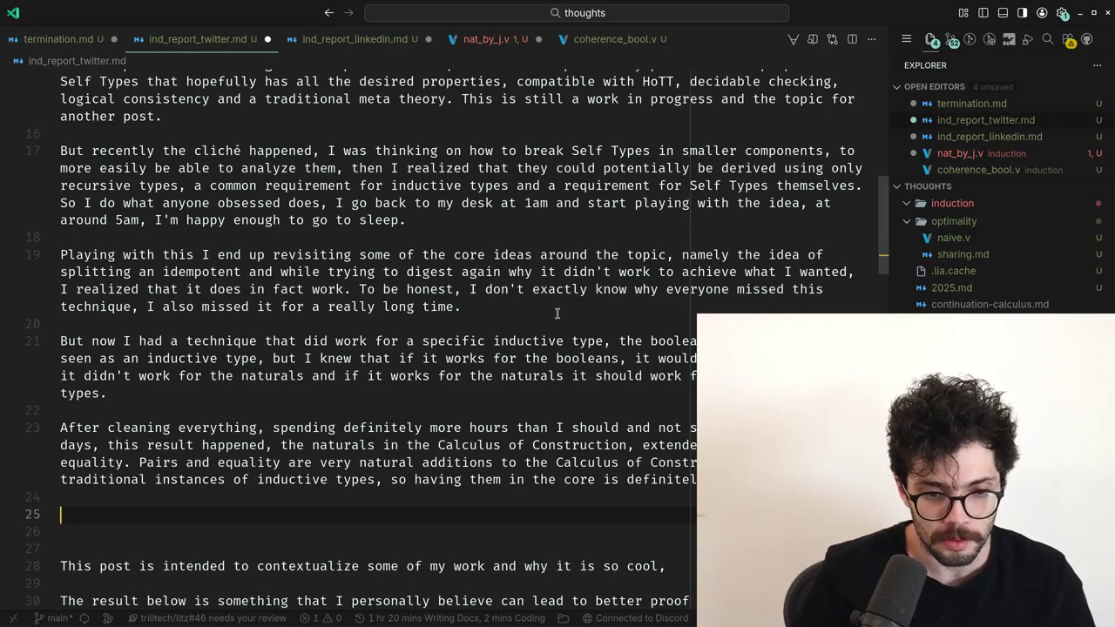
Remove the extra blank lines below paragraph 23 and return to its end.
key("BackSpace")
key("BackSpace")
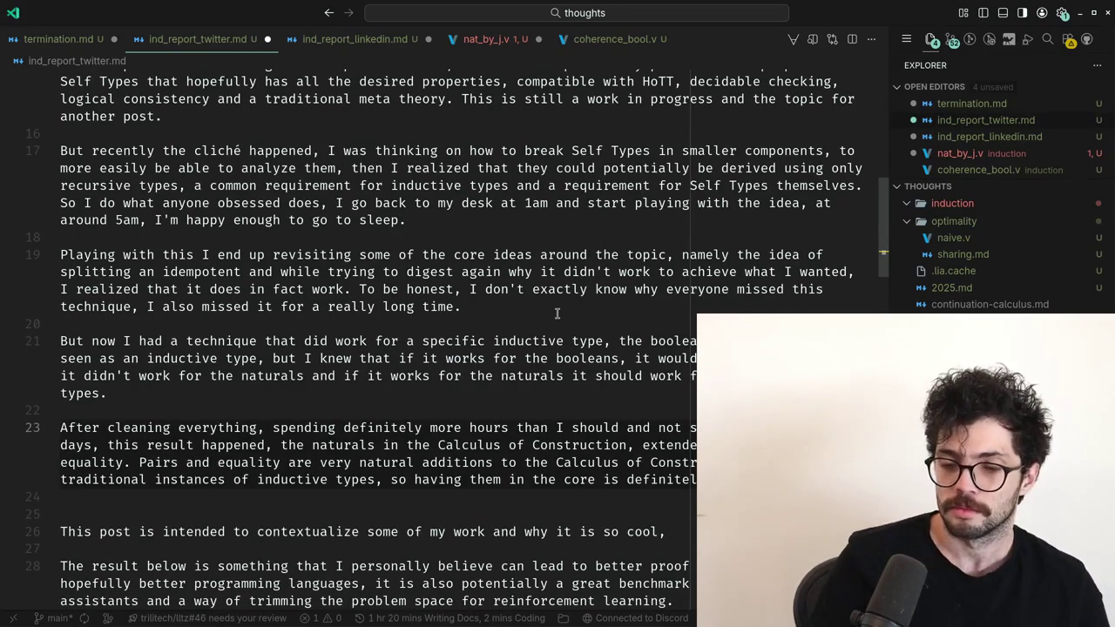
key("ctrl+Left")
key("ctrl+Left")
key("ctrl+Right")
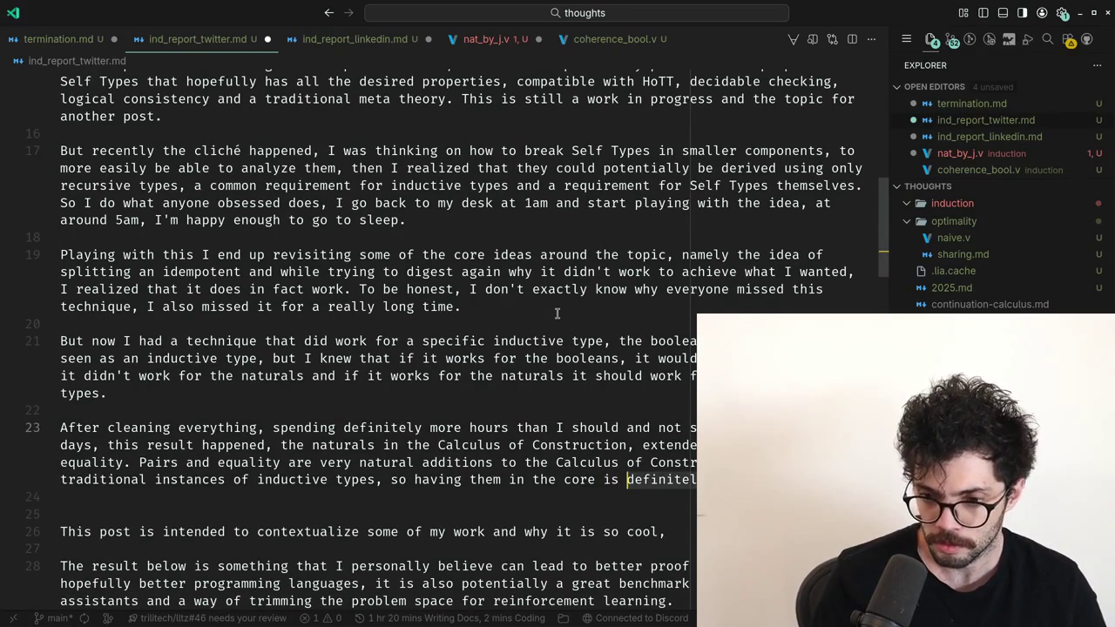
key("Down")
key("Up")
key("Home")
key("Down")
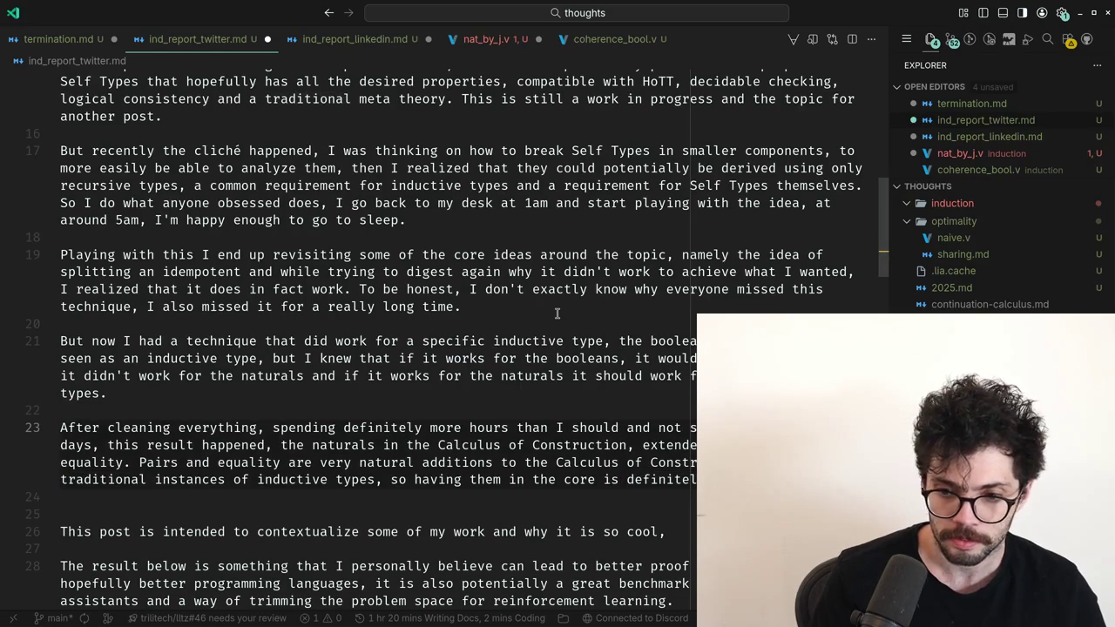
Add 'additionally they're considerably simpler to implement than traditional inductive types', then start 'As a whole, this'.
type("additionall")
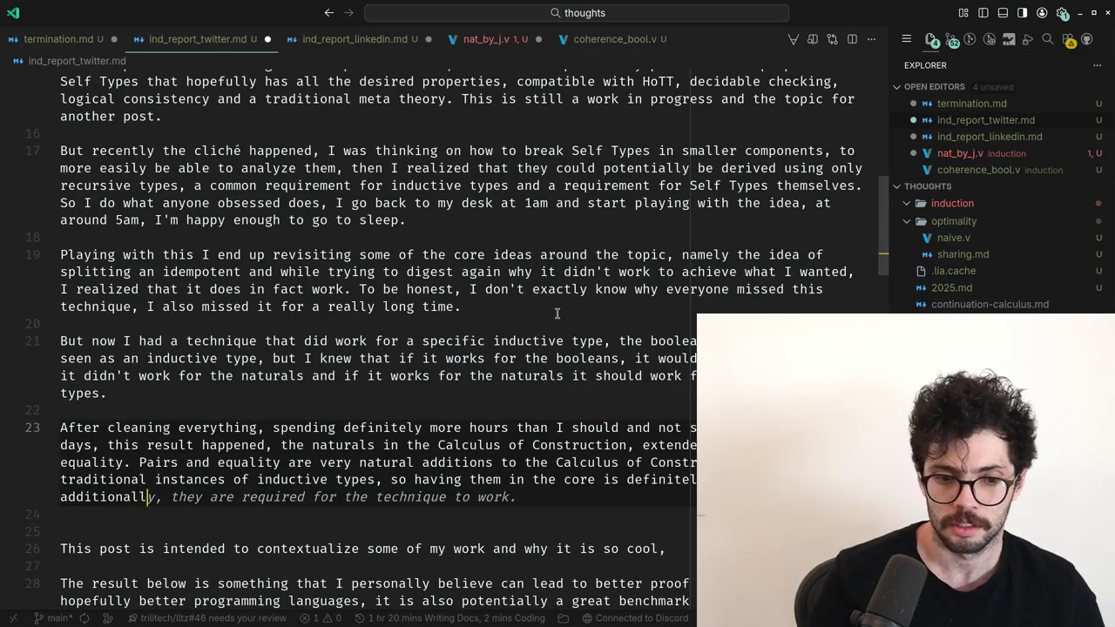
type("y they're considerably")
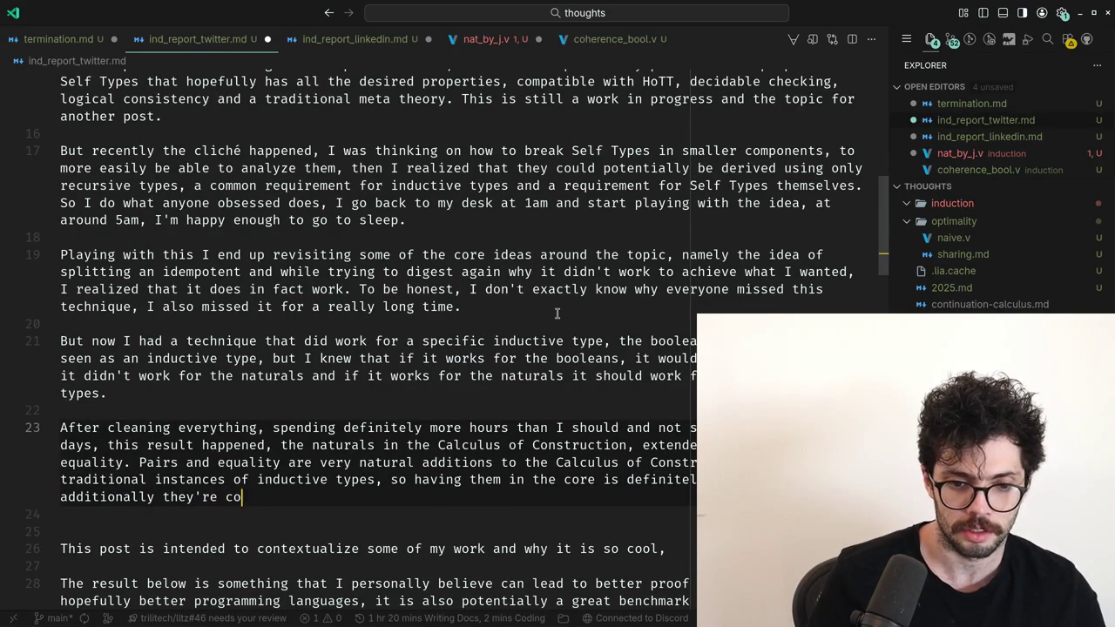
type(" simpler to i")
key("BackSpace")
key("BackSpace")
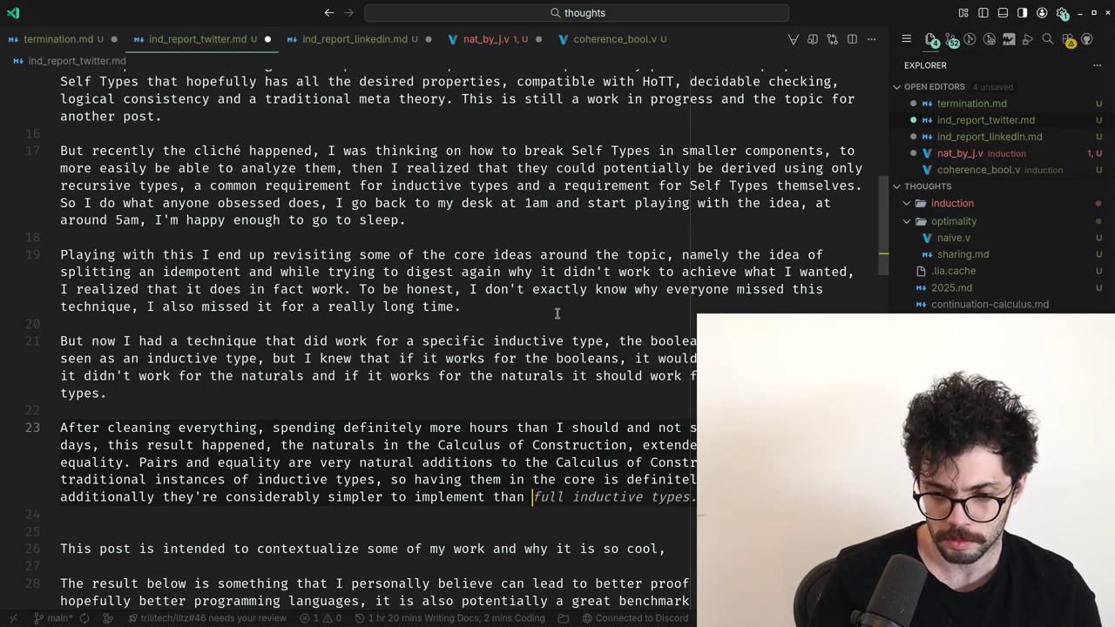
type("complete inductive")
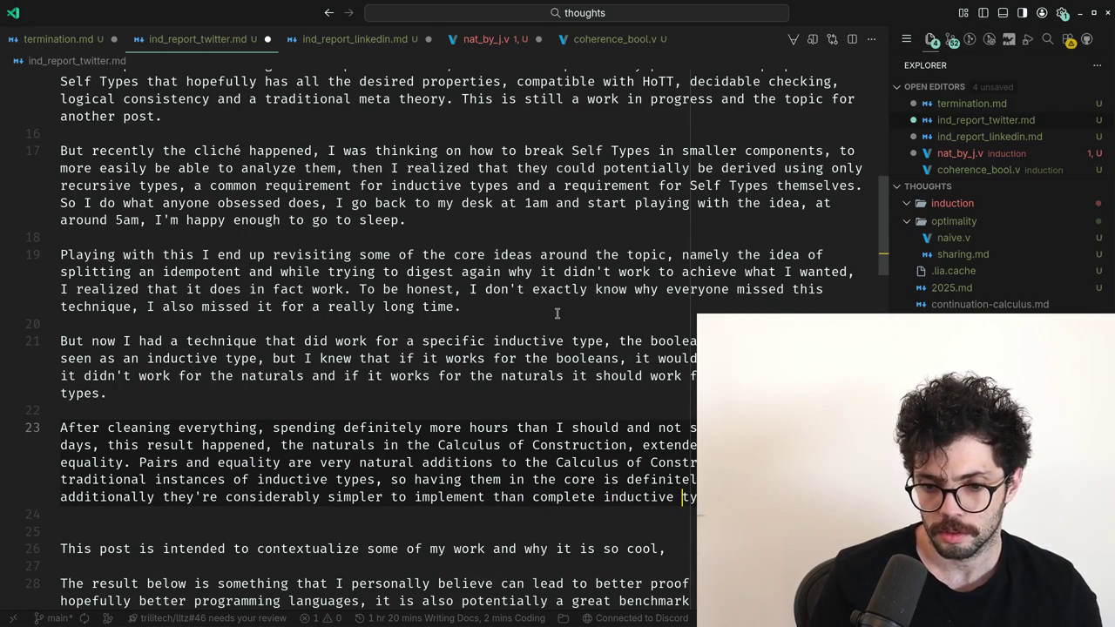
key("ctrl+shift+Left")
key("BackSpace")
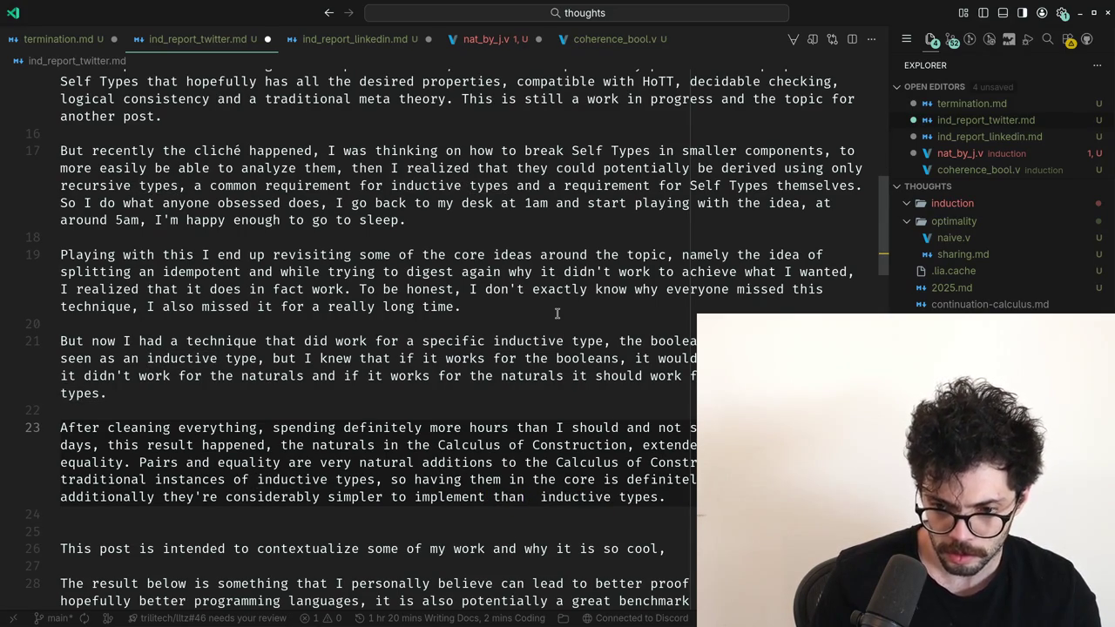
type("tradition")
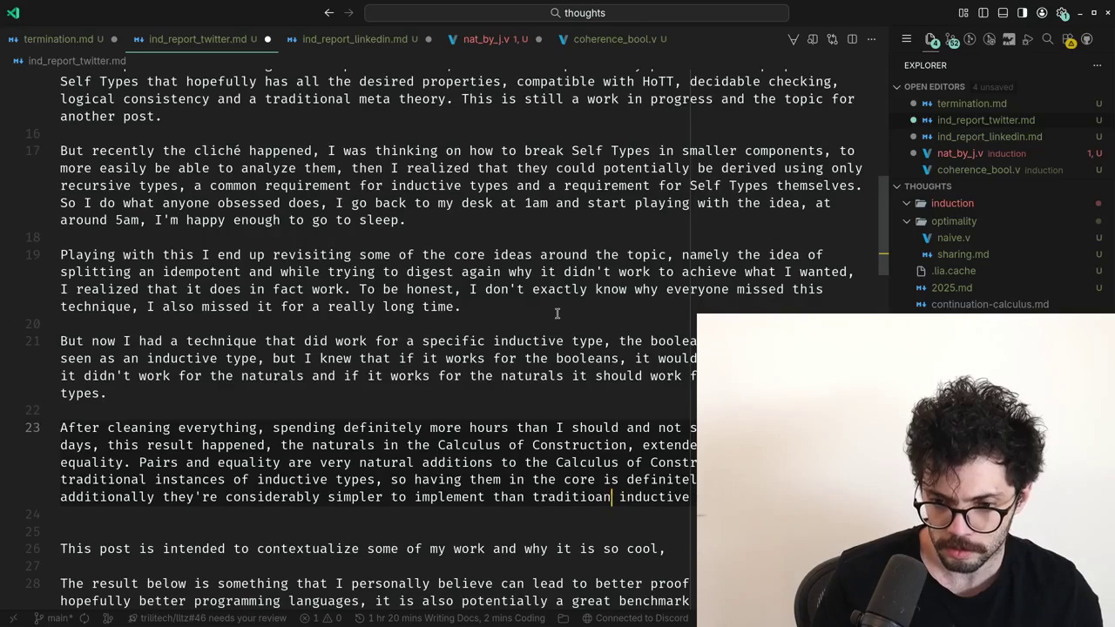
type("al")
key("Tab")
key("Return")
key("Return")
type("As a whole, this ")
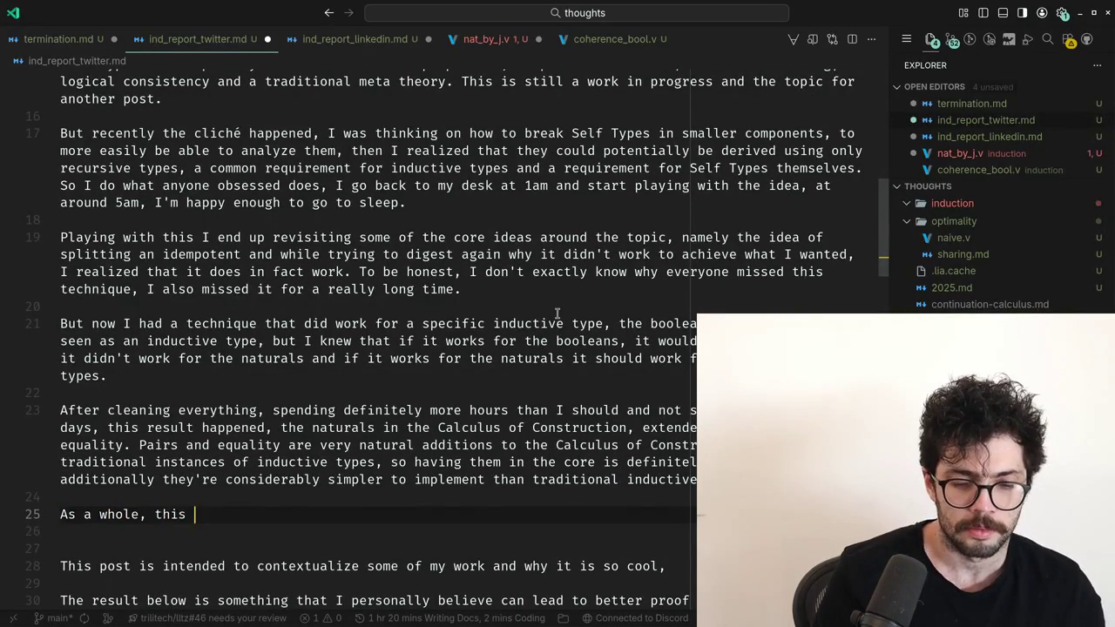
type("ers the ba")
Revise line 25's wording about the theorem prover and put quotation marks around 'constitutes'.
key("BackSpace")
key("BackSpace")
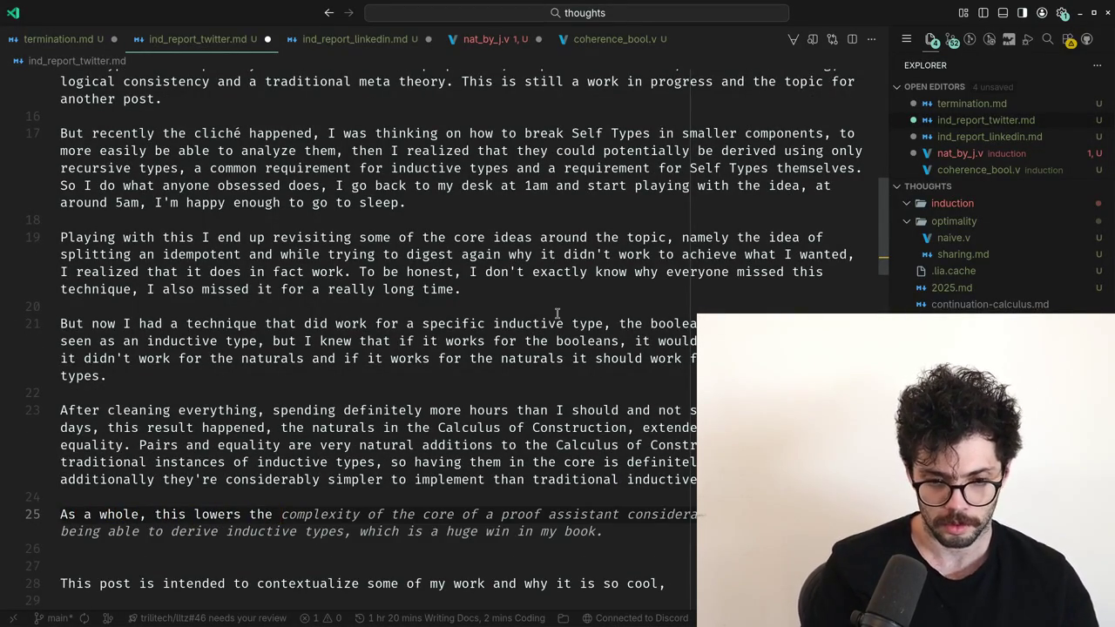
type("bar of what \"constitutes a")
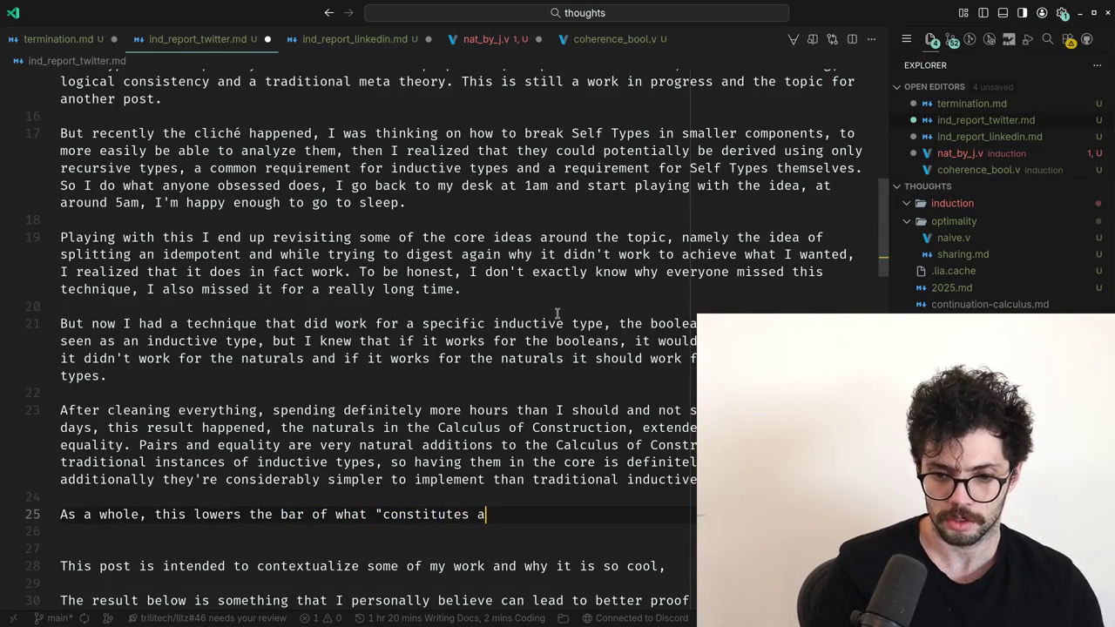
type("eorem ")
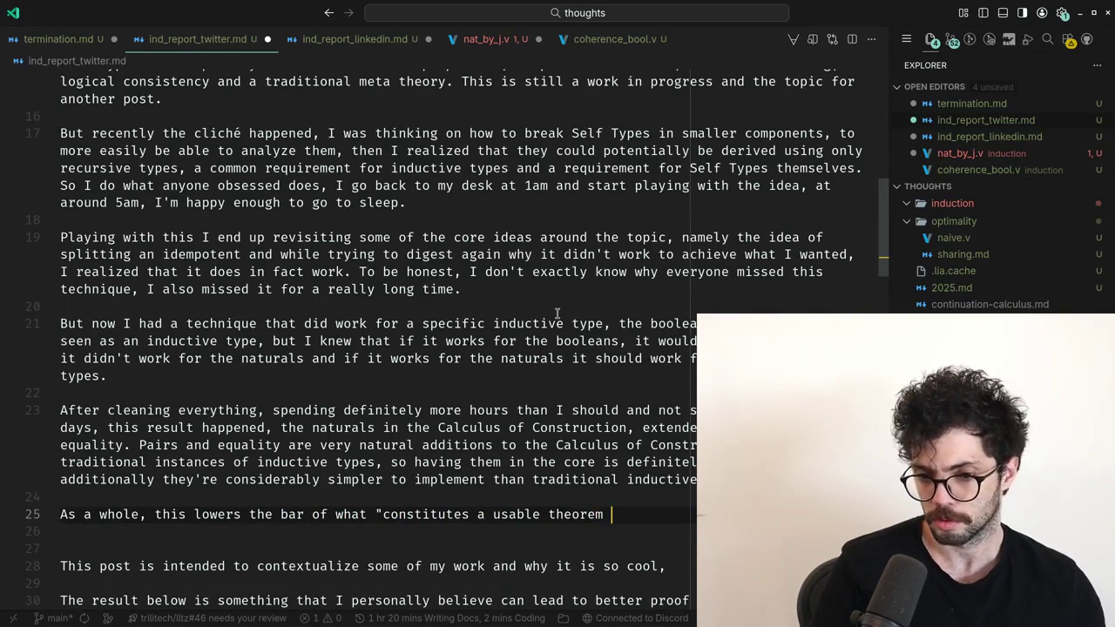
type("pr")
key("Home")
key("ctrl+Right")
key("ctrl+Right")
key("ctrl+Right")
key("ctrl+Right")
key("ctrl+Right")
key("ctrl+Right")
key("ctrl+Right")
key("ctrl+Right")
key("Right")
key("Delete")
key("ctrl+Right")
key("ctrl+Right")
key("Right")
type("\"")
Replace the trailing word 'prover' with a clause ending 'way easier than'.
key("End")
key("ctrl+BackSpace")
key("ctrl+BackSpace")
type("pr")
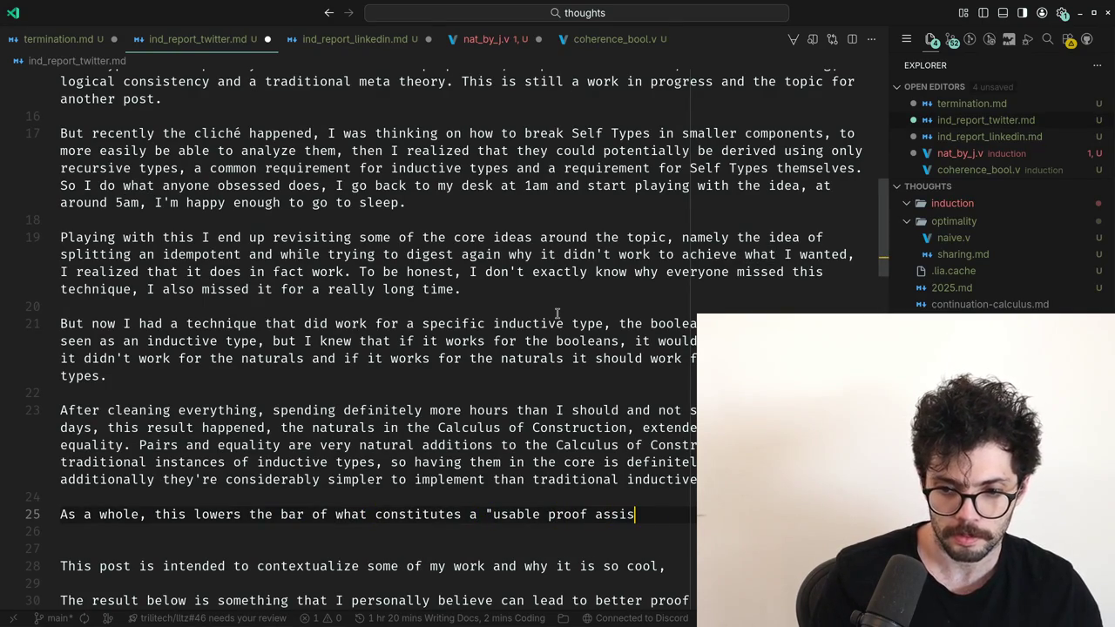
type("tant")
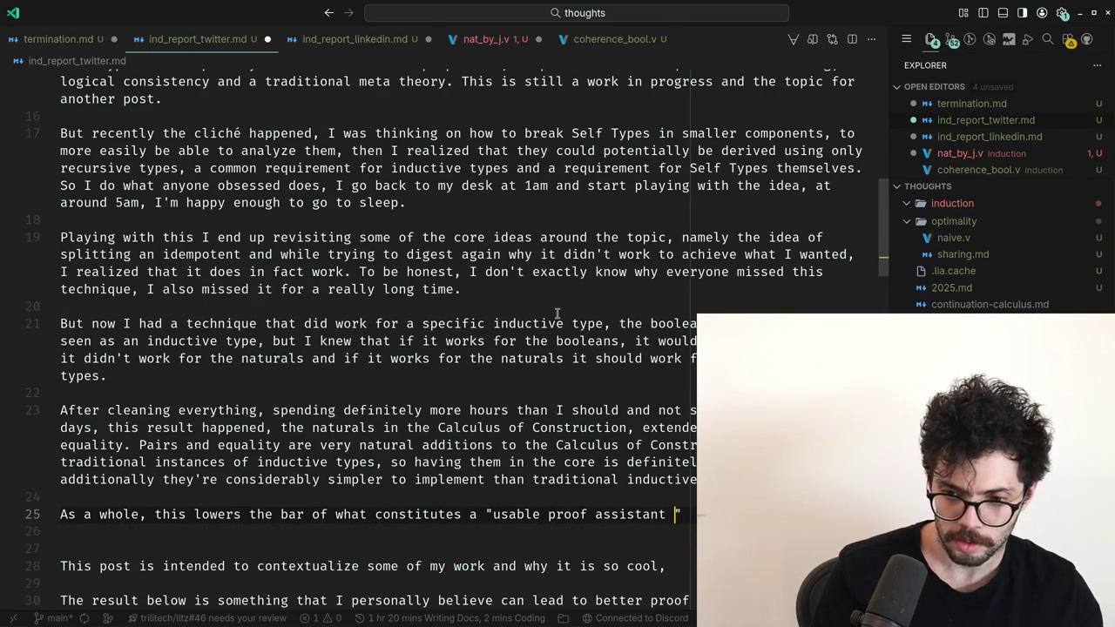
key("ctrl+BackSpace")
key("ctrl+BackSpace")
type("core\" for a ")
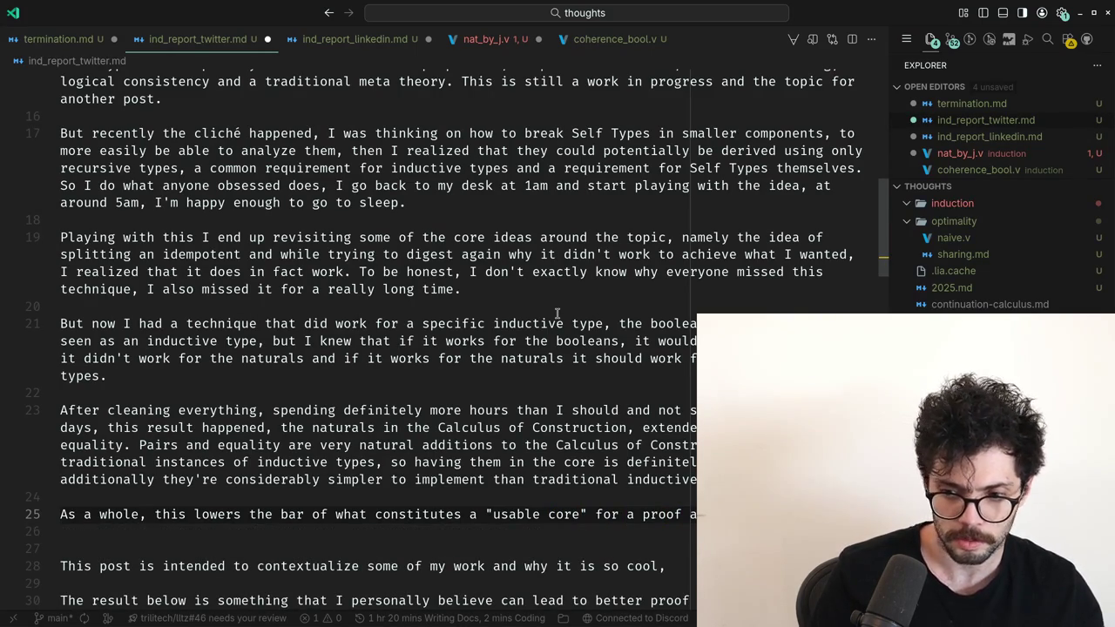
type("y, ad")
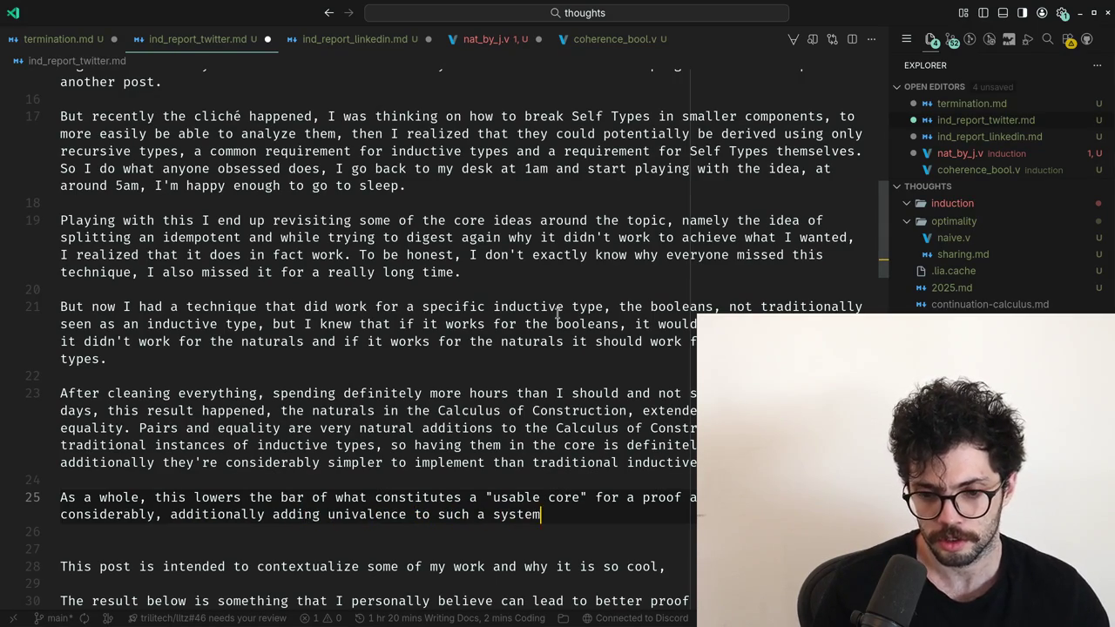
type("s ")
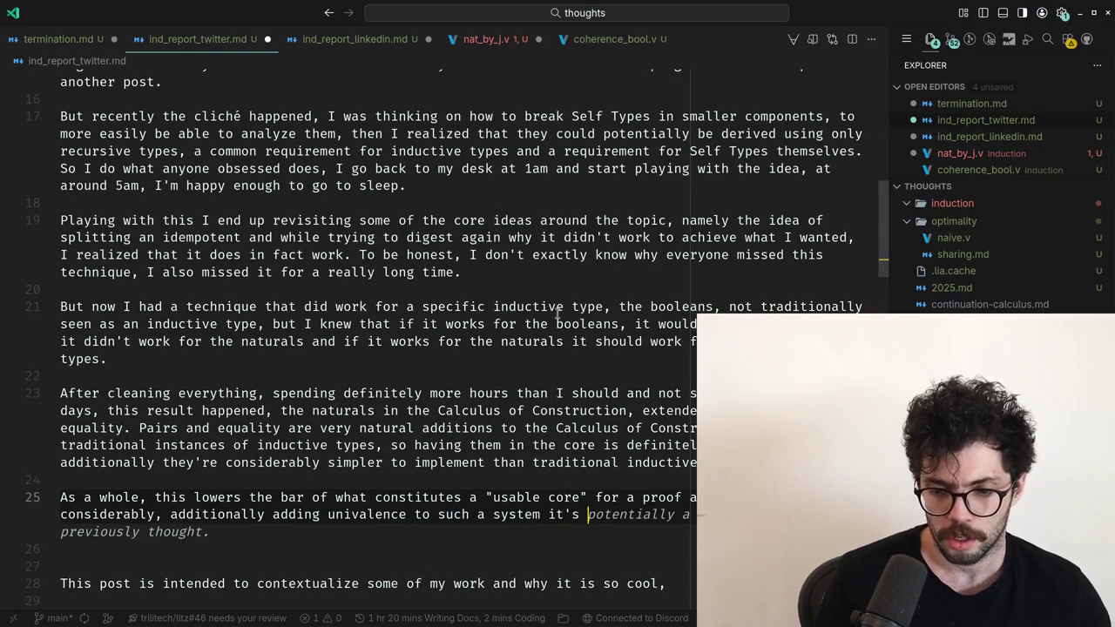
type("way eas")
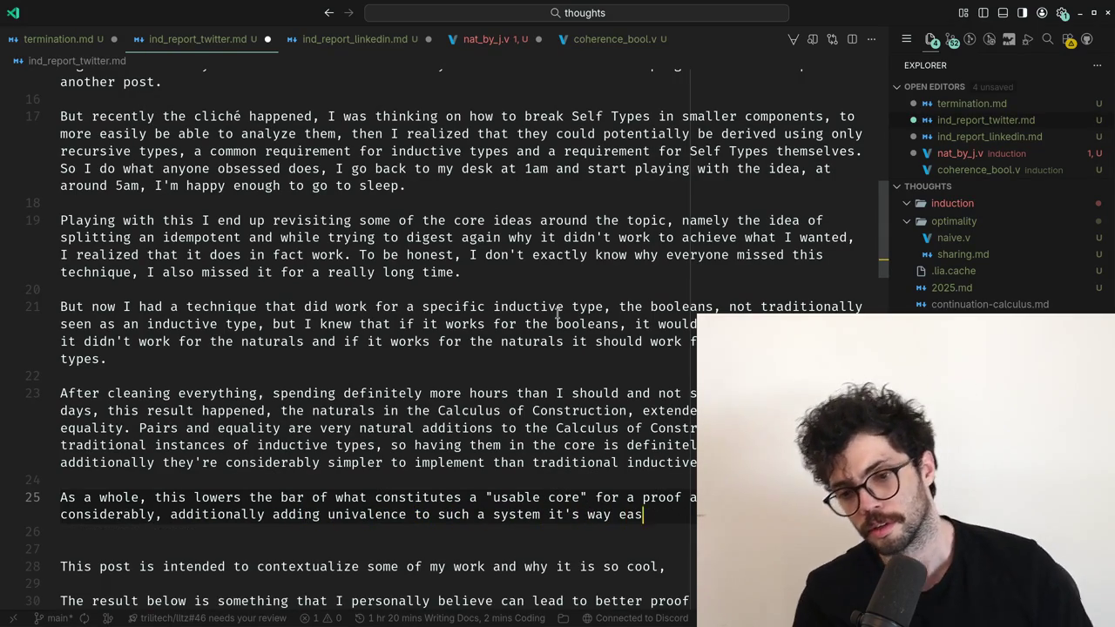
type("ier tha")
Insert the aside 'requirement for HoTT,' after univalence on line 25, fixing its commas.
key("Home")
key("ctrl+Right")
key("ctrl+Right")
key("ctrl+Right")
key("ctrl+Right")
type(", the req")
key("BackSpace")
key("BackSpace")
key("BackSpace")
key("BackSpace")
key("BackSpace")
key("BackSpace")
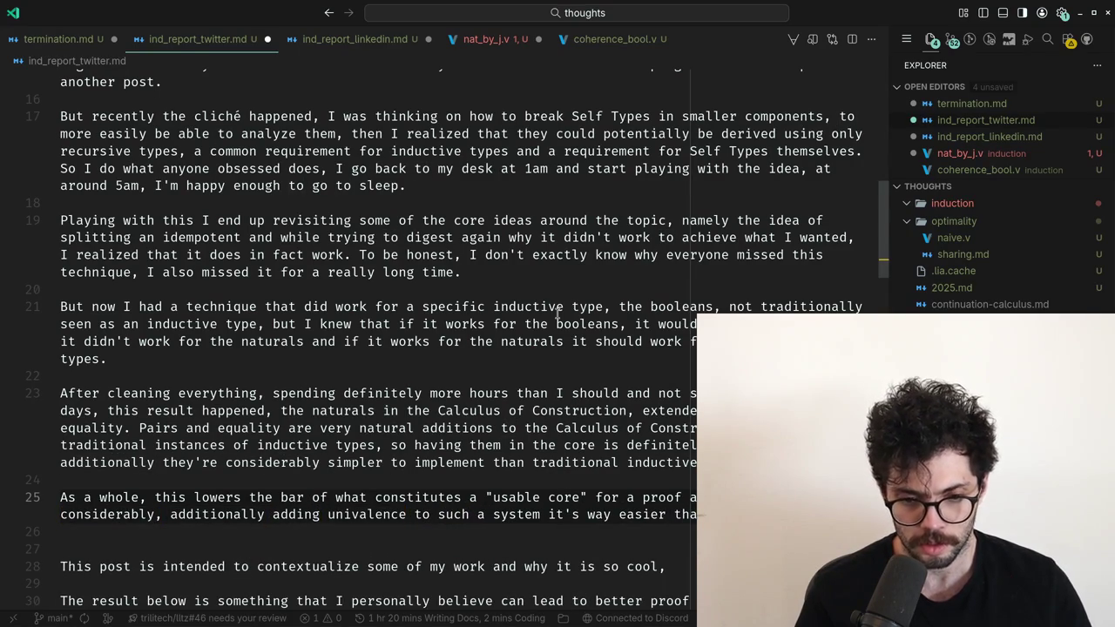
type(", the req")
key("BackSpace")
key("BackSpace")
key("BackSpace")
type("requirement for HoTT,")
key("ctrl+Right")
key("ctrl+Right")
key("ctrl+Left")
key("ctrl+Left")
key("ctrl+Left")
key("ctrl+Left")
key("ctrl+Left")
key("ctrl+Left")
key("ctrl+Left")
Replace the trailing 'easier than' with 'considerably easier' to close the sentence.
key("ctrl+Left")
key("ctrl+Right")
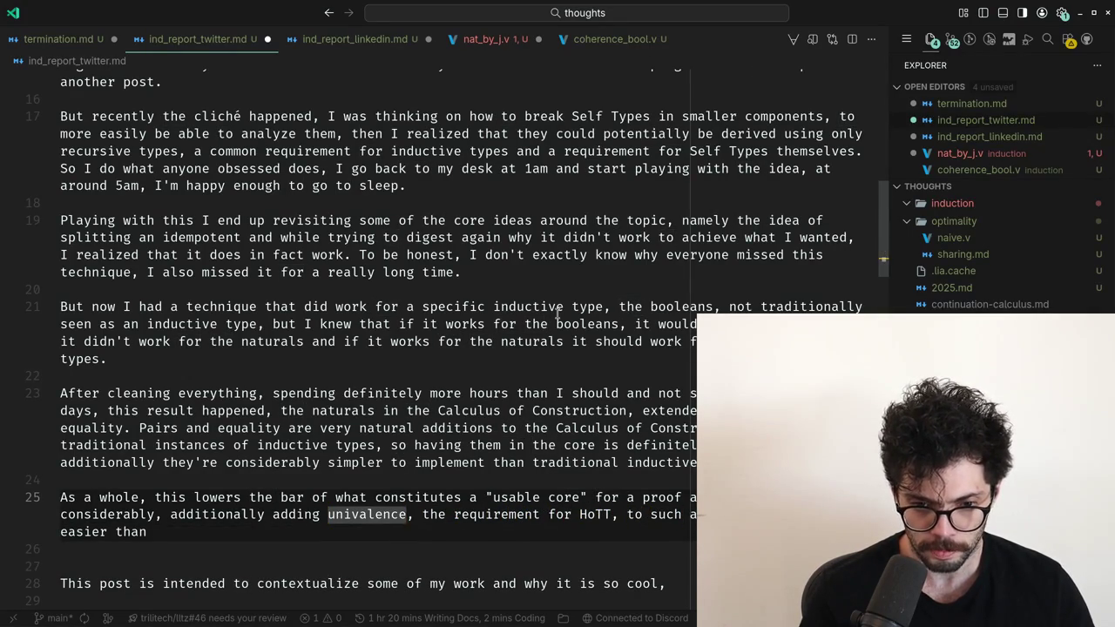
key("Delete")
type(",")
key("ctrl+Right")
key("ctrl+Right")
key("ctrl+Right")
key("ctrl+Right")
key("ctrl+Right")
key("ctrl+Right")
key("ctrl+Right")
key("ctrl+Right")
key("ctrl+Left")
key("shift+Home")
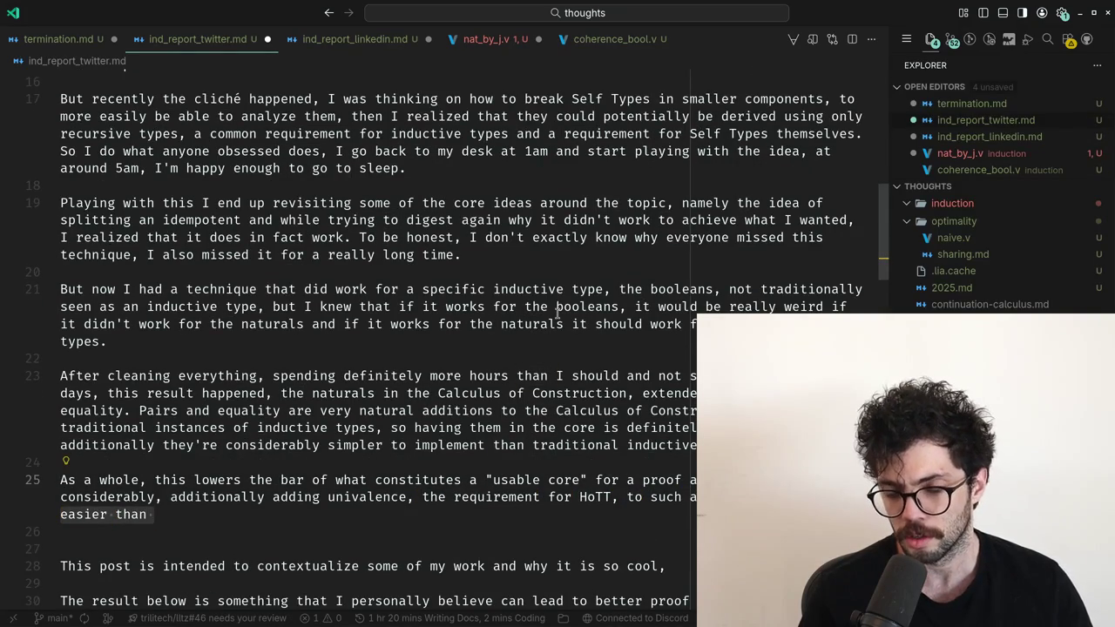
key("BackSpace")
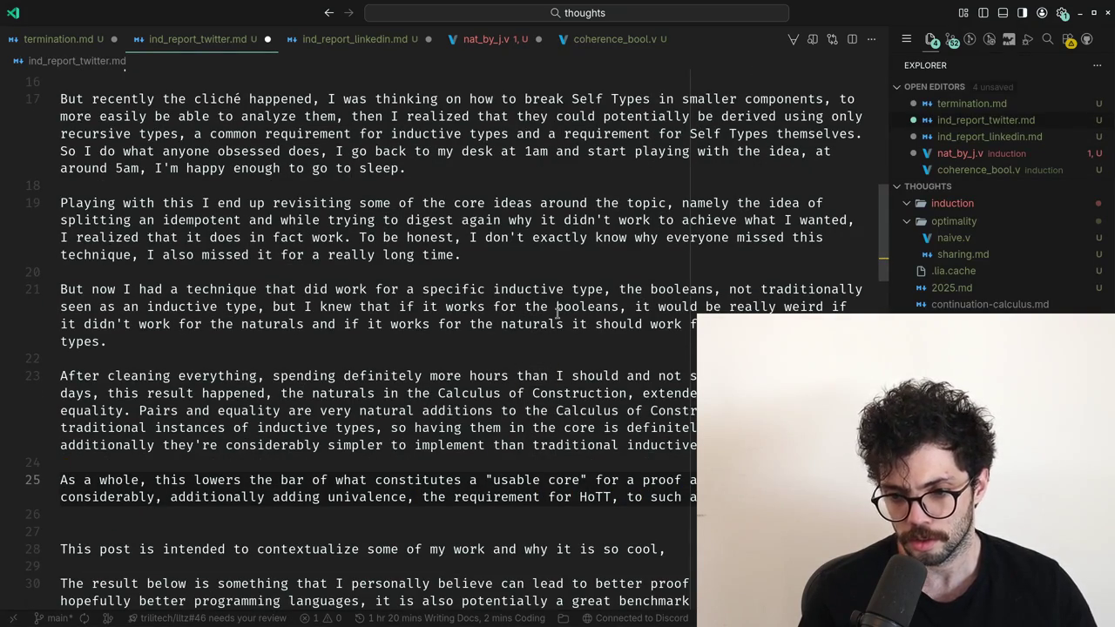
key("Escape")
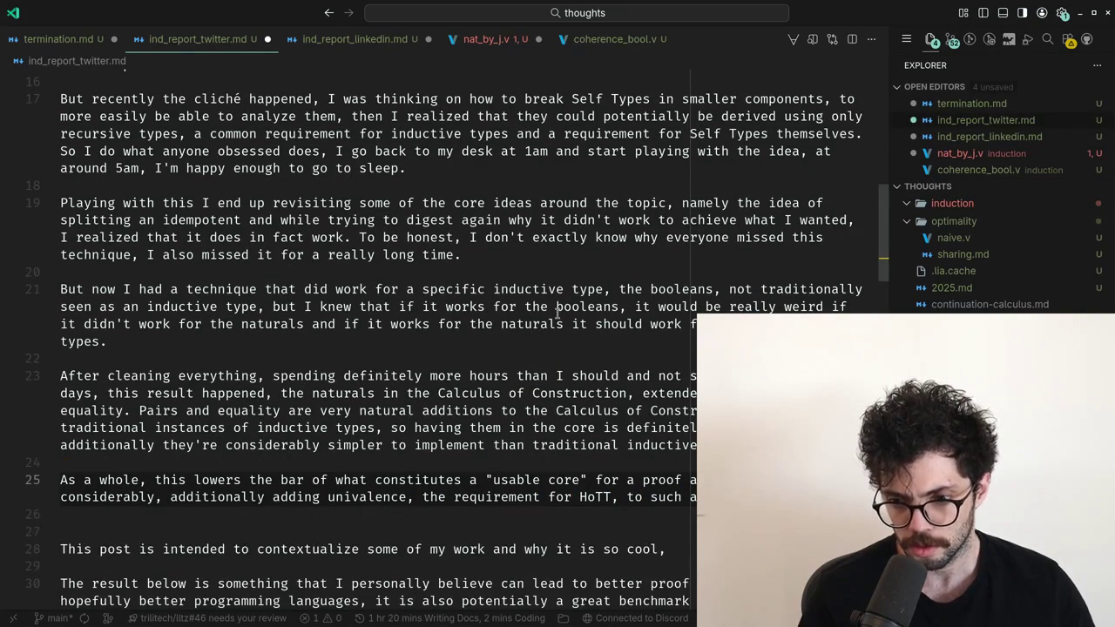
type("considerably")
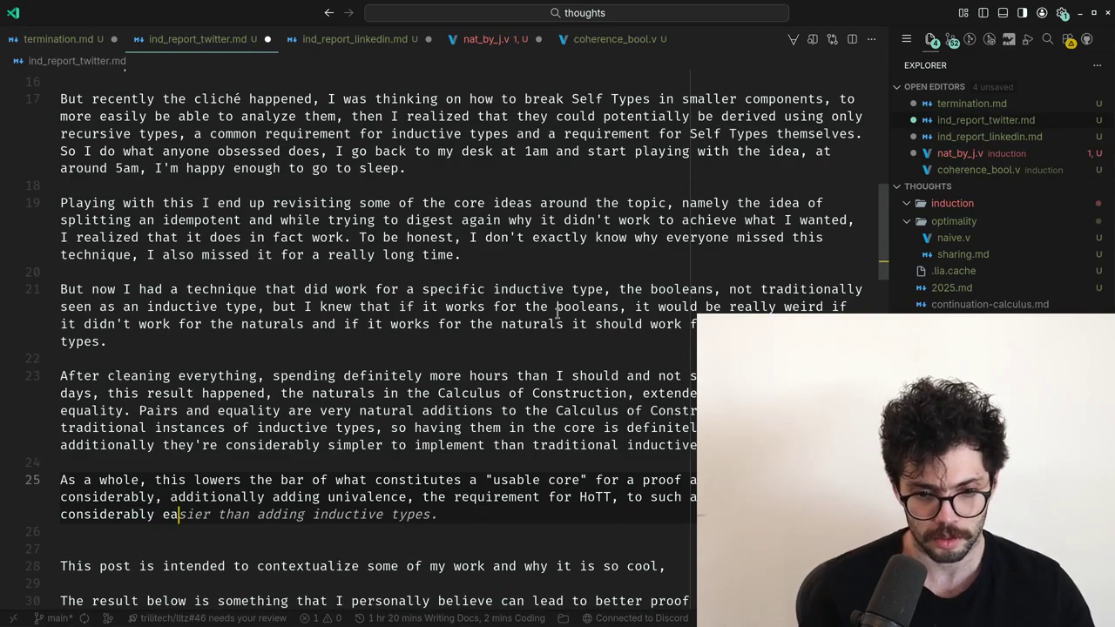
key("ctrl+shift+Left")
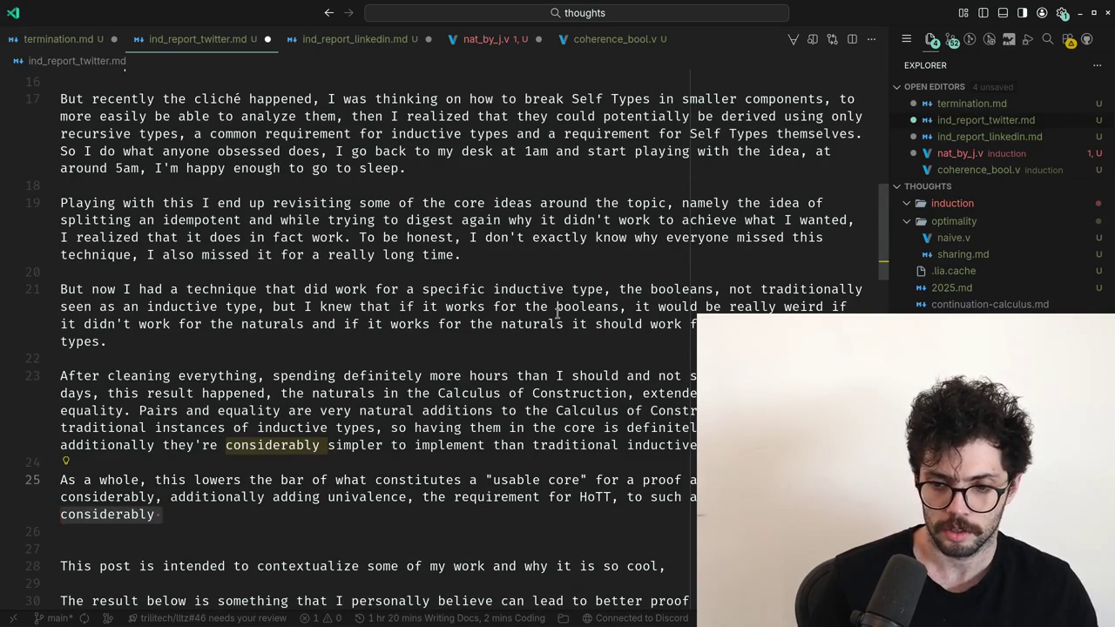
type("easier.")
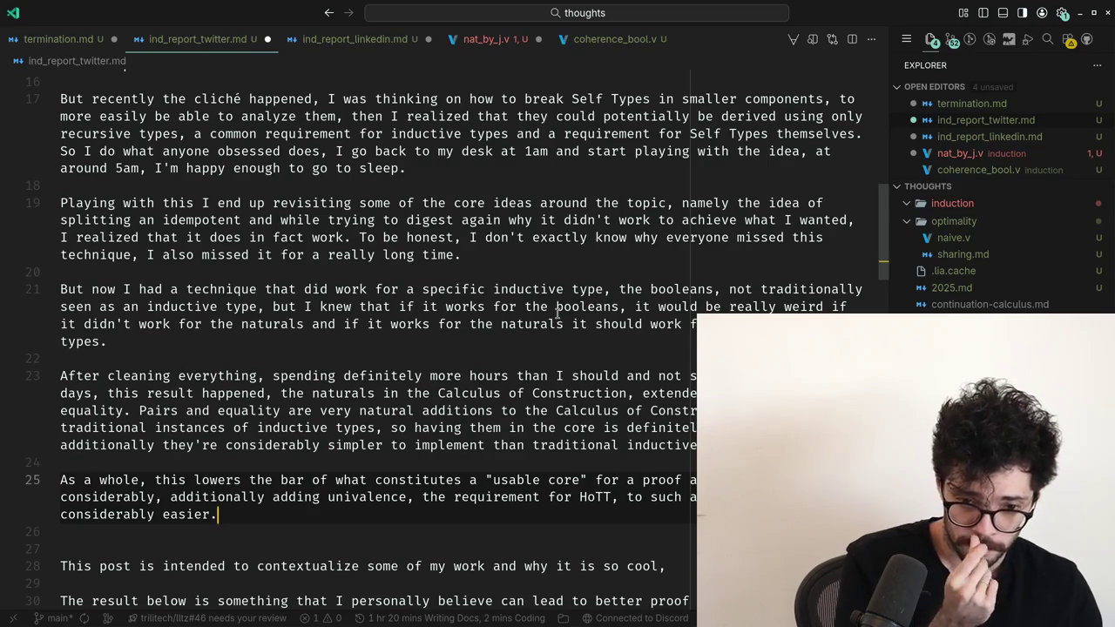
key("Left")
type(", a")
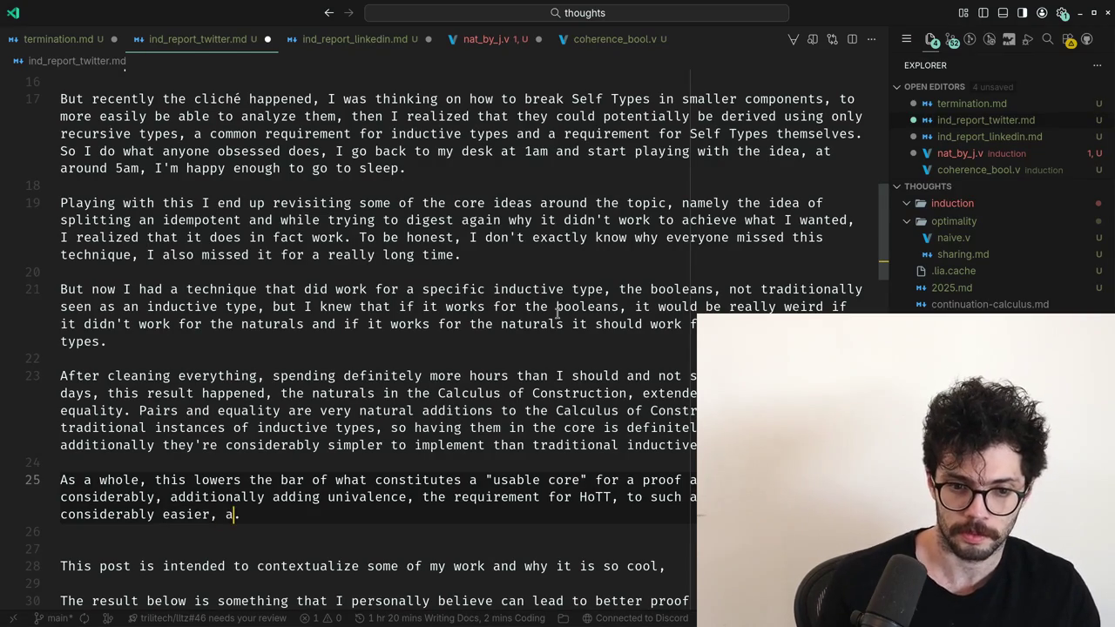
Change 'requirement for HoTT' to 'main axiom behind HoTT' and tidy the comma after 'easier'.
key("Up")
key("ctrl+Right")
key("ctrl+Right")
key("ctrl+Right")
key("ctrl+Right")
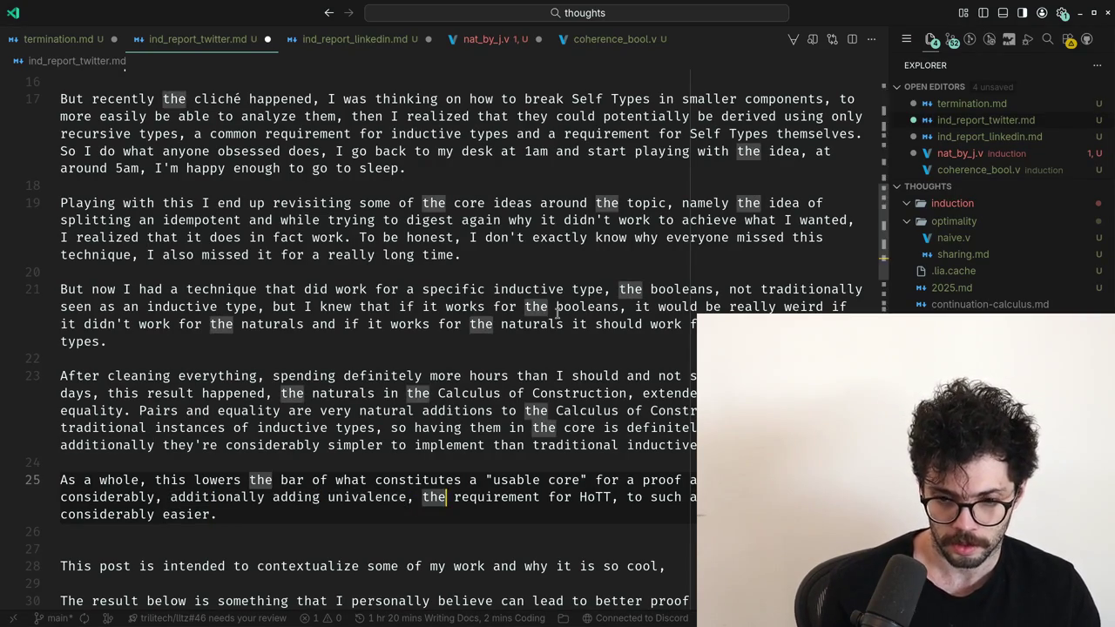
key("ctrl+Right")
key("ctrl+BackSpace")
type("main axiom behind")
key("ctrl+Delete")
key("Down")
key("ctrl+Left")
key("ctrl+Left")
key("ctrl+Left")
key("End")
key("ctrl+Left")
key("ctrl+Left")
key("Down")
key("Left")
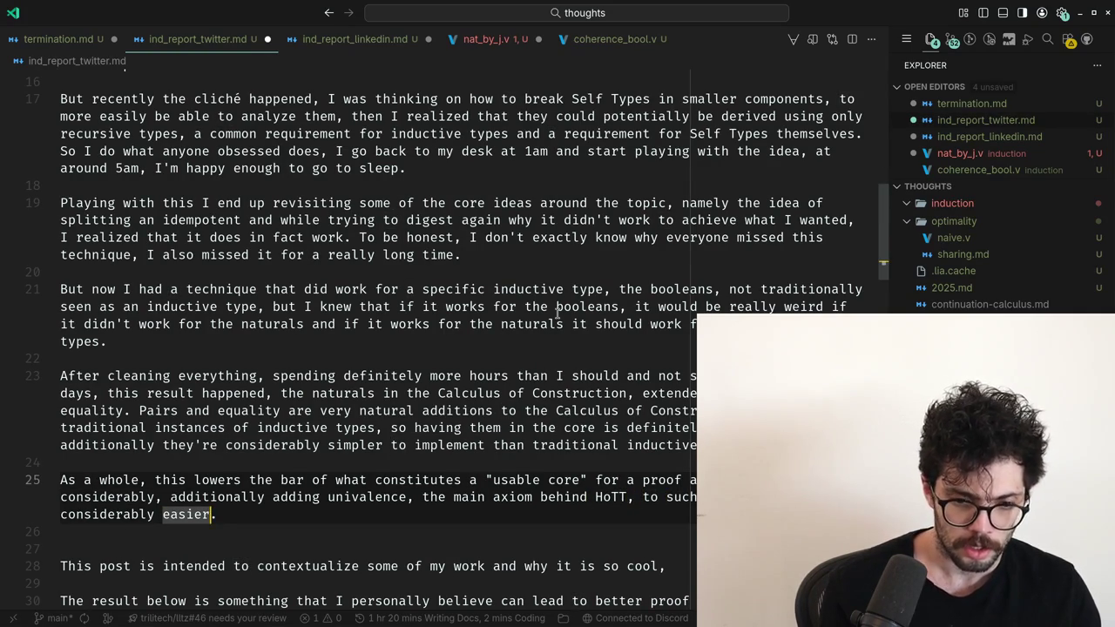
type(",")
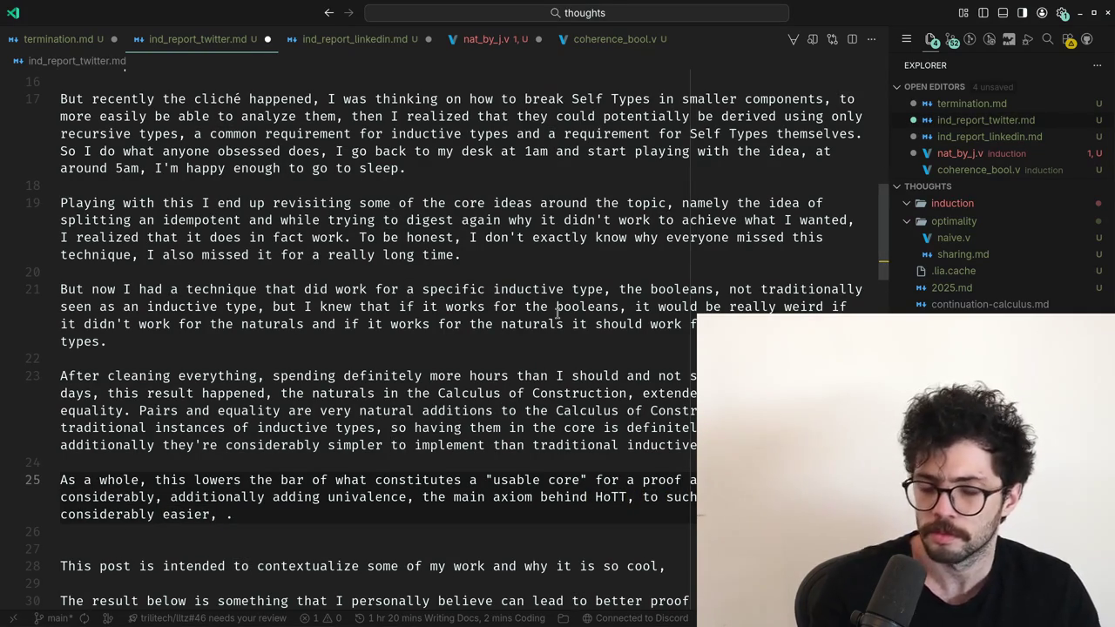
key("BackSpace")
key("BackSpace")
Add a side note about training any AI system to derive proofs as a benchmark.
key("Up")
key("Up")
key("ctrl+Right")
key("ctrl+Right")
key("ctrl+Right")
key("ctrl+Right")
key("ctrl+Right")
key("ctrl+Right")
key("ctrl+Right")
key("Down")
key("Down")
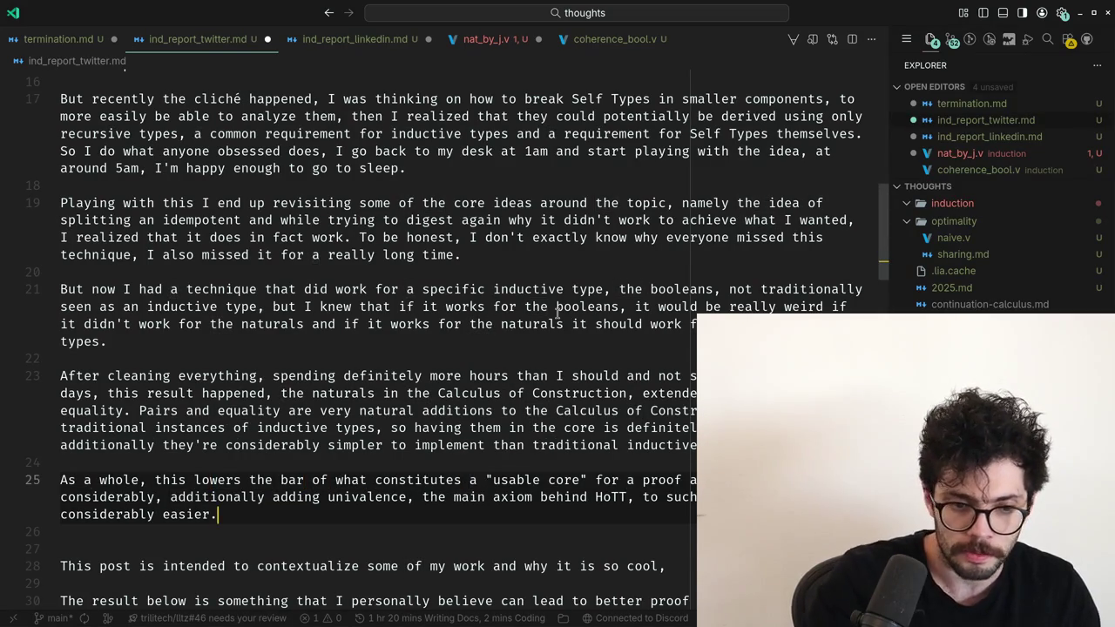
key("Up")
key("Up")
key("ctrl+Right")
key("ctrl+Right")
key("ctrl+Right")
key("ctrl+Left")
key("Down")
key("Down")
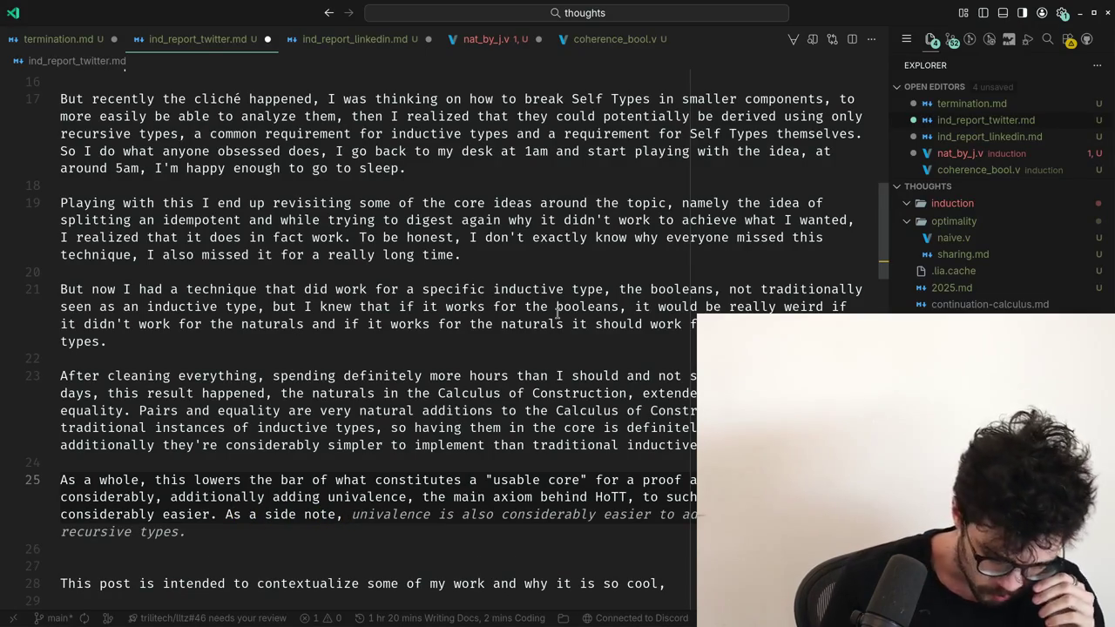
type("if you're training a")
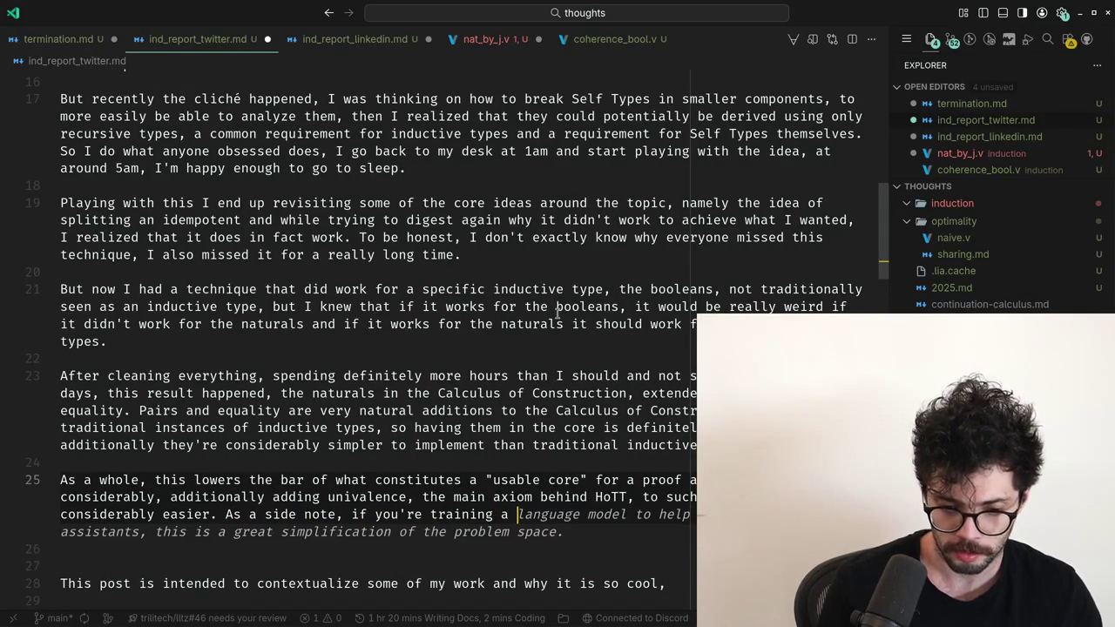
key("BackSpace")
type("n L")
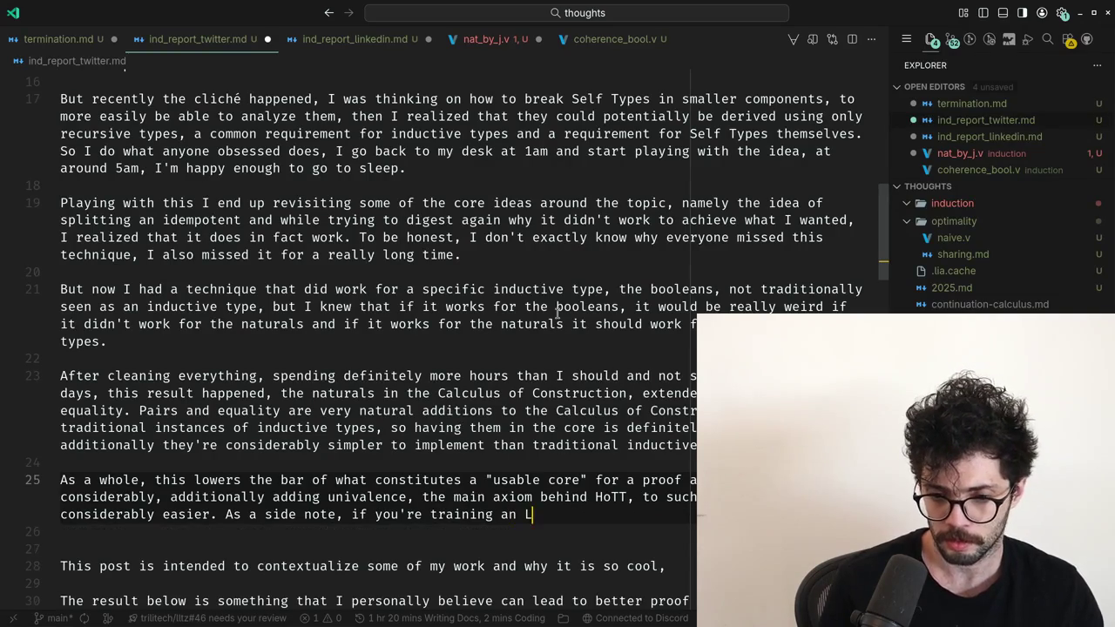
key("ctrl+BackSpace")
key("ctrl+BackSpace")
key("ctrl+BackSpace")
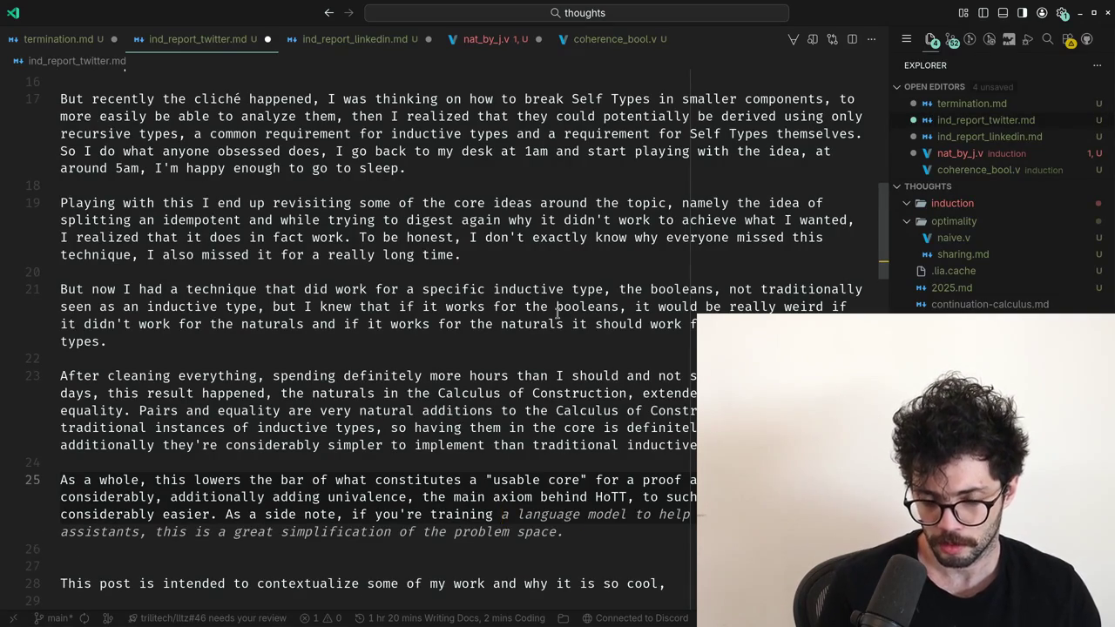
type("any AI system to ")
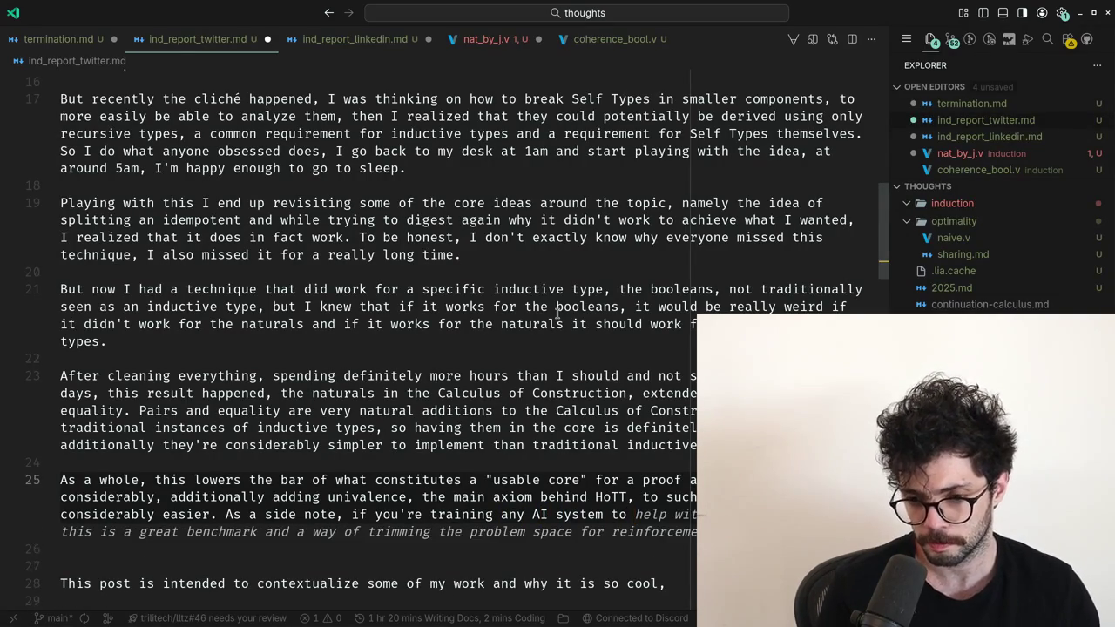
type("derive p")
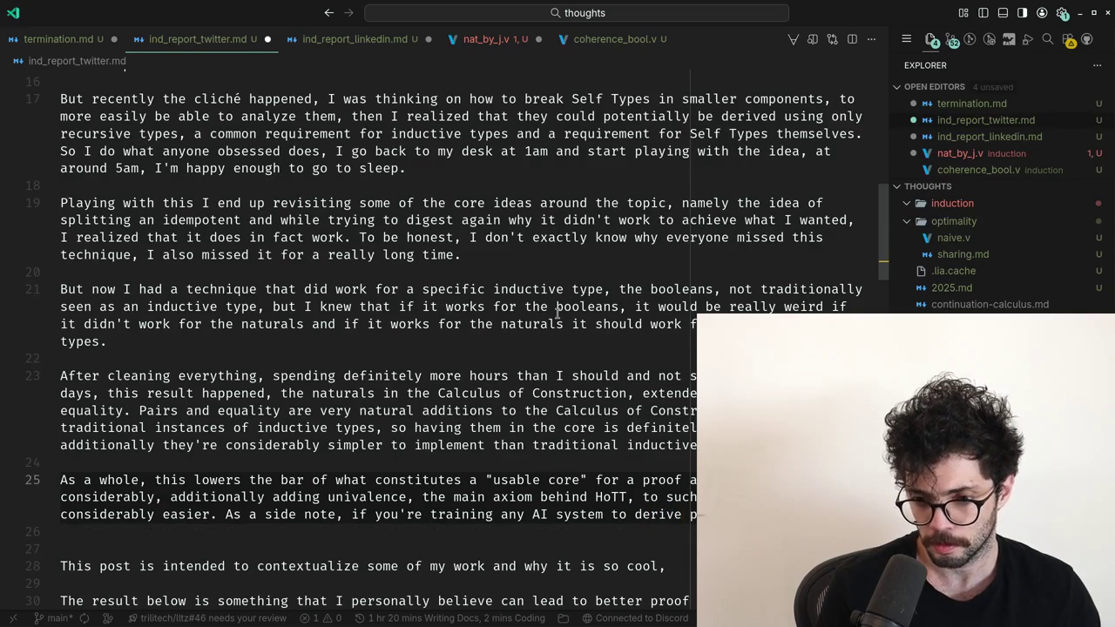
key("Escape")
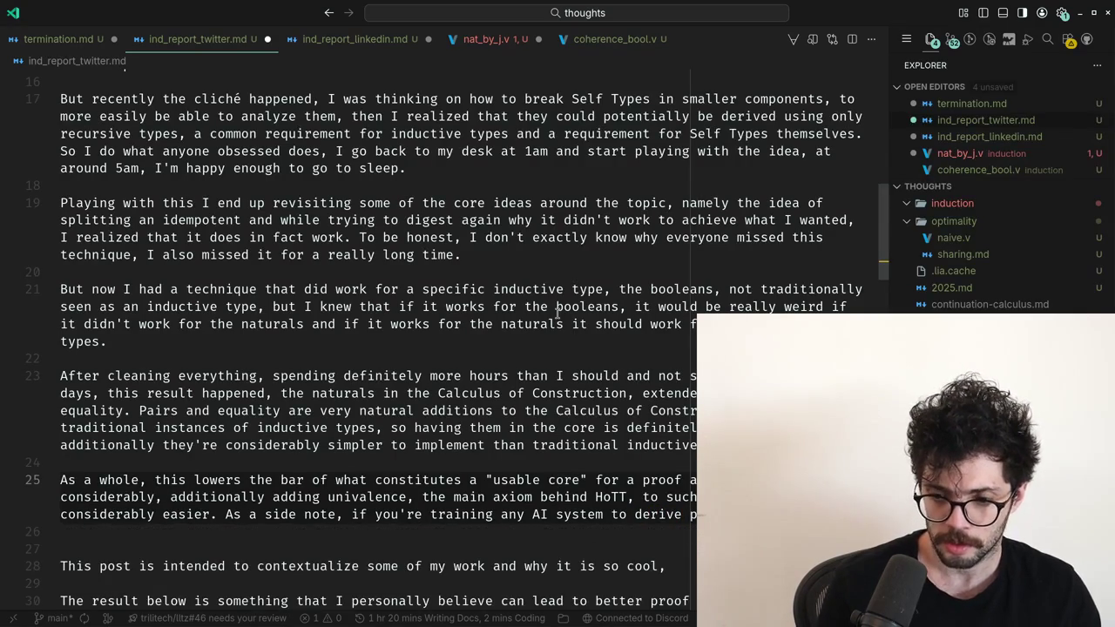
type("a goo")
type("hmark for a p")
type("roof that s")
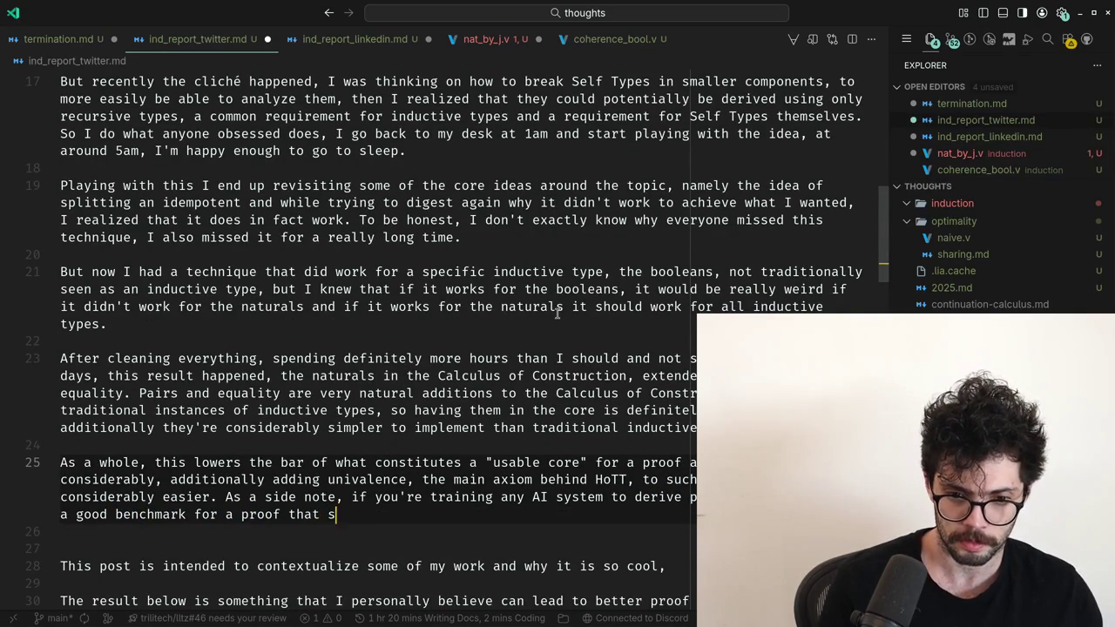
type("trictly depends on")
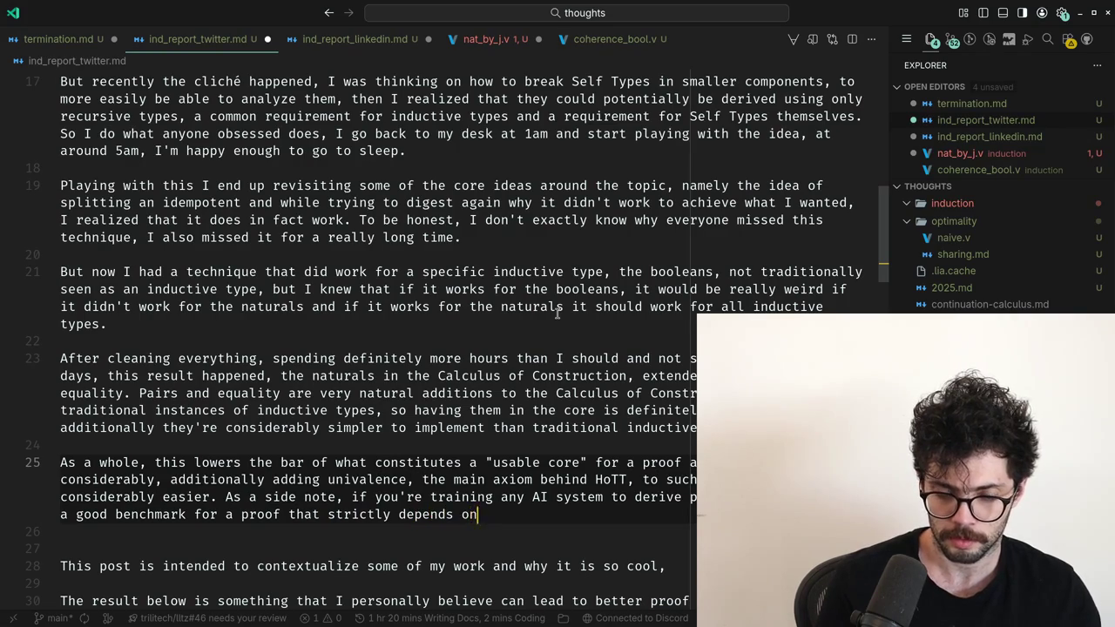
type("ith the ")
type("sys")
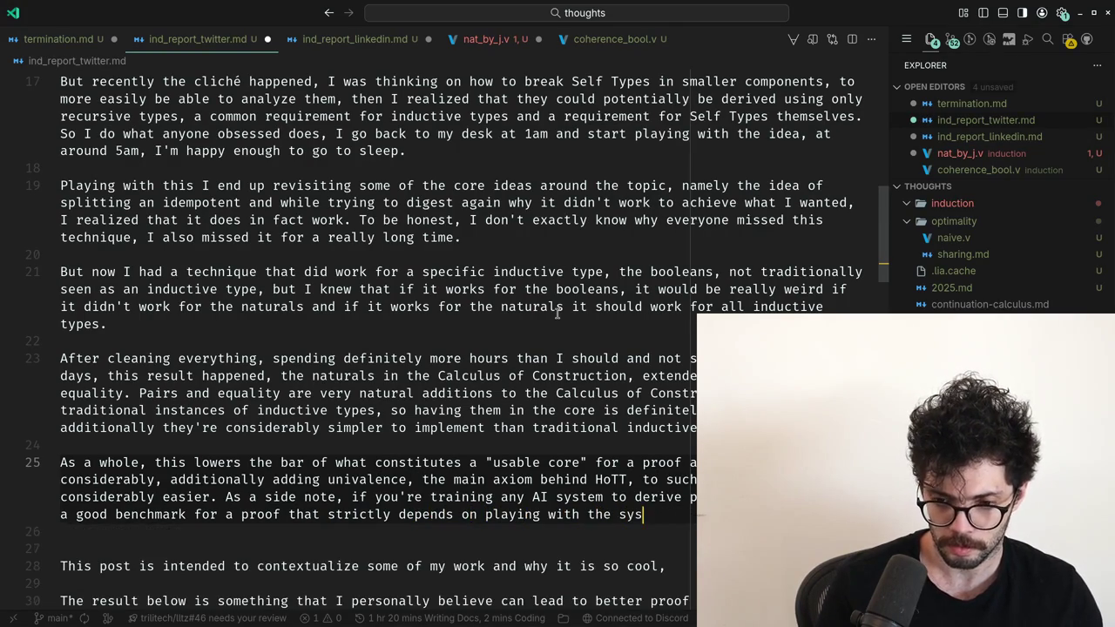
type("tem,")
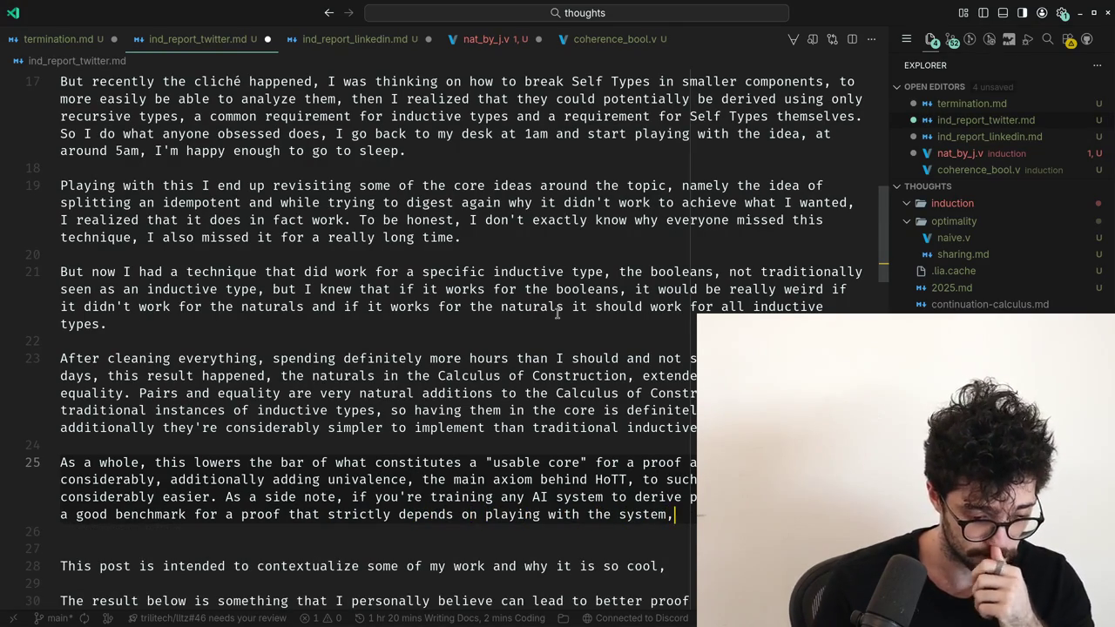
type(" ad")
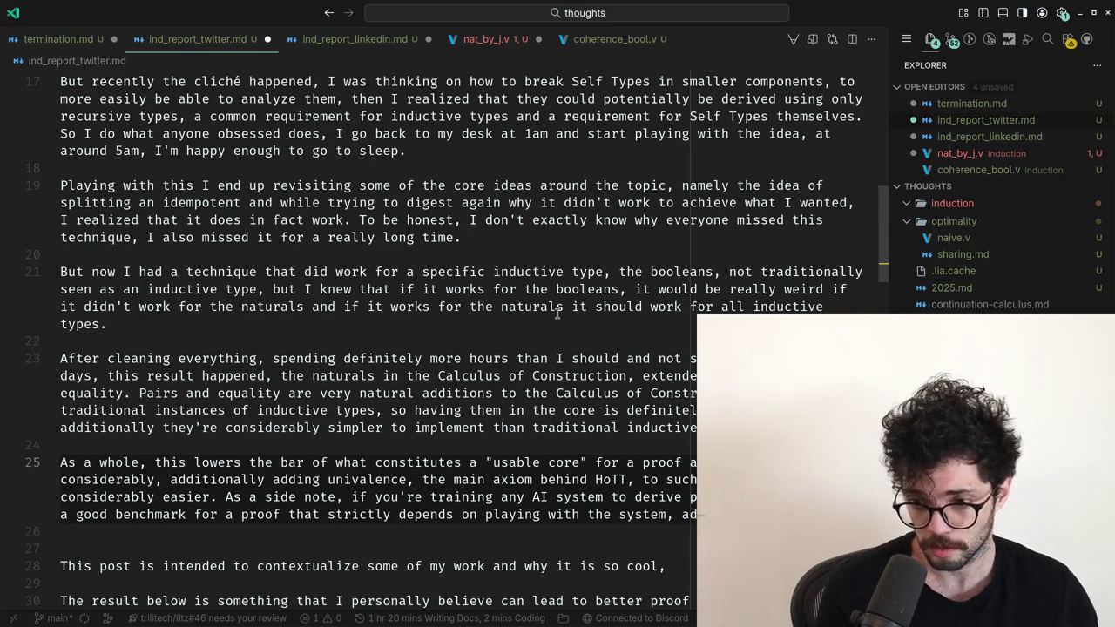
type("a much simpler system")
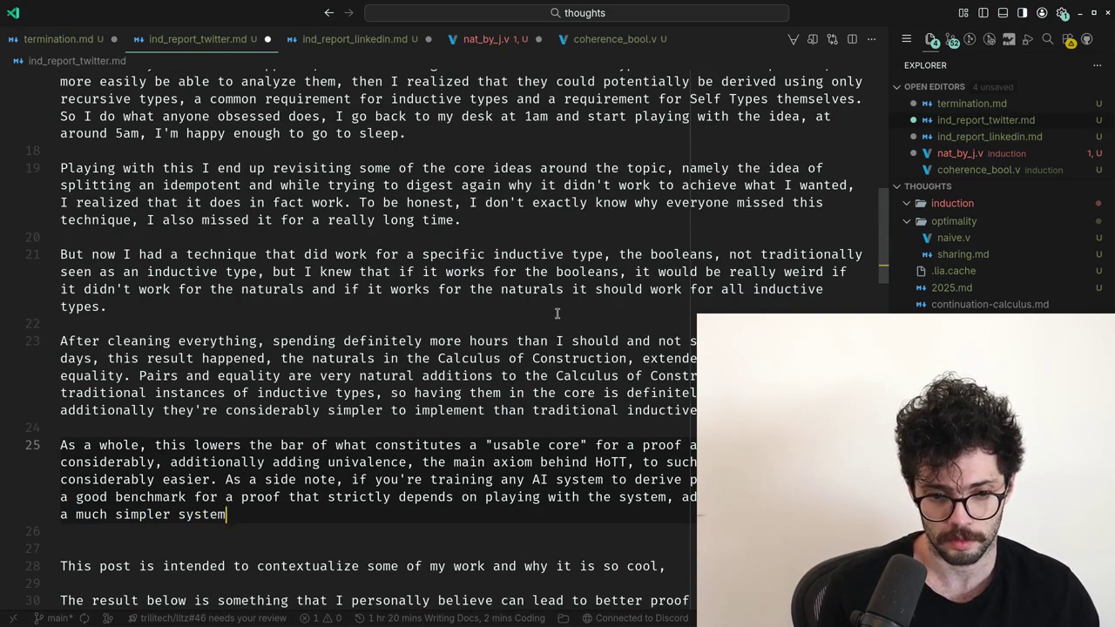
type(" to")
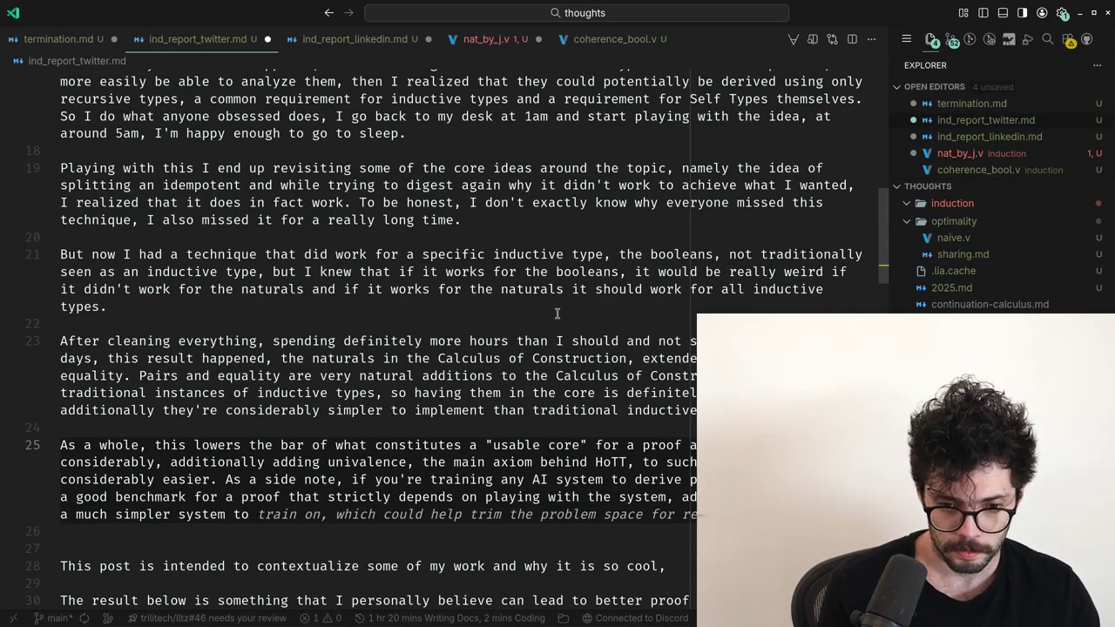
type(".")
Split the side note into its own paragraph opening 'As a side note because we're in the AI age'.
key("Down")
key("Down")
key("Up")
key("Up")
key("Up")
key("ctrl+Right")
key("ctrl+Right")
key("Right")
key("Delete")
key("Return")
key("Return")
key("ctrl+Right")
key("ctrl+Right")
key("ctrl+Right")
key("ctrl+Right")
type("because we're in the AI age")
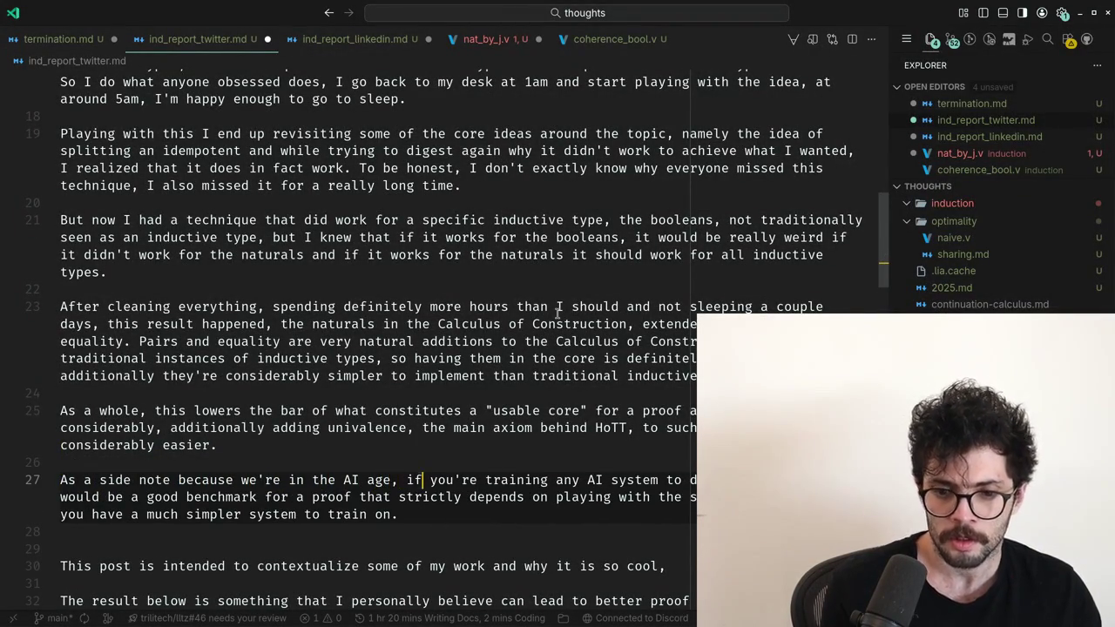
Move through the side note and return the cursor to the end of line 25's 'considerably easier'.
key("ctrl+Right")
key("ctrl+Right")
key("ctrl+Right")
key("ctrl+Right")
key("ctrl+Right")
key("Down")
key("Up")
key("Up")
key("Down")
key("Home")
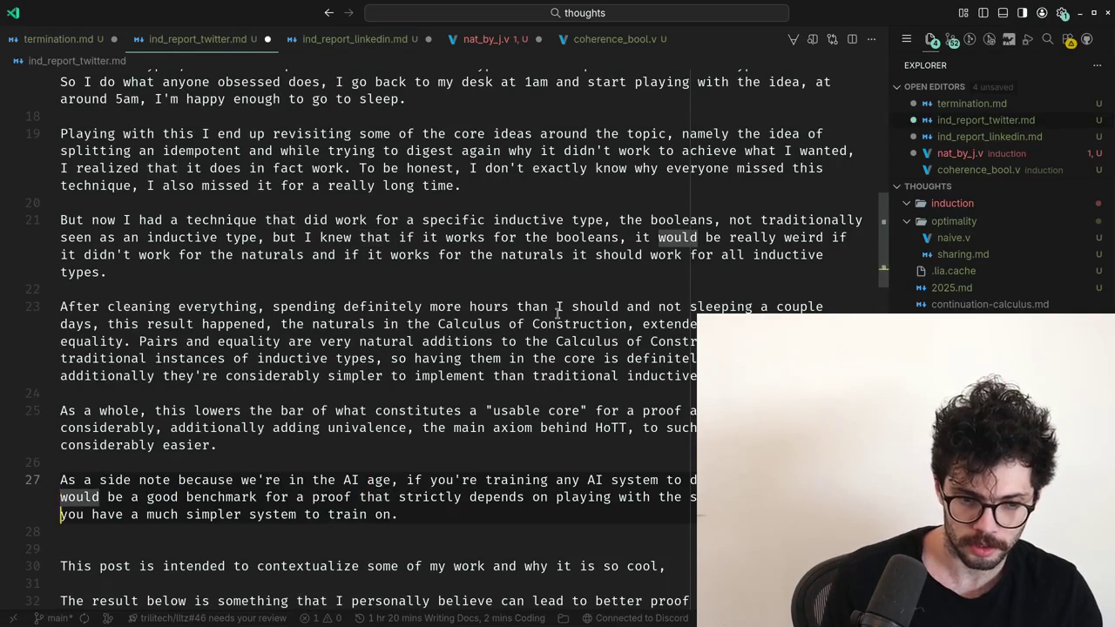
scroll(558, 311, "down", 1)
key("Up")
key("ctrl+Right")
key("ctrl+Right")
key("ctrl+Right")
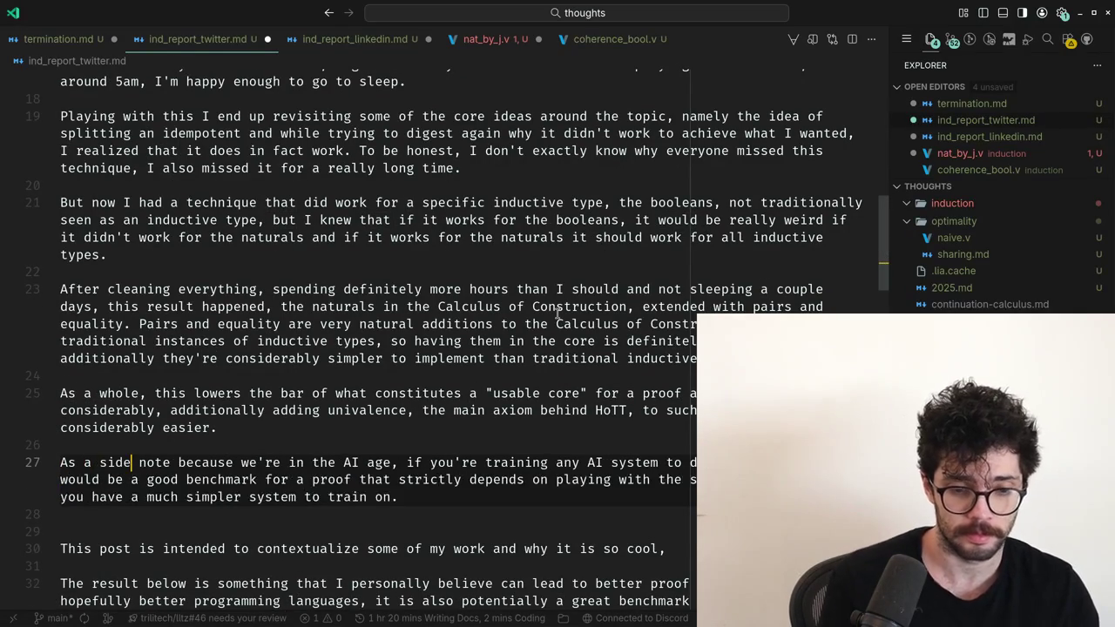
key("Home")
key("Up")
key("Up")
key("Up")
key("Up")
key("ctrl+Right")
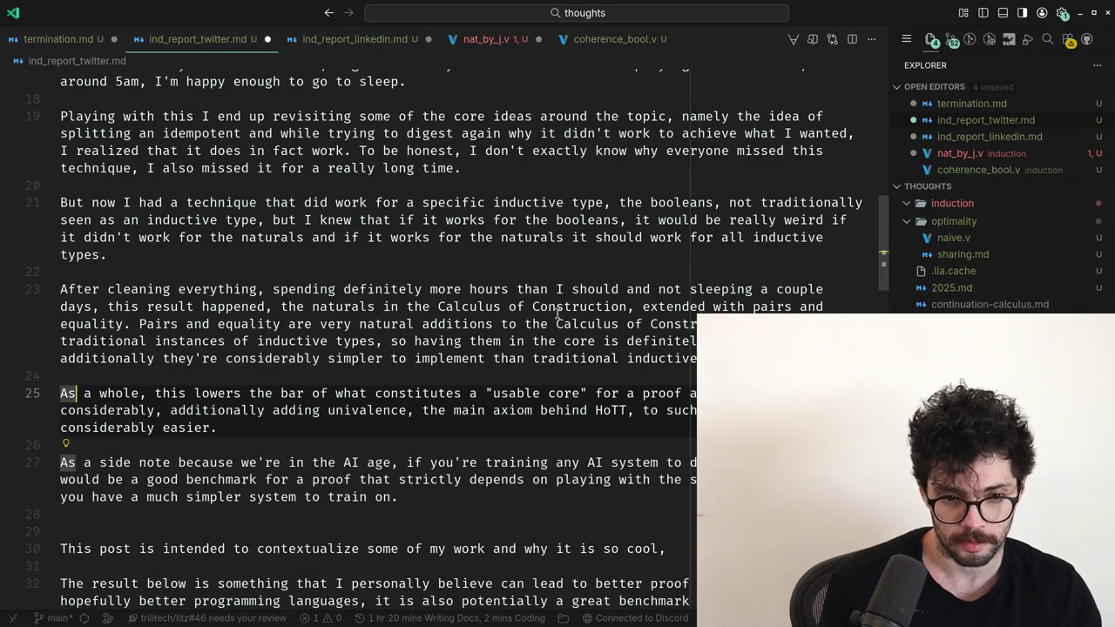
key("Down")
key("Down")
key("End")
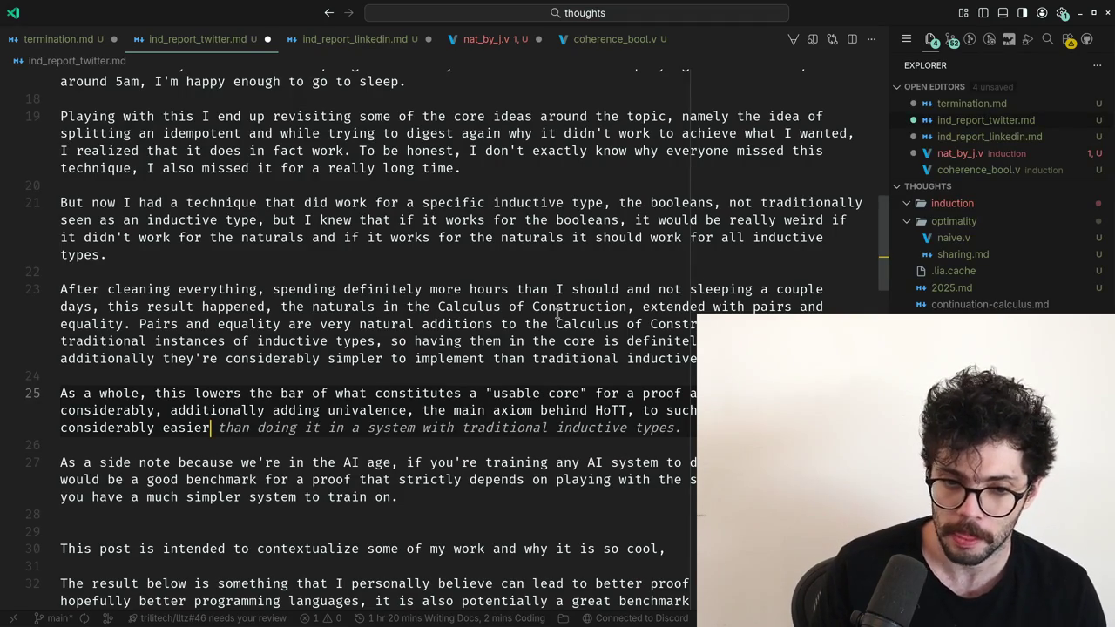
End 'considerably easier' with a period and accept Copilot's sentence about more inductive types than CIC, trimmed after (CIC).
type(",")
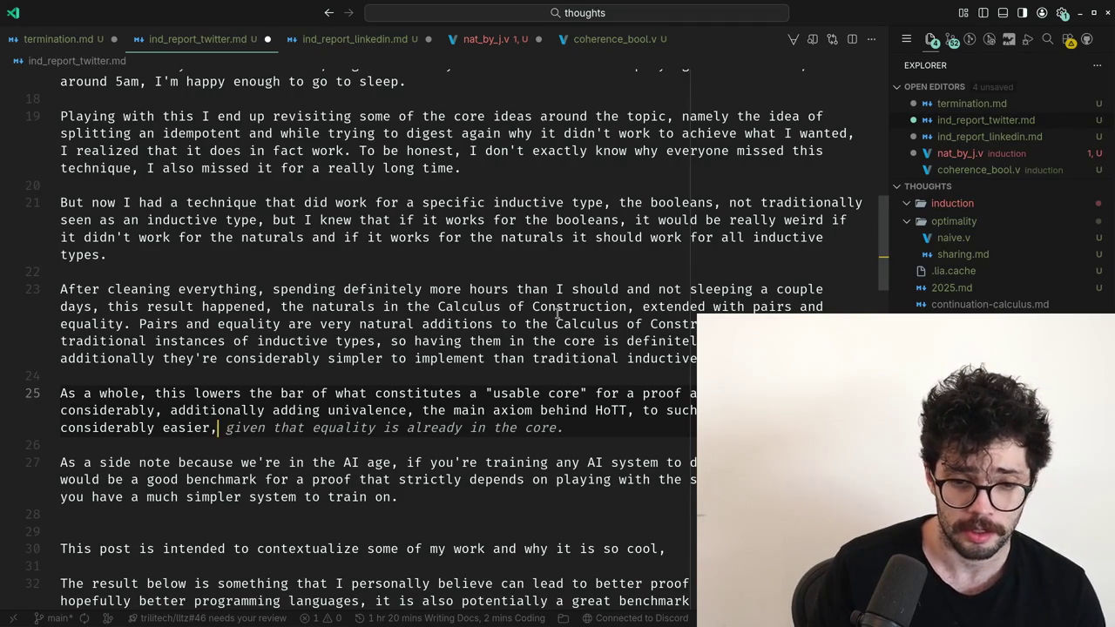
key("BackSpace")
key("BackSpace")
type(".")
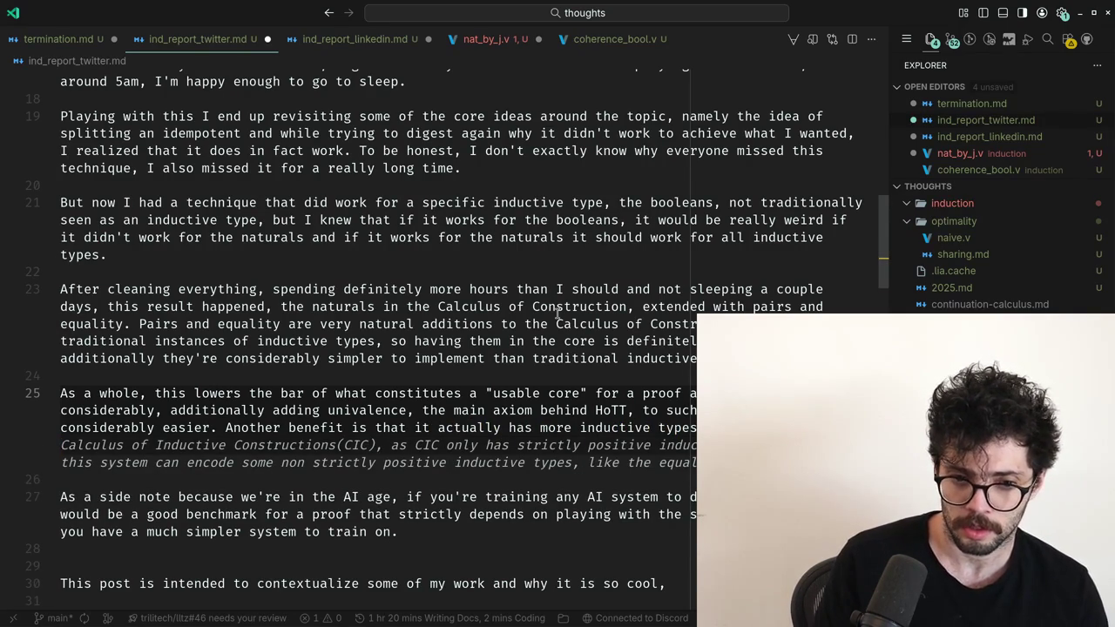
key("Tab")
key("Up")
key("ctrl+Right")
key("ctrl+Right")
key("ctrl+Right")
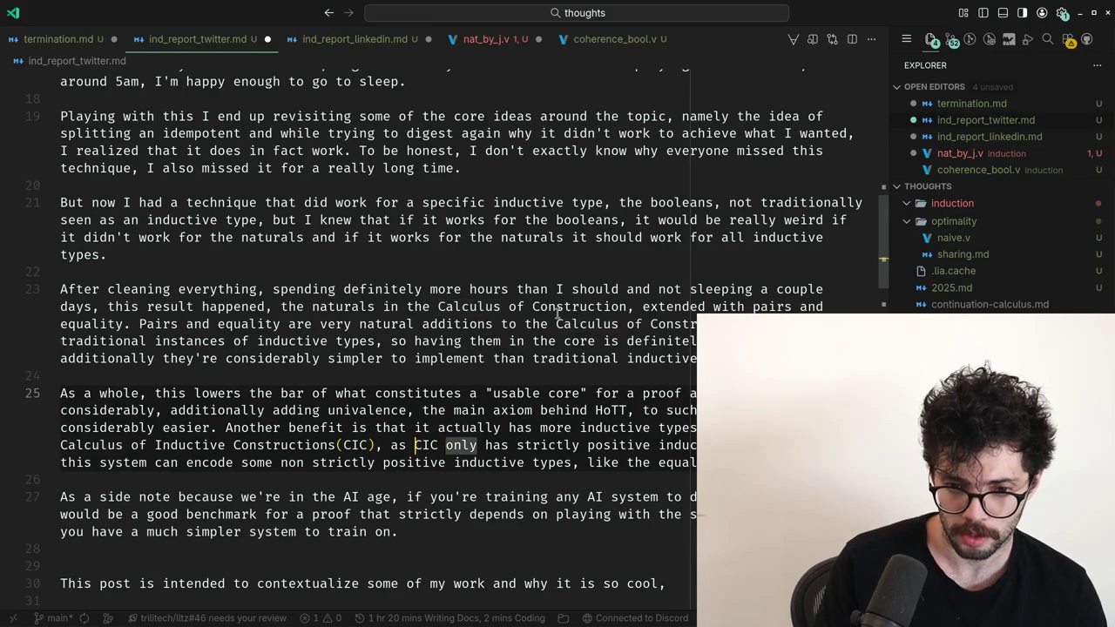
key("shift+Down")
key("shift+End")
key("BackSpace")
type(".")
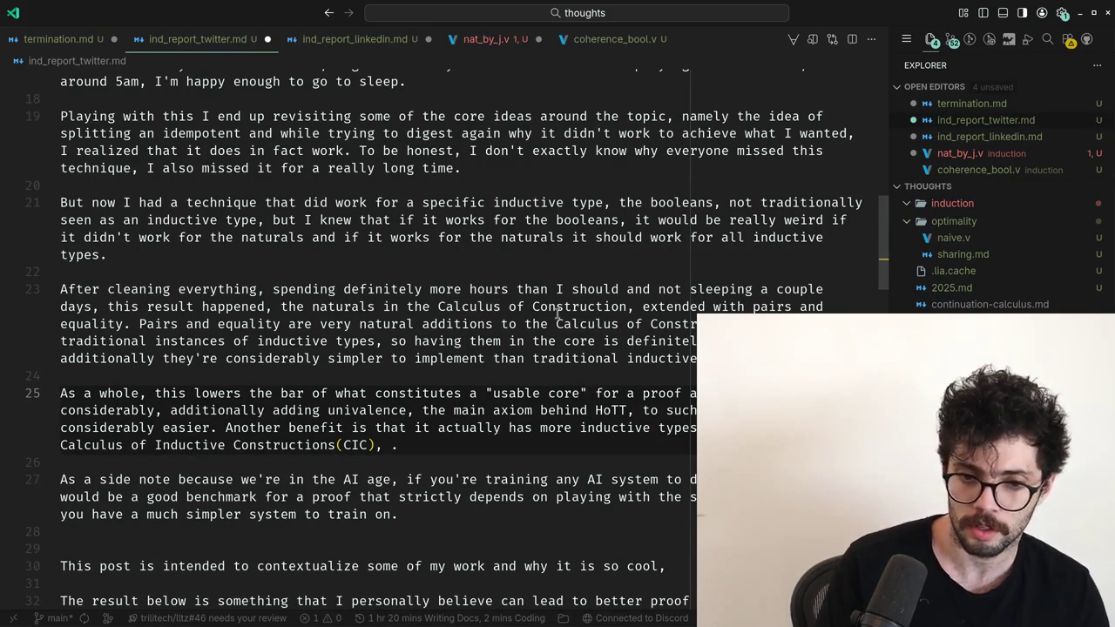
Add 'given that positively but not strictly positive types can be done' and start a new paragraph.
key("Up")
key("ctrl+Right")
key("ctrl+Right")
key("ctrl+Right")
key("ctrl+Right")
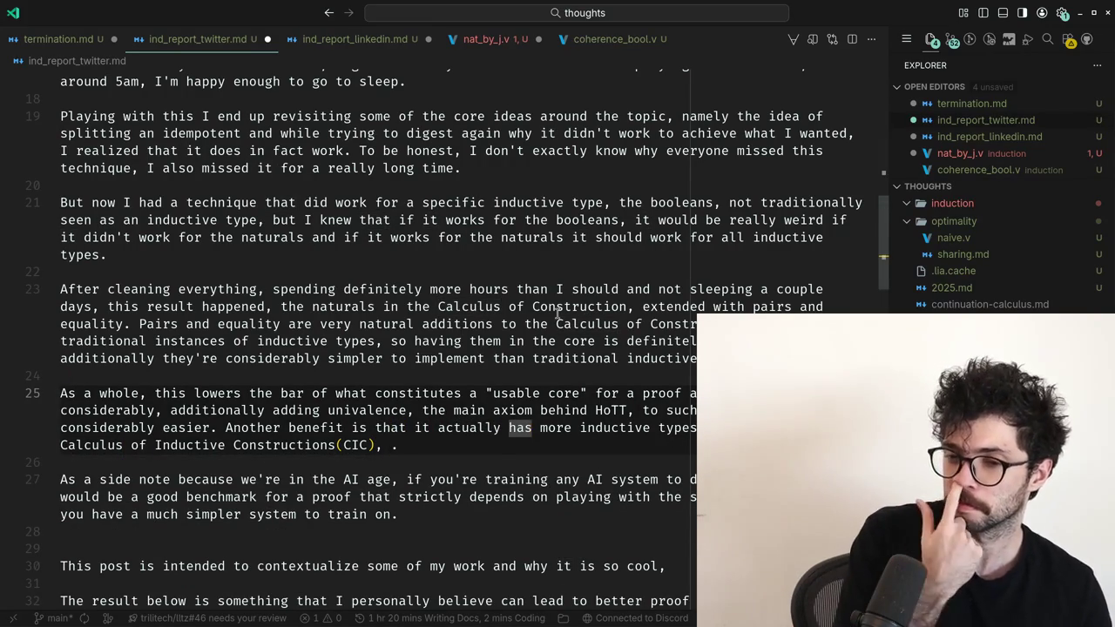
key("Down")
key("BackSpace")
type("given that any positive")
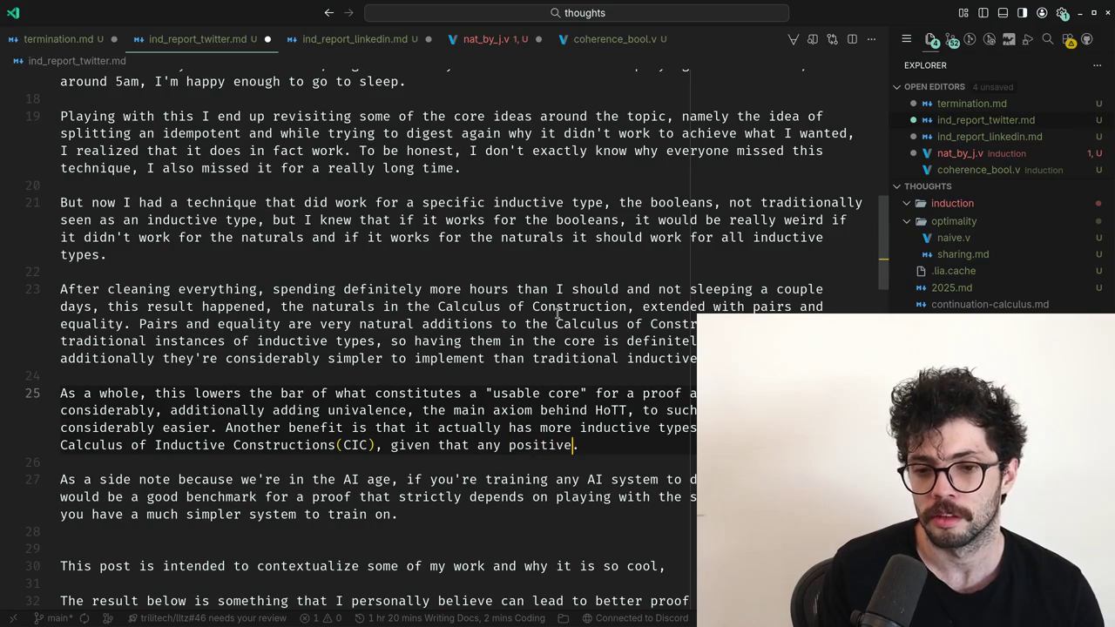
key("ctrl+BackSpace")
key("ctrl+BackSpace")
type("sitively")
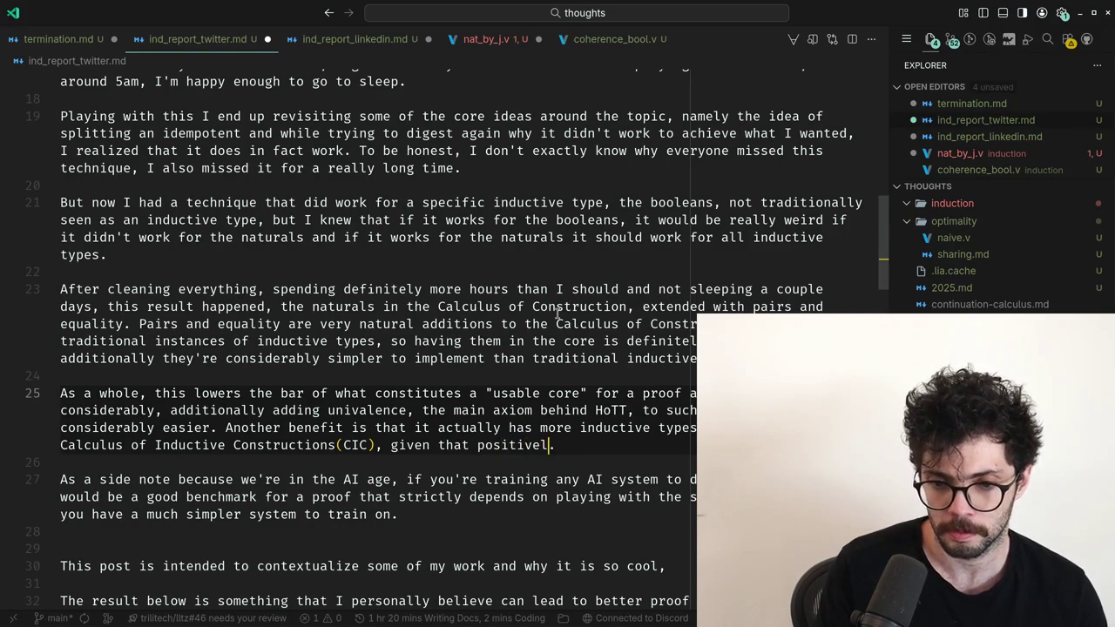
type(" but not strictly")
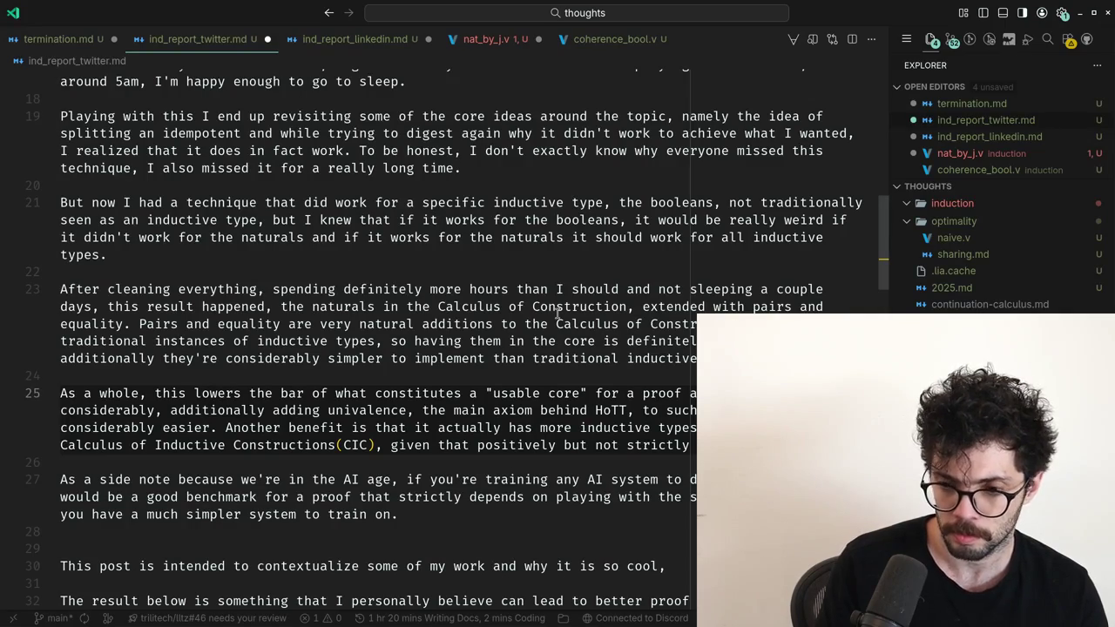
type("types can be done.")
key("Up")
key("Down")
key("Down")
key("End")
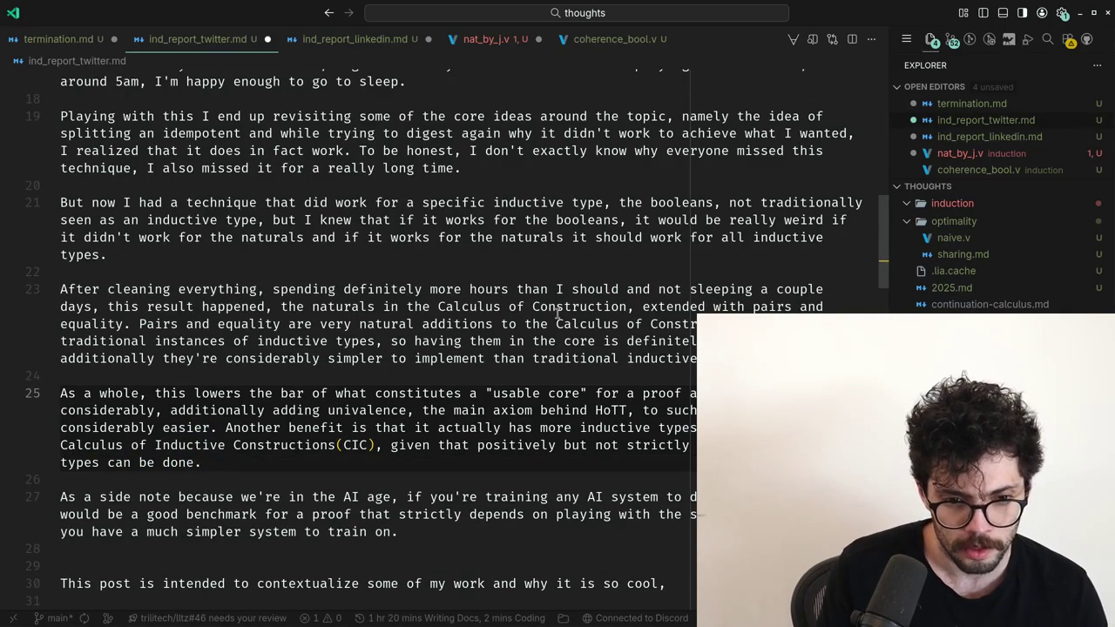
key("Return")
key("Return")
Draft the opening of a new paragraph saying induction is done but work remains.
type("There is s")
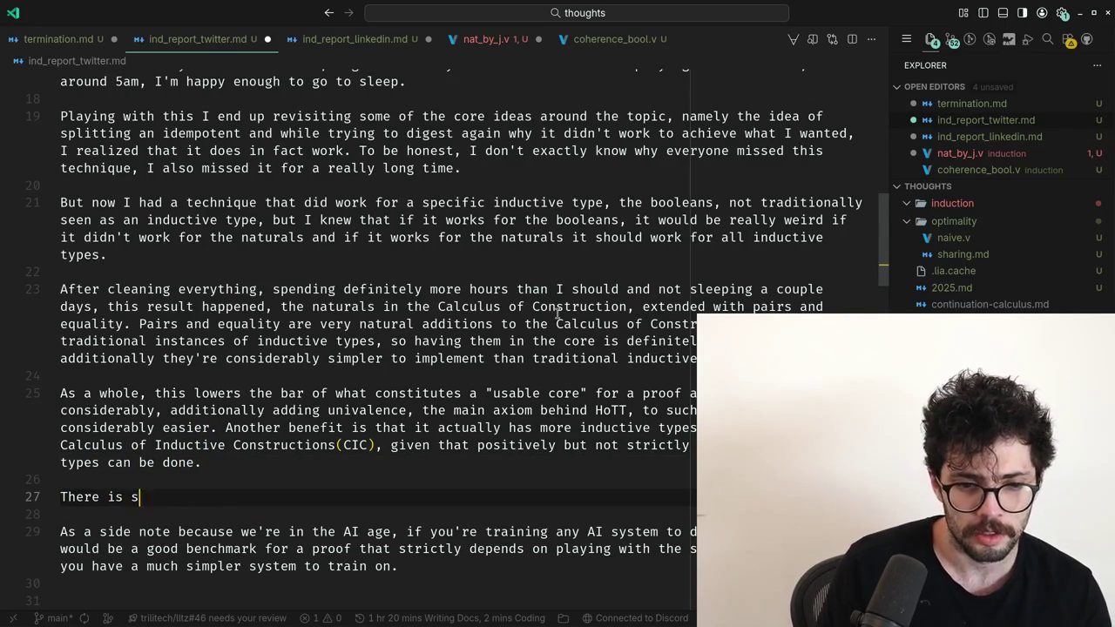
type("think")
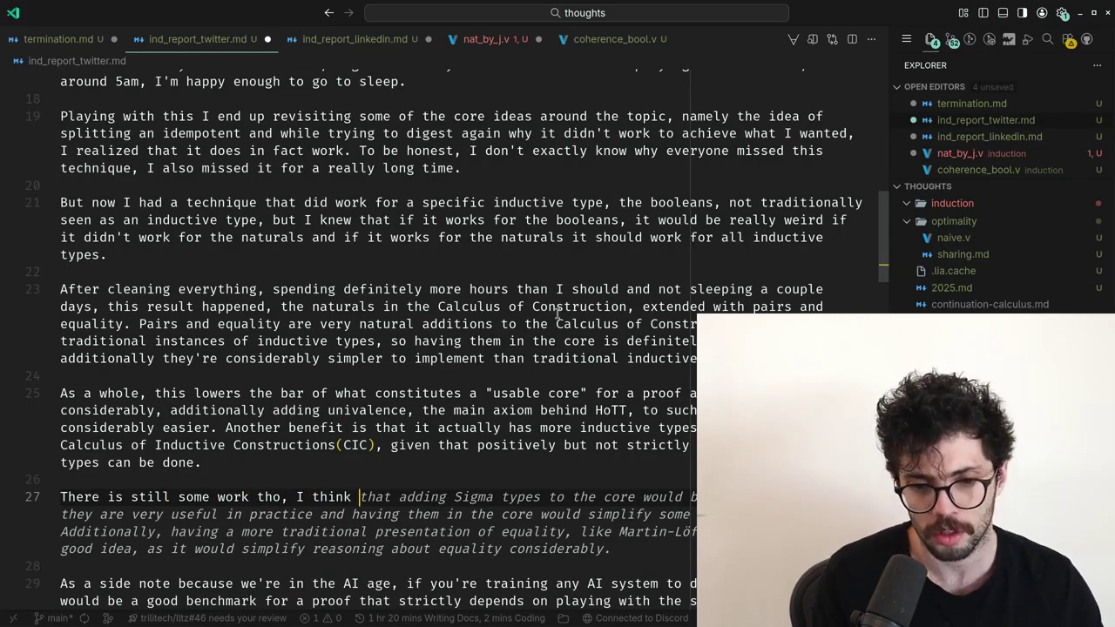
type("nduction cal")
type(" done for many")
key("ctrl+BackSpace")
key("ctrl+BackSpace")
key("BackSpace")
type(", but")
key("ctrl+BackSpace")
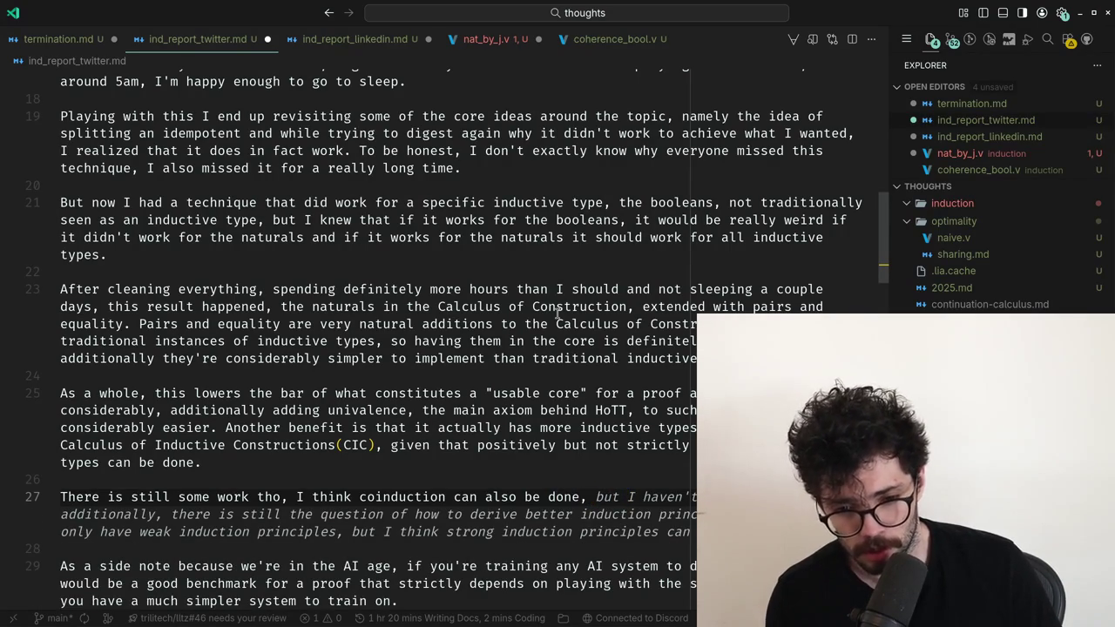
type("sitill d")
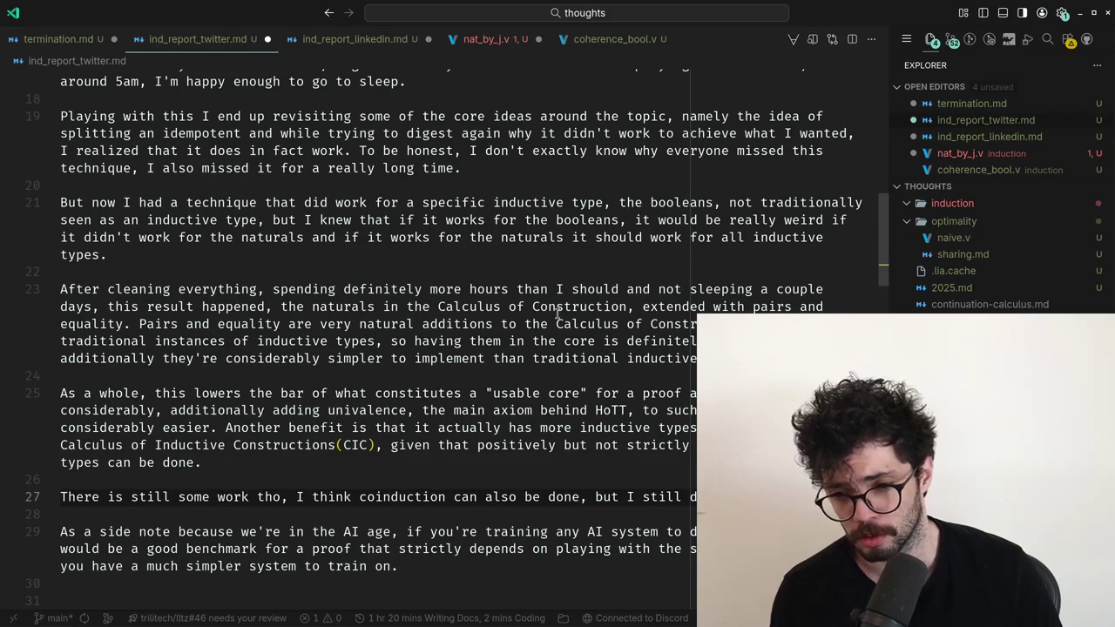
type("for it and")
Move the 'As a side note' paragraph above the new pending-work paragraph.
key("Up")
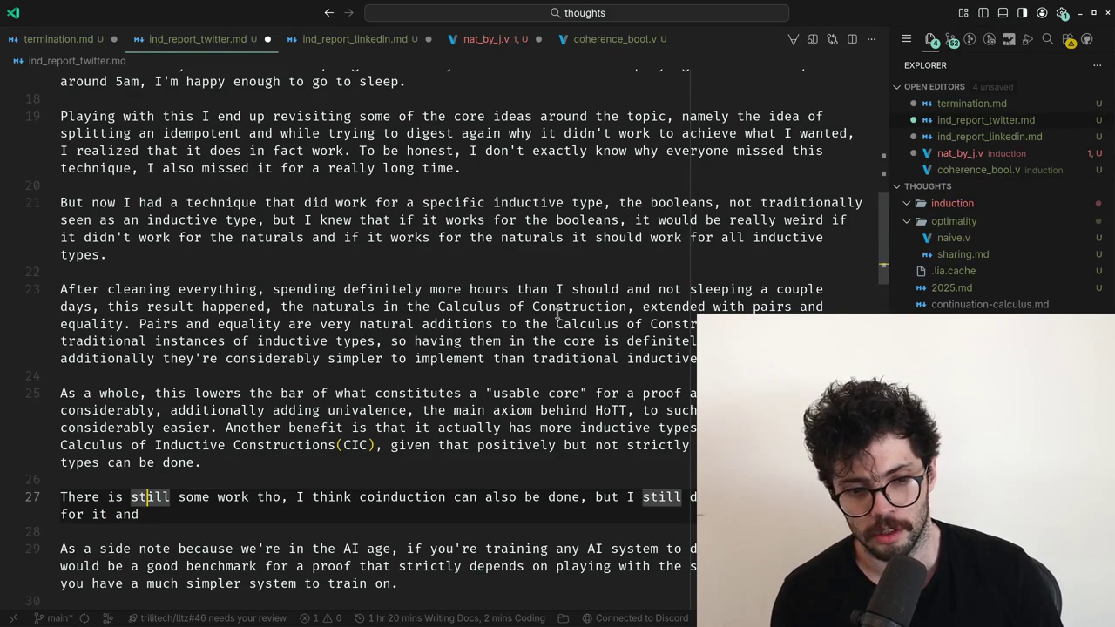
key("Down")
key("Down")
key("End")
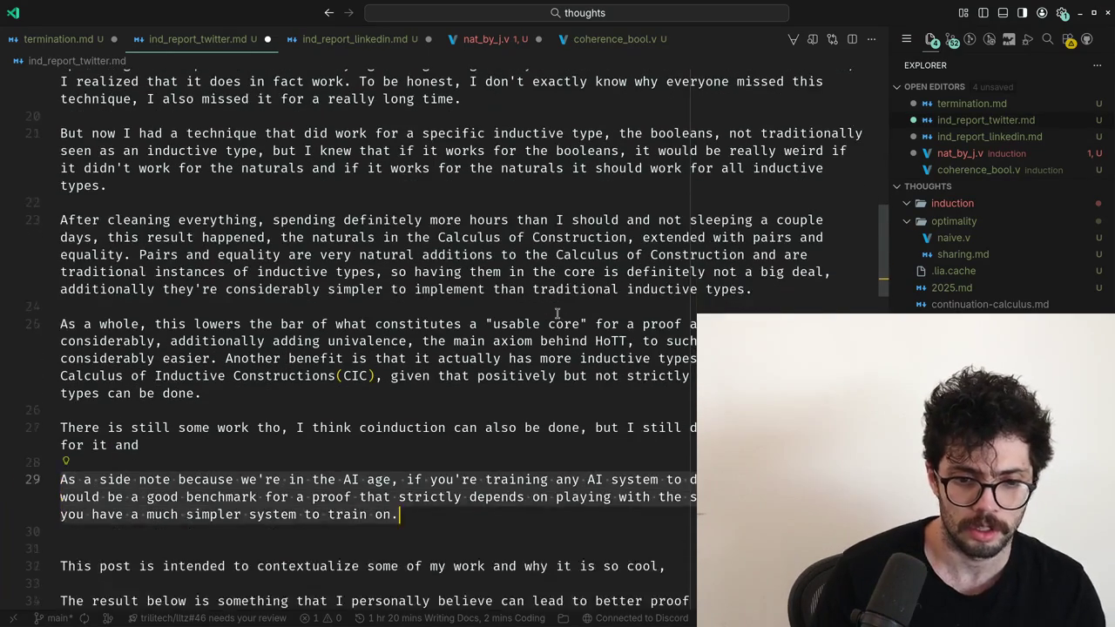
key("ctrl+x")
key("Up")
key("Up")
key("ctrl+v")
Delete 'some' and 'tho', add 'pending' before 'work', and remove the space before the comma.
key("Down")
key("Down")
key("ctrl+Right")
key("Up")
key("ctrl+Right")
key("ctrl+Right")
key("ctrl+Right")
key("ctrl+BackSpace")
key("Delete")
key("ctrl+Right")
key("ctrl+Left")
type("pending")
key("ctrl+Right")
key("ctrl+BackSpace")
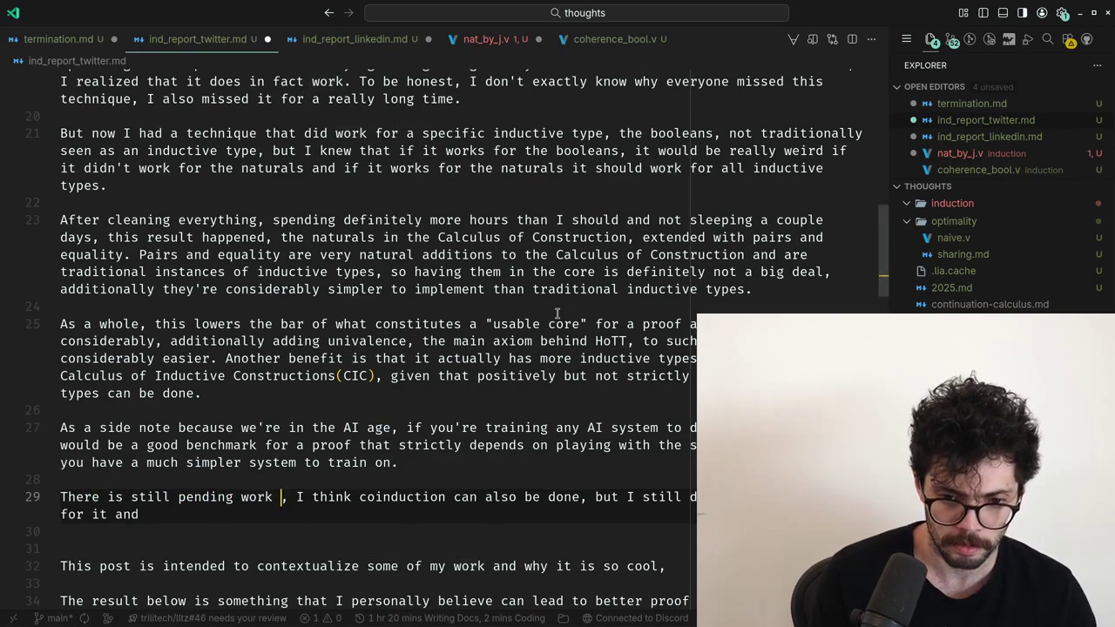
key("BackSpace")
Replace the word 'coinduction' with 'indexed inductive types'.
key("ctrl+Right")
key("ctrl+Right")
key("ctrl+Right")
key("ctrl+Right")
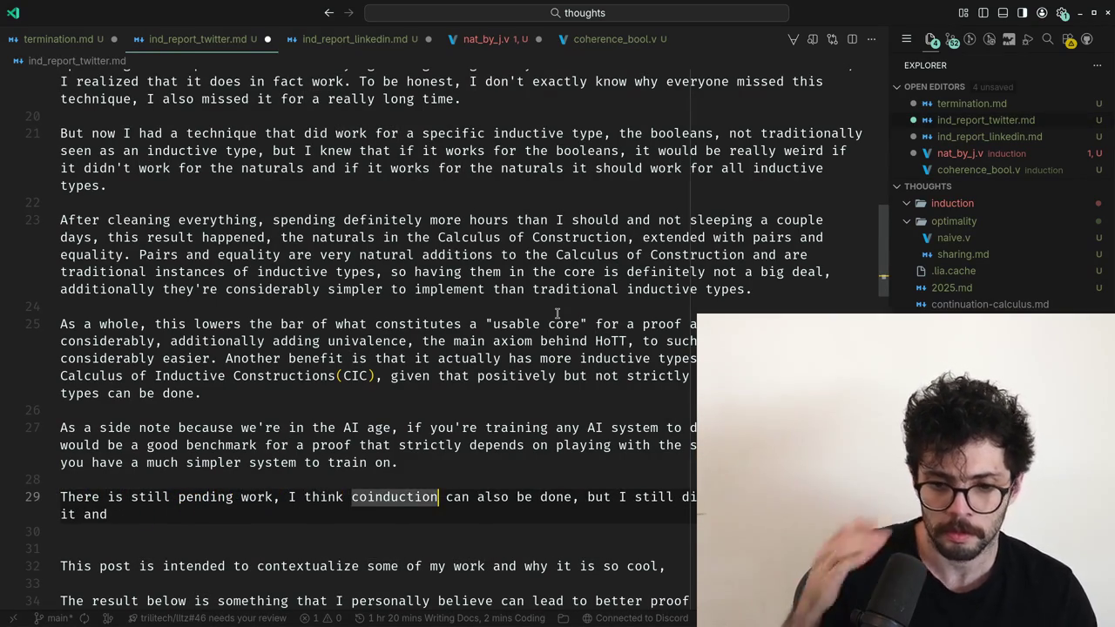
key("ctrl+Right")
key("ctrl+Right")
key("ctrl+Right")
key("ctrl+Left")
key("ctrl+Left")
key("ctrl+Left")
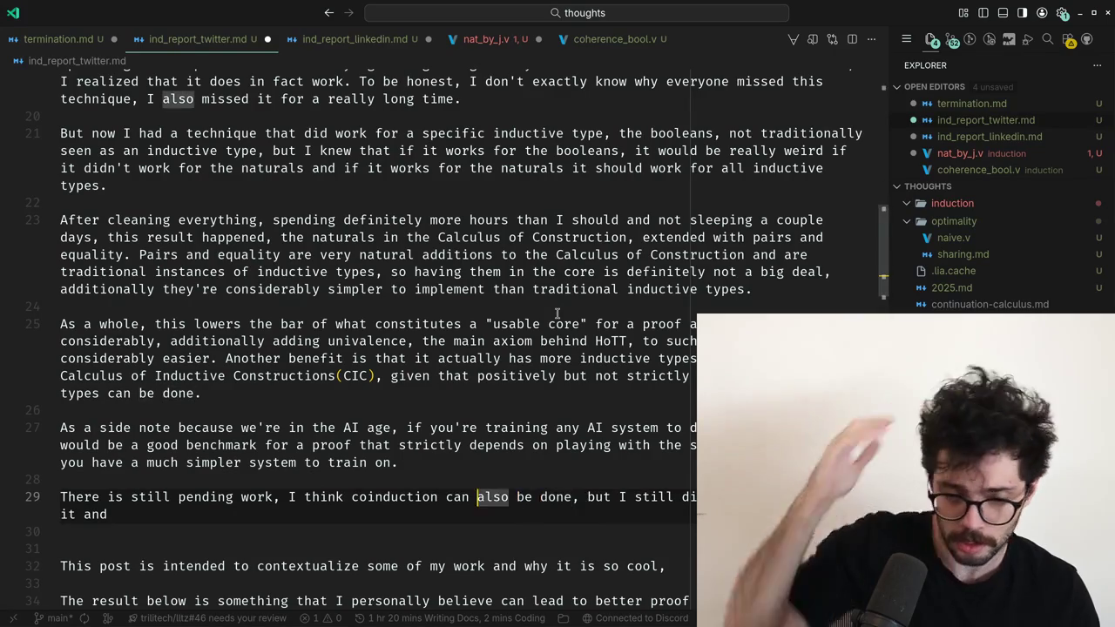
key("ctrl+Left")
key("ctrl+Left")
key("Left")
key("ctrl+BackSpace")
type("induction")
key("ctrl+BackSpace")
type("indexed inductive types")
Add that inductive-inductive and coinductive types can be done, and delete the trailing 'and'.
key("ctrl+Right")
key("ctrl+Right")
key("ctrl+Right")
key("ctrl+Right")
key("ctrl+Right")
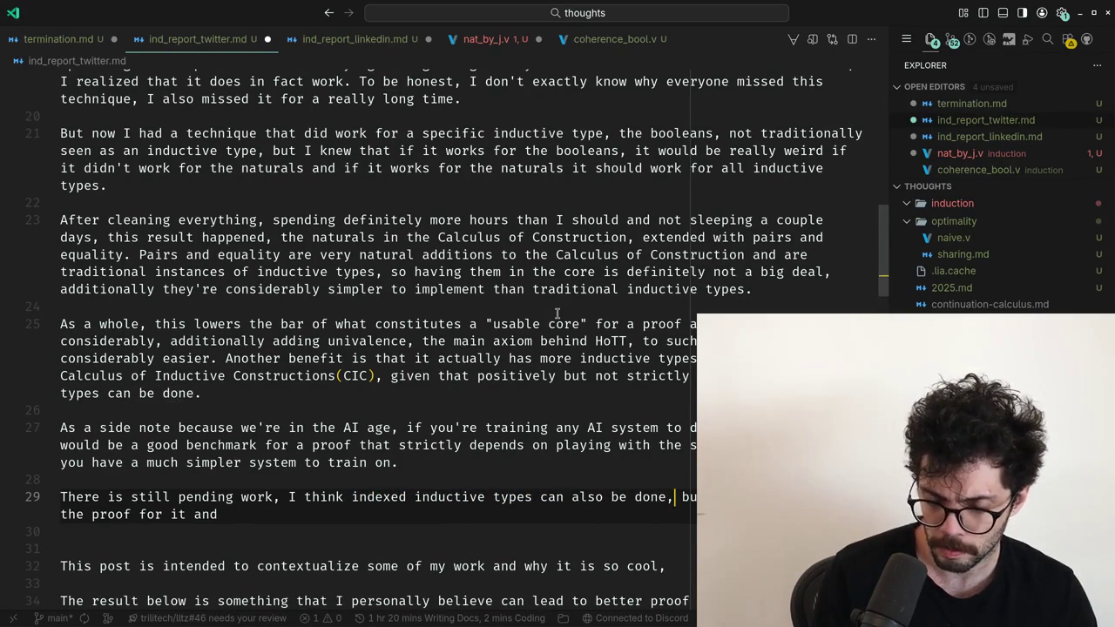
key("ctrl+Right")
key("ctrl+Right")
type("didn't do still indexed-indexed")
key("ctrl+BackSpace")
key("ctrl+BackSpace")
key("ctrl+BackSpace")
type("inductive-inductive types and coinductive types can be done,")
key("ctrl+Right")
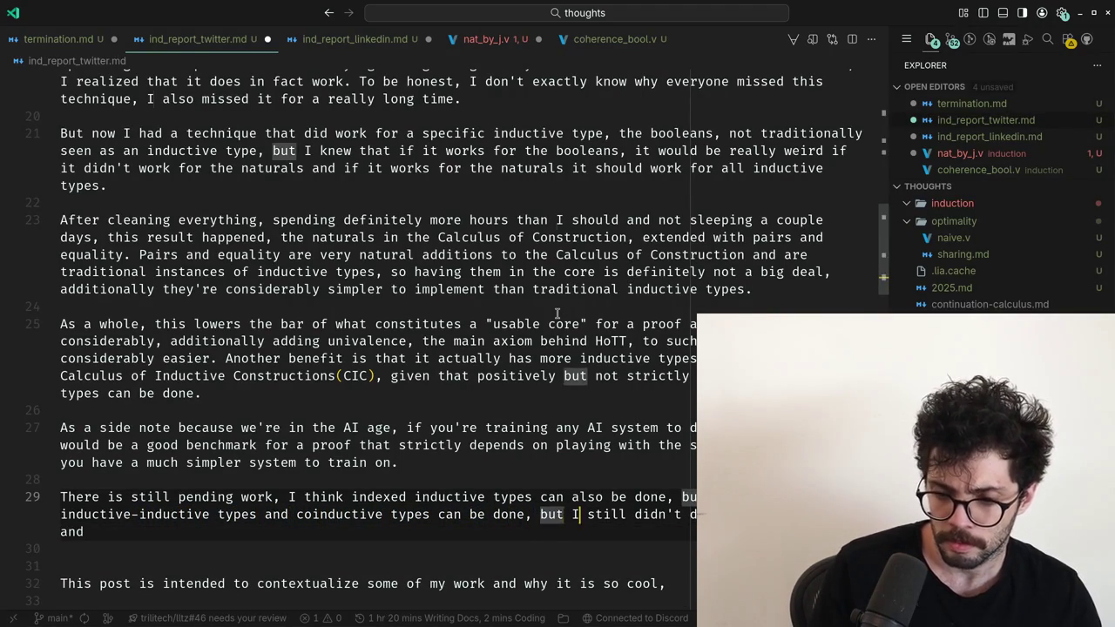
key("ctrl+Right")
key("ctrl+Right")
key("End")
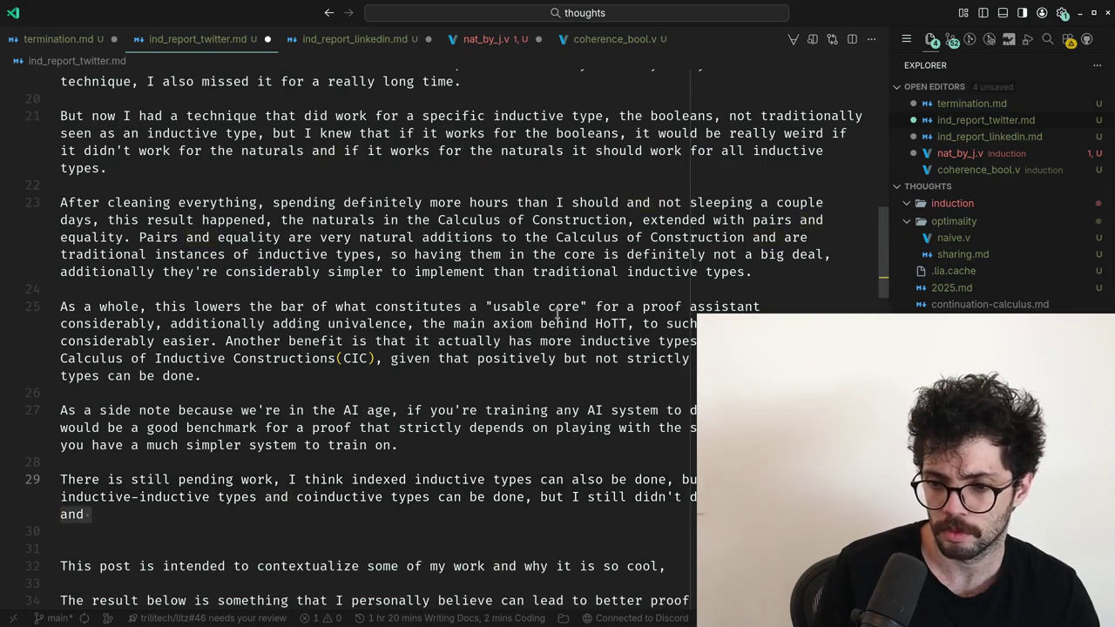
key("ctrl+BackSpace")
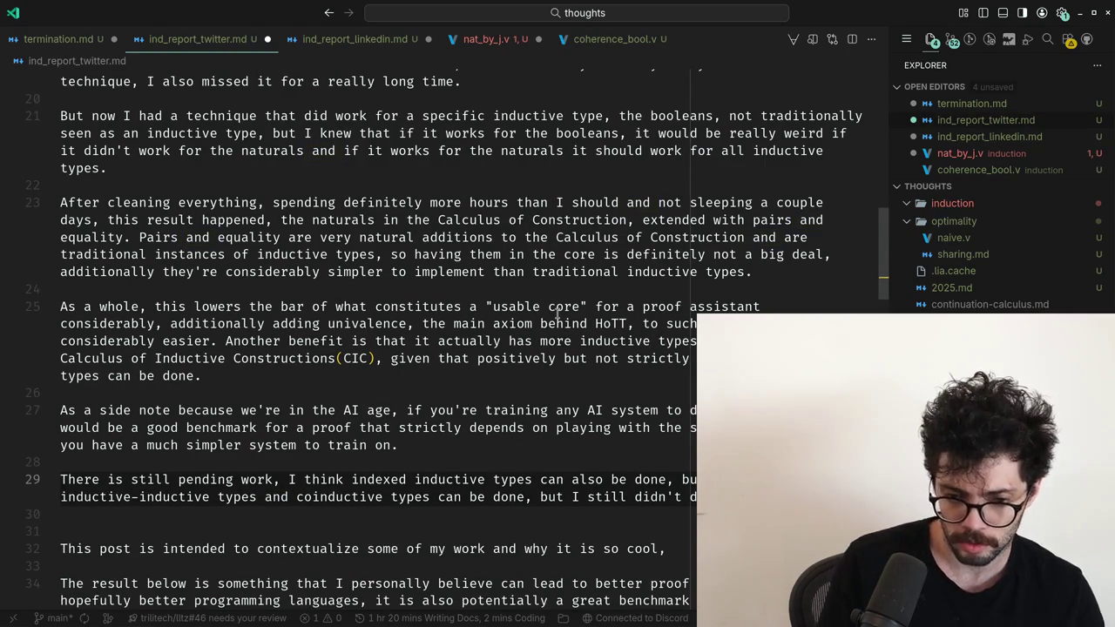
Add the dependency and universe-strength clause, then remove the comma after 'those'.
type("those, the general reasoning is")
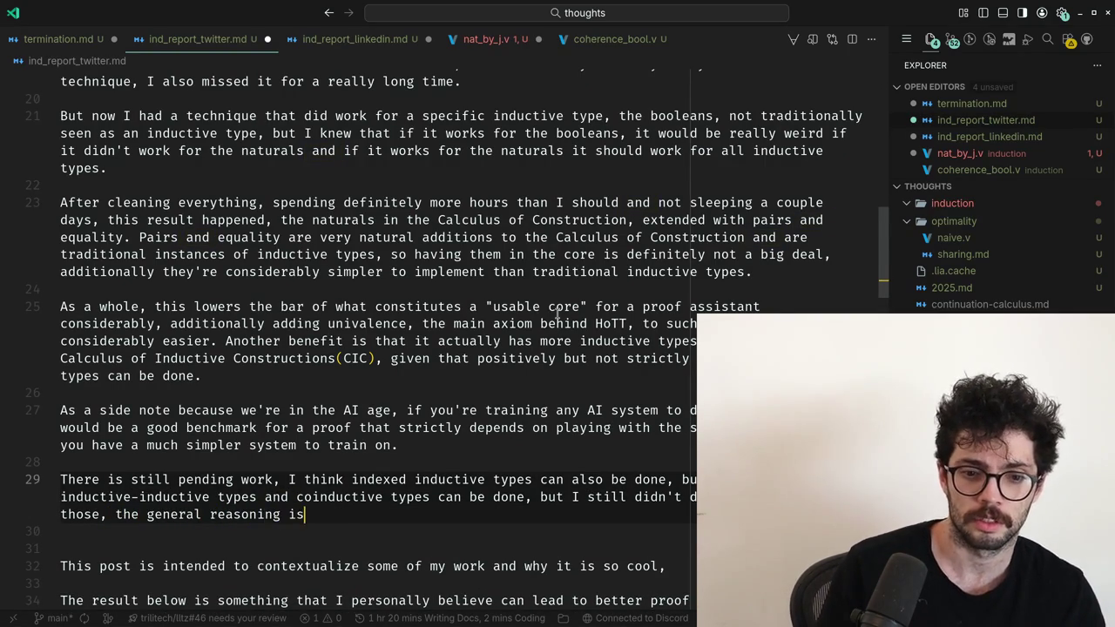
type("\"se")
type("pendency\", you get")
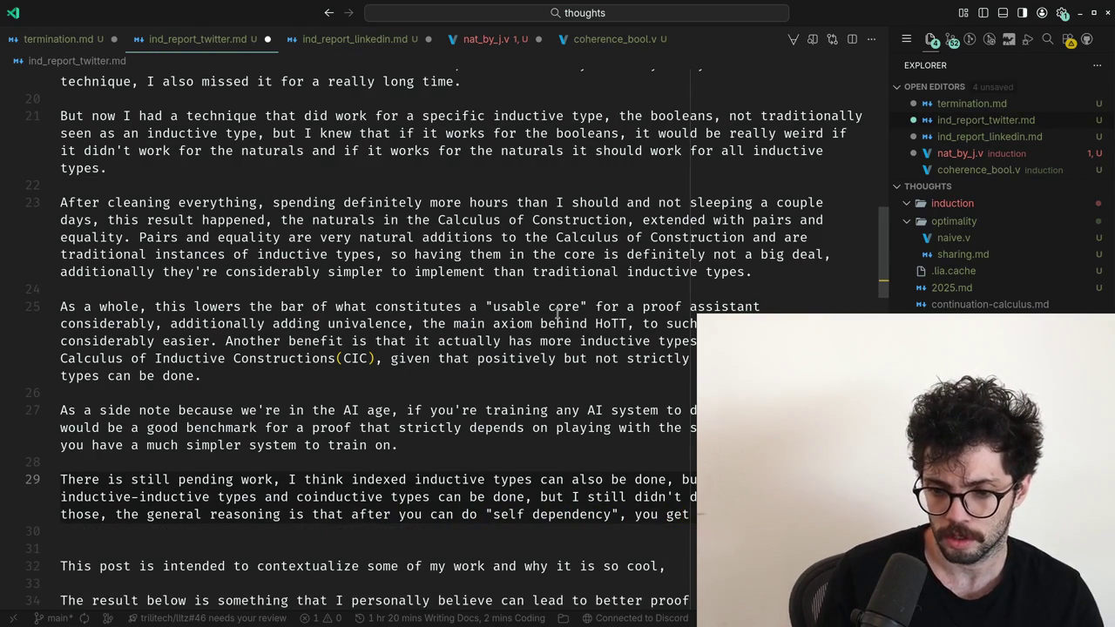
type(" unive")
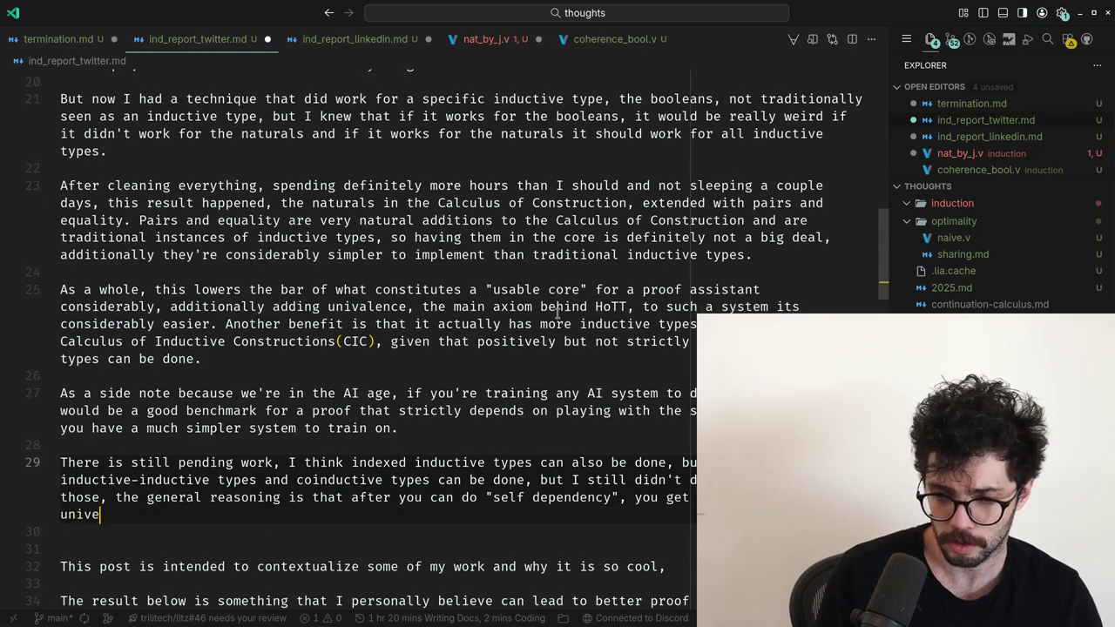
type("rswe")
type("is")
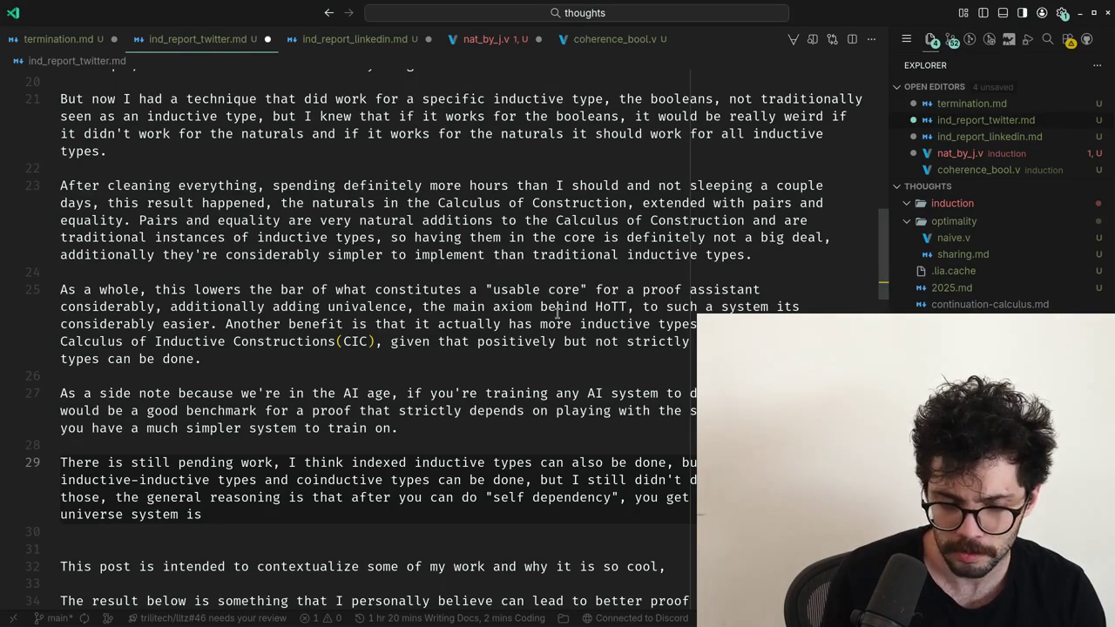
key("Up")
key("Up")
key("Up")
key("Up")
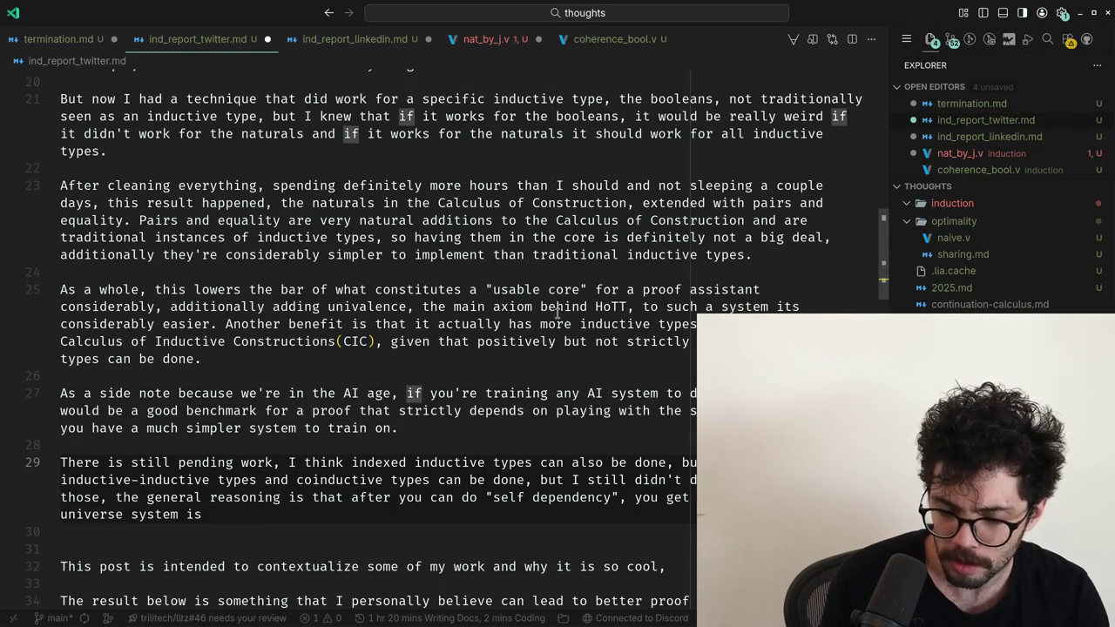
key("Up")
key("Down")
key("Down")
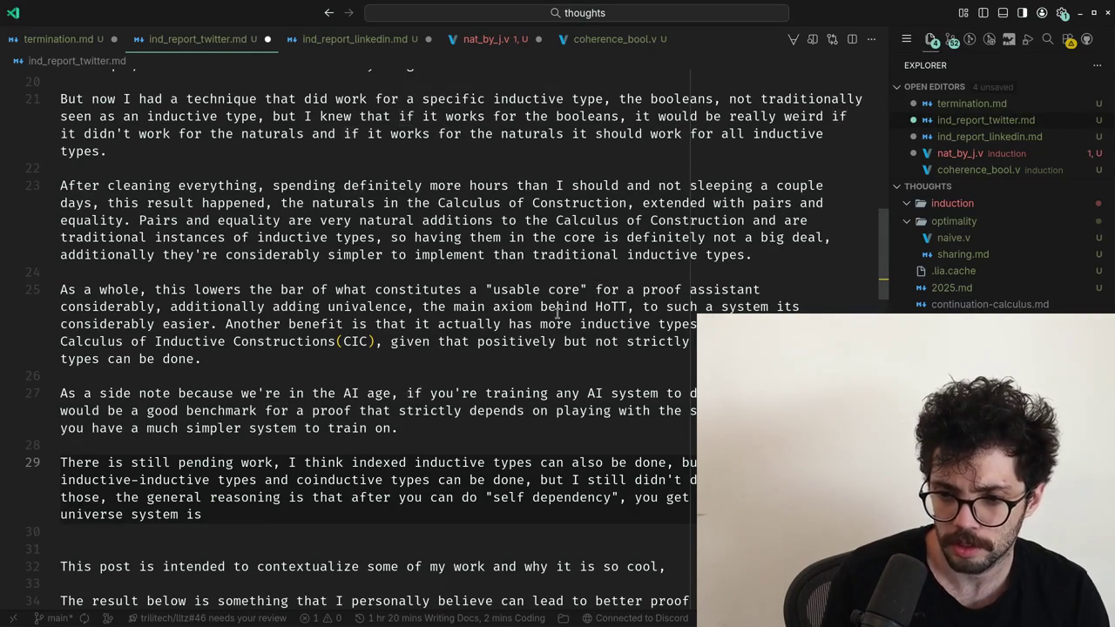
type("s")
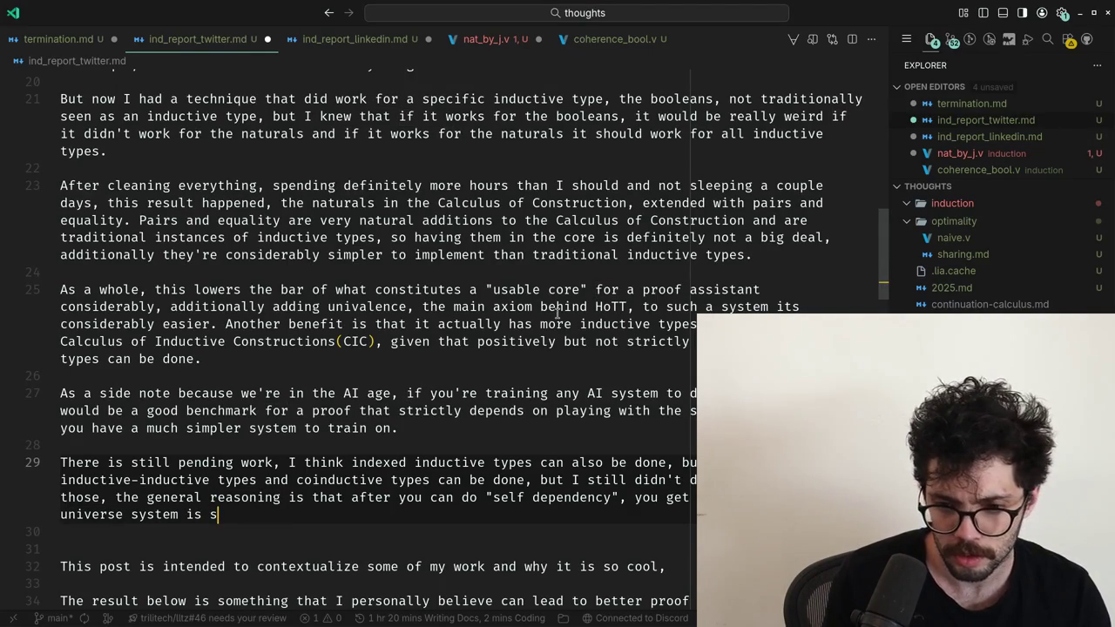
key("Up")
key("Up")
key("ctrl+Right")
key("ctrl+Right")
key("ctrl+Right")
key("Down")
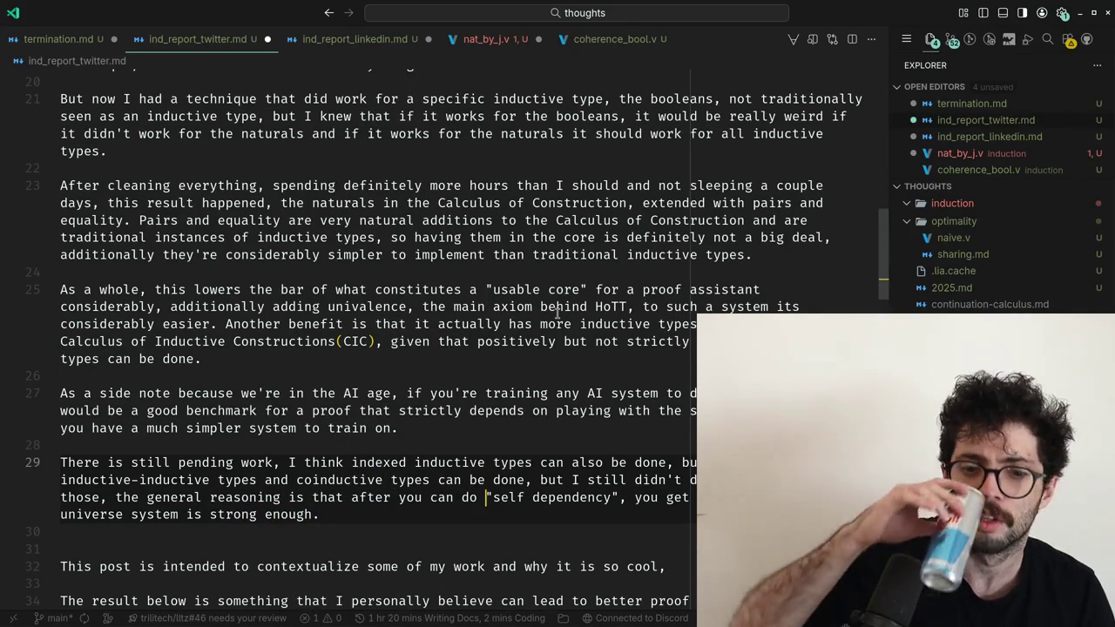
key("ctrl+Left")
key("ctrl+Left")
key("ctrl+Left")
key("ctrl+Left")
key("ctrl+Left")
key("ctrl+Left")
key("ctrl+Left")
key("ctrl+Left")
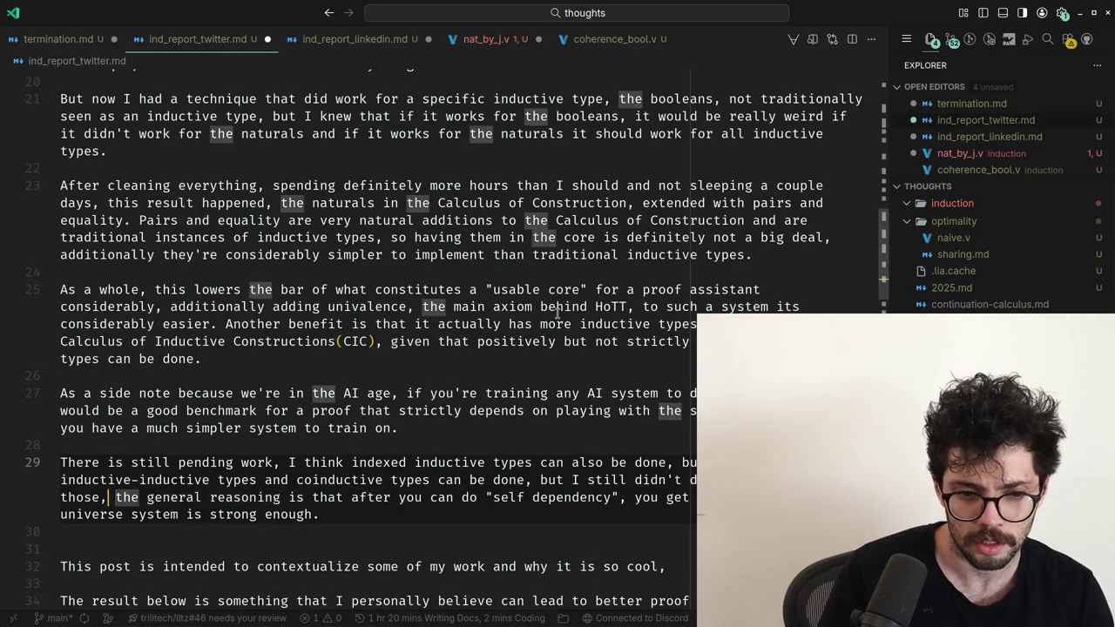
key("Left")
key("BackSpace")
Move the last sentences of the usable-core paragraph to after 'work,' in the pending-work paragraph.
type(".")
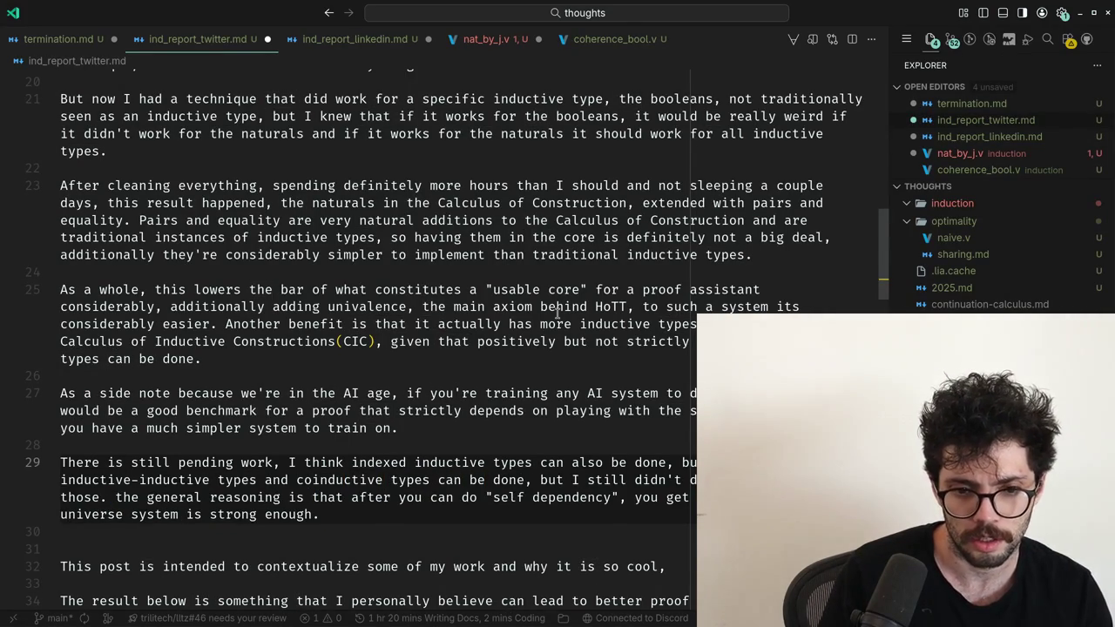
key("Up")
key("Up")
key("Up")
key("Up")
key("Up")
key("Up")
key("shift+Up")
key("shift+Up")
key("BackSpace")
key("Down")
key("Down")
key("Down")
key("Down")
key("Down")
key("ctrl+Right")
key("ctrl+Right")
key("Right")
key("ctrl+v")
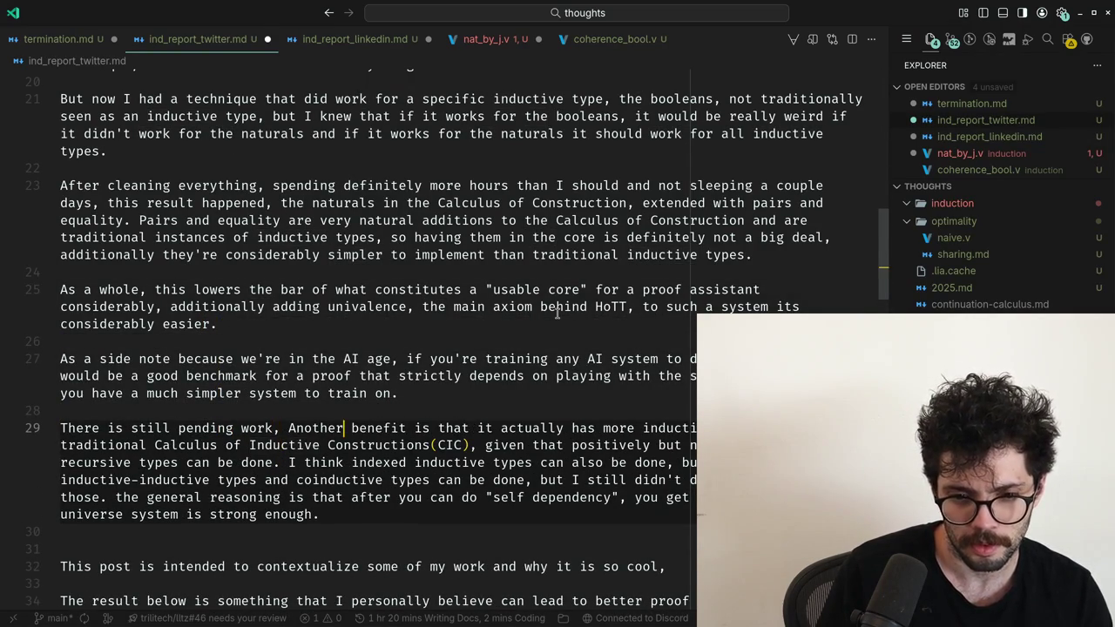
Change 'Another' to 'but' and start the 'I think' clause with 'Additionally,'.
key("ctrl+shift+Right")
key("BackSpace")
type("but")
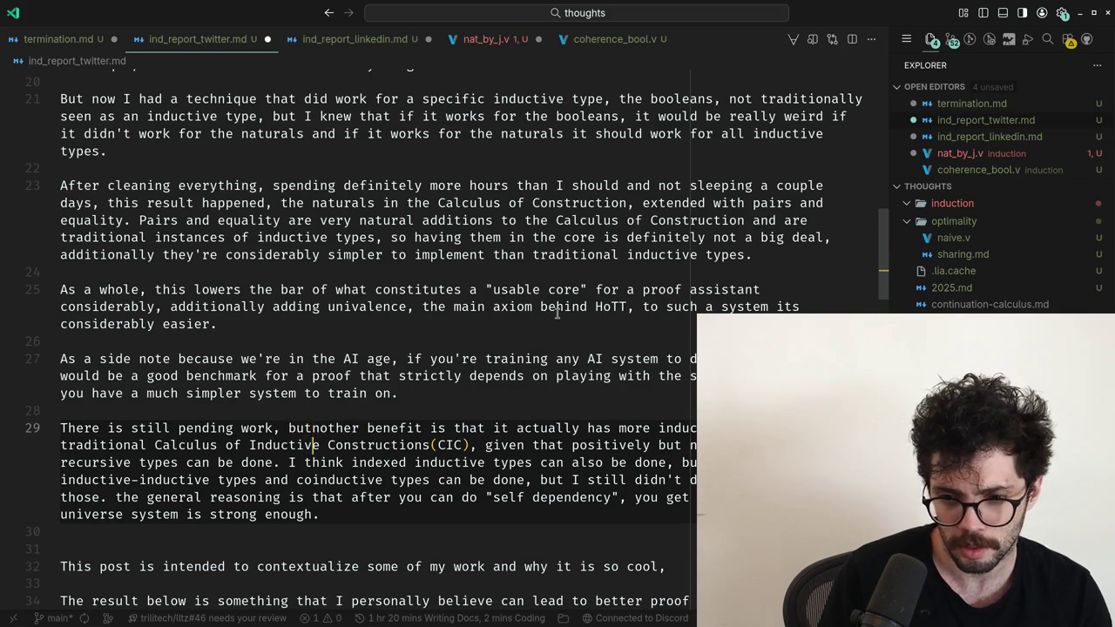
key("Down")
key("Down")
key("ctrl+shift+Left")
key("ctrl+Right")
key("ctrl+Right")
key("ctrl+Right")
key("ctrl+Right")
key("ctrl+Right")
key("ctrl+Right")
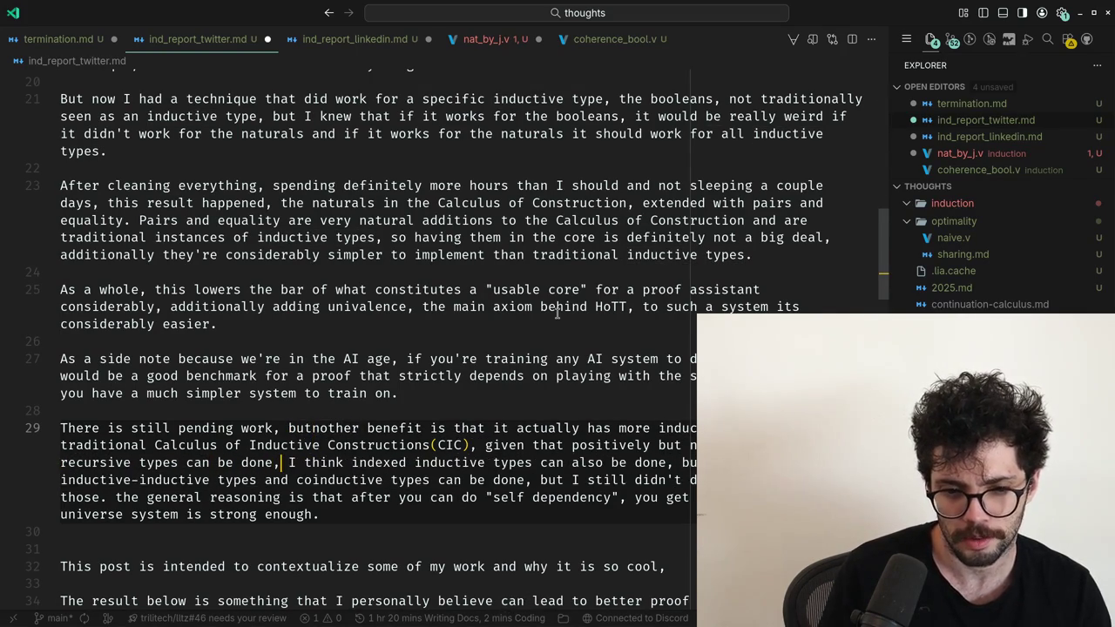
key("Right")
type("Additio")
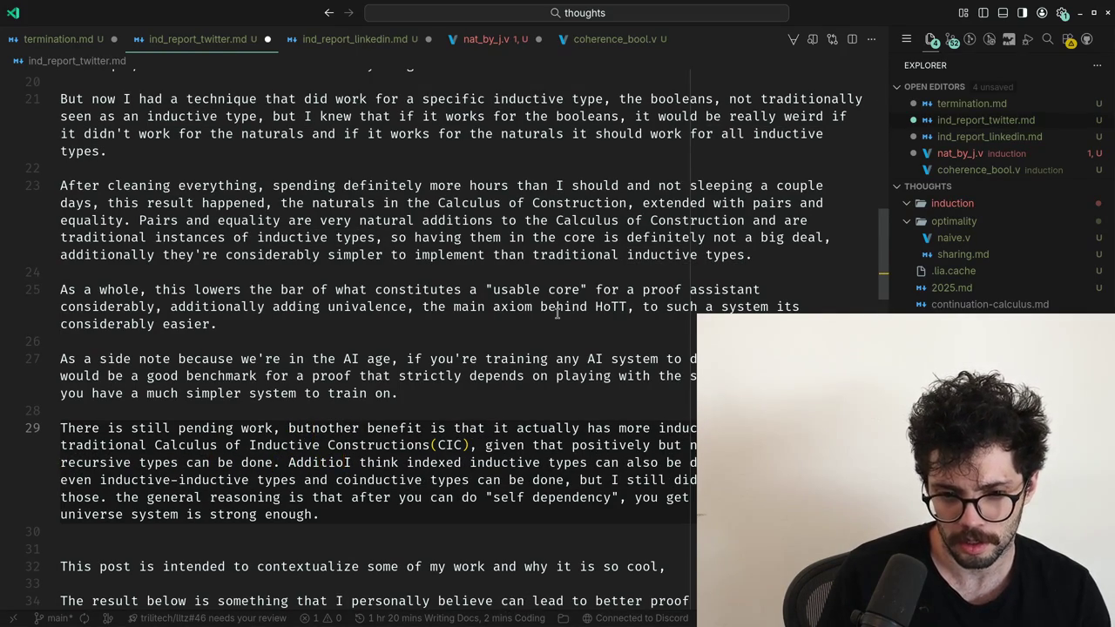
type("nal")
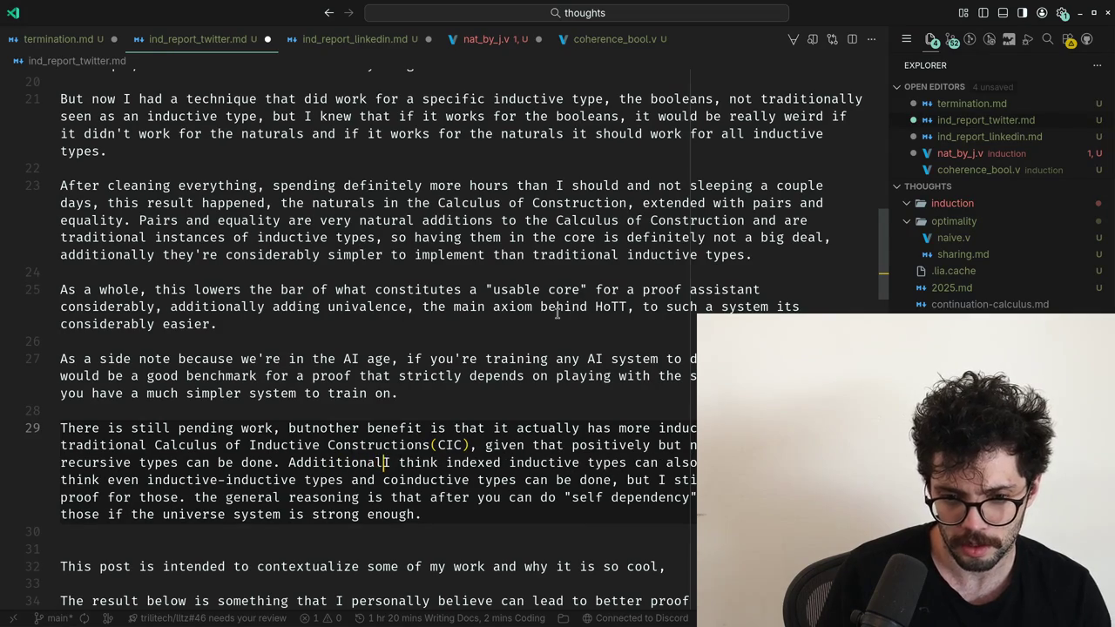
type("ly,")
key("ctrl+Right")
key("ctrl+Right")
key("Down")
key("ctrl+Right")
key("ctrl+Right")
key("ctrl+Right")
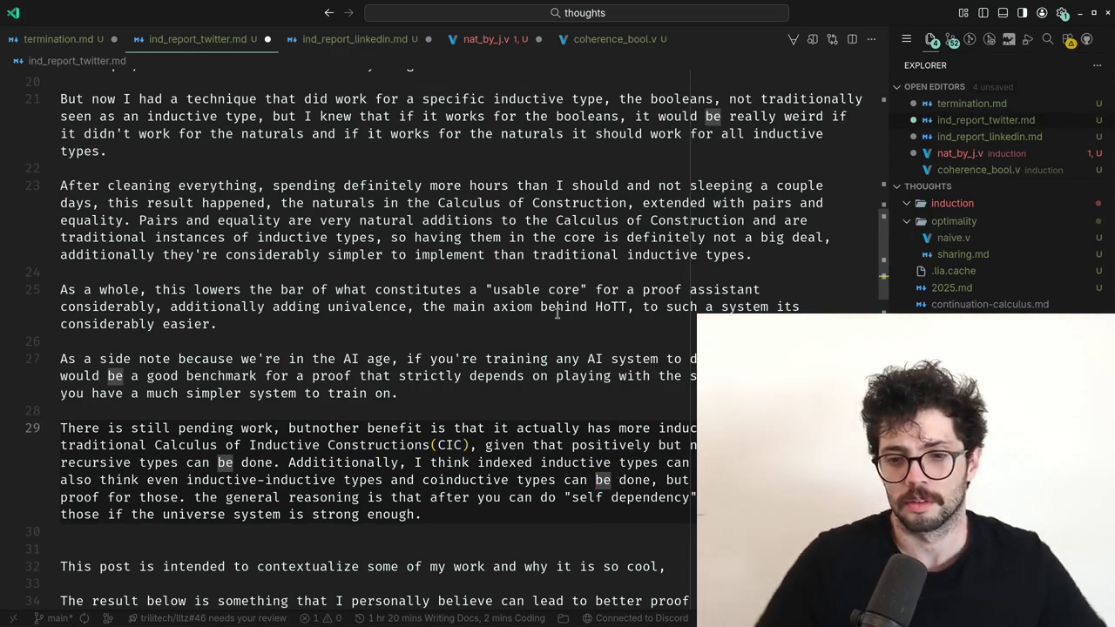
key("ctrl+Left")
key("Up")
key("ctrl+Left")
key("ctrl+Left")
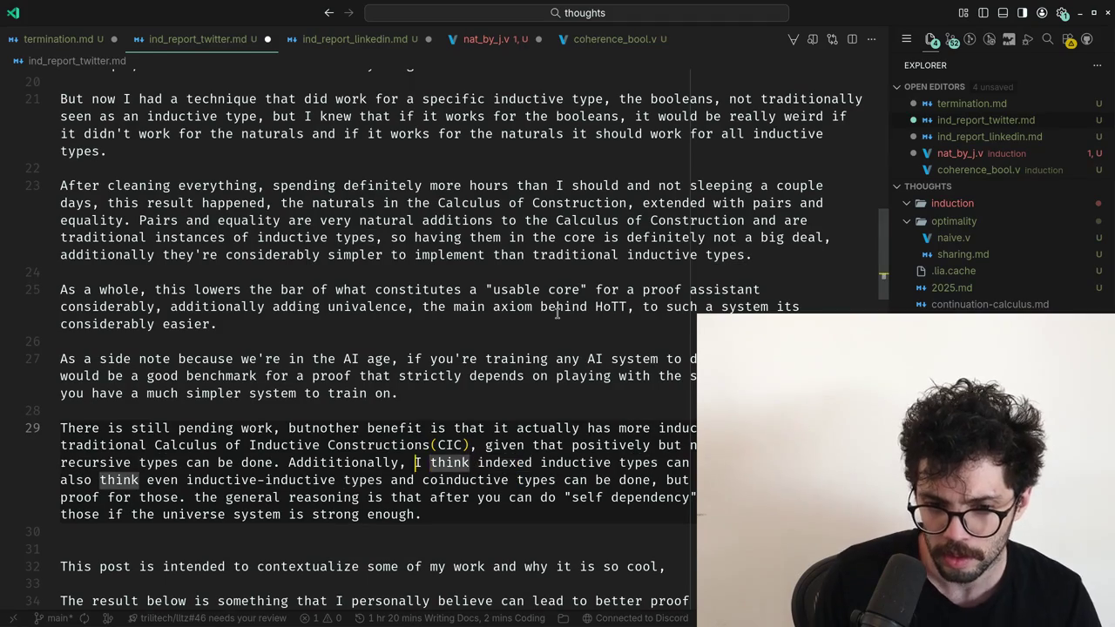
Change 'the general reasoning is' to 'The reasoning here is' on line 29.
key("Down")
key("Home")
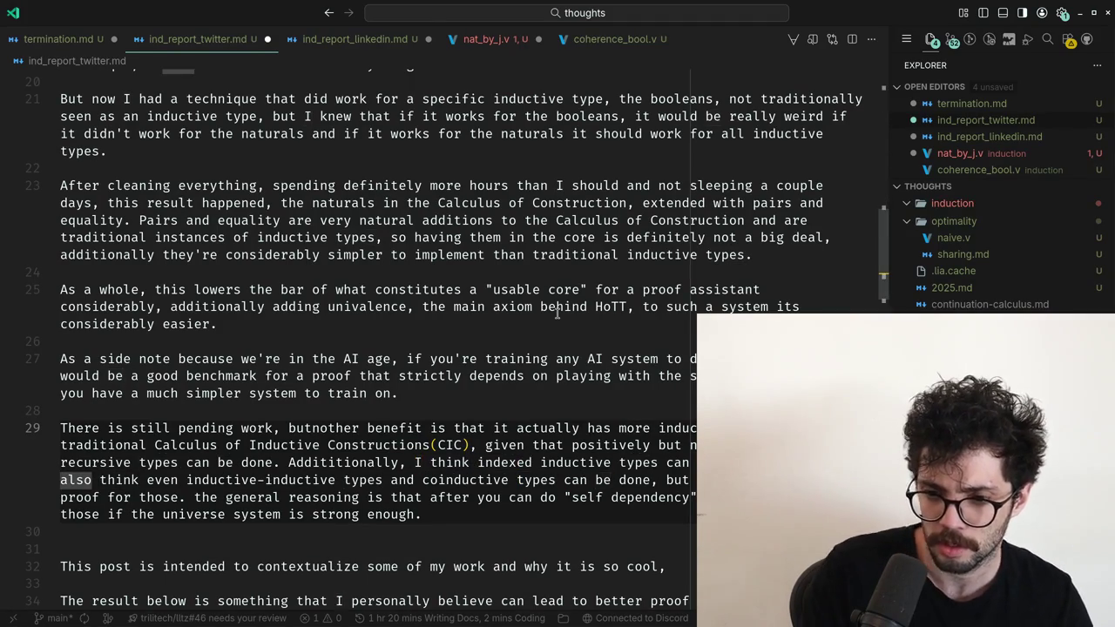
key("Down")
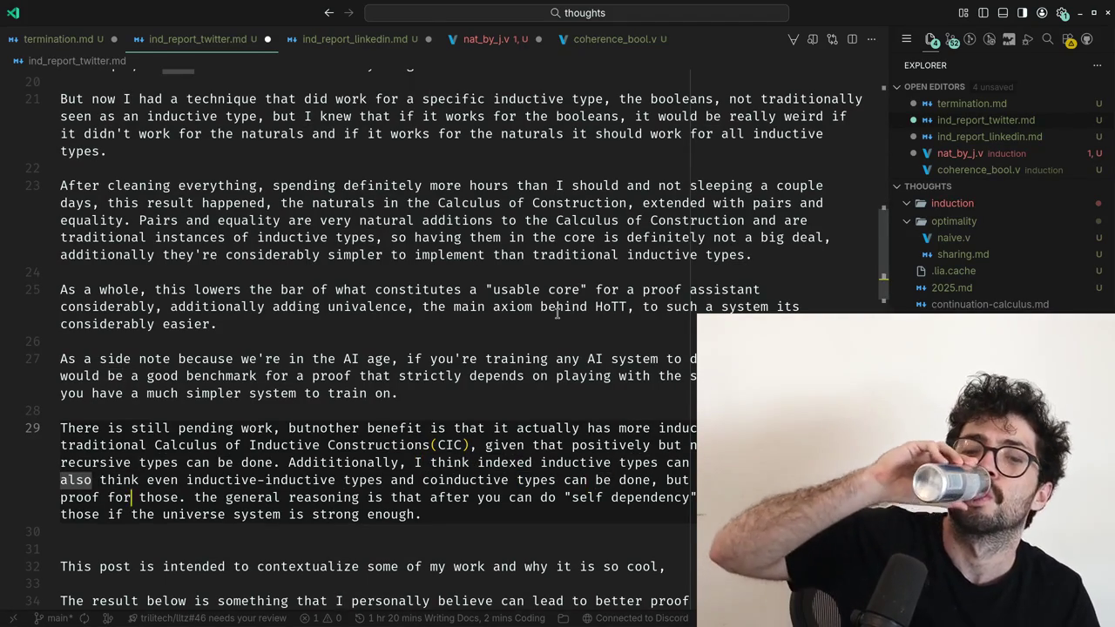
key("ctrl+Right")
key("ctrl+Right")
key("ctrl+Right")
key("Up")
key("End")
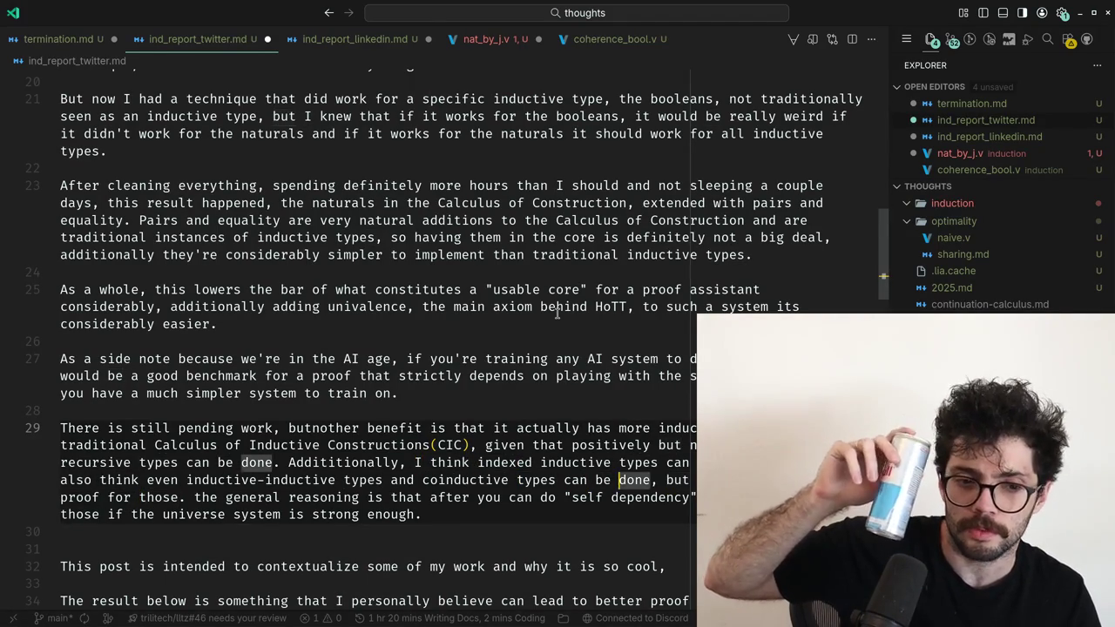
key("ctrl+Left")
key("ctrl+Left")
key("ctrl+Left")
key("ctrl+Right")
key("ctrl+Right")
key("ctrl+Right")
key("ctrl+Right")
key("ctrl+Right")
key("ctrl+Right")
key("ctrl+Right")
key("ctrl+Right")
key("ctrl+Right")
key("ctrl+Left")
key("Delete")
type("T")
key("ctrl+Right")
key("ctrl+Right")
key("ctrl+BackSpace")
key("Delete")
key("ctrl+Right")
type("here")
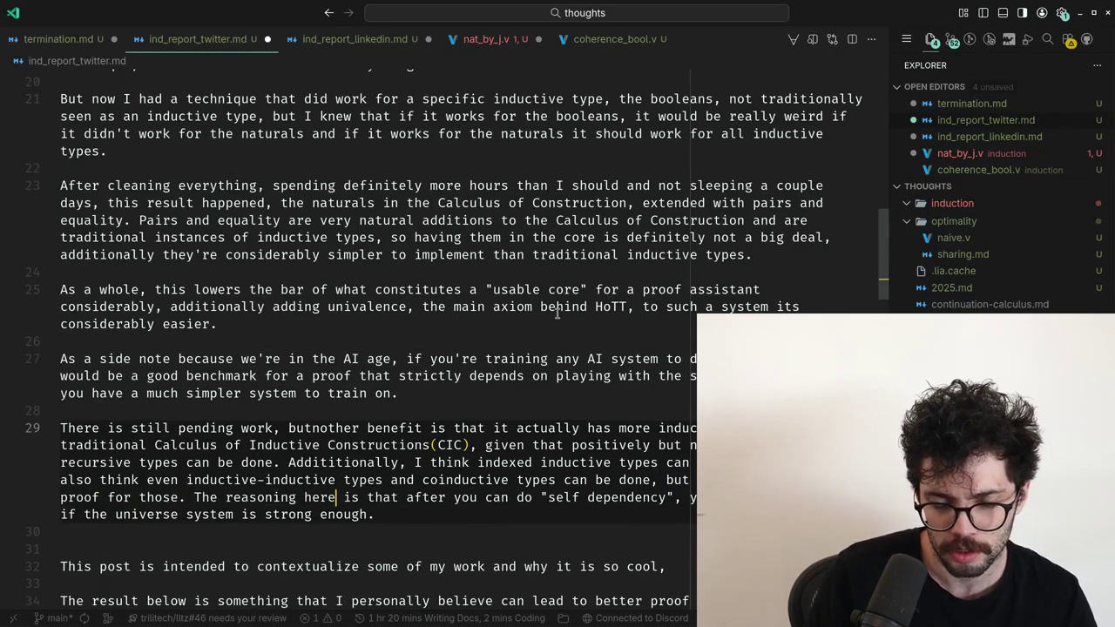
key("ctrl+Right")
key("ctrl+Right")
key("ctrl+Right")
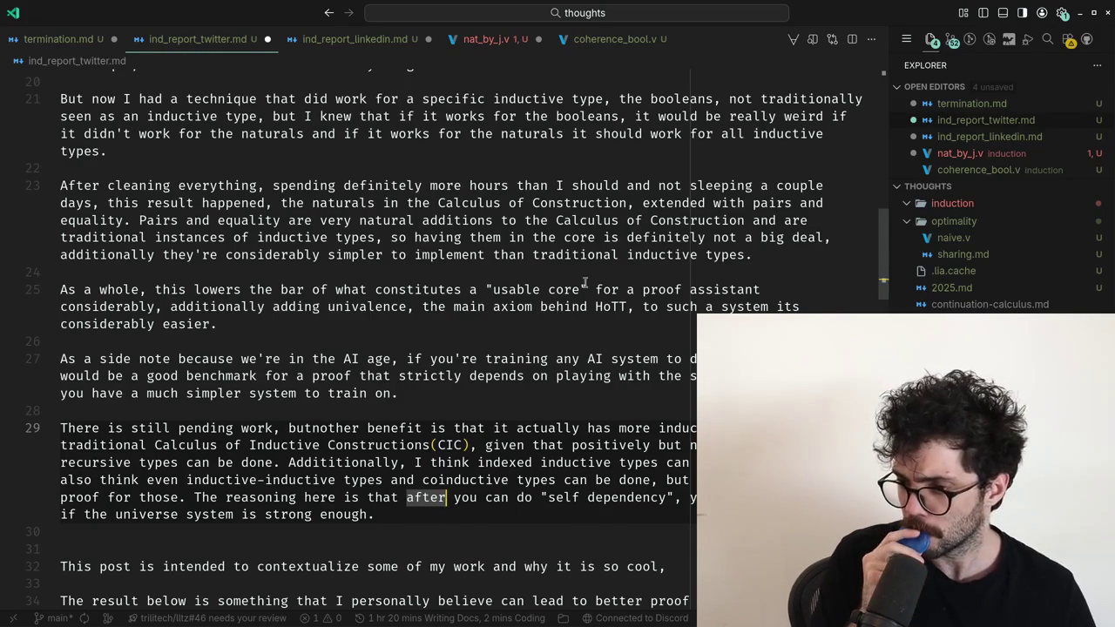
Scroll through the post and return below the pending-work paragraph.
scroll(572, 273, "down", 5)
scroll(573, 273, "down", 5)
scroll(573, 273, "down", 5)
scroll(572, 273, "down", 5)
scroll(572, 273, "down", 5)
scroll(573, 273, "down", 5)
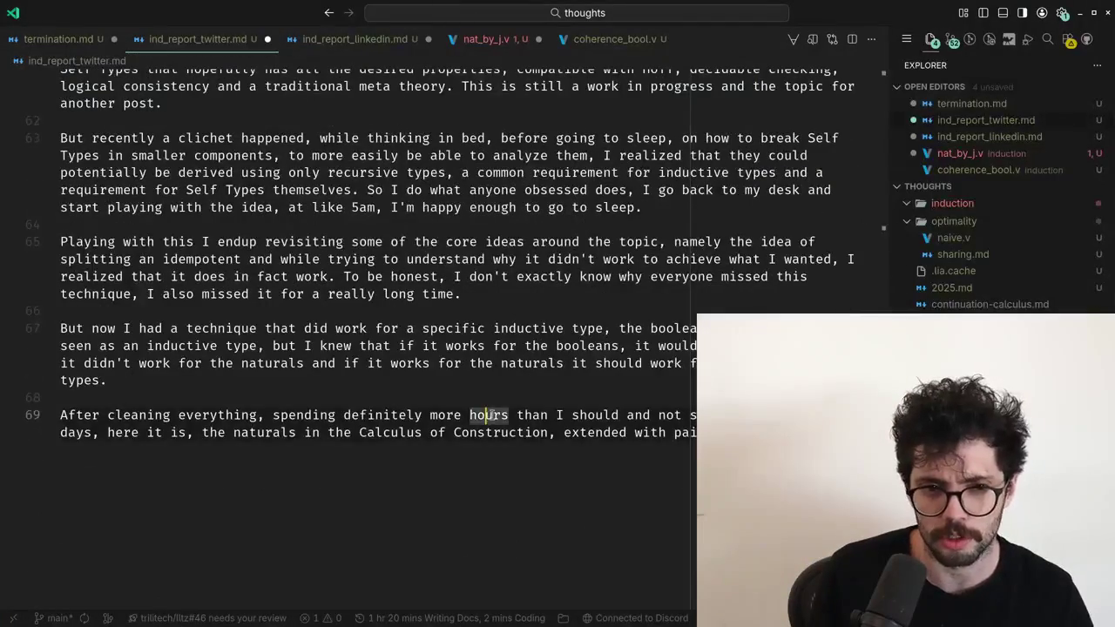
scroll(492, 420, "up", 2)
double_click(478, 441)
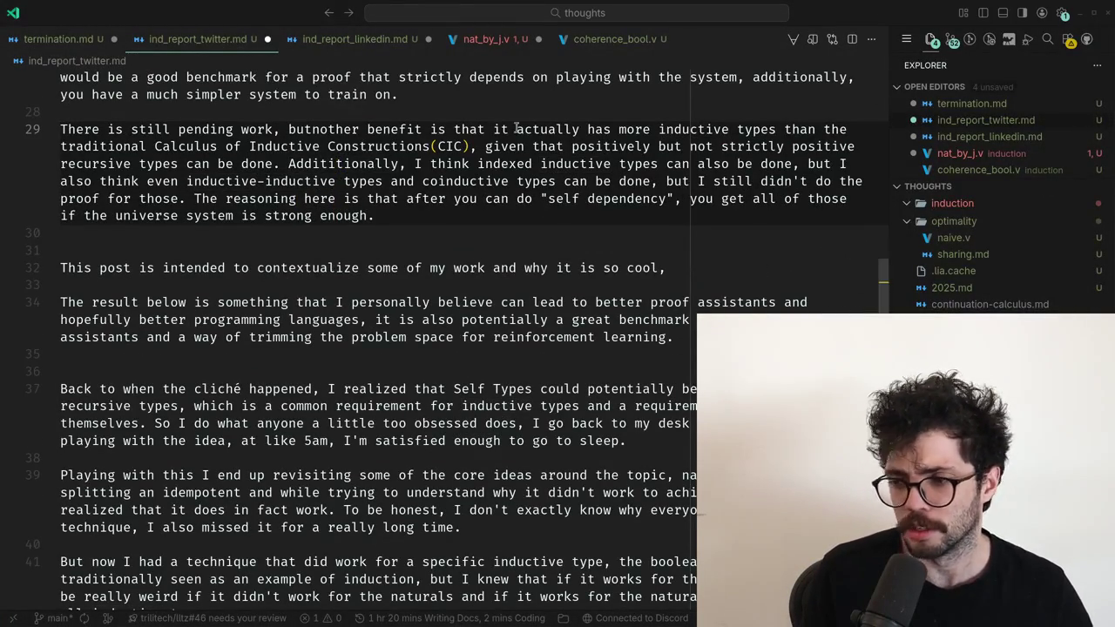
key("Down")
key("Down")
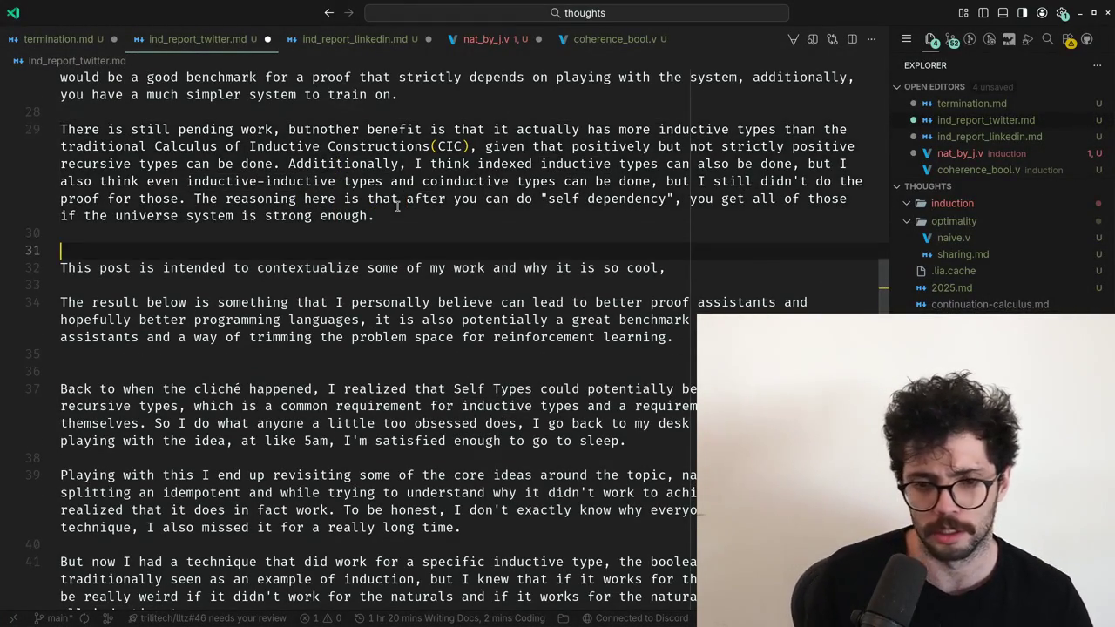
Undo four edits to restore the 'It didn't trivially work for the naturals' paragraph.
key("ctrl+z")
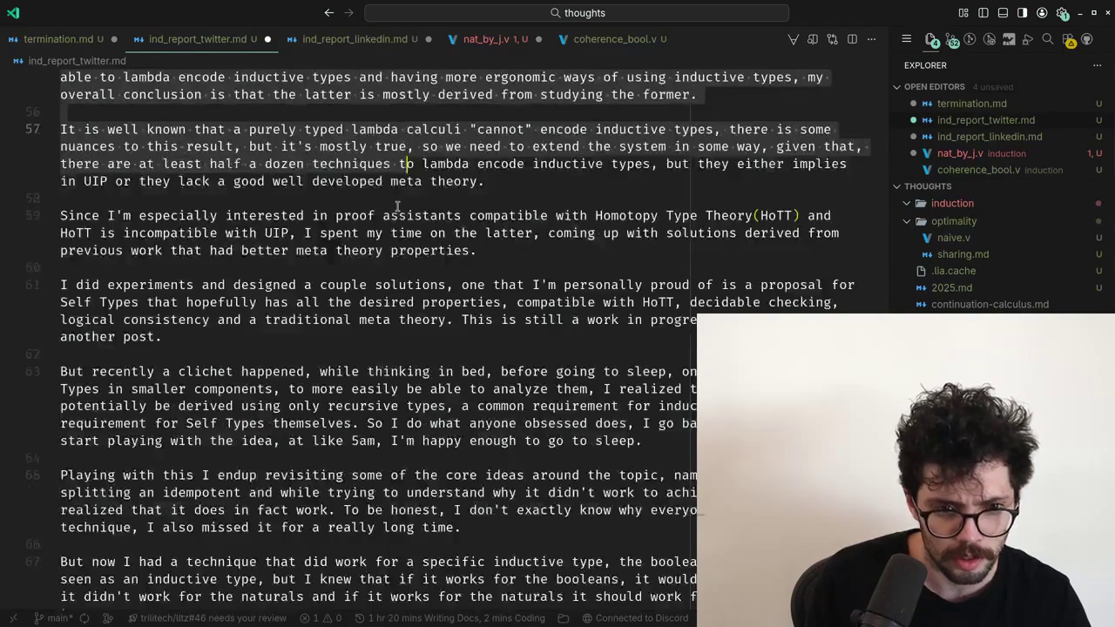
key("ctrl+z")
key("ctrl+z")
key("ctrl+z")
key("ctrl+z")
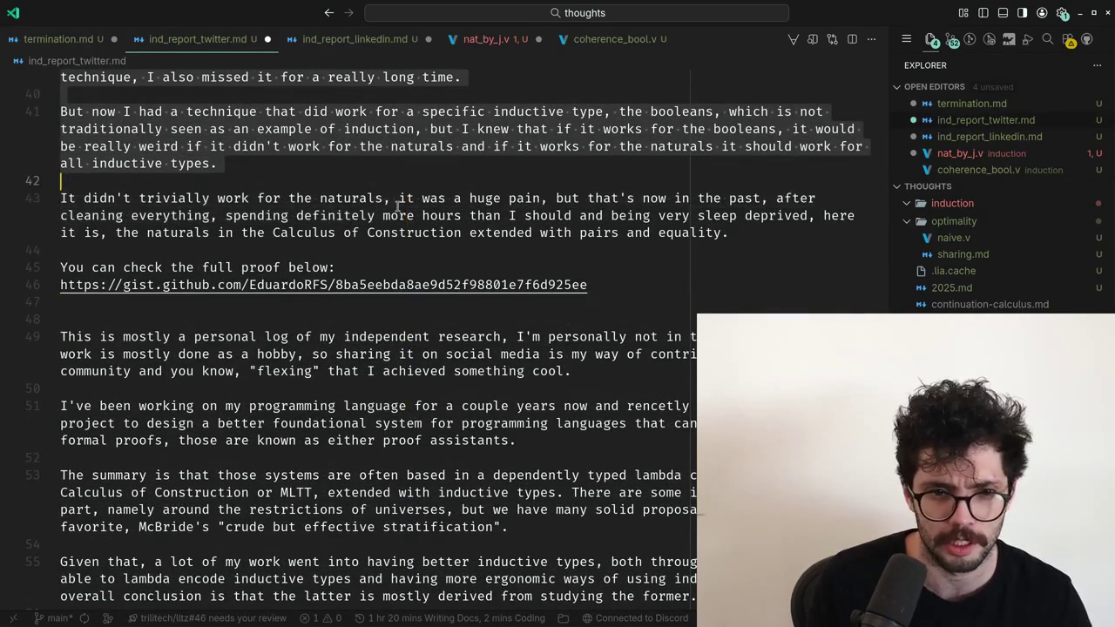
key("ctrl+z")
key("ctrl+z")
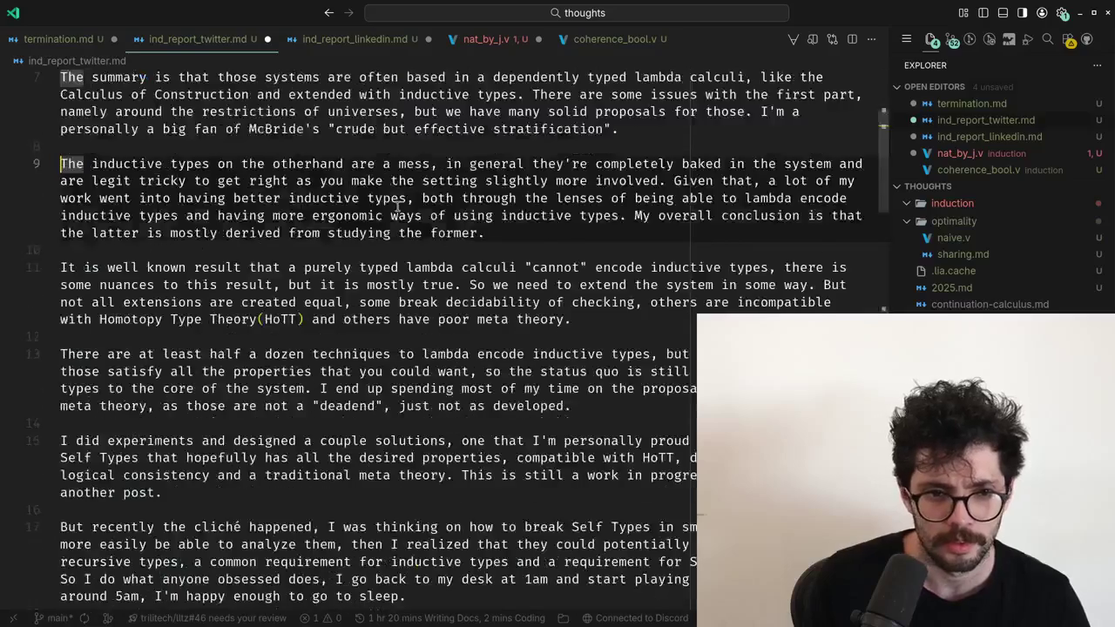
key("ctrl+z")
key("ctrl+f")
Recover the old 'It didn't trivially work' paragraph and redo forward to the latest draft.
key("Escape")
key("ctrl+shift+z")
key("ctrl+shift+z")
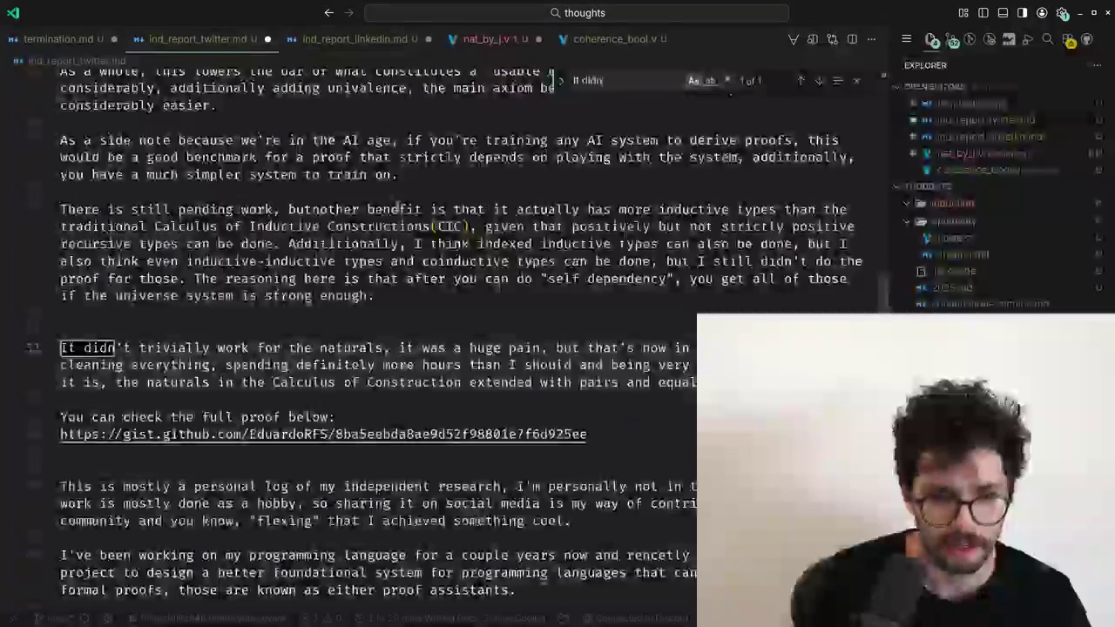
key("ctrl+shift+z")
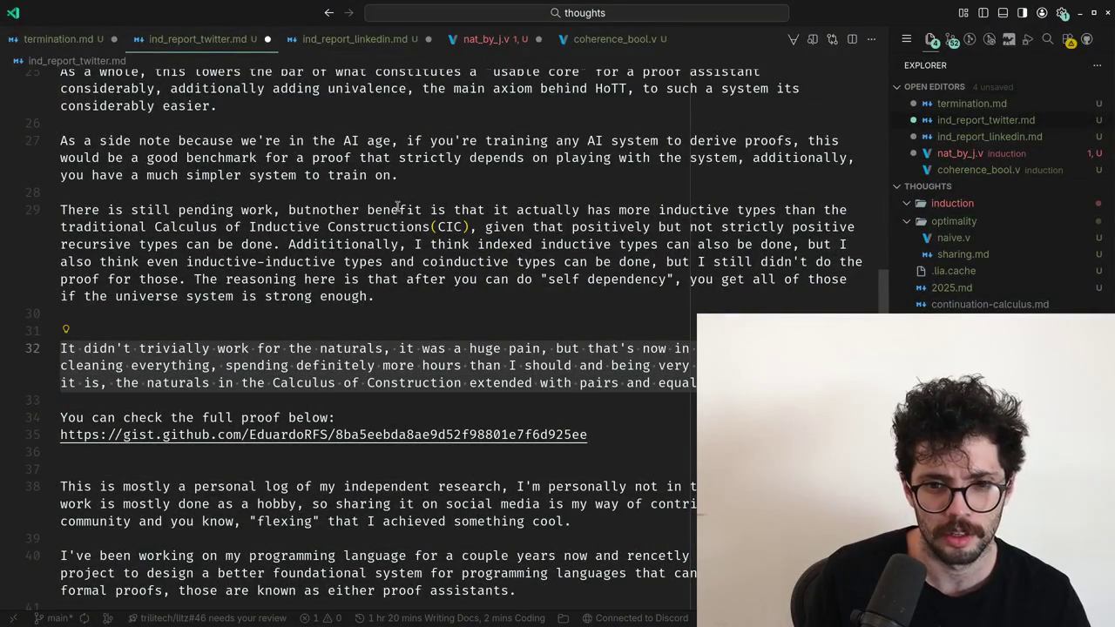
key("ctrl+x")
key("ctrl+f")
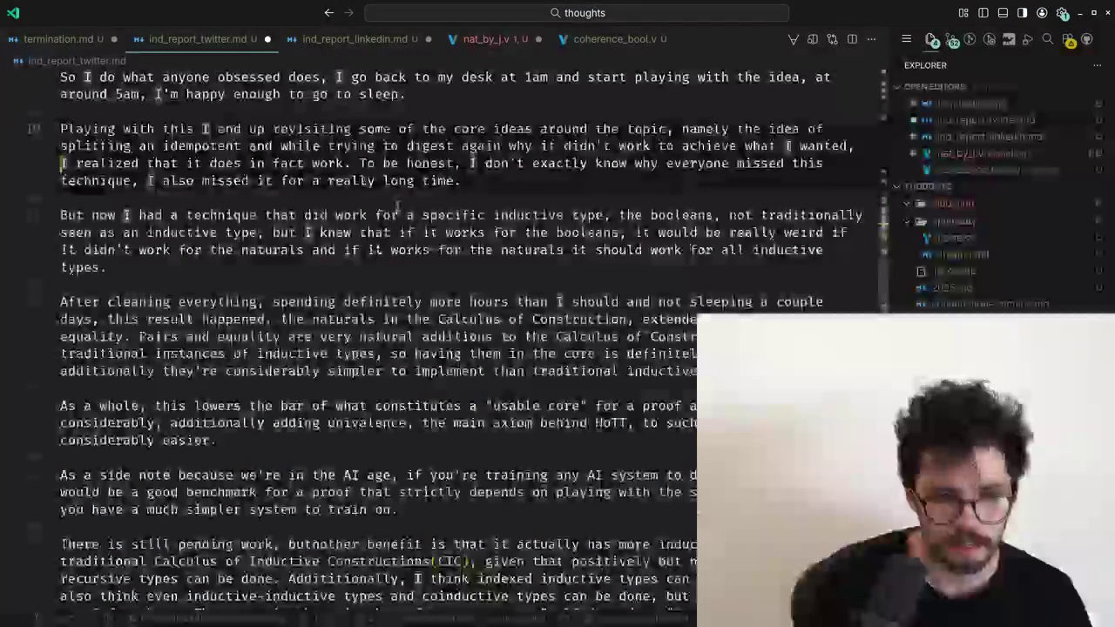
key("ctrl+v")
key("ctrl+z")
key("ctrl+z")
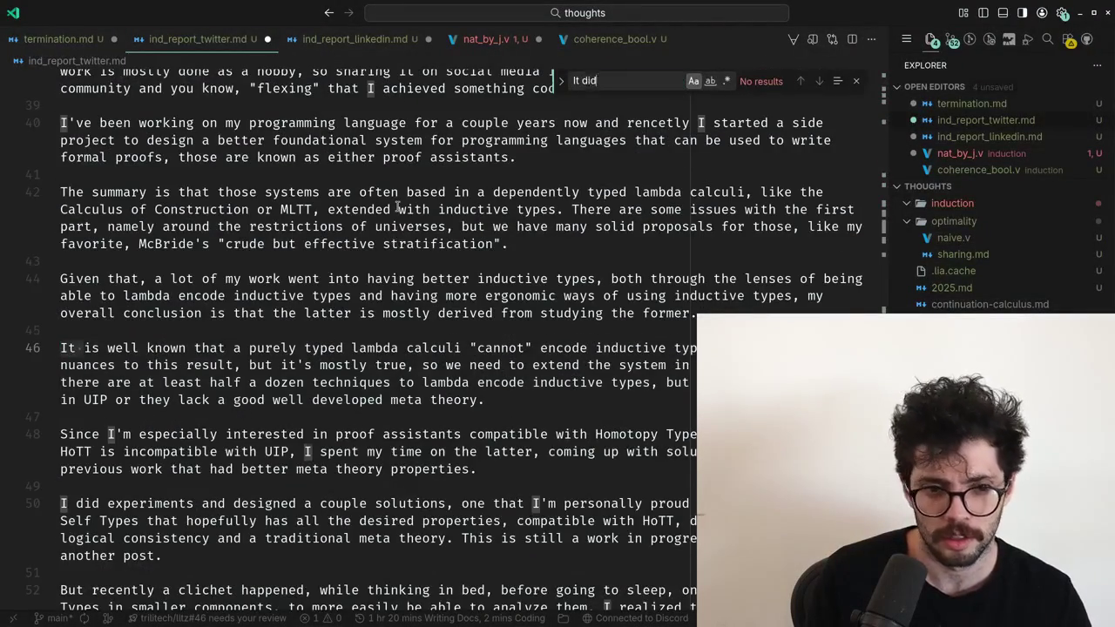
key("Escape")
key("ctrl+shift+z")
key("ctrl+shift+z")
Find the 'boole' paragraph and paste the recovered paragraph on a new line below it.
key("Down")
key("Down")
key("Down")
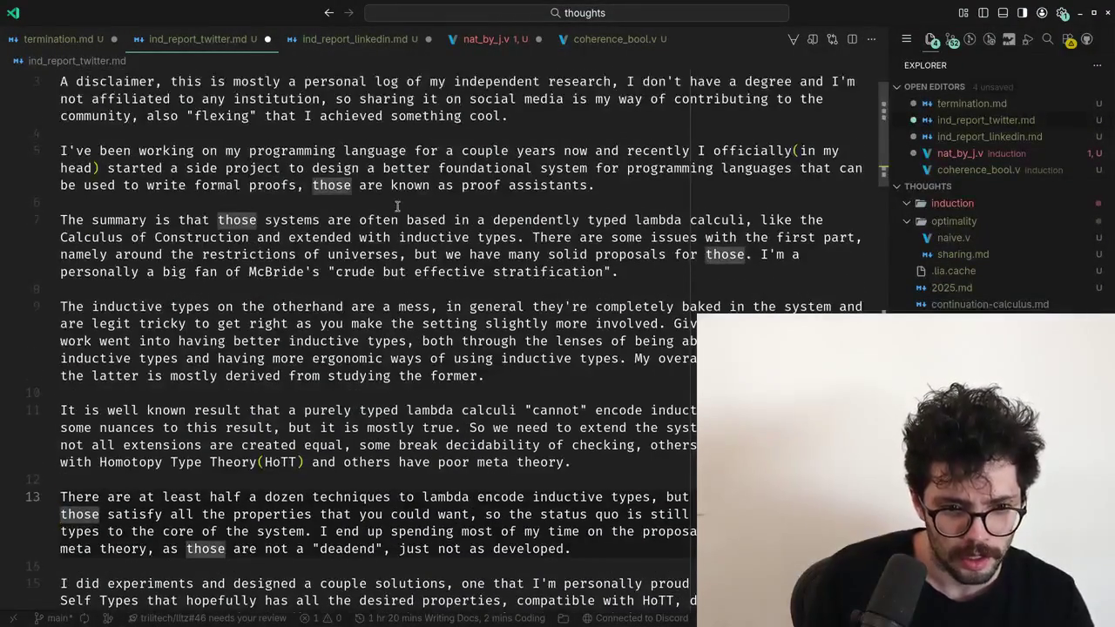
key("Down")
key("Down")
key("Down")
key("Down")
key("Down")
key("Down")
key("ctrl+f")
type("boolea")
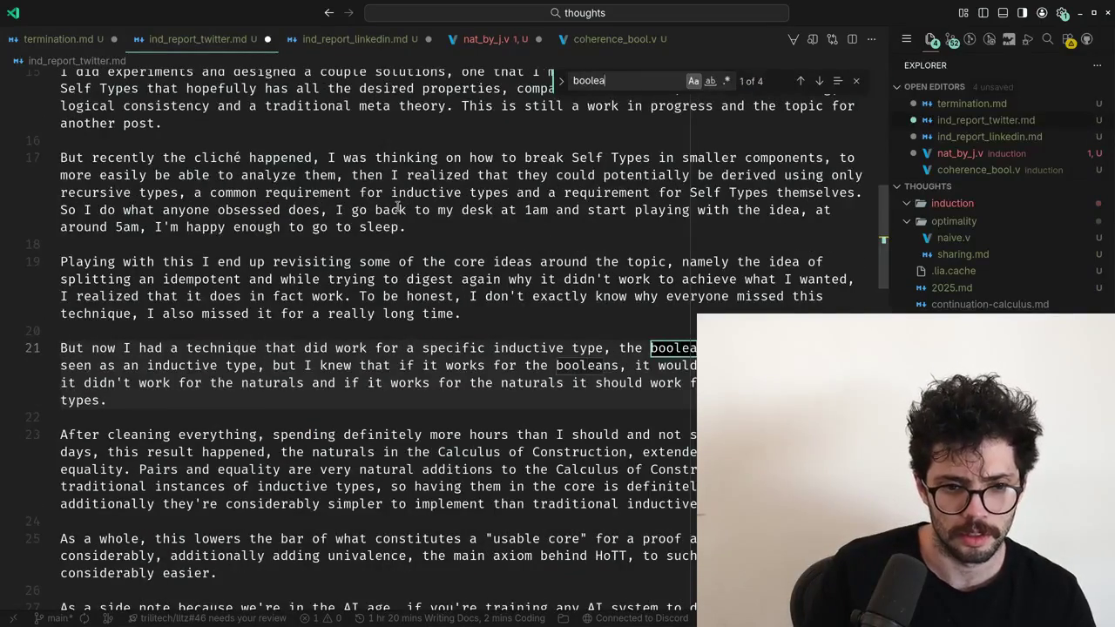
key("Escape")
key("Down")
key("Down")
key("Down")
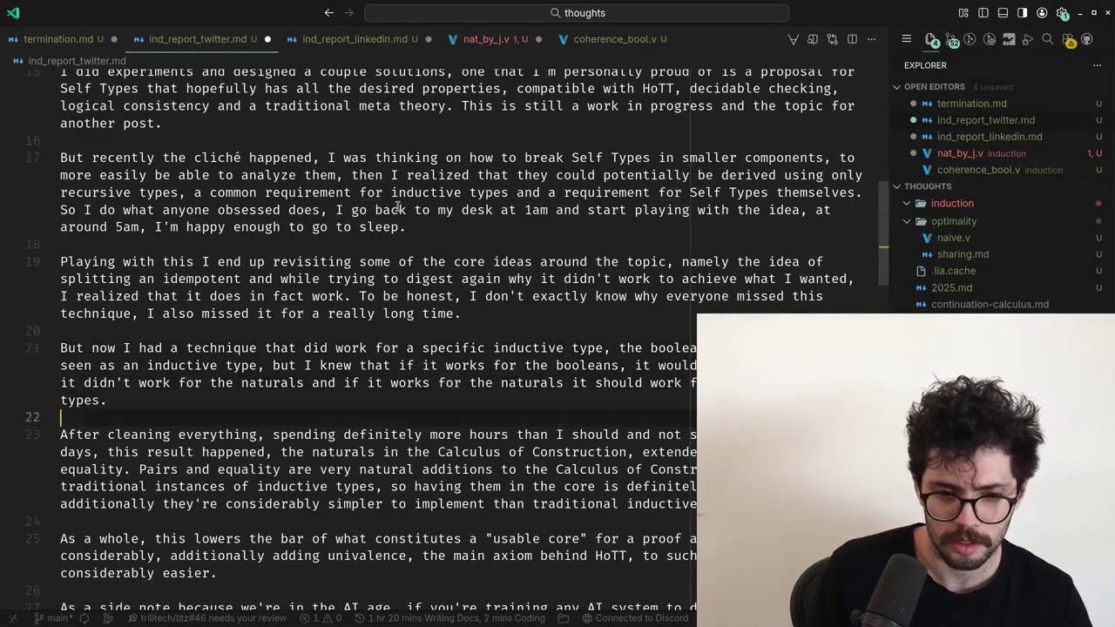
key("Return")
key("Tab")
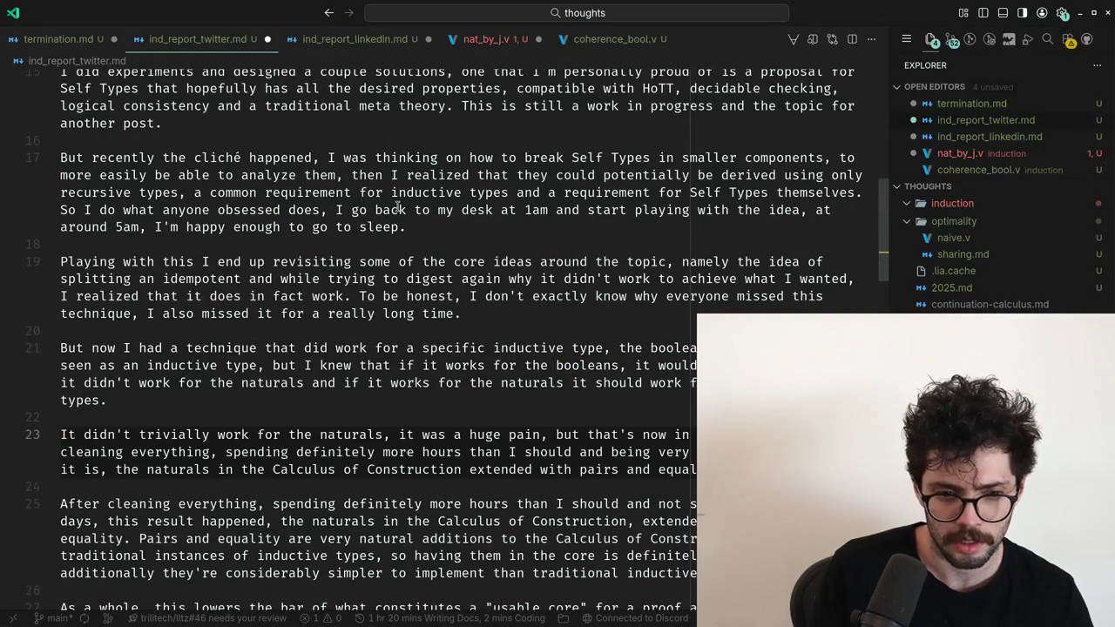
Trim the pasted paragraph and join it onto the preceding paragraph.
key("ctrl+l")
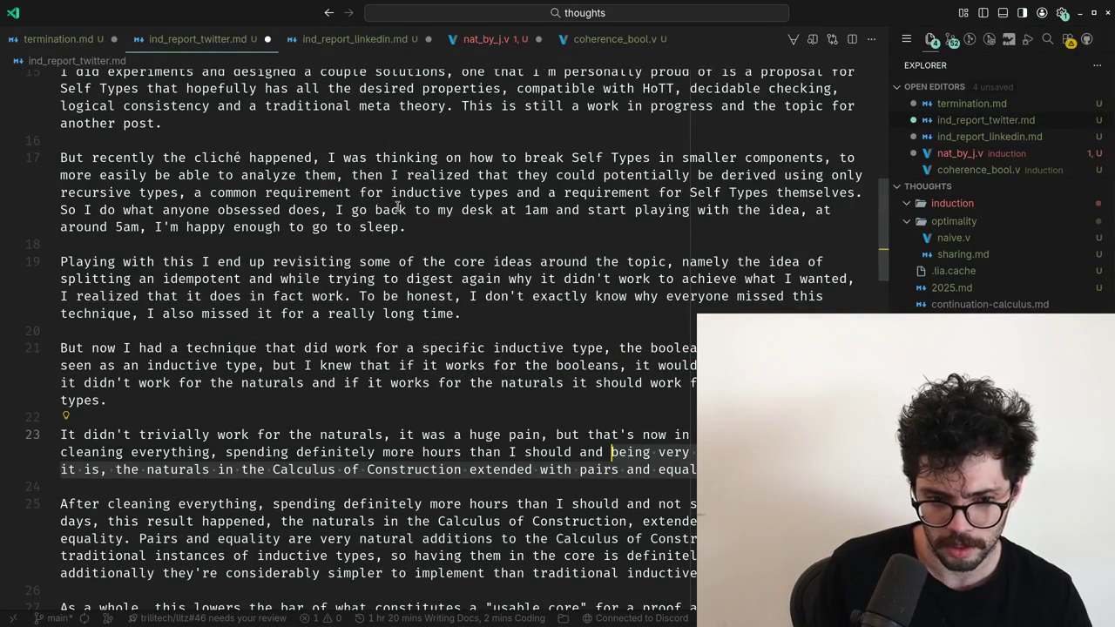
key("Down")
key("Down")
key("Down")
key("Up")
key("Up")
key("Up")
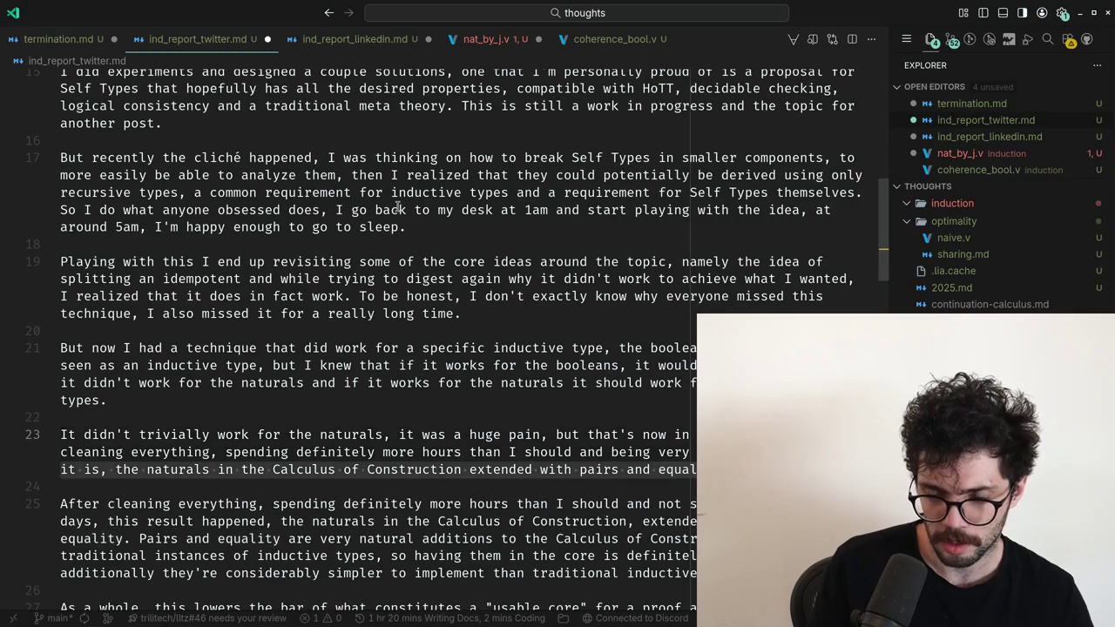
key("BackSpace")
key("BackSpace")
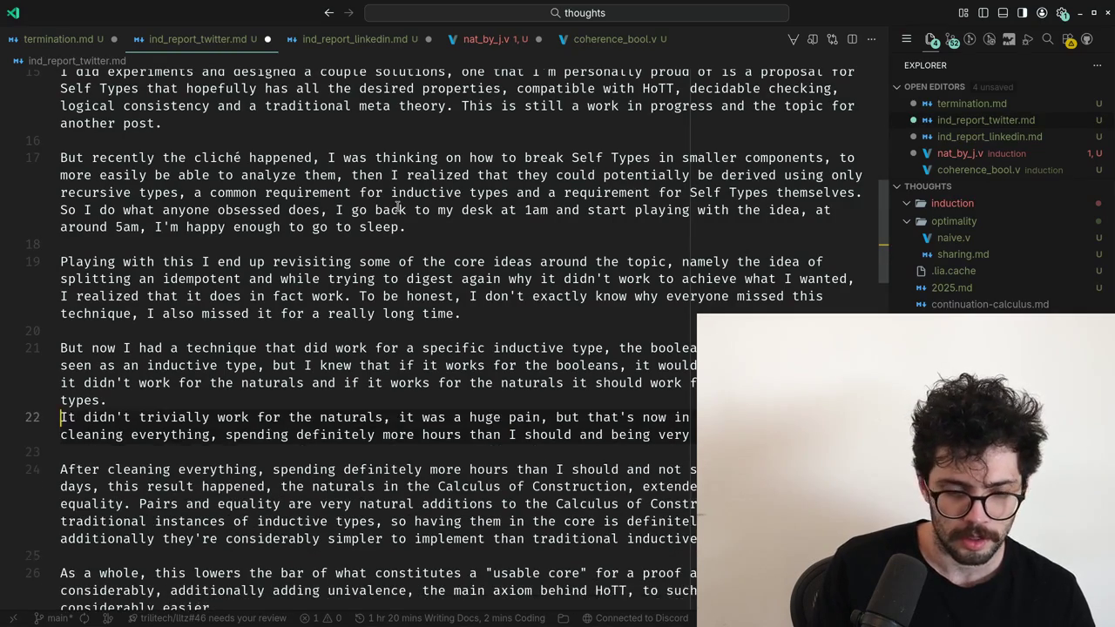
key("BackSpace")
key("Down")
key("Down")
key("Down")
Move the 'It didn't trivially work' sentence to just before 'After cleaning'.
key("ctrl+Right")
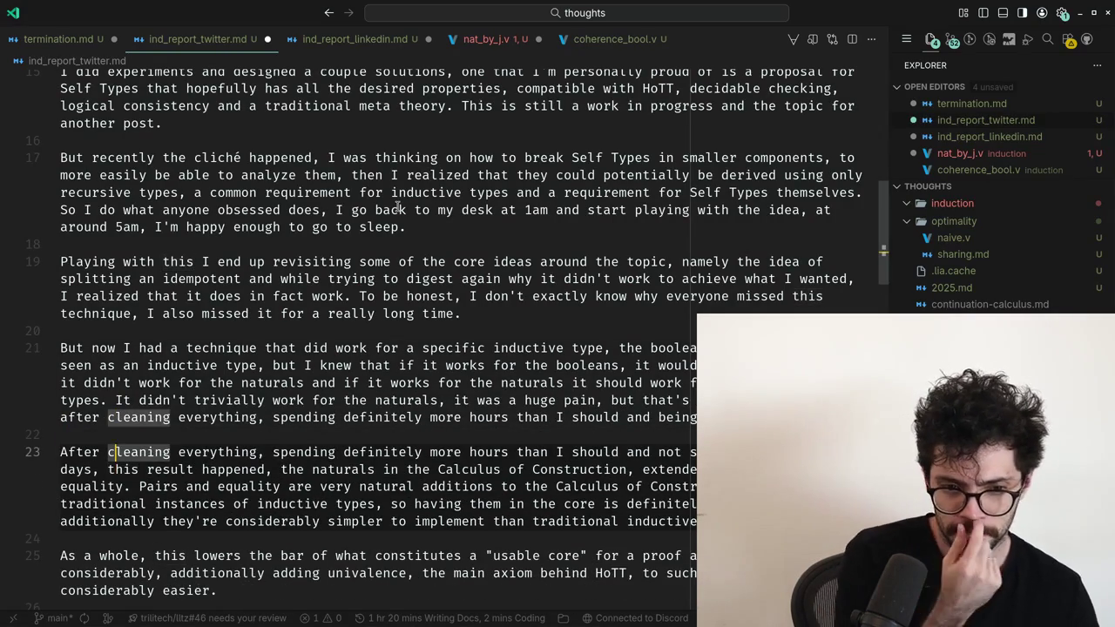
key("ctrl+Right")
key("Up")
key("Up")
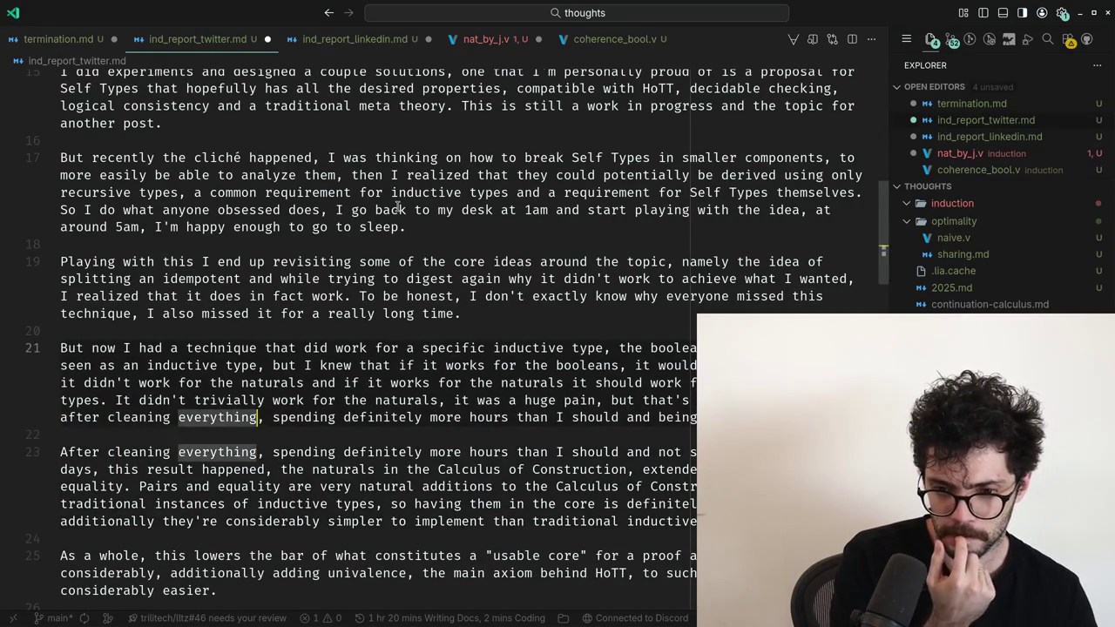
key("Up")
key("ctrl+Left")
key("ctrl+Left")
key("ctrl+Left")
key("shift+End")
key("Delete")
key("Down")
key("Down")
key("Down")
key("Home")
key("ctrl+v")
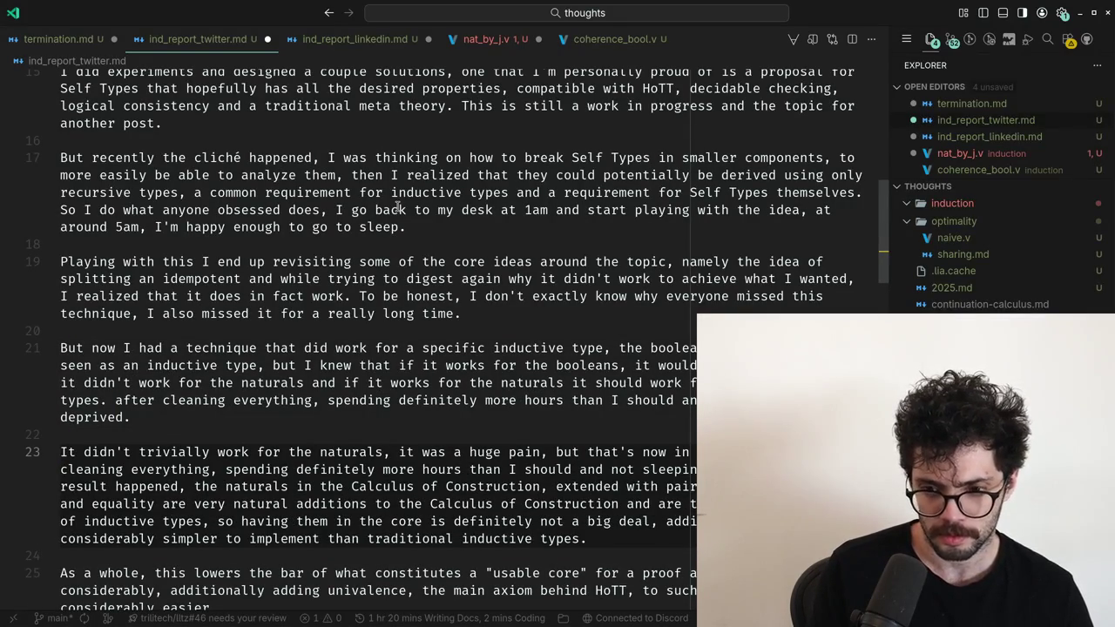
Delete the leftover after-cleaning fragment from the booleans paragraph.
key("Up")
key("Up")
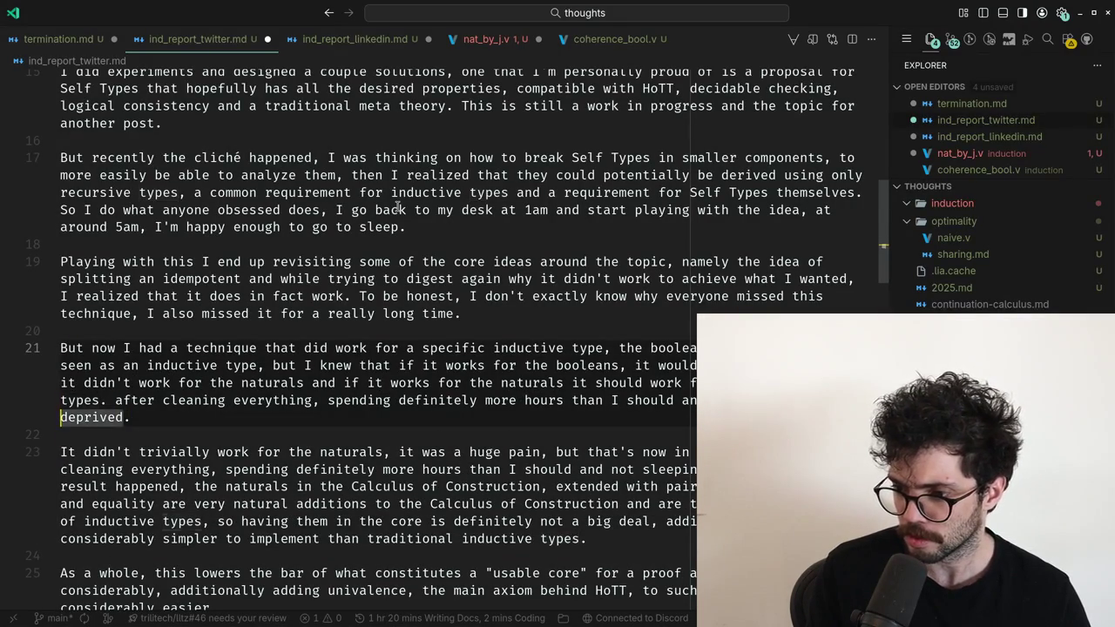
key("ctrl+Right")
key("ctrl+Right")
key("shift+End")
key("shift+End")
key("Delete")
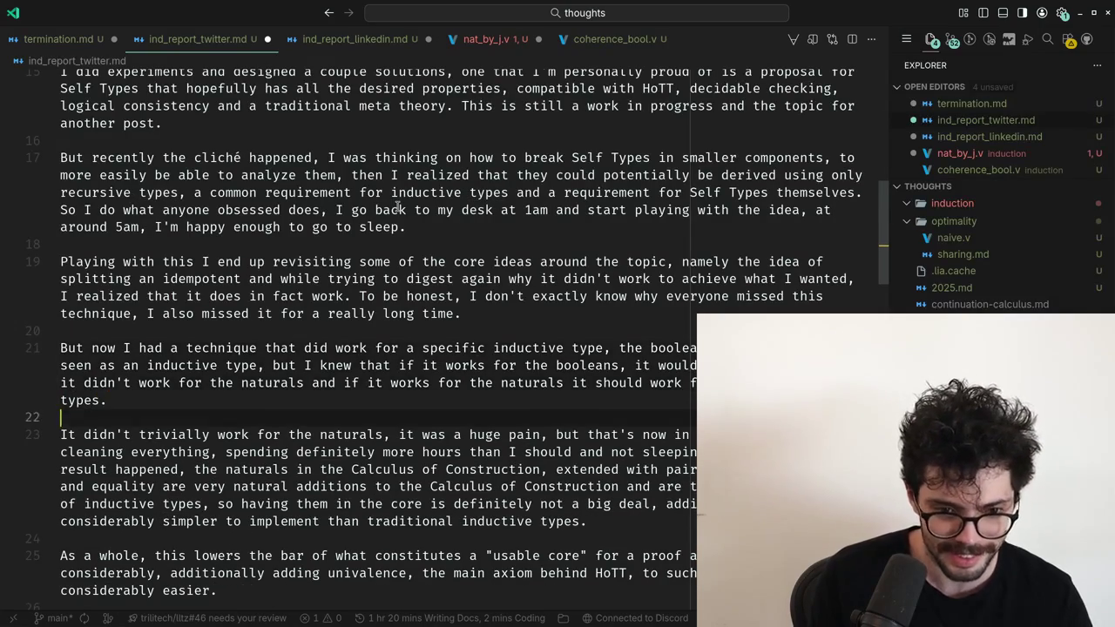
Split the naturals paragraph so 'Pairs and equality' starts its own paragraph.
key("Down")
key("Down")
key("Down")
key("Down")
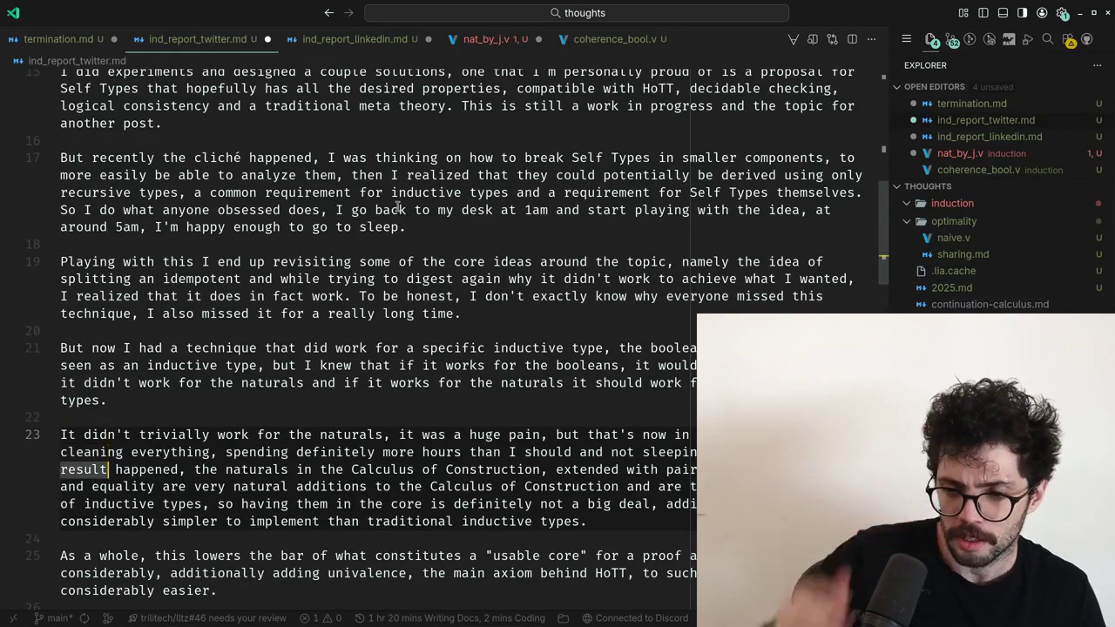
key("Down")
key("Down")
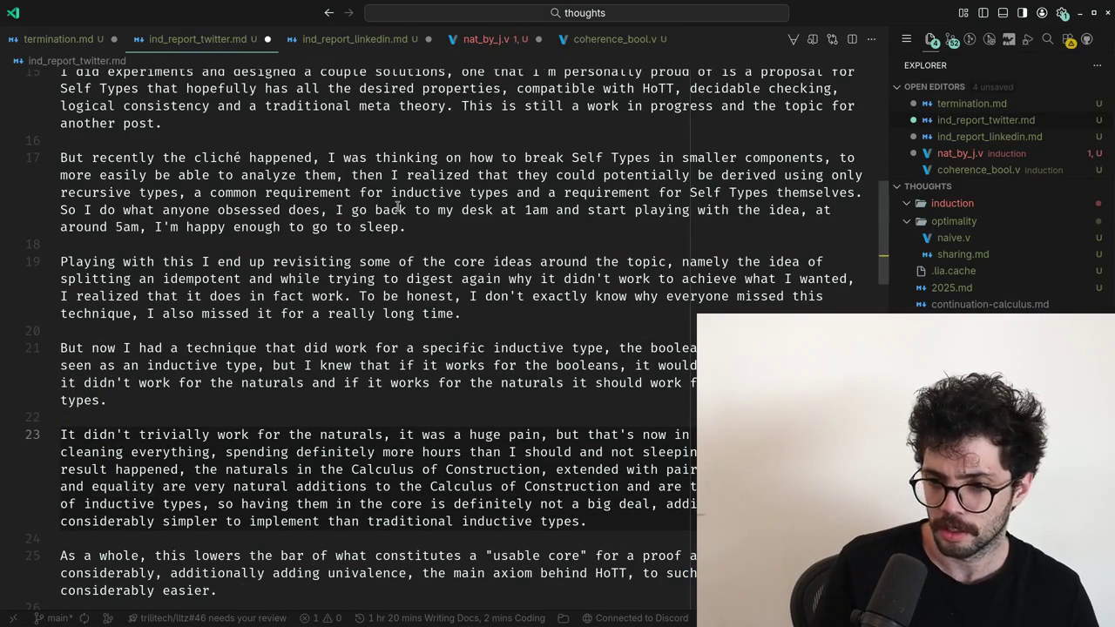
key("Return")
key("Return")
key("Down")
key("Down")
key("Down")
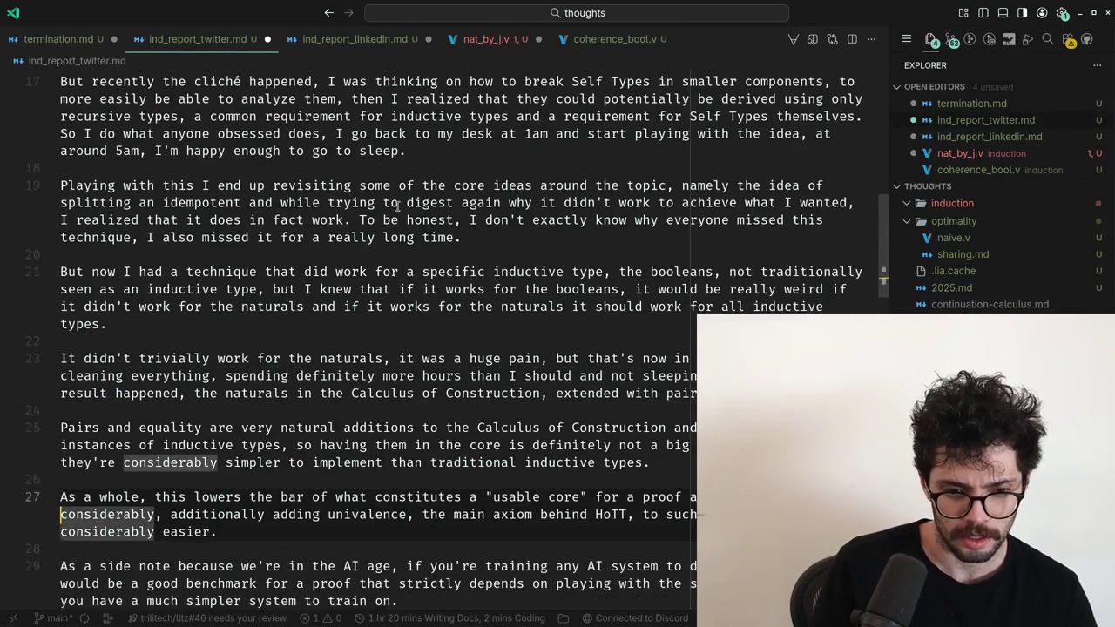
key("Down")
key("Down")
key("Down")
key("Down")
key("Down")
key("Down")
key("Down")
key("Down")
key("Down")
key("Down")
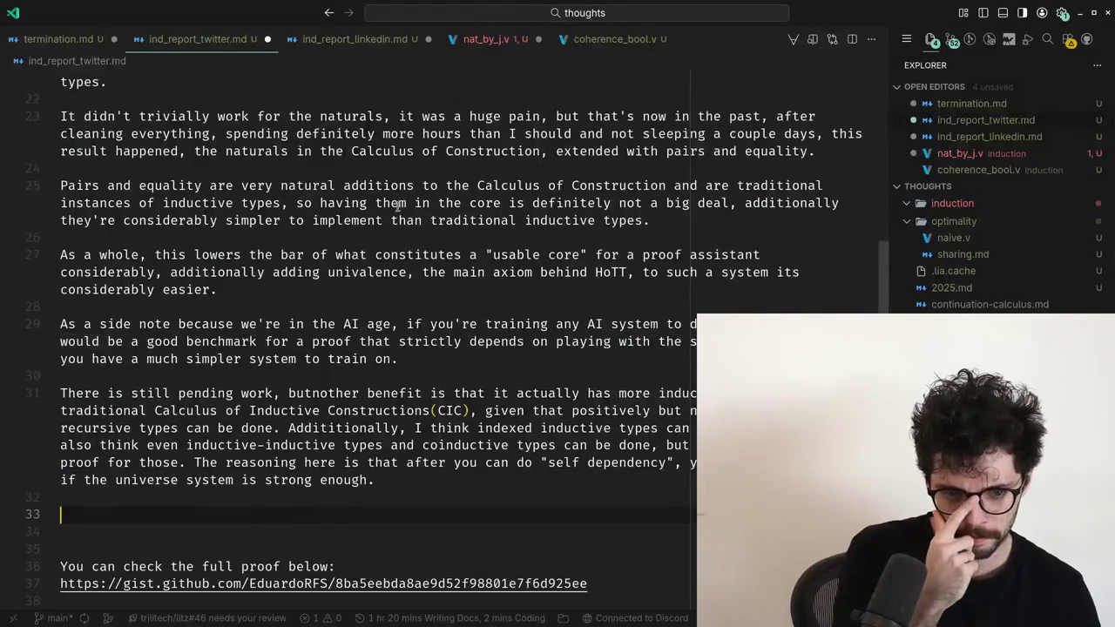
Fix the 'butnother' typo to 'but another' in the pending-work paragraph.
key("Up")
key("Up")
key("Up")
key("Up")
key("ctrl+Right")
key("ctrl+Right")
key("ctrl+Right")
key("ctrl+Right")
key("ctrl+Right")
key("Right")
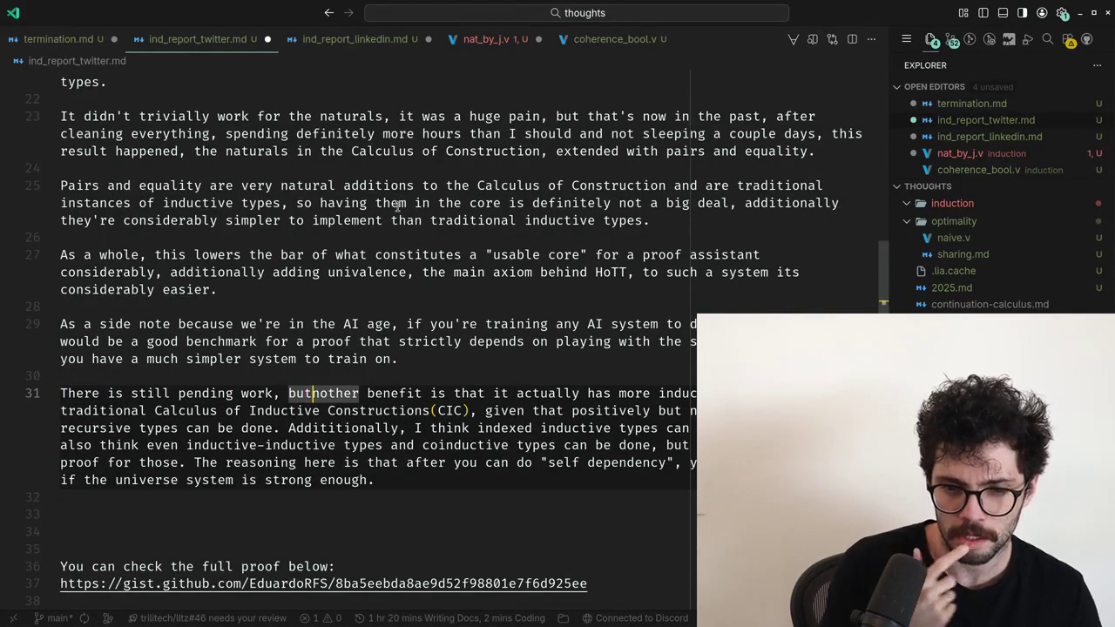
key("Right")
key("Right")
type("a")
key("ctrl+Right")
key("ctrl+Right")
key("ctrl+Right")
key("ctrl+Right")
key("ctrl+Right")
key("ctrl+Right")
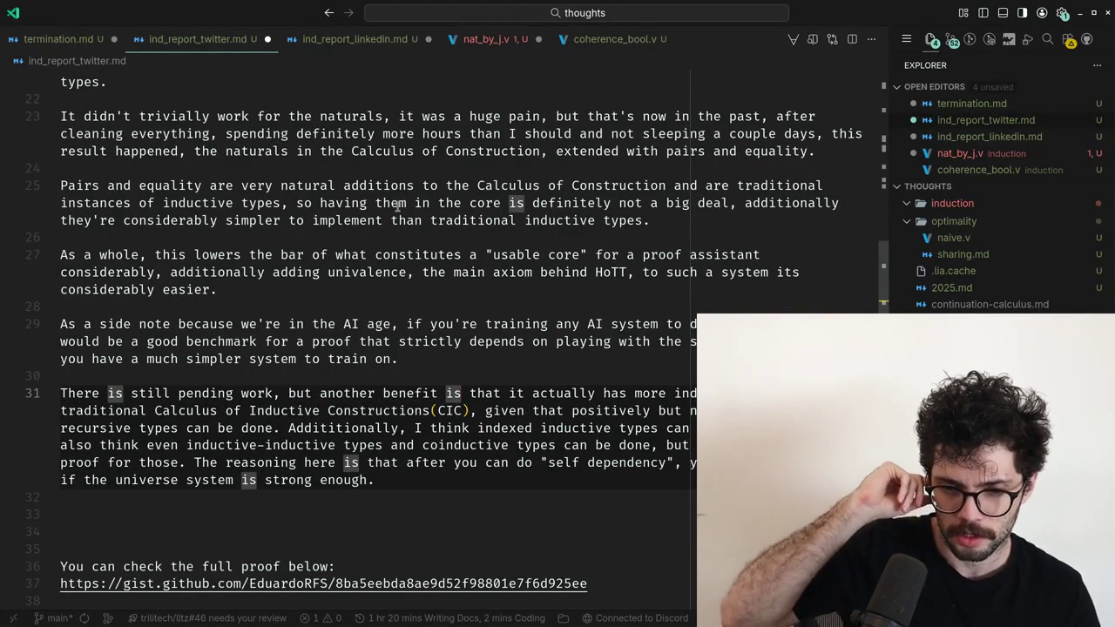
key("Down")
key("Down")
key("Down")
key("Down")
key("Down")
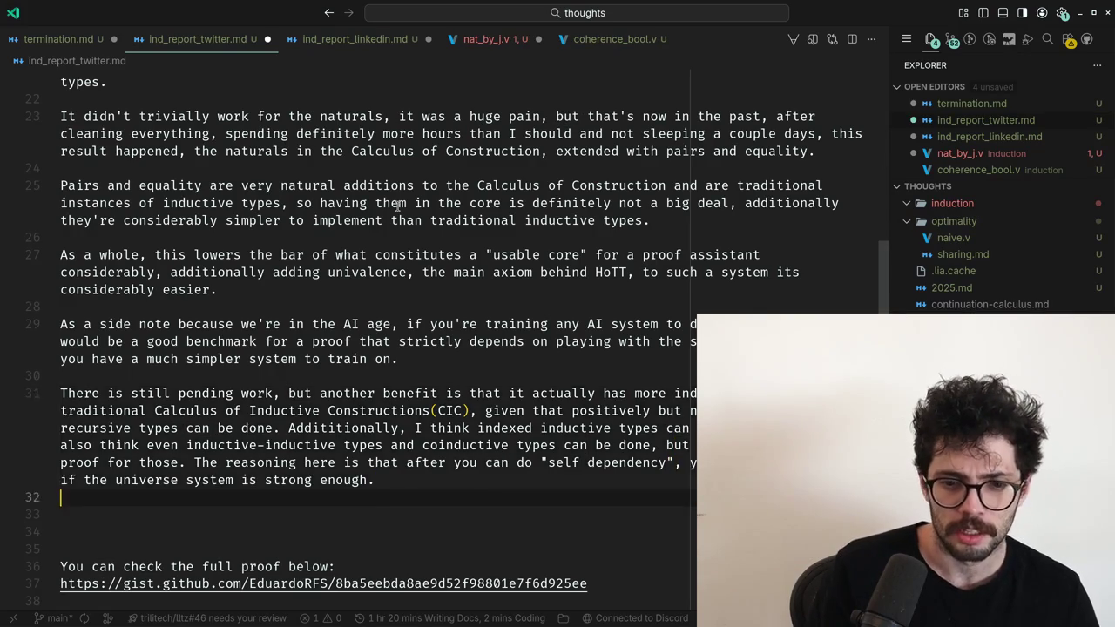
Copy the post up to the top of the file and open a new Chrome tab.
key("ctrl+shift+Home")
key("ctrl+c")
key("alt+Tab")
key("ctrl+t")
key("ctrl+w")
key("ctrl+t")
Load chatgpt.com and type a request to fix the post's grammar as a diff.
type("chatgpt.com")
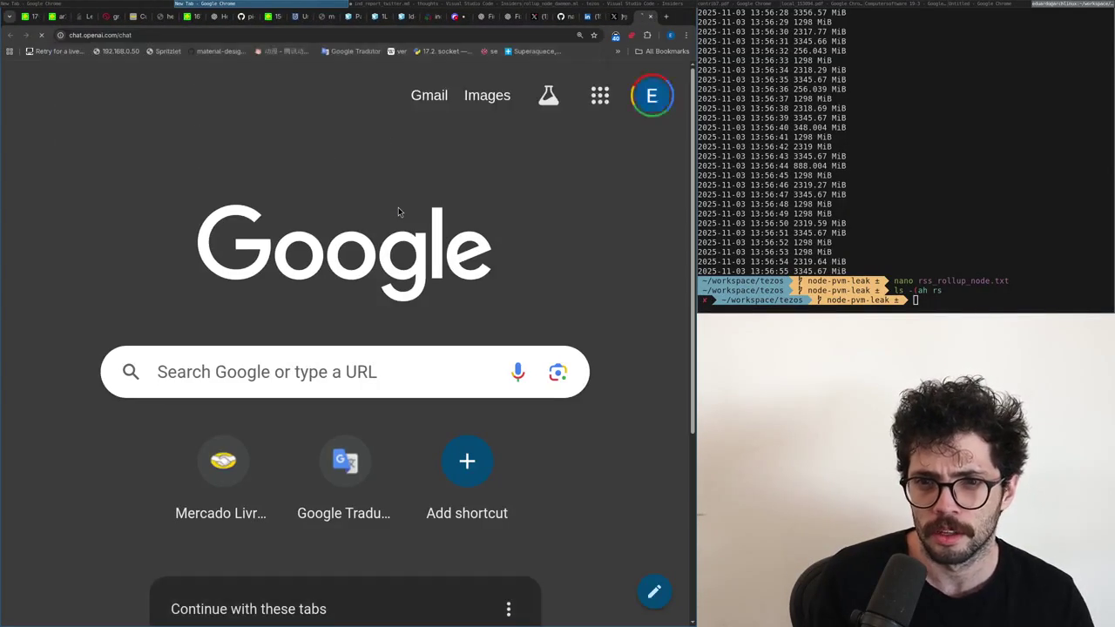
key("Return")
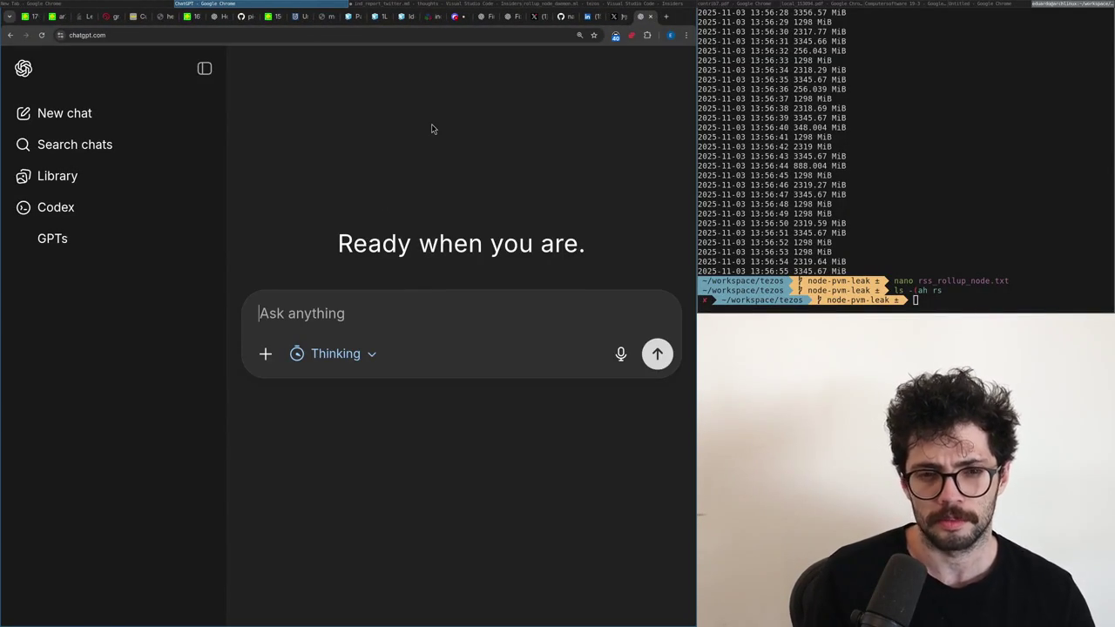
type("Please")
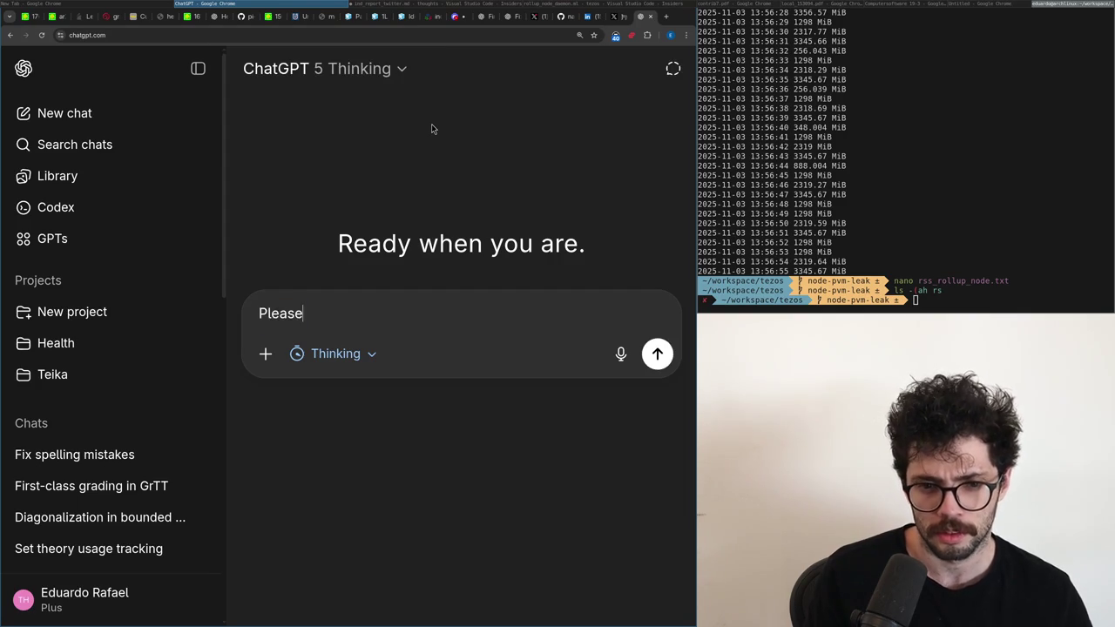
key("ctrl+BackSpace")
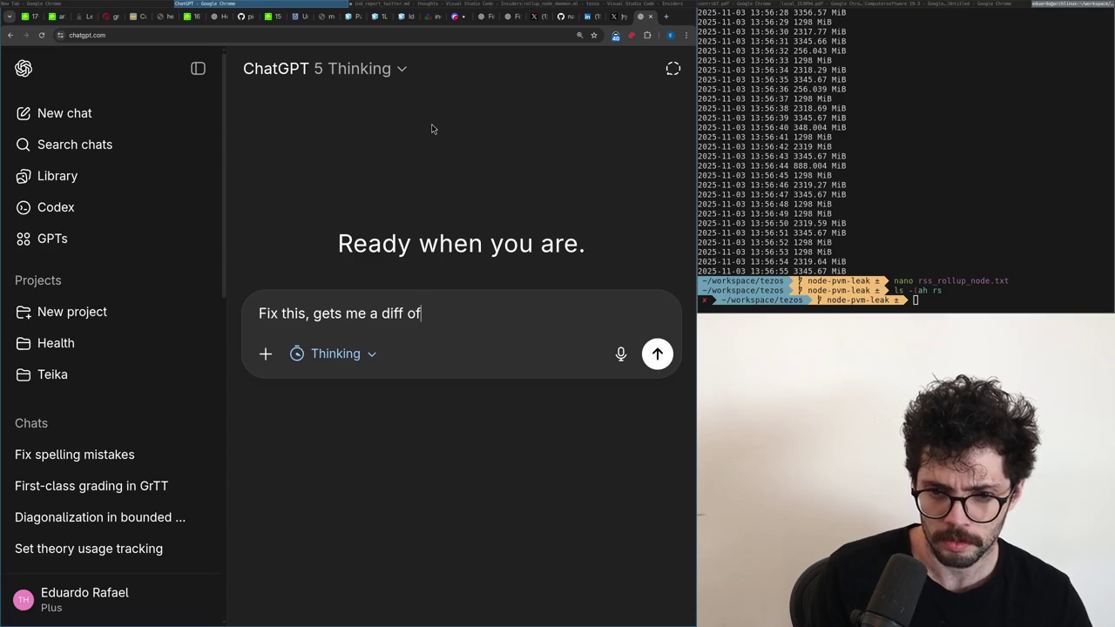
type("es the grammar on")
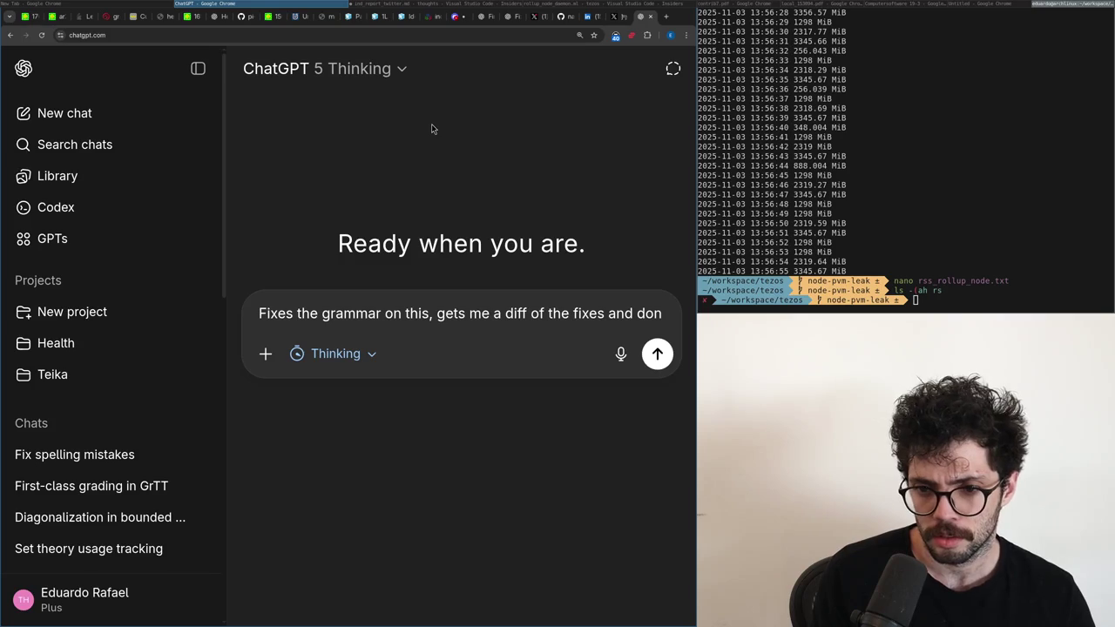
type("ry toi")
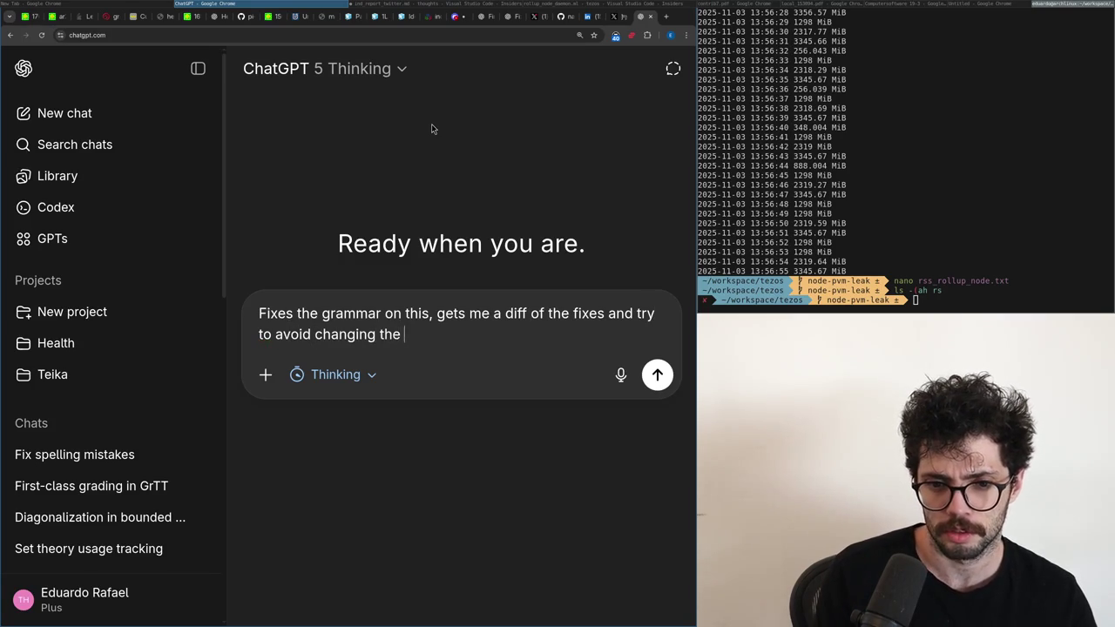
key("shift+Return")
key("shift+Return")
Paste the post into the prompt, then undo it, leaving the request with a backtick fence.
type("`")
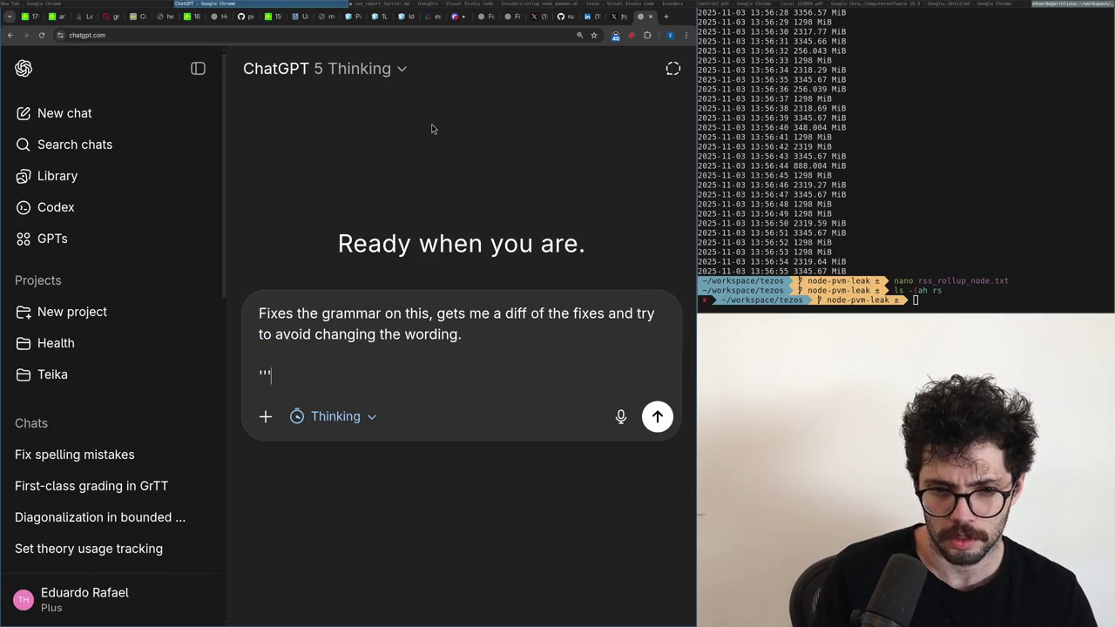
key("ctrl+v")
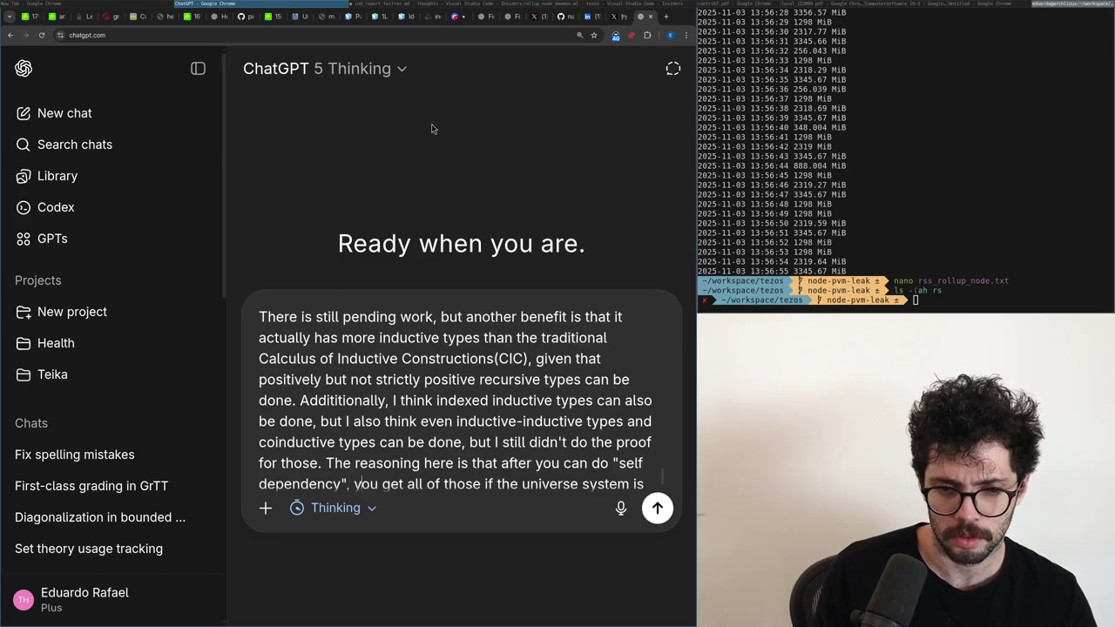
key("Up")
key("Up")
key("Up")
key("Up")
key("Up")
key("Up")
key("Up")
key("Up")
key("Up")
key("Up")
key("Up")
key("Up")
key("ctrl+z")
key("ctrl+shift+z")
key("ctrl+shift+z")
key("ctrl+z")
key("ctrl+z")
key("ctrl+shift+z")
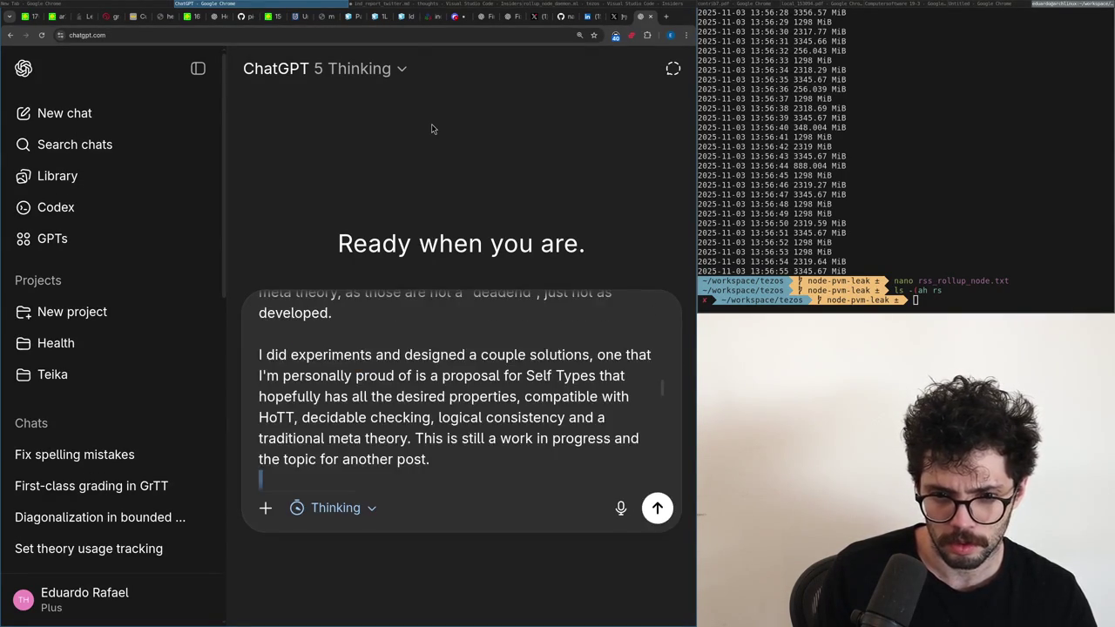
key("ctrl+a")
key("shift+Down")
key("shift+Down")
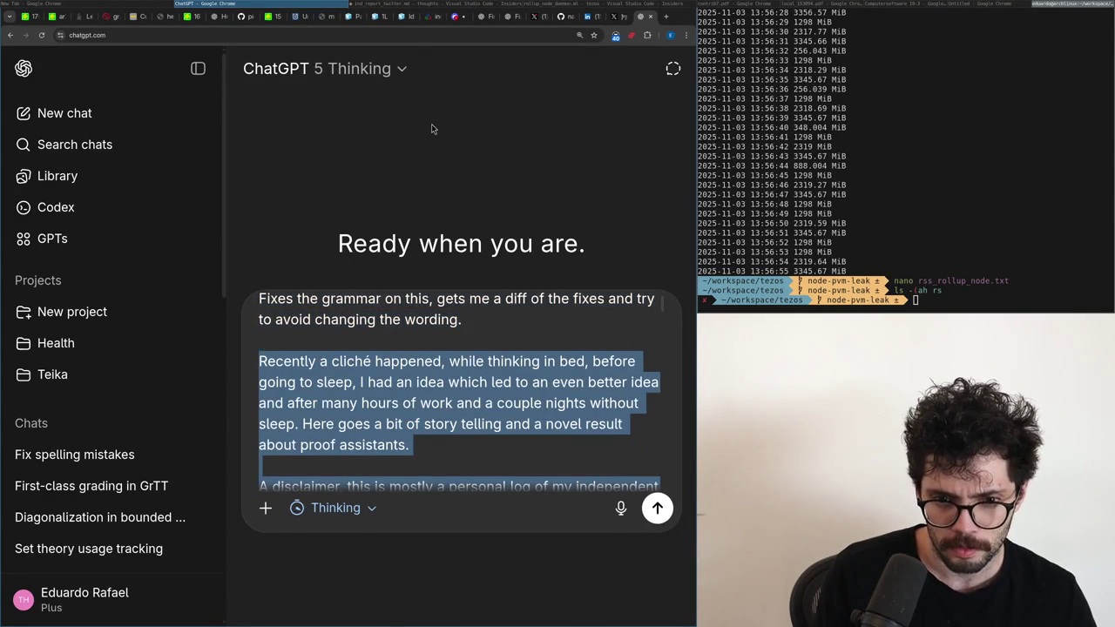
key("ctrl+z")
key("ctrl+shift+z")
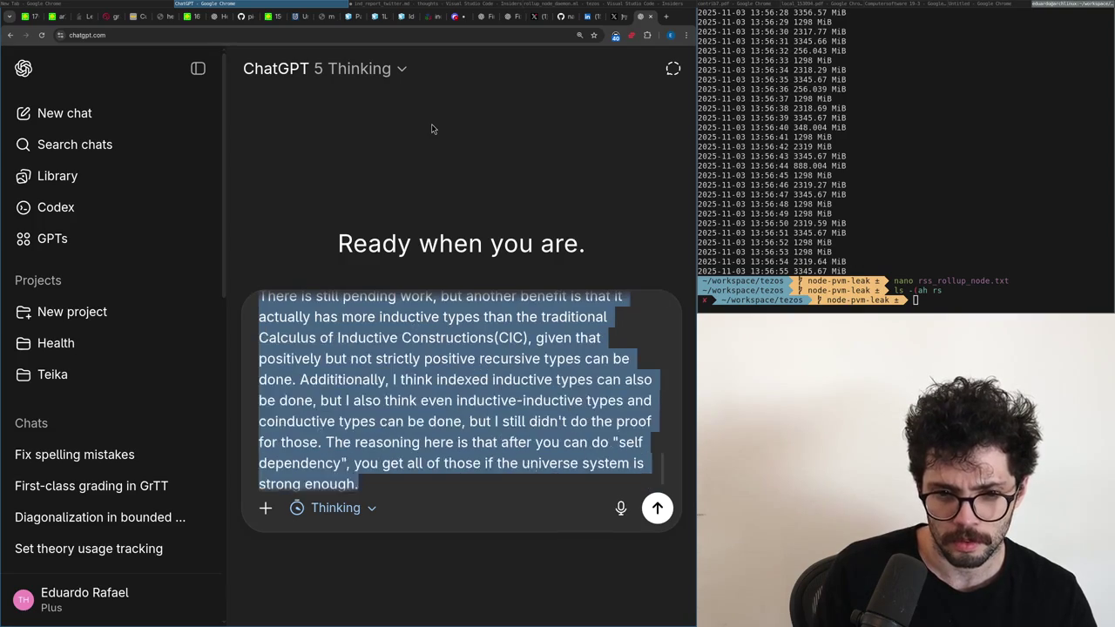
key("ctrl+z")
type("`")
key("alt+Tab")
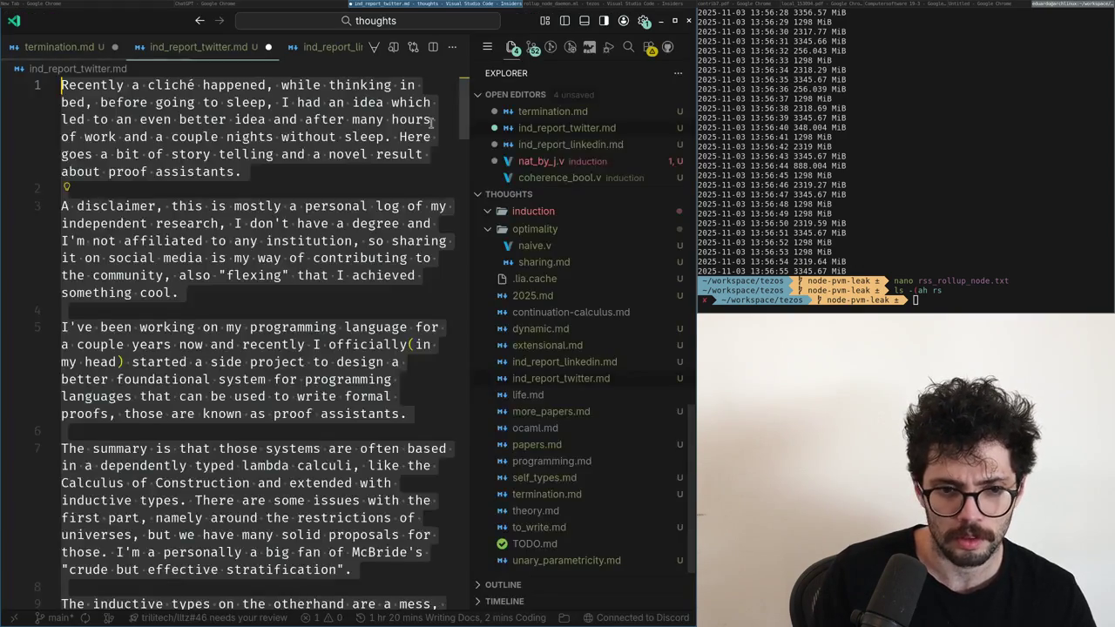
Select the ind_report_twitter.md post from its end to the top and copy it.
scroll(431, 123, "down", 10)
scroll(430, 123, "down", 10)
key("Up")
key("Up")
key("Up")
key("Up")
key("Up")
key("Up")
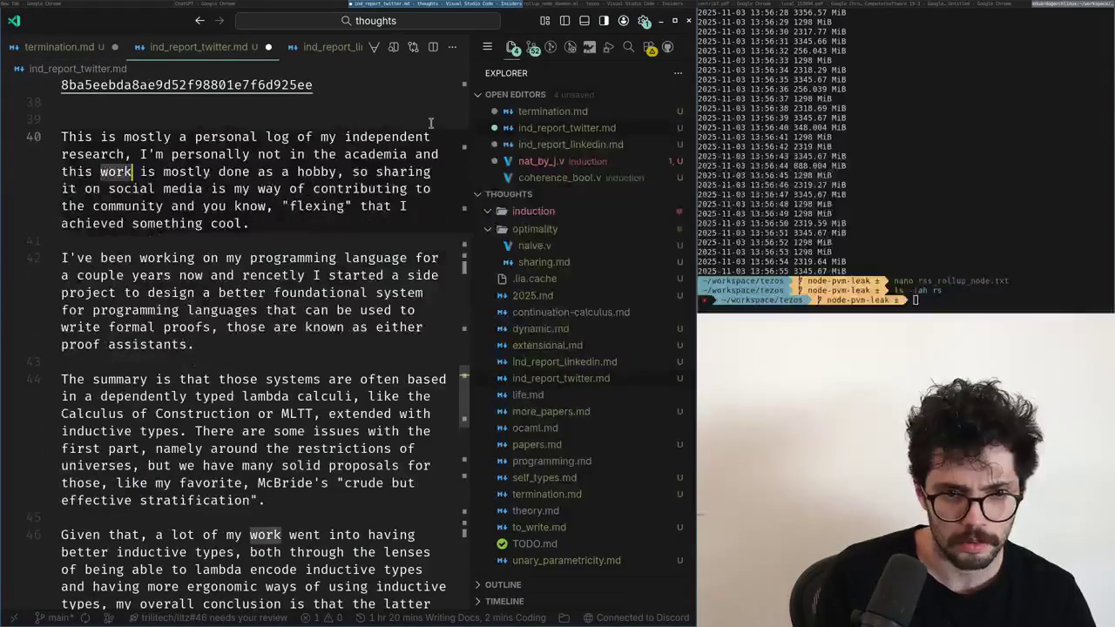
key("Up")
key("Up")
key("Up")
key("Up")
key("shift+Up")
key("shift+Up")
key("shift+Up")
key("shift+Up")
key("shift+Up")
key("shift+Up")
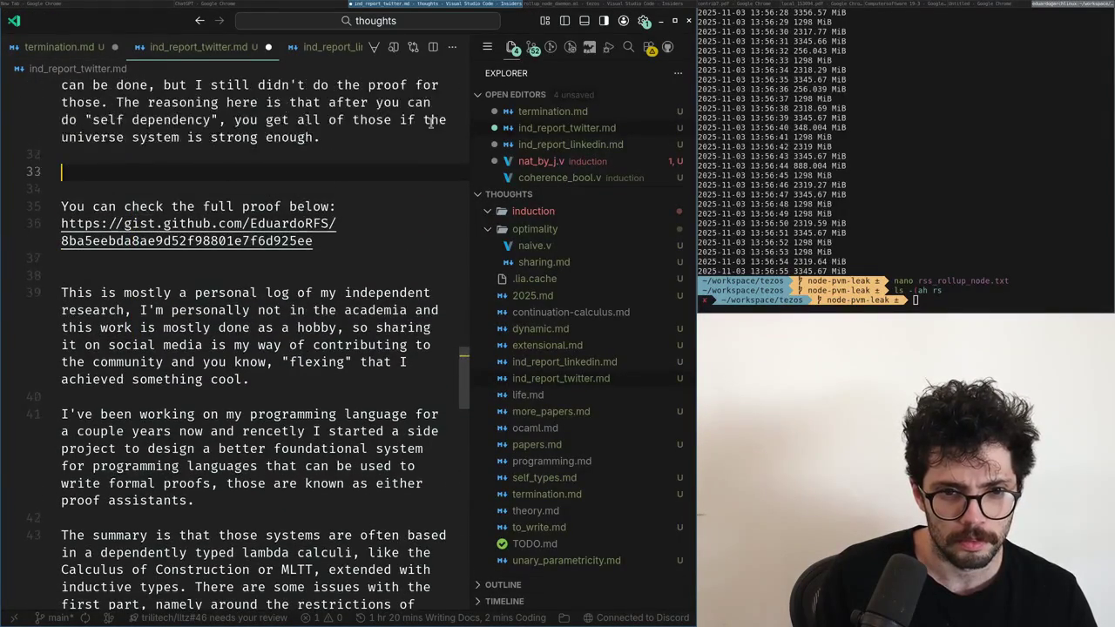
key("shift+Up")
key("shift+Up")
key("shift+Up")
key("shift+Up")
key("shift+Up")
key("shift+Up")
key("ctrl+shift+Home")
key("ctrl+c")
Paste the post into the ChatGPT prompt and send the grammar-fix request.
key("alt+Tab")
key("ctrl+v")
key("Return")
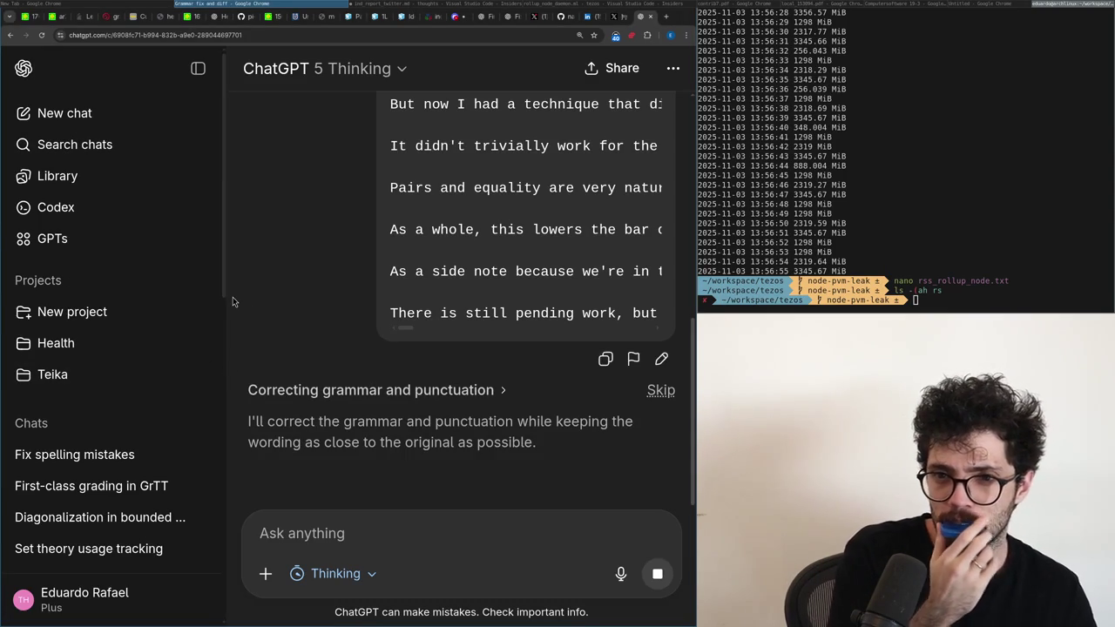
key("ctrl+shift+Tab")
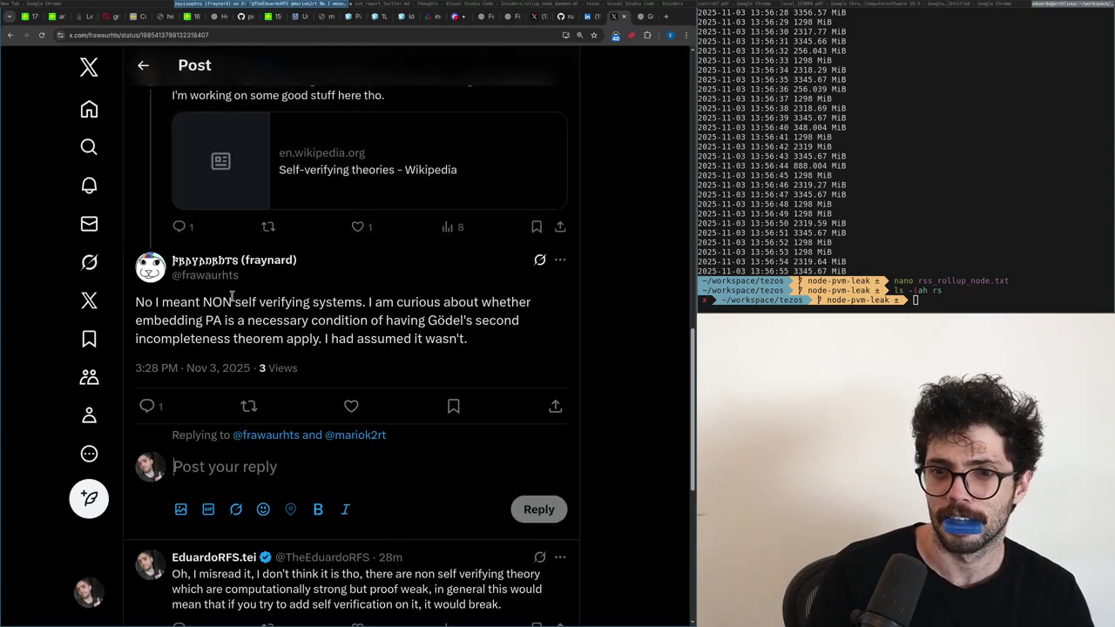
Open X Notifications and read the reply about non-self-verifying systems.
key("ctrl+shift+Tab")
key("ctrl+shift+Tab")
key("ctrl+shift+Tab")
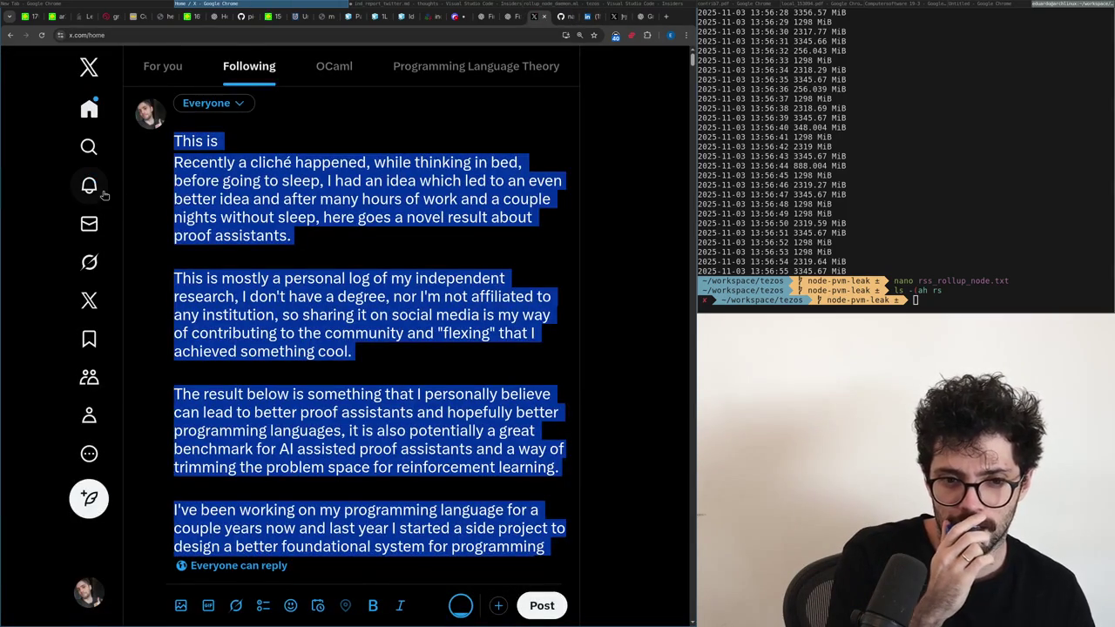
left_click(101, 190)
left_click(175, 202)
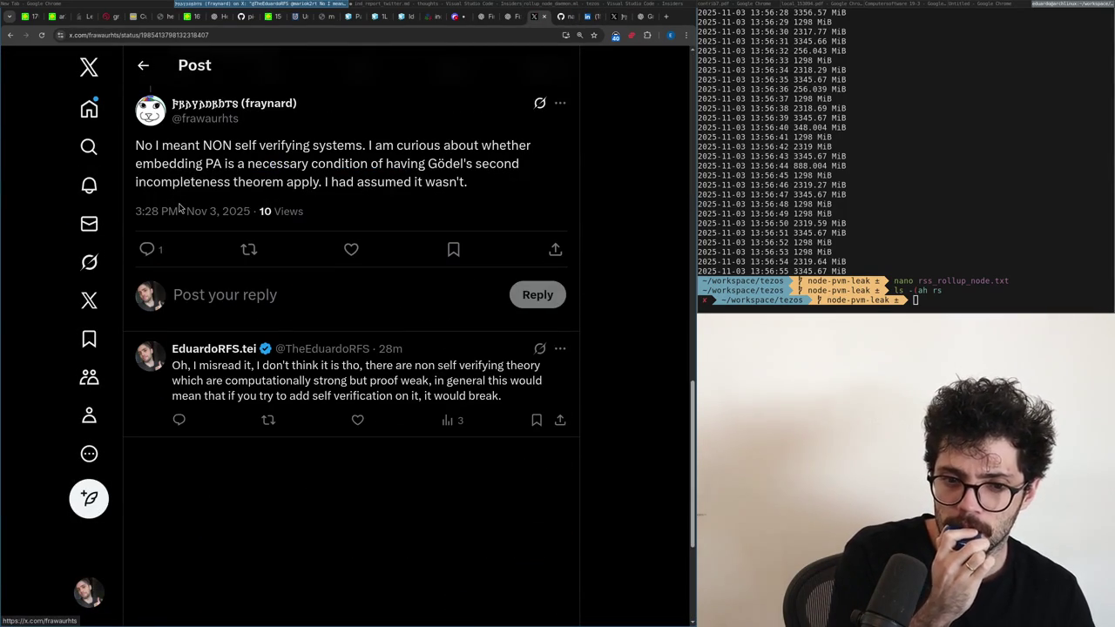
key("ctrl+Tab")
key("ctrl+Tab")
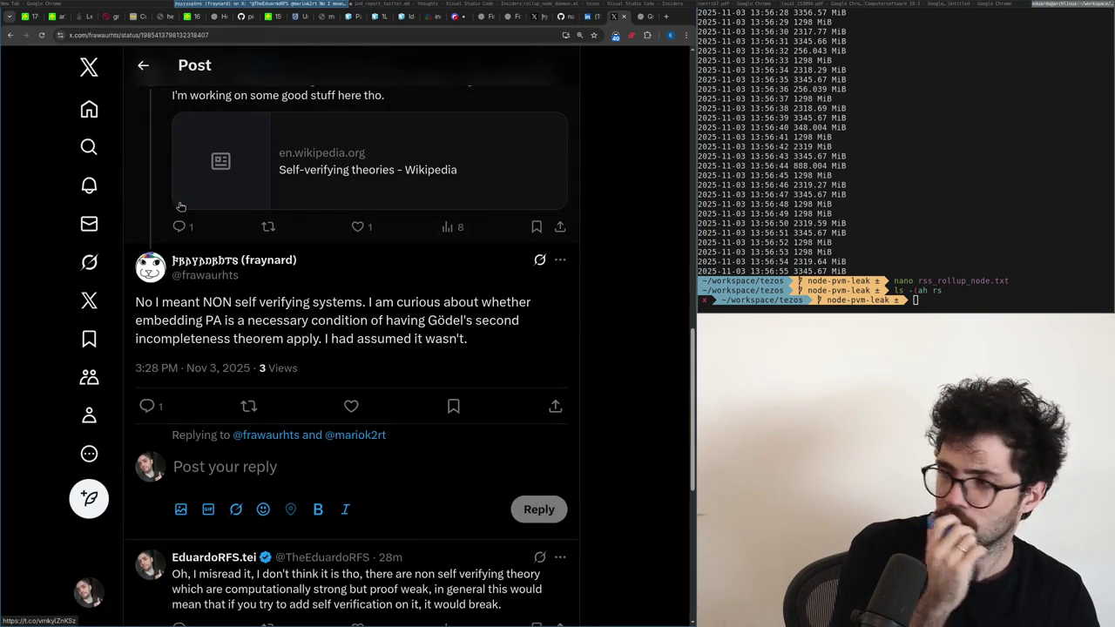
key("ctrl+Tab")
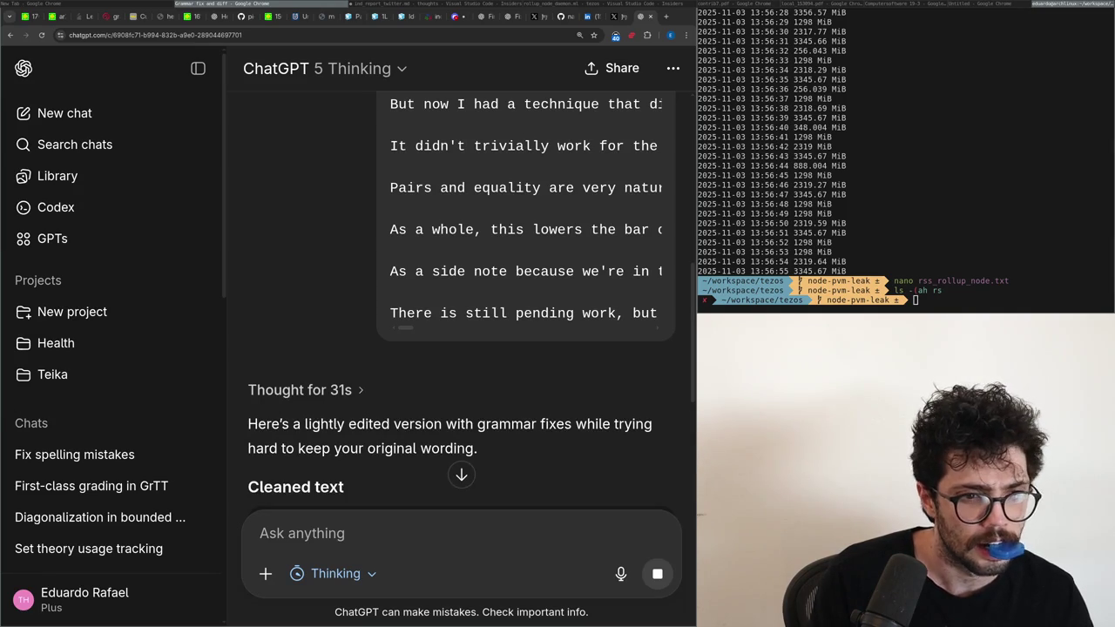
Scroll through ChatGPT's suggested diff full-screen, then restore the side-by-side layout.
scroll(332, 432, "down", 5)
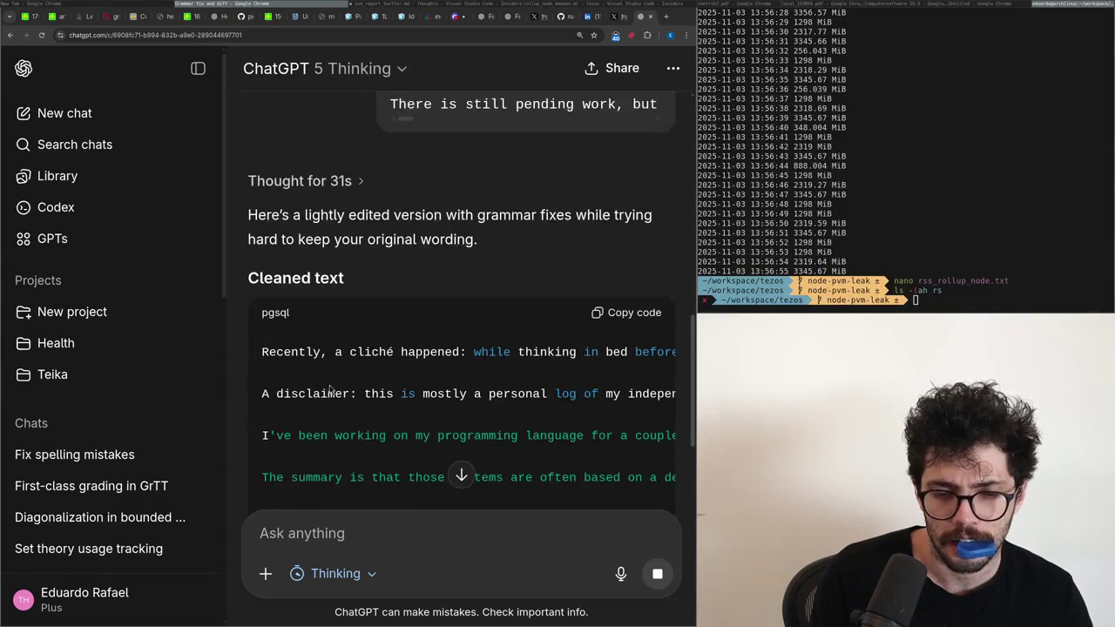
scroll(520, 351, "down", 7)
scroll(520, 352, "up", 7)
scroll(470, 353, "down", 7)
scroll(449, 356, "up", 10)
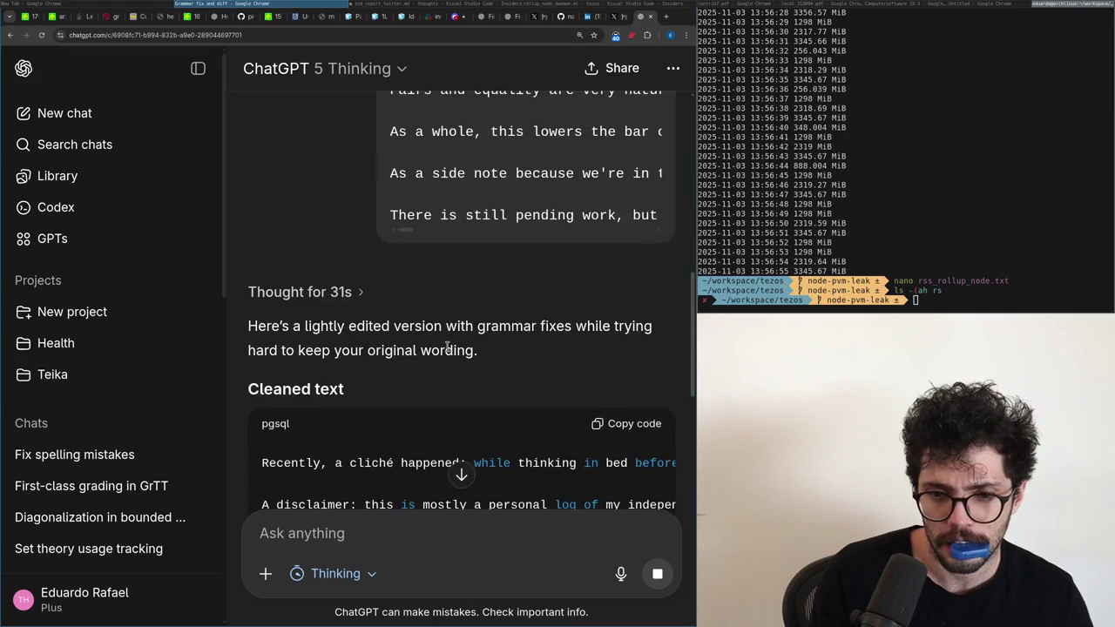
key("super+f")
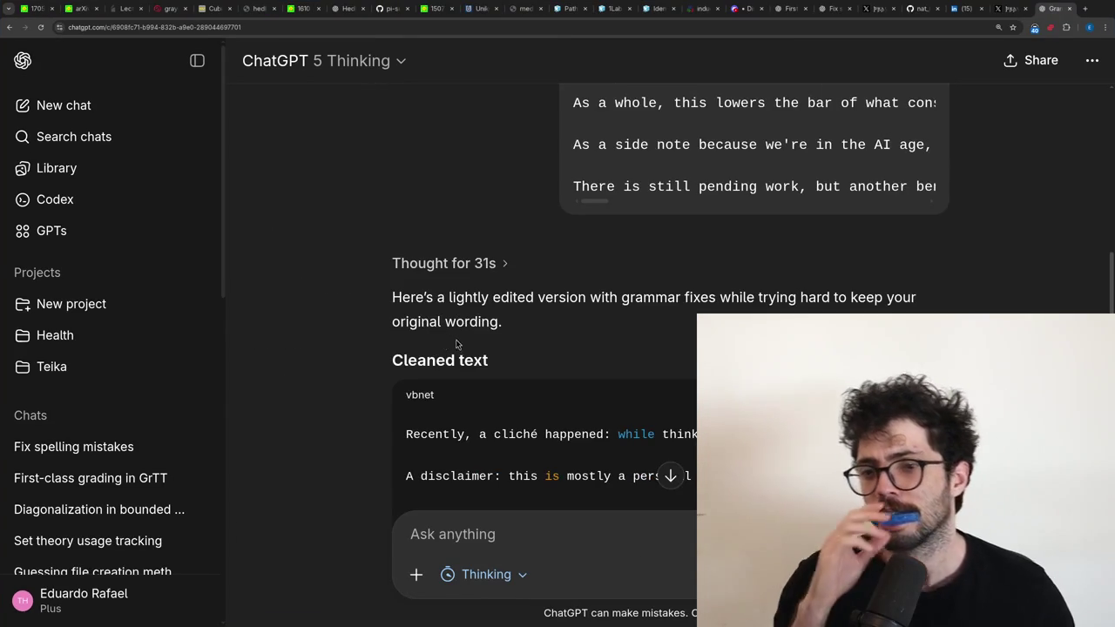
scroll(458, 392, "down", 8)
scroll(479, 495, "down", 6)
scroll(479, 495, "down", 5)
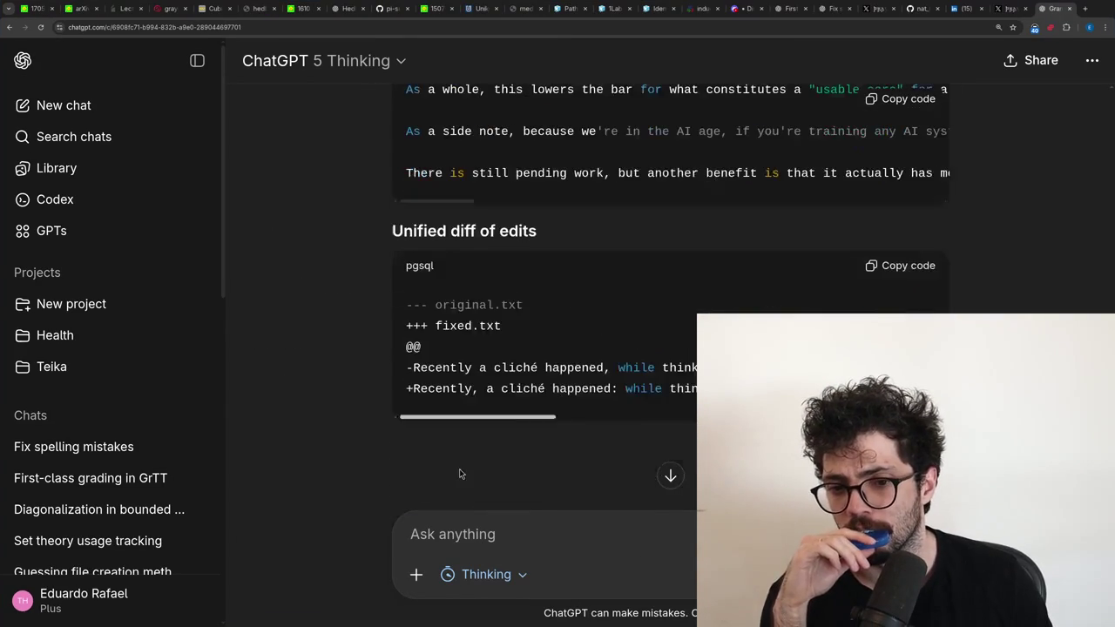
scroll(413, 430, "down", 2)
scroll(413, 430, "down", 1)
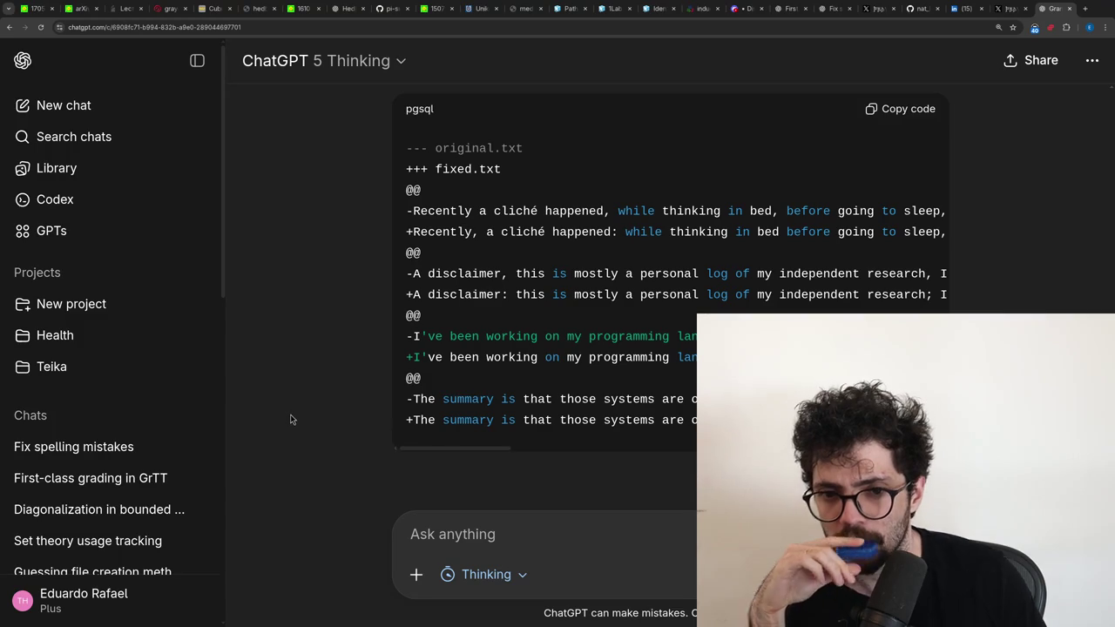
key("super+f")
key("super+Left")
Add a comma after 'Recently' in the post's opening sentence.
key("ctrl+Right")
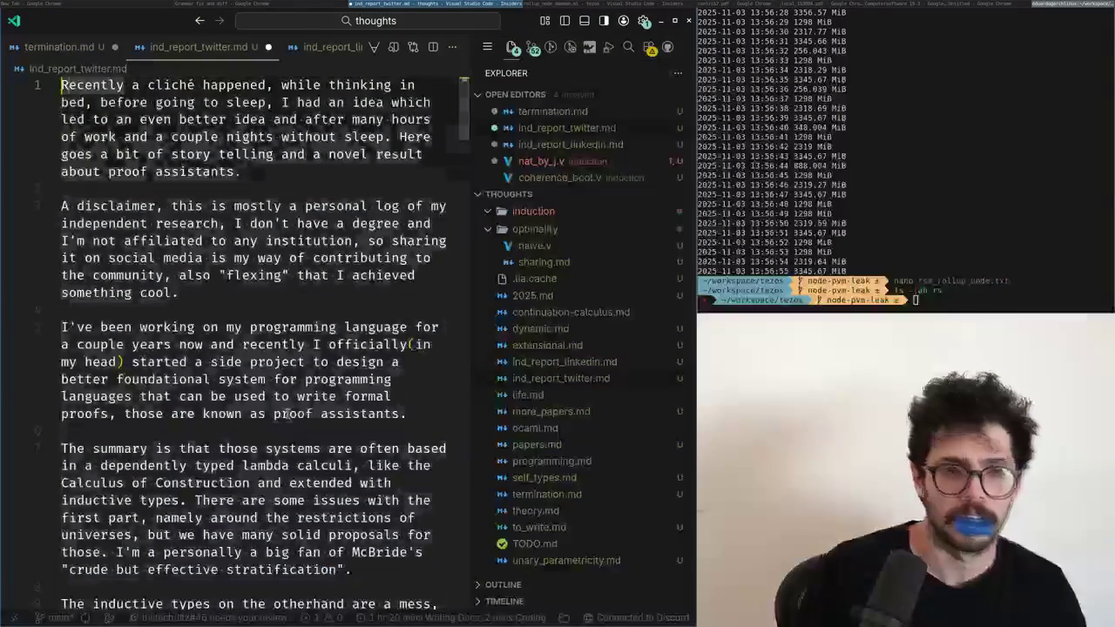
type(",")
key("alt+Tab")
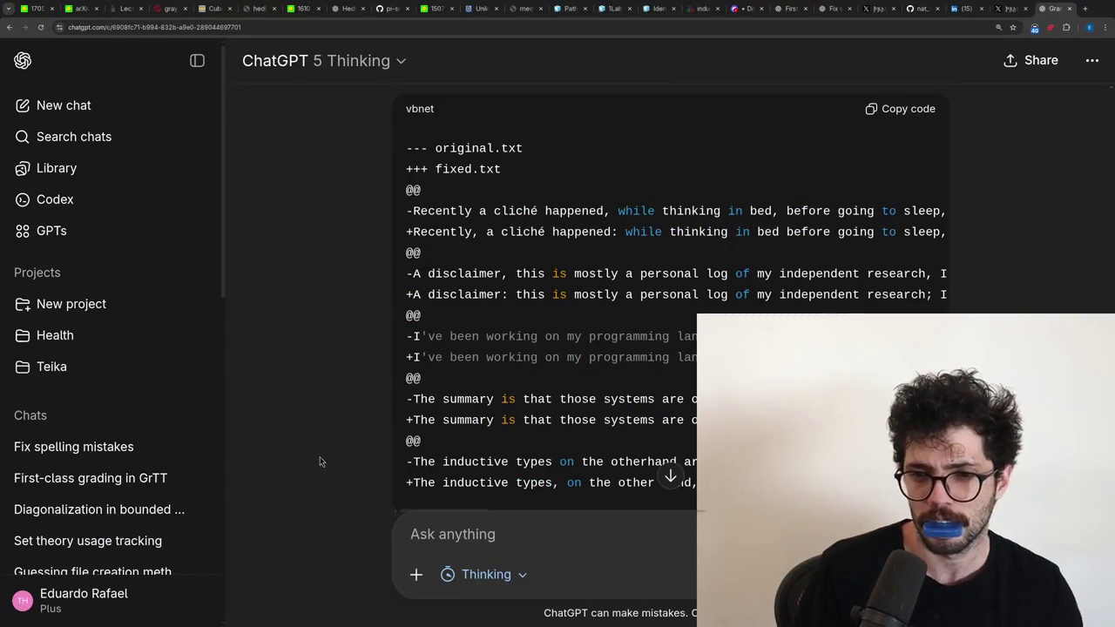
Select the original and corrected 'Recently, a cliché happened' lines in the diff.
left_click_drag(618, 210, 952, 212)
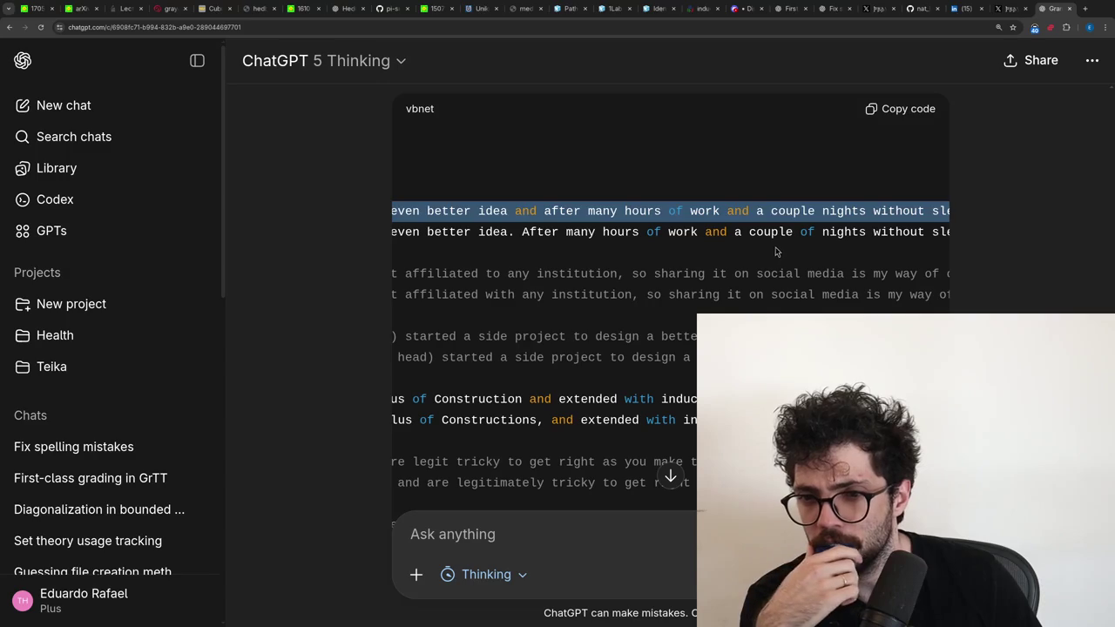
left_click_drag(758, 232, 288, 243)
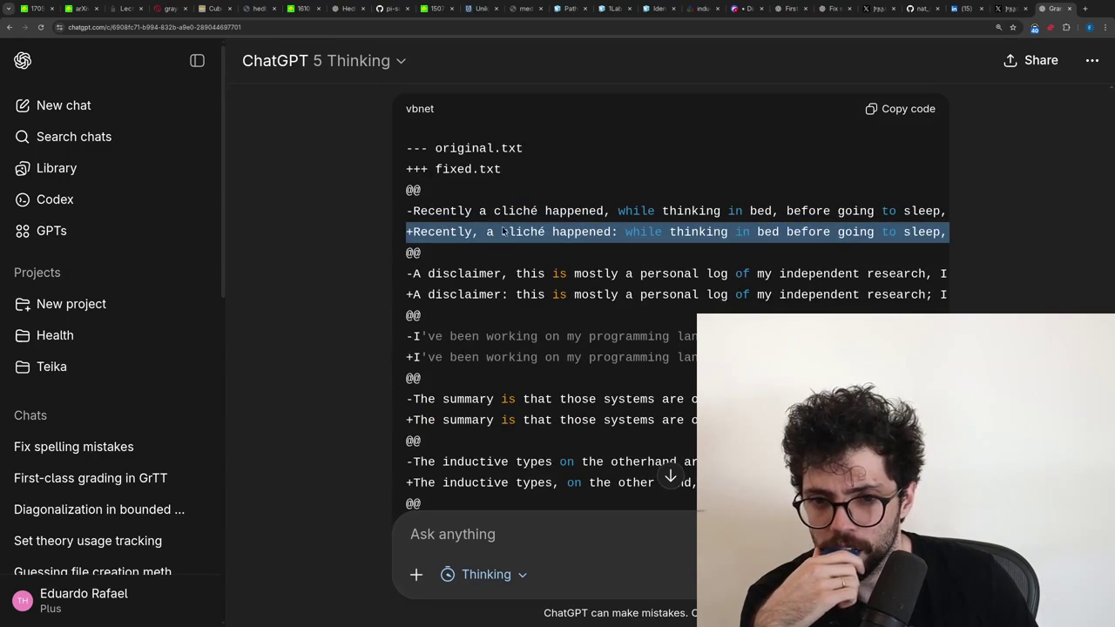
left_click(504, 232)
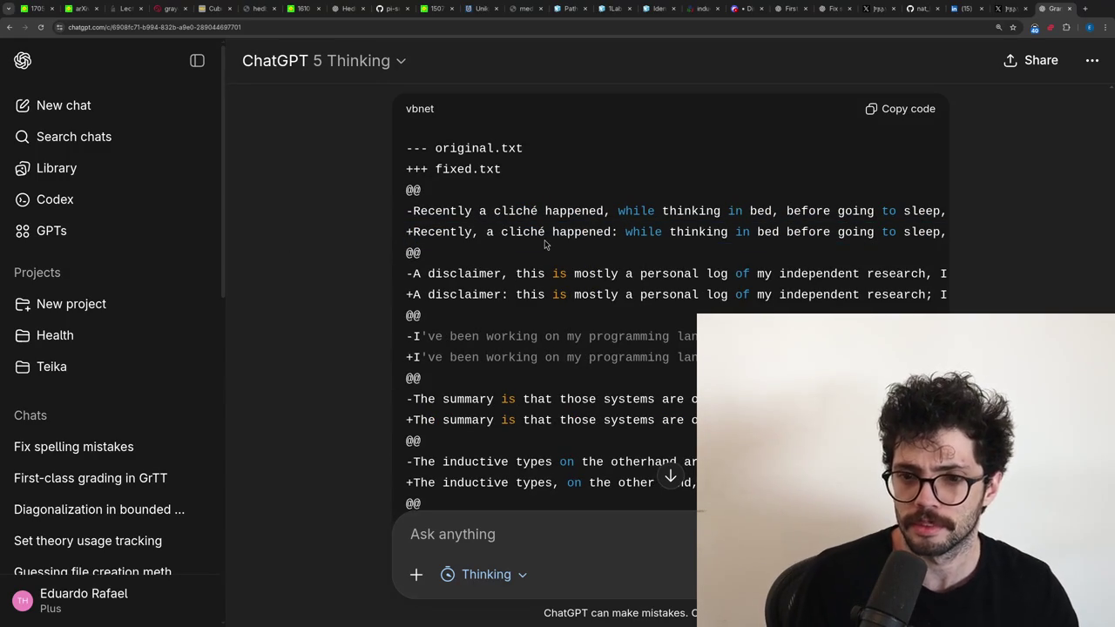
key("super+2")
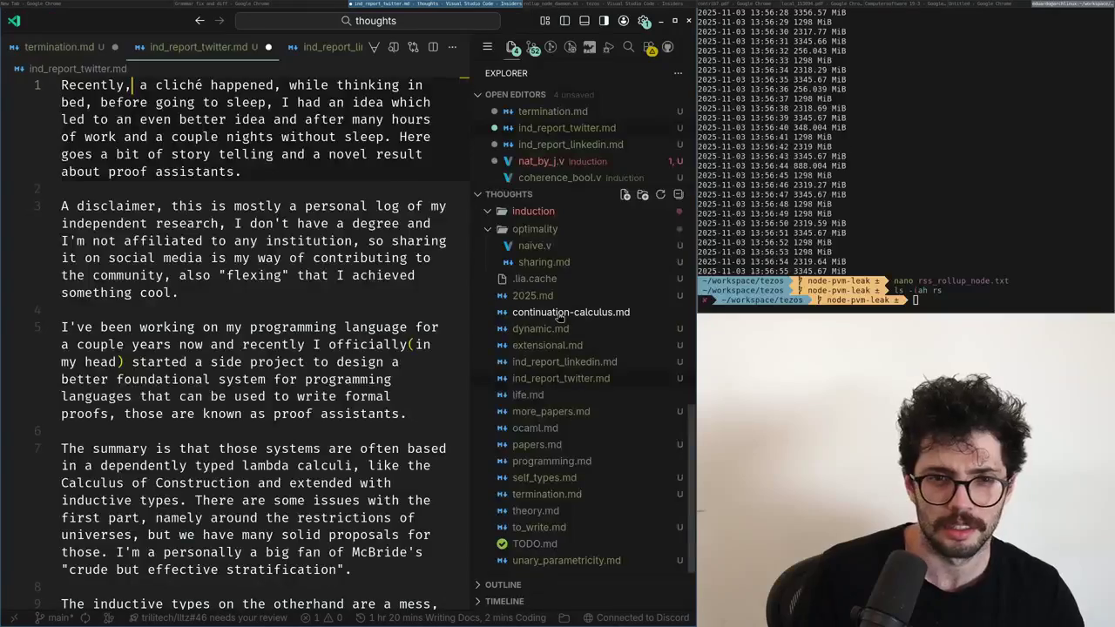
key("super+1")
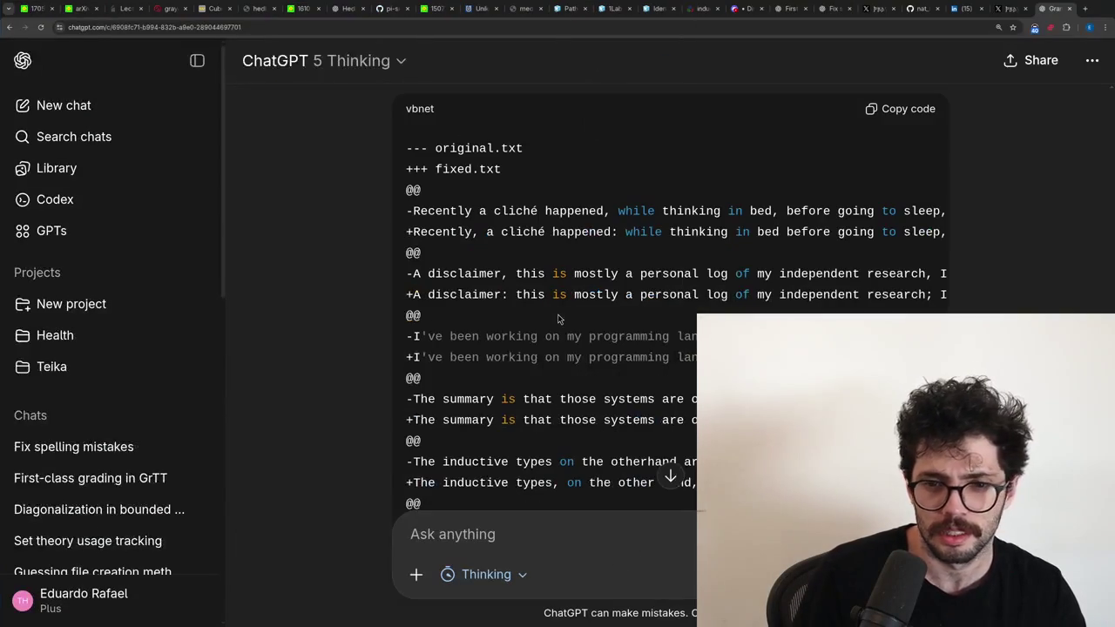
left_click_drag(389, 216, 871, 392)
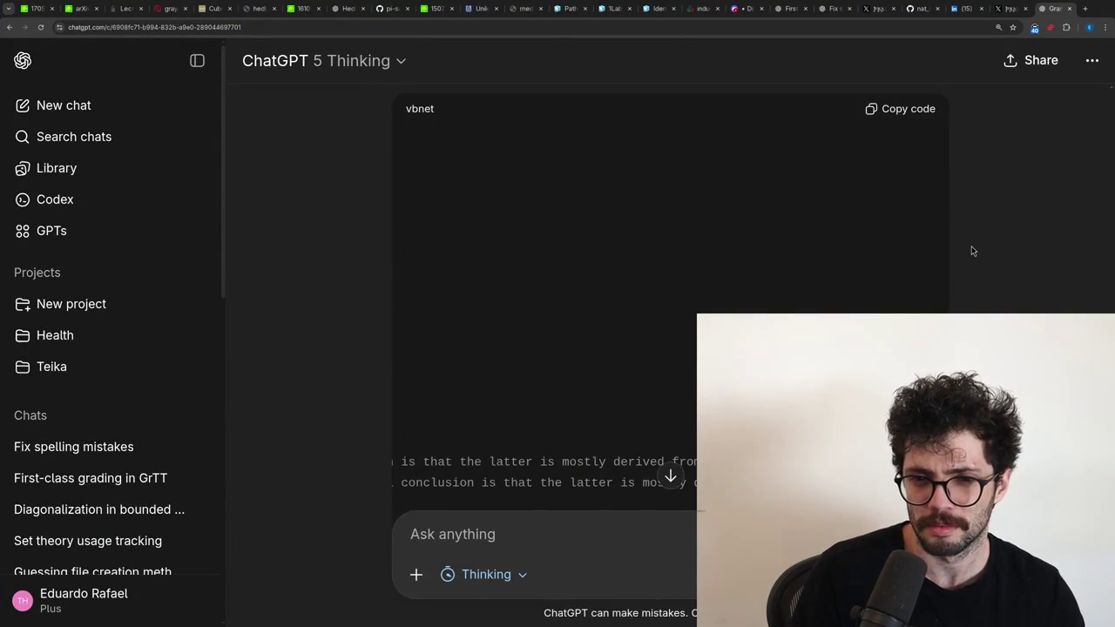
left_click_drag(667, 436, 503, 254)
left_click(453, 312)
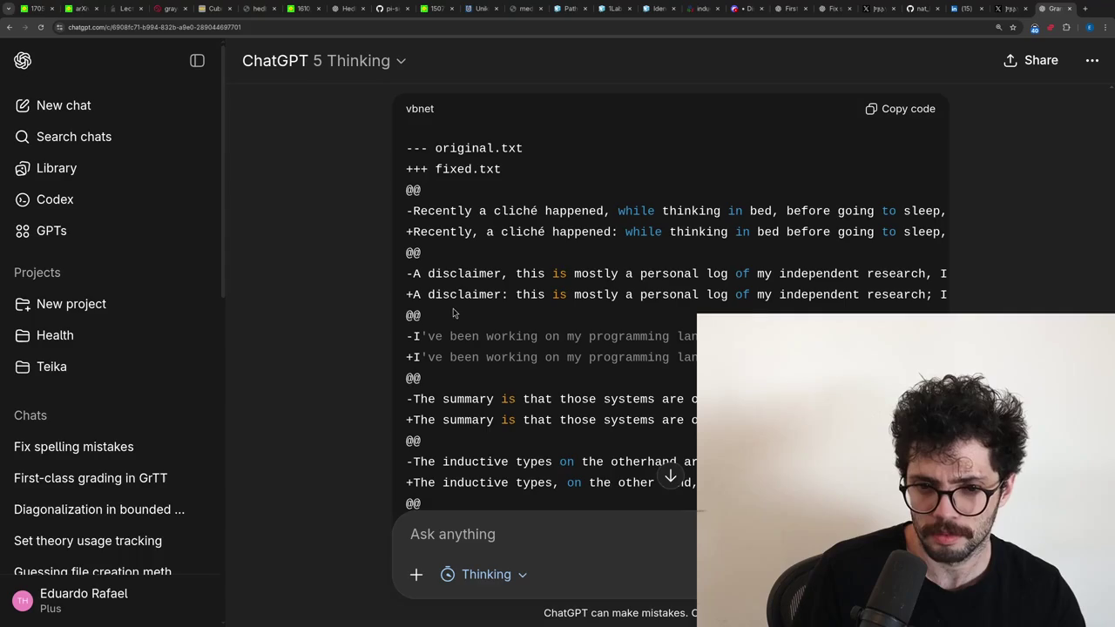
left_click_drag(406, 253, 397, 216)
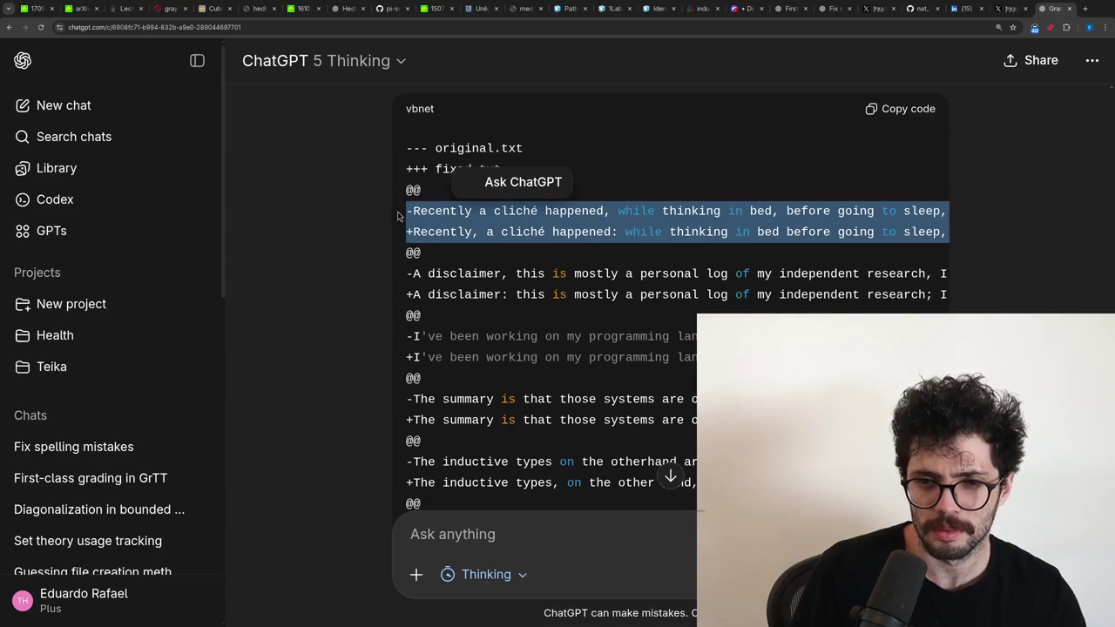
key("alt+Tab")
Paste ChatGPT's 'Recently, a cliché happened' diff lines and strip their +/- markers.
type("-Recently a cliché happened, while thinking in bed, before going to sleep, I had an idea which led to an even better idea and after many hours of work and a couple nights without sleep. Here goes a bit of story telling and a novel result about proof assistants. +Recently, a cliché happened: while thinking in bed before going to sleep, I had an idea which led to an even better idea. After many hours of work and a couple of nights without sleep, here goes a bit of storytelling and a novel result about proof assistants.")
key("super+Up")
key("Up")
key("Up")
key("Up")
key("Up")
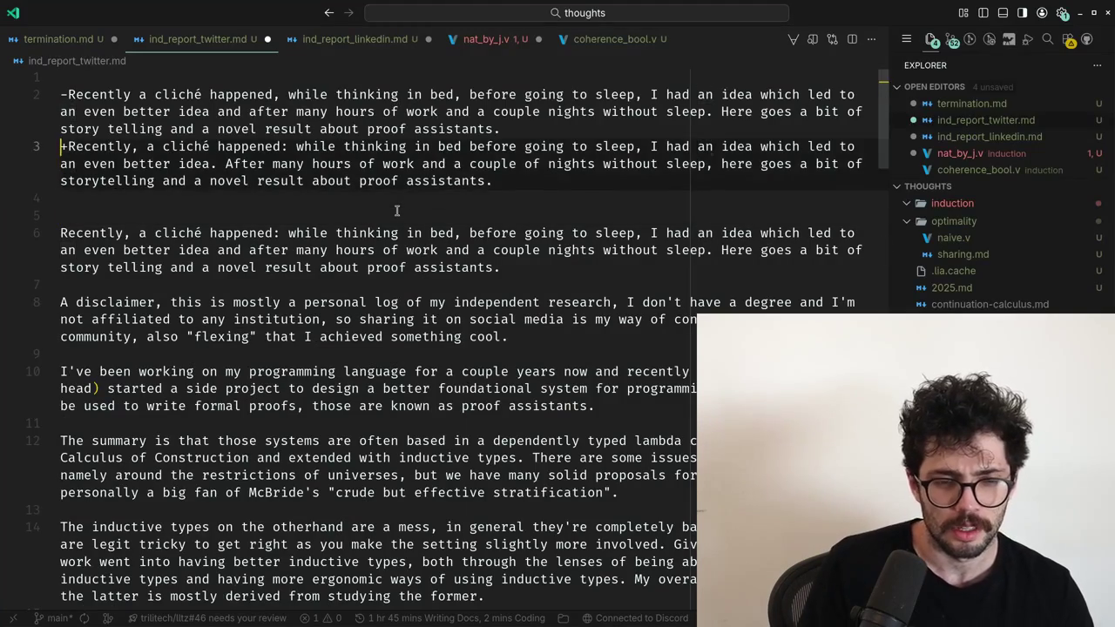
key("Delete")
key("Up")
key("Up")
key("Delete")
key("Down")
key("Down")
key("Down")
Compare the corrected sentence word by word with the original, up to 'After'.
key("ctrl+Right")
key("ctrl+Right")
key("ctrl+Left")
key("ctrl+Left")
key("ctrl+Left")
key("ctrl+Left")
key("ctrl+Right")
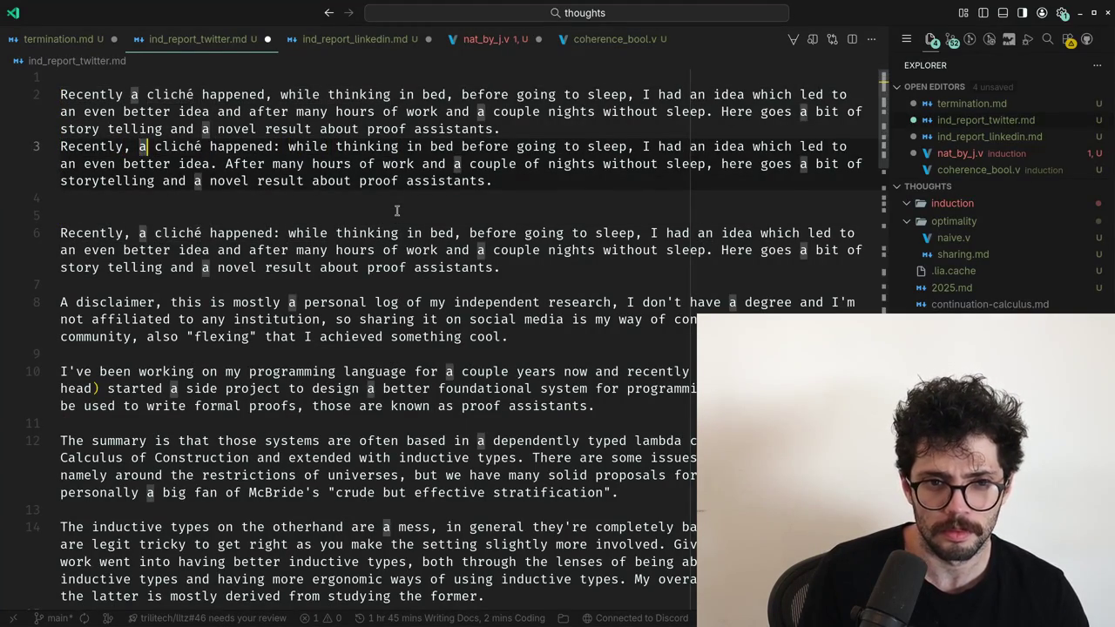
key("ctrl+Right")
key("ctrl+Right")
key("ctrl+Left")
key("ctrl+Left")
key("ctrl+Left")
key("ctrl+Right")
key("ctrl+Right")
key("ctrl+Right")
key("ctrl+Right")
key("ctrl+Right")
key("ctrl+Right")
key("ctrl+Right")
key("ctrl+Right")
key("ctrl+Right")
key("ctrl+Right")
key("ctrl+Right")
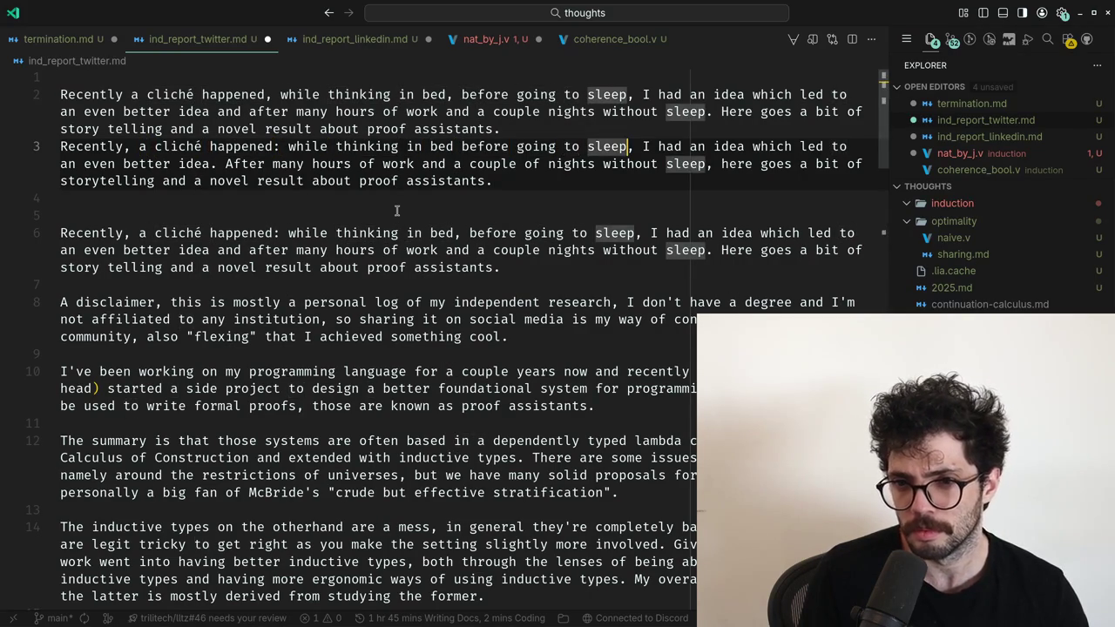
key("ctrl+Left")
key("ctrl+Left")
key("ctrl+Left")
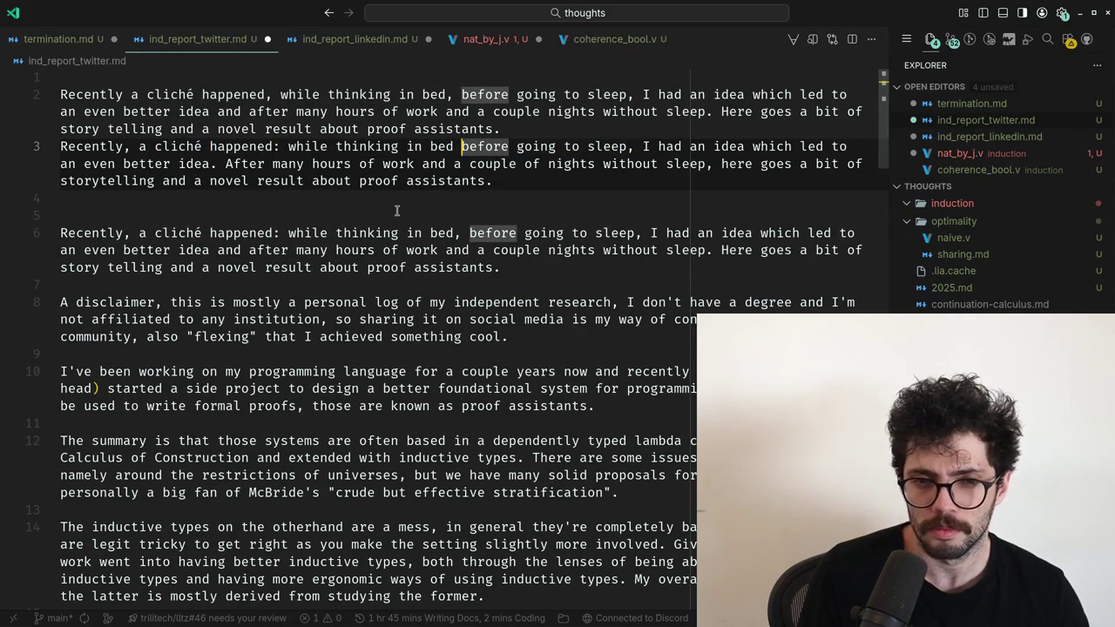
key("ctrl+Right")
key("ctrl+Right")
key("ctrl+Right")
key("ctrl+Right")
key("ctrl+Right")
key("ctrl+Right")
key("ctrl+Right")
key("ctrl+Right")
key("ctrl+Right")
key("ctrl+Right")
key("ctrl+Right")
key("ctrl+Right")
key("ctrl+Right")
key("ctrl+Right")
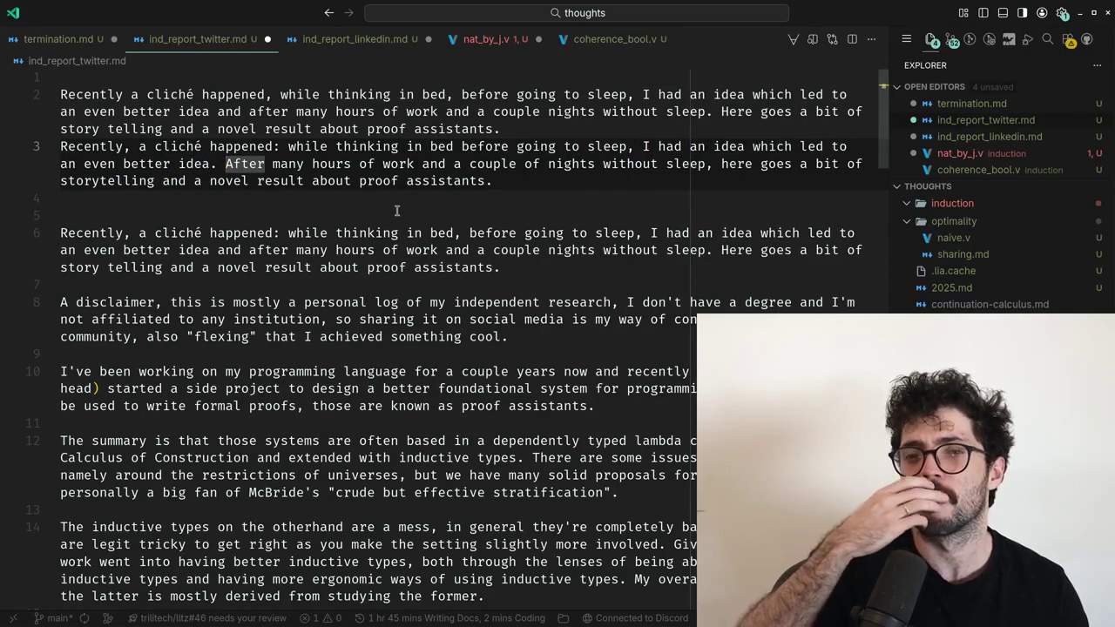
key("ctrl+Right")
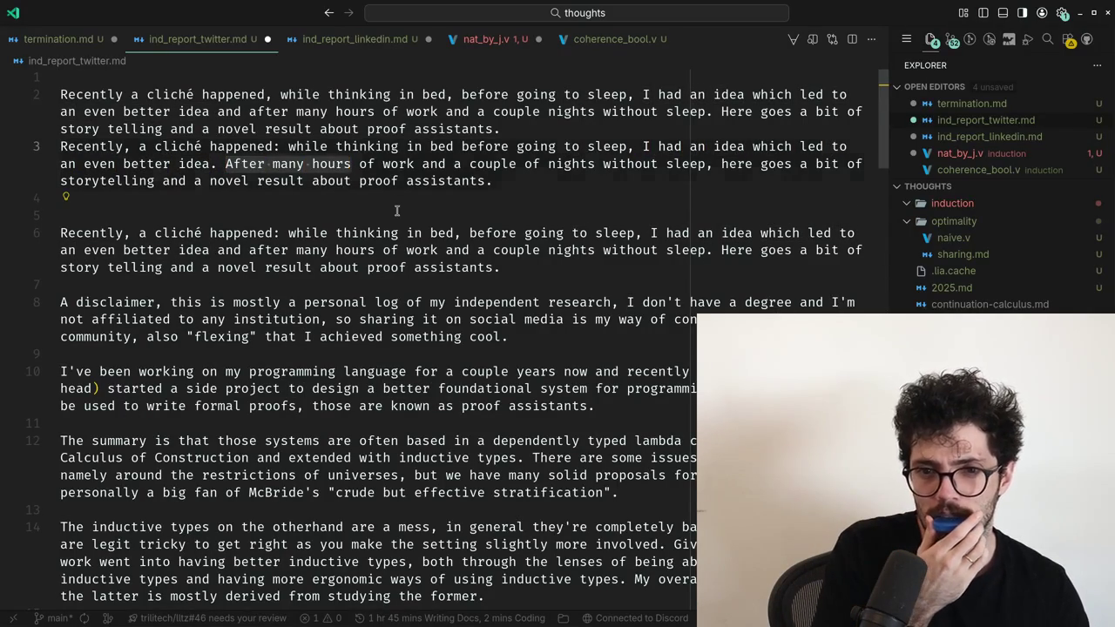
key("Left")
key("ctrl+Right")
key("ctrl+Left")
key("ctrl+Left")
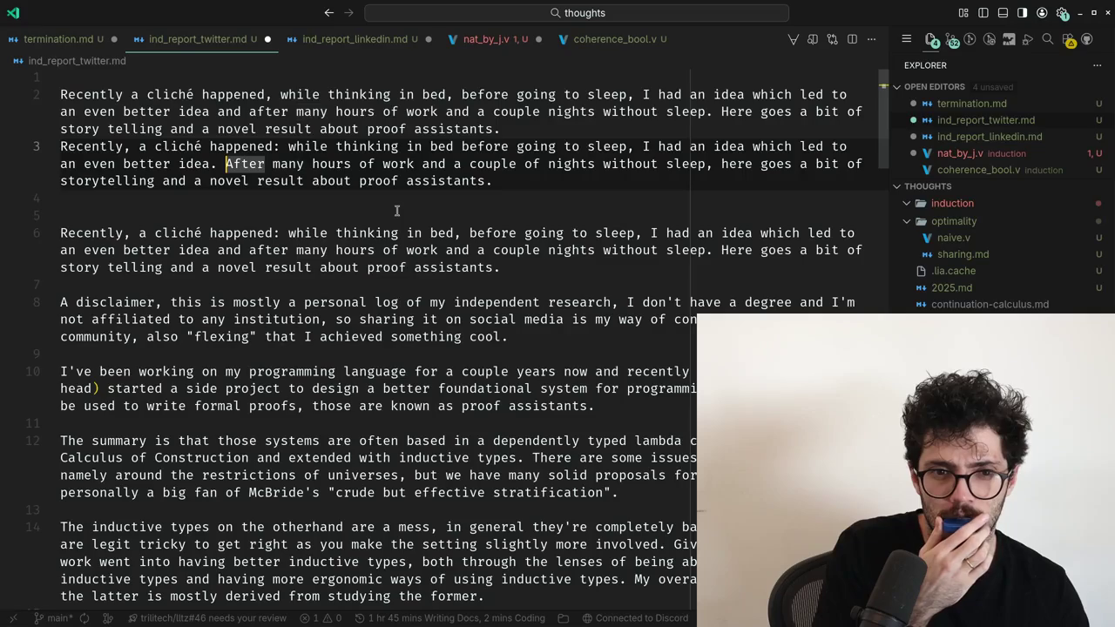
Restore the '-' marker on the old line and '+' on the corrected line.
key("Up")
key("Up")
key("Up")
key("Home")
type("-")
key("Down")
key("Down")
key("Down")
key("Home")
type("+")
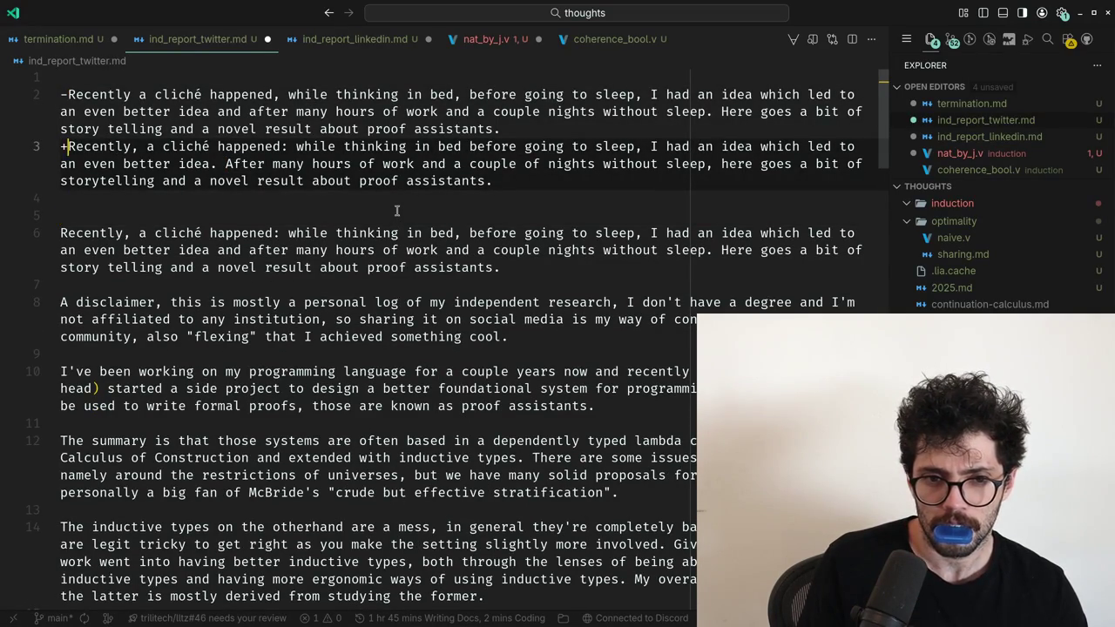
Compare the 'many hours and a couple' phrasing and the wording around 'idea.'.
key("Up")
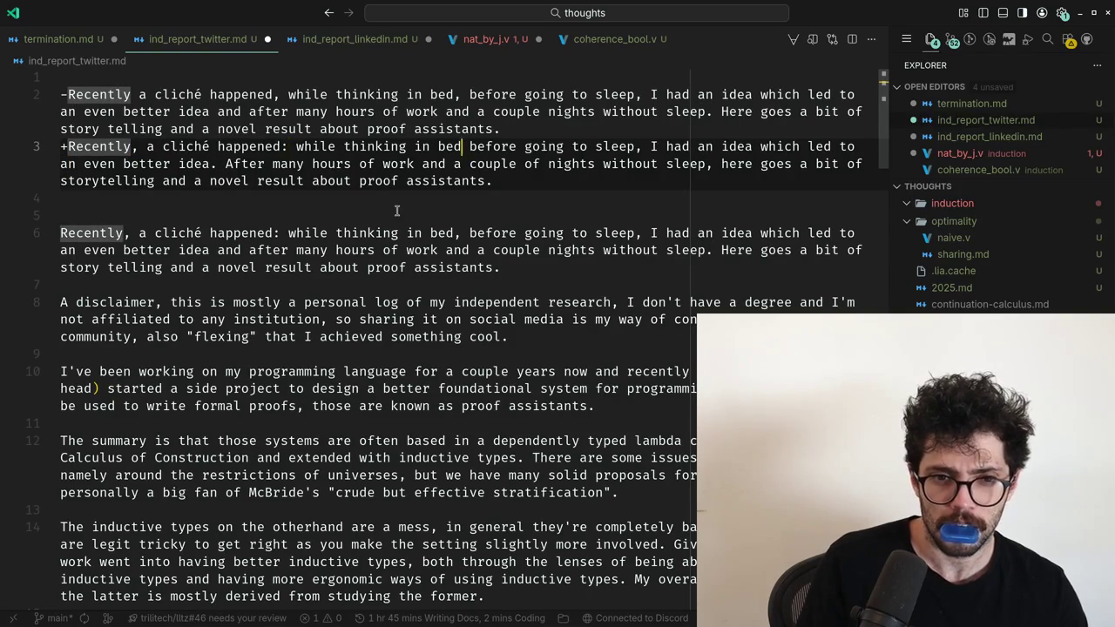
key("ctrl+Right")
key("ctrl+Right")
key("ctrl+Right")
key("ctrl+Right")
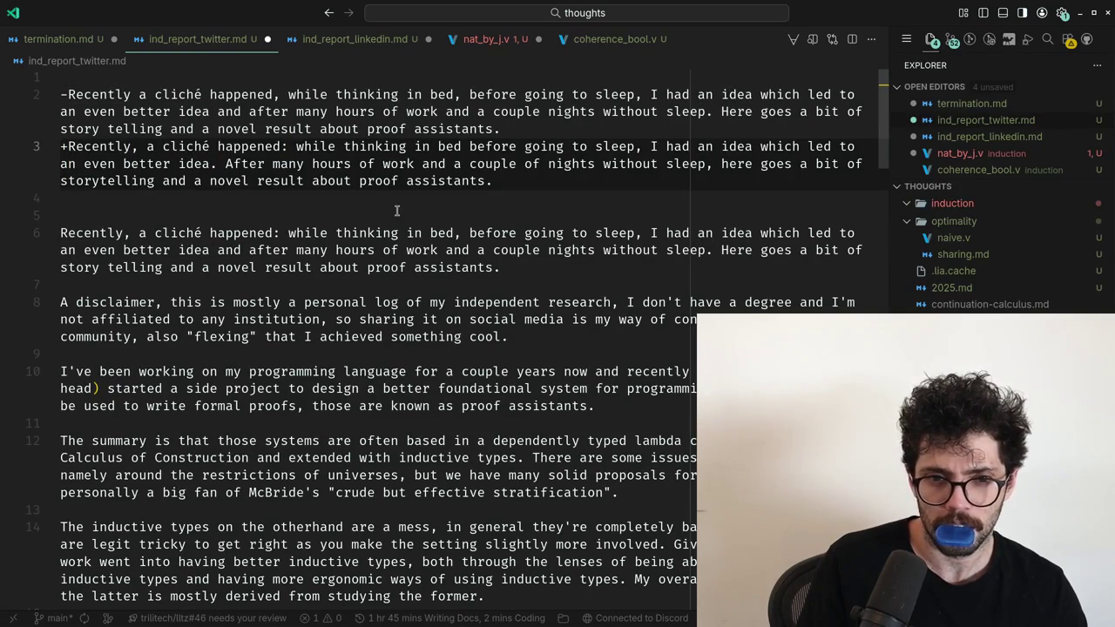
key("ctrl+Right")
key("ctrl+shift+Right")
key("ctrl+shift+Right")
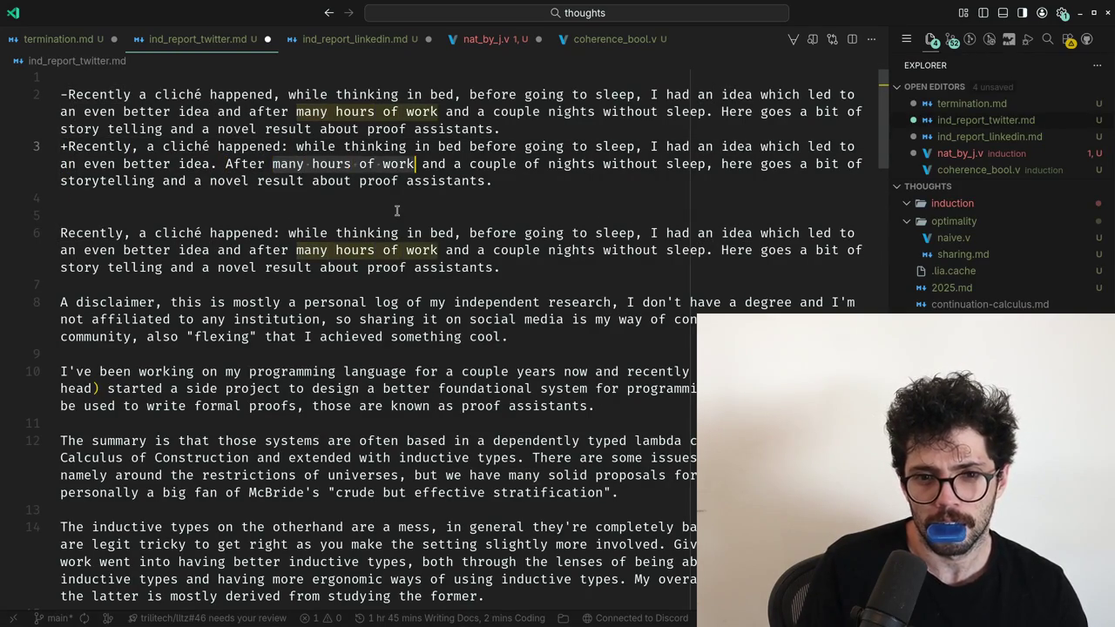
key("ctrl+shift+Right")
key("ctrl+shift+Right")
key("ctrl+shift+Right")
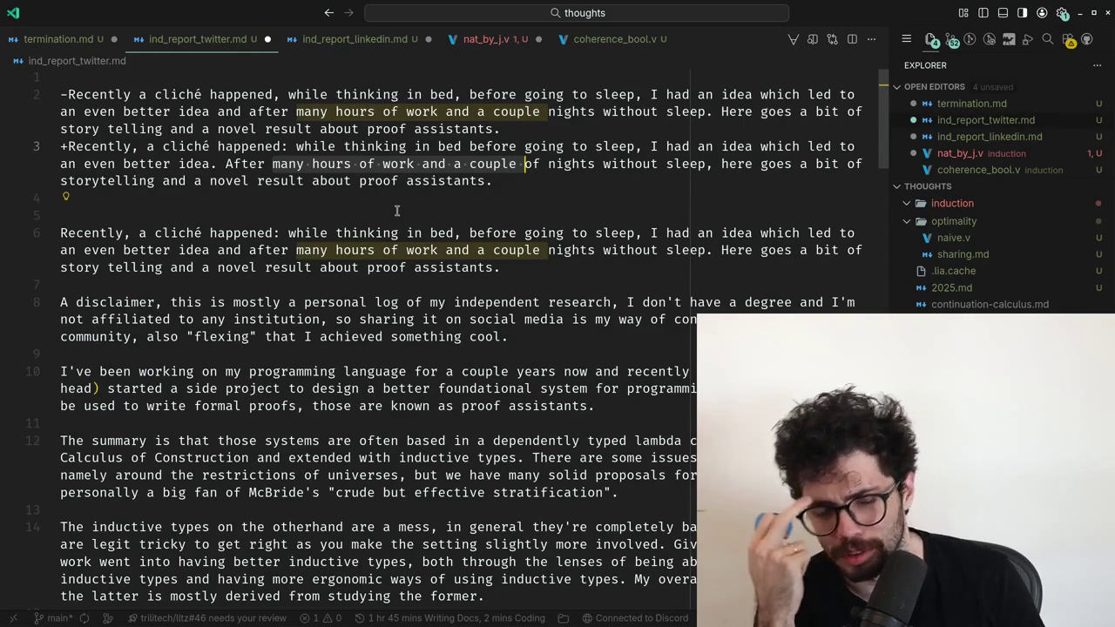
key("ctrl+Left")
key("ctrl+Left")
key("ctrl+Left")
key("ctrl+Left")
key("ctrl+Left")
key("ctrl+Left")
key("ctrl+Left")
key("ctrl+Left")
key("ctrl+Left")
key("ctrl+Left")
key("ctrl+Right")
key("ctrl+Right")
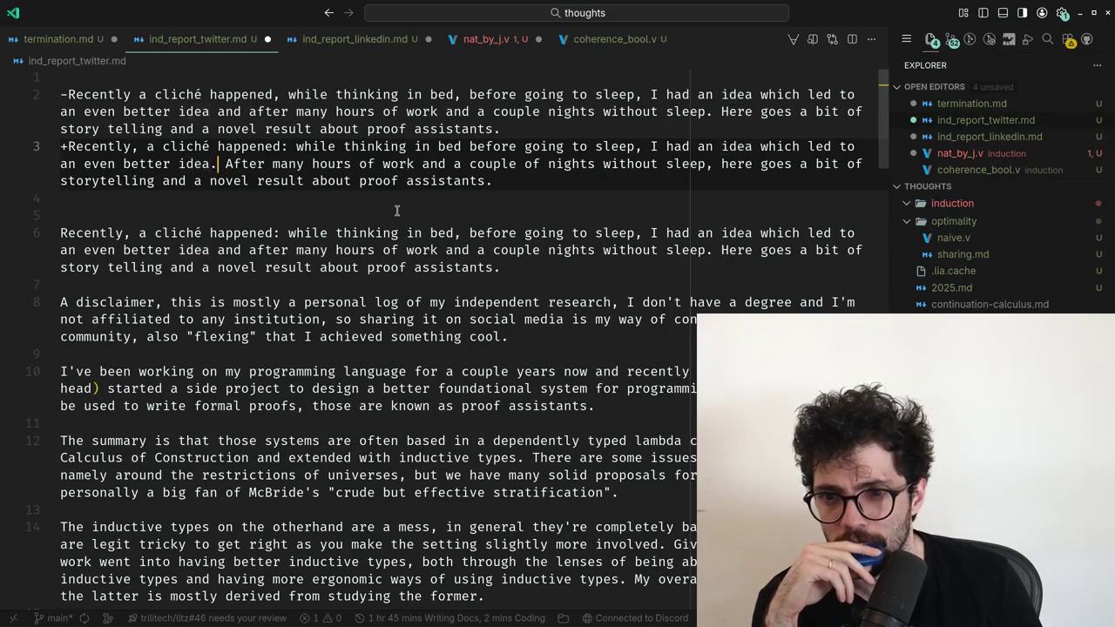
key("ctrl+Left")
key("ctrl+Left")
key("ctrl+Right")
key("ctrl+Right")
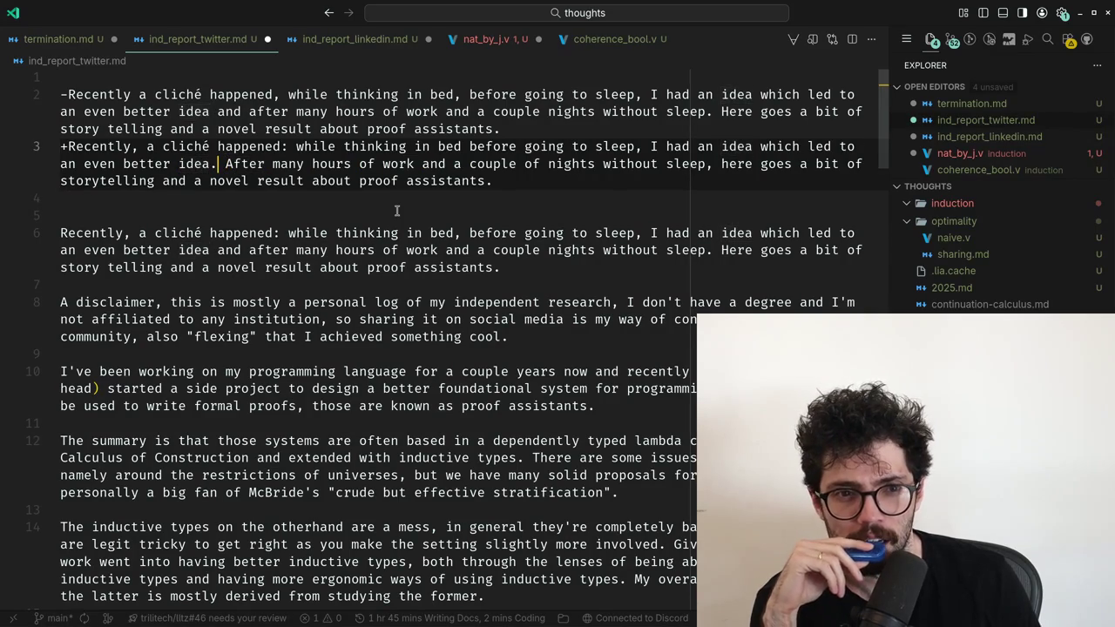
On the old line, drop the minus marker, delete 'and', and capitalize 'After'.
key("Down")
key("Up")
key("ctrl+Left")
key("ctrl+Left")
key("ctrl+Left")
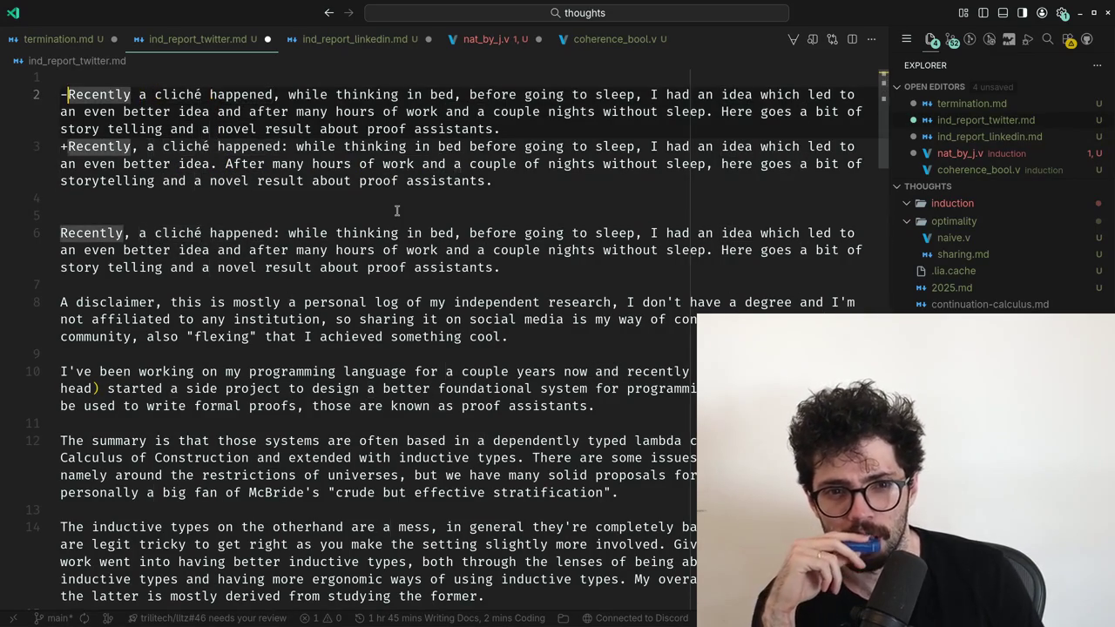
key("BackSpace")
key("Down")
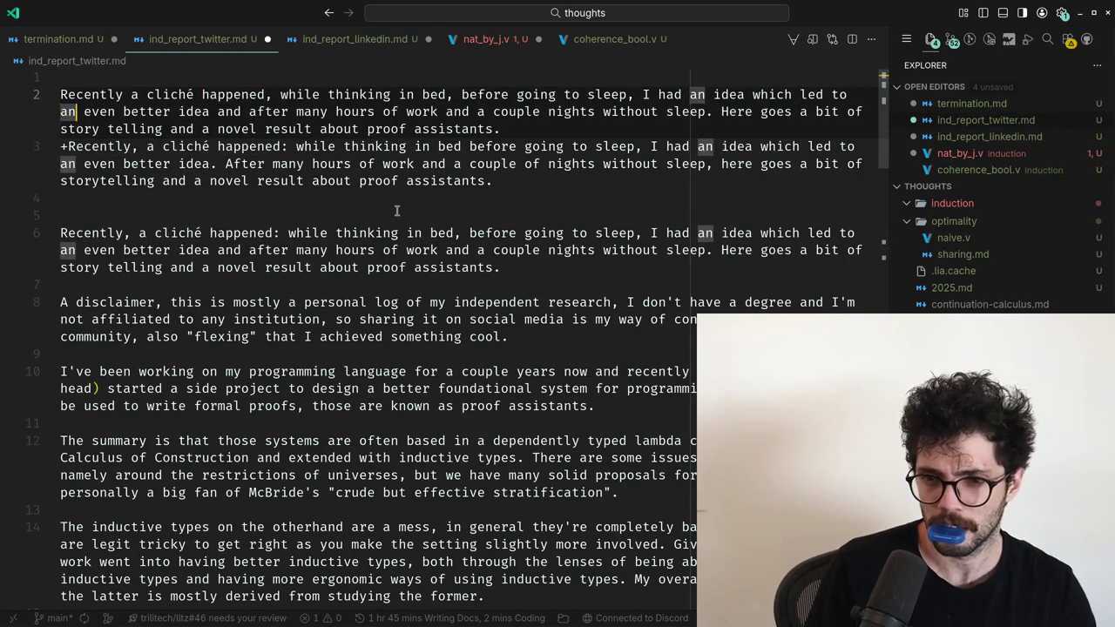
key("ctrl+Left")
key("ctrl+Left")
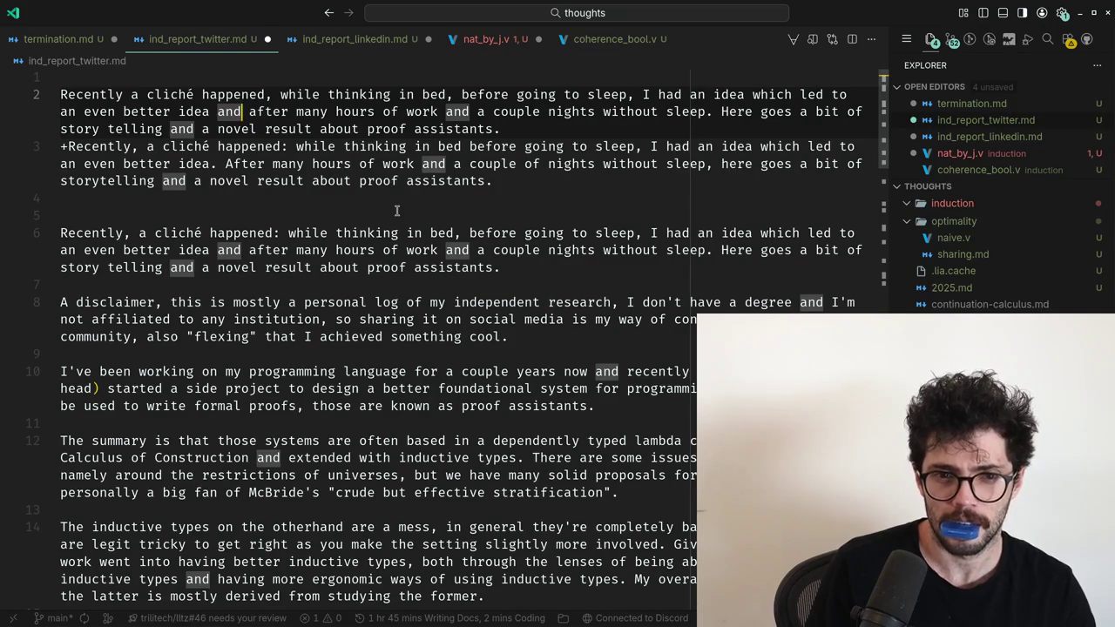
key("ctrl+BackSpace")
key("Delete")
type("A")
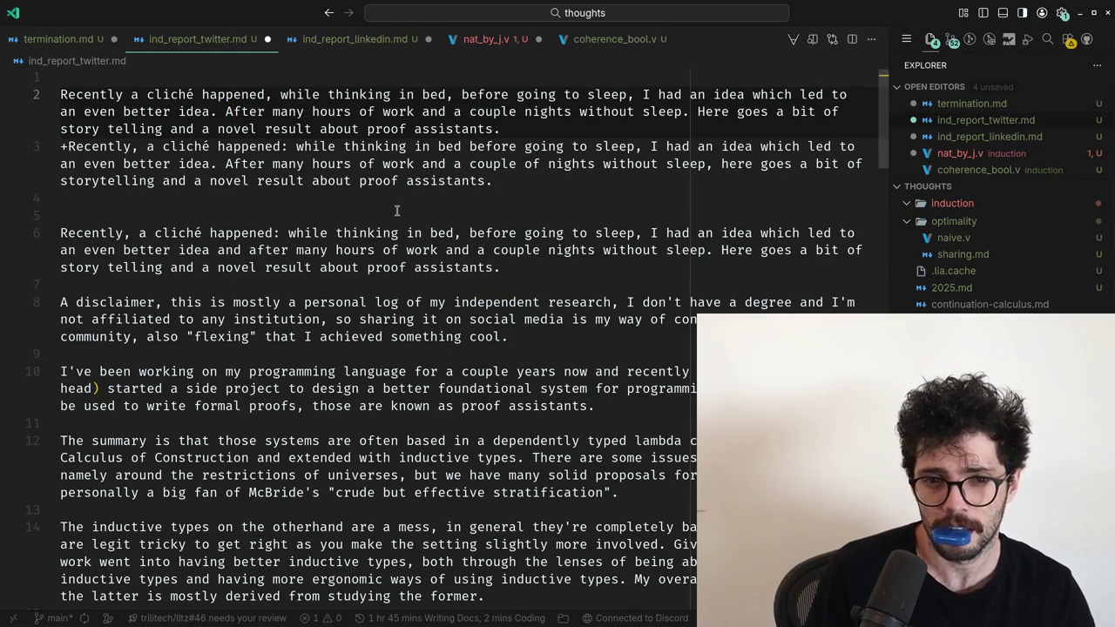
Turn the period after 'sleep' into a comma and join 'story telling' into 'storytelling'.
key("ctrl+Right")
key("ctrl+Right")
key("ctrl+Right")
key("ctrl+Right")
key("ctrl+Right")
key("ctrl+Right")
key("ctrl+Right")
key("ctrl+Right")
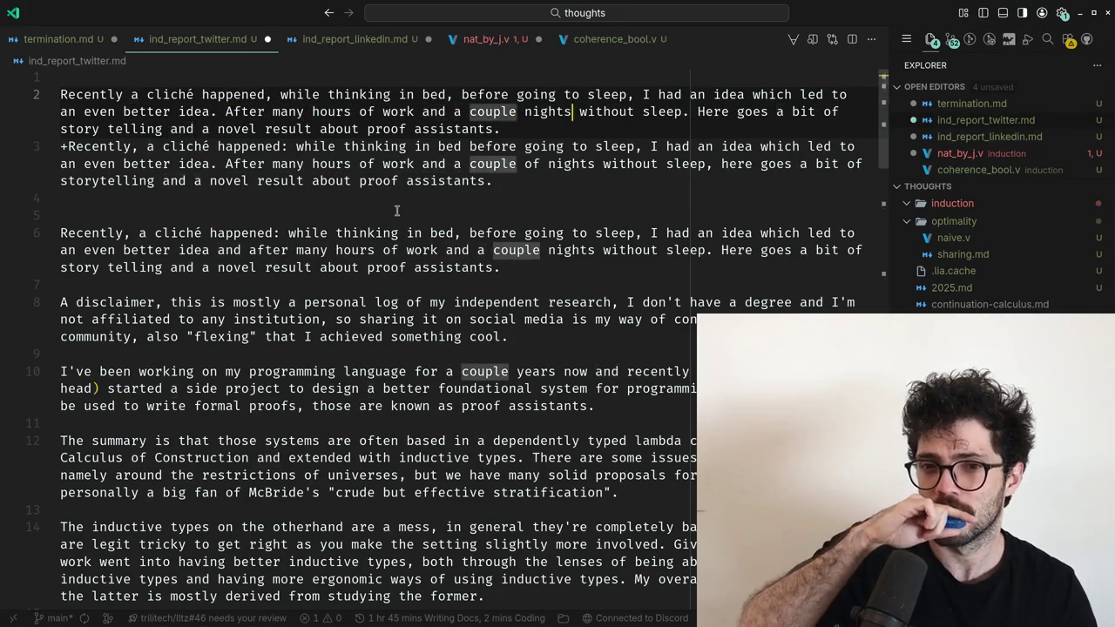
key("ctrl+Right")
key("ctrl+Right")
key("ctrl+Right")
key("ctrl+Right")
key("ctrl+Right")
key("ctrl+Left")
key("Right")
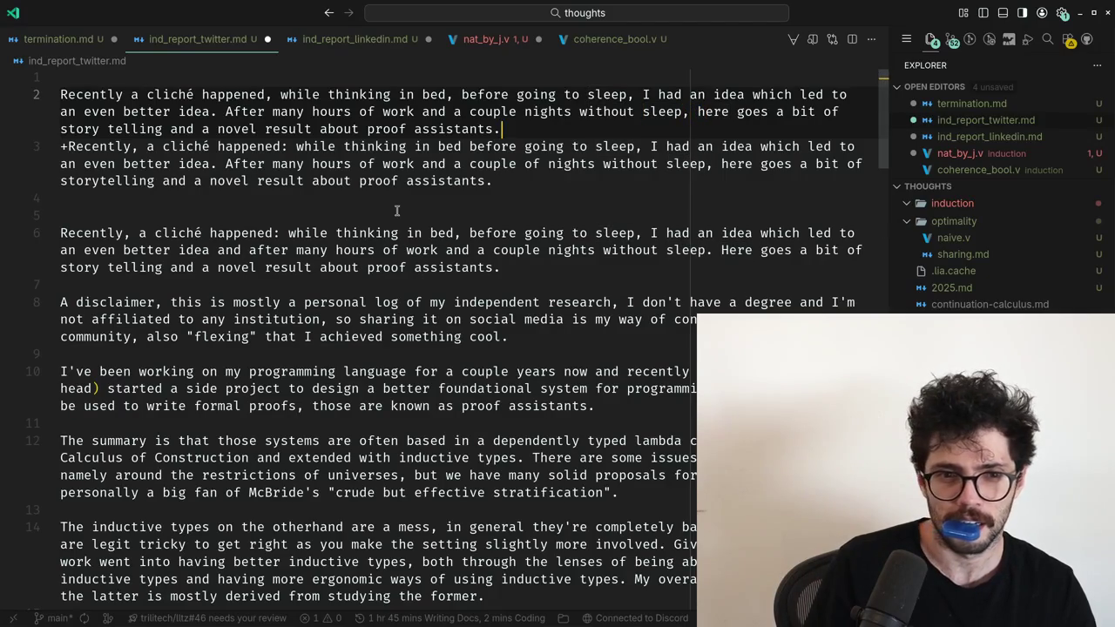
key("ctrl+shift+Left")
key("ctrl+shift+Left")
key("ctrl+shift+Left")
key("ctrl+shift+Left")
key("Left")
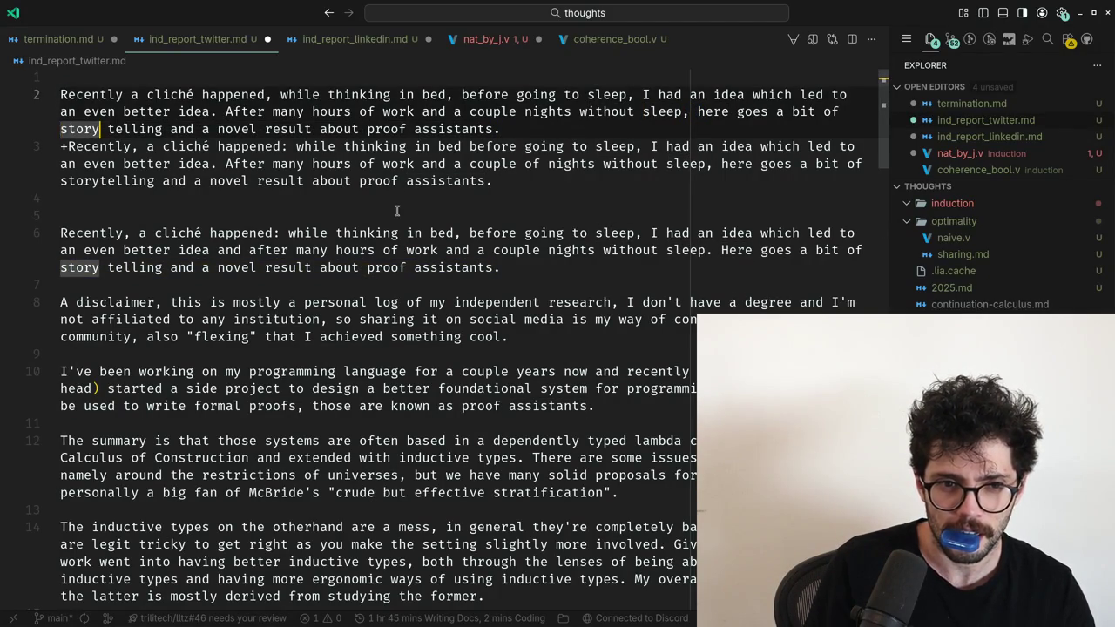
key("Right")
key("BackSpace")
Delete the corrected diff line, then undo back to the cleaned-up single sentence.
key("ctrl+Left")
key("ctrl+shift+Right")
key("ctrl+shift+Right")
key("ctrl+shift+Right")
key("ctrl+shift+Right")
key("ctrl+shift+Right")
key("ctrl+shift+Right")
key("Down")
key("Home")
key("shift+End")
key("shift+End")
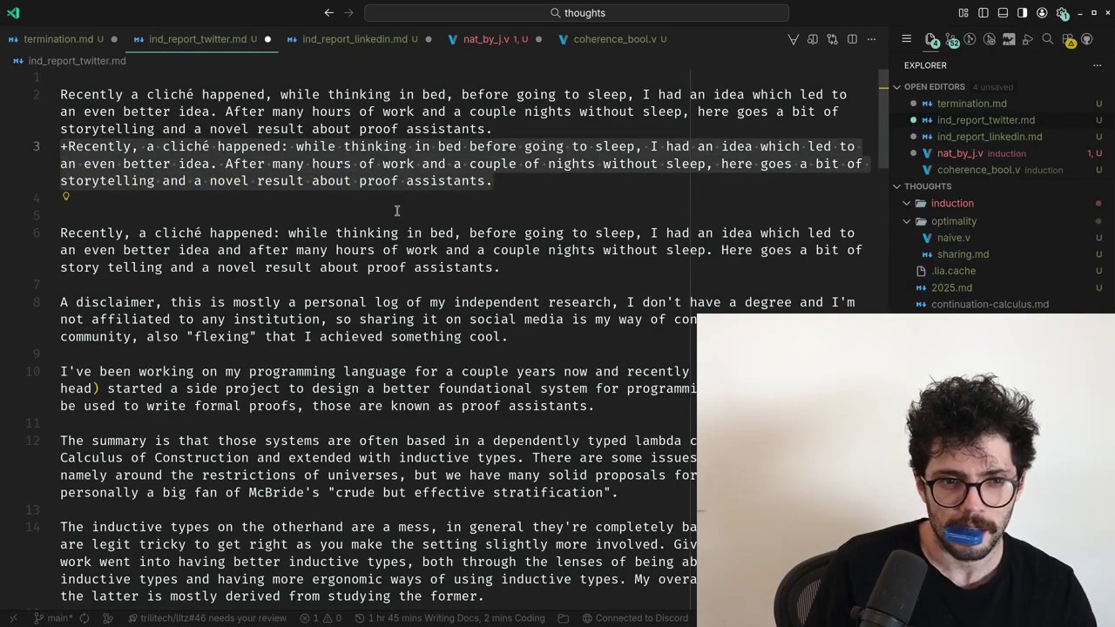
key("ctrl+shift+k")
key("Down")
key("Down")
key("Down")
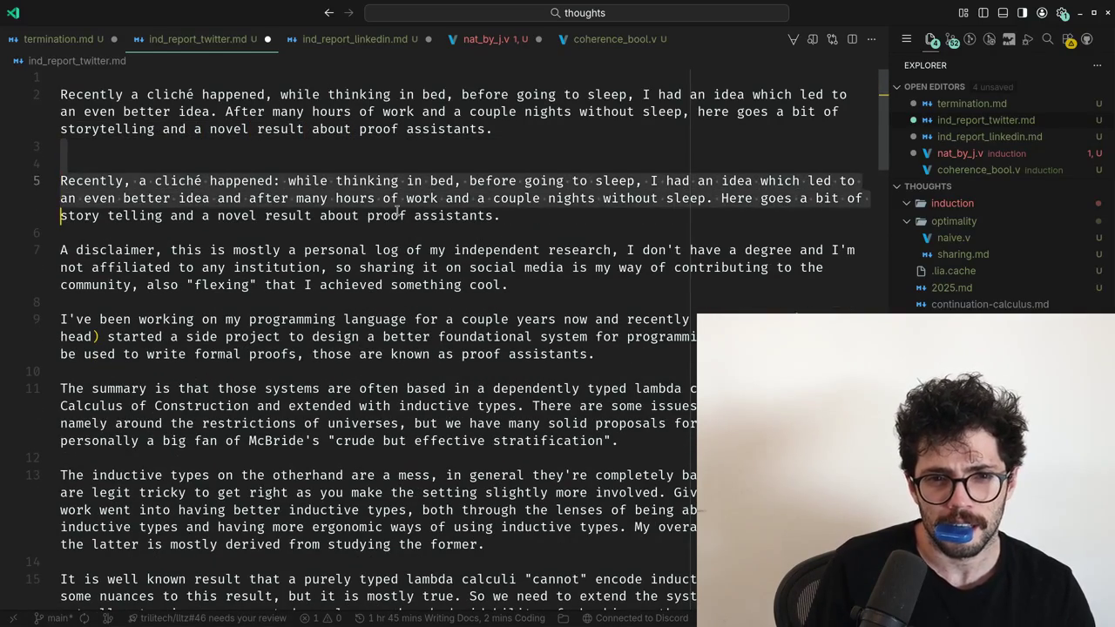
key("ctrl+z")
key("ctrl+z")
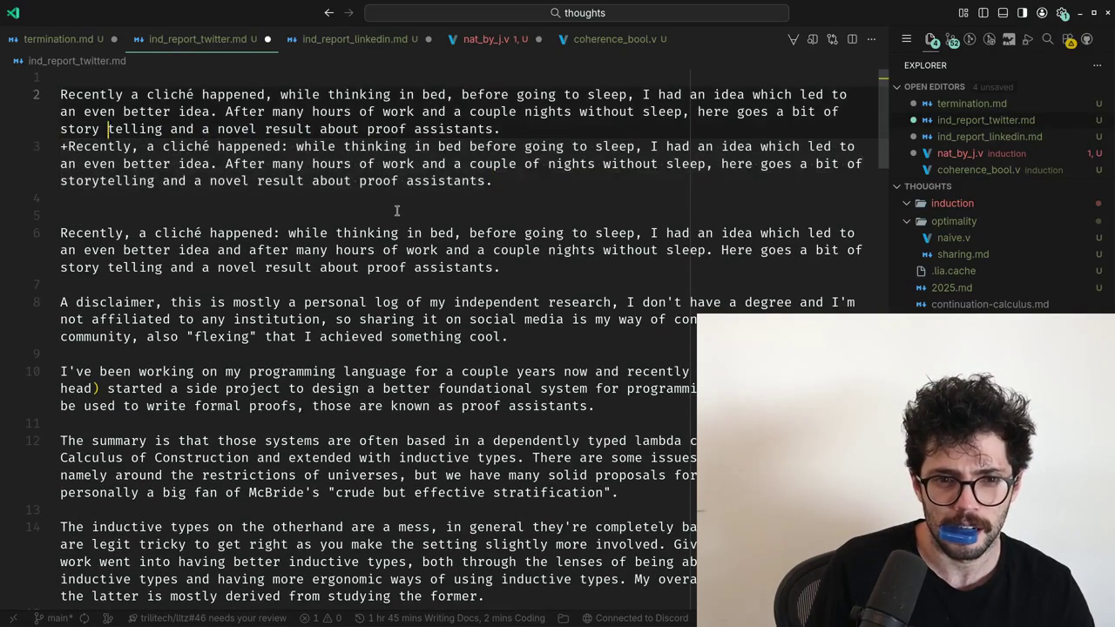
key("ctrl+z")
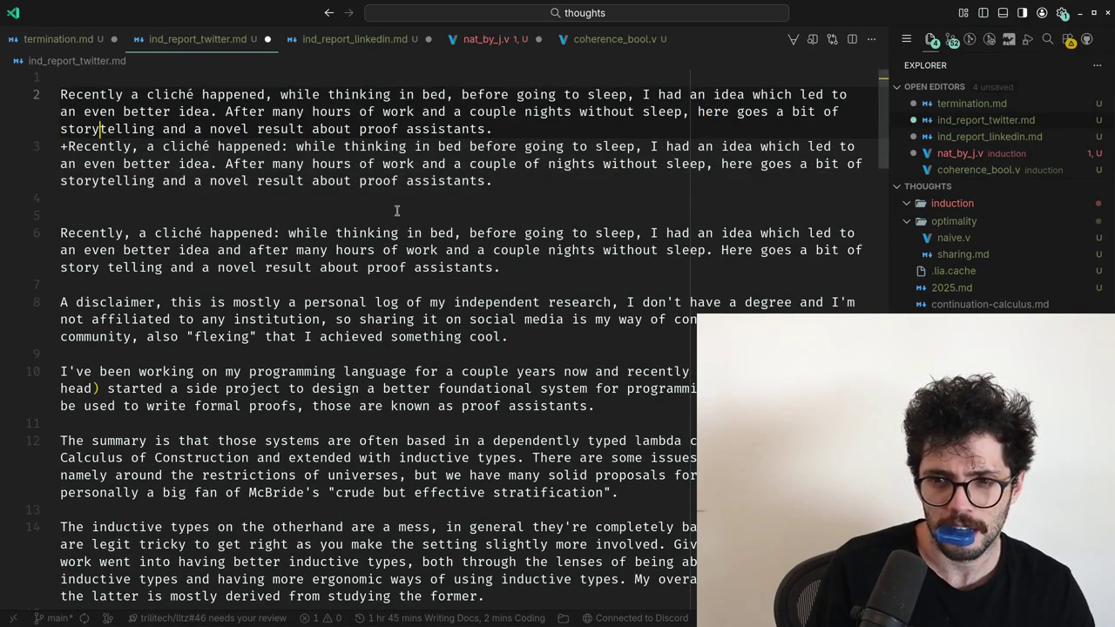
key("ctrl+z")
key("ctrl+z")
key("ctrl+z")
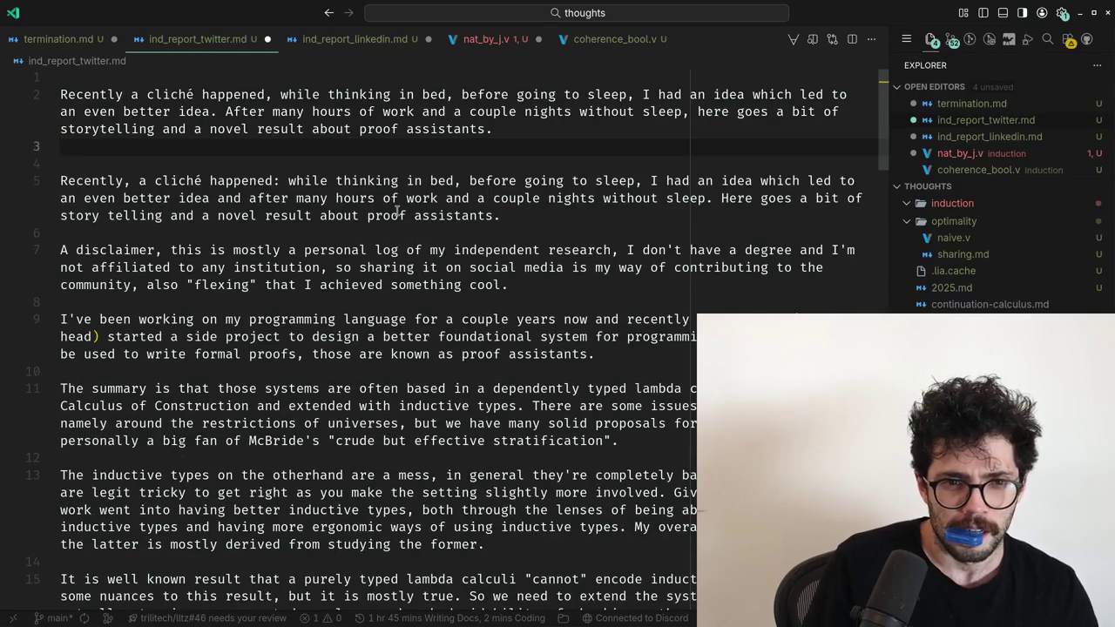
Settle the punctuation after 'happened' as 'Recently, a cliché happened:'.
key("Up")
key("Up")
key("Up")
key("ctrl+Right")
key("ctrl+Right")
key("ctrl+Left")
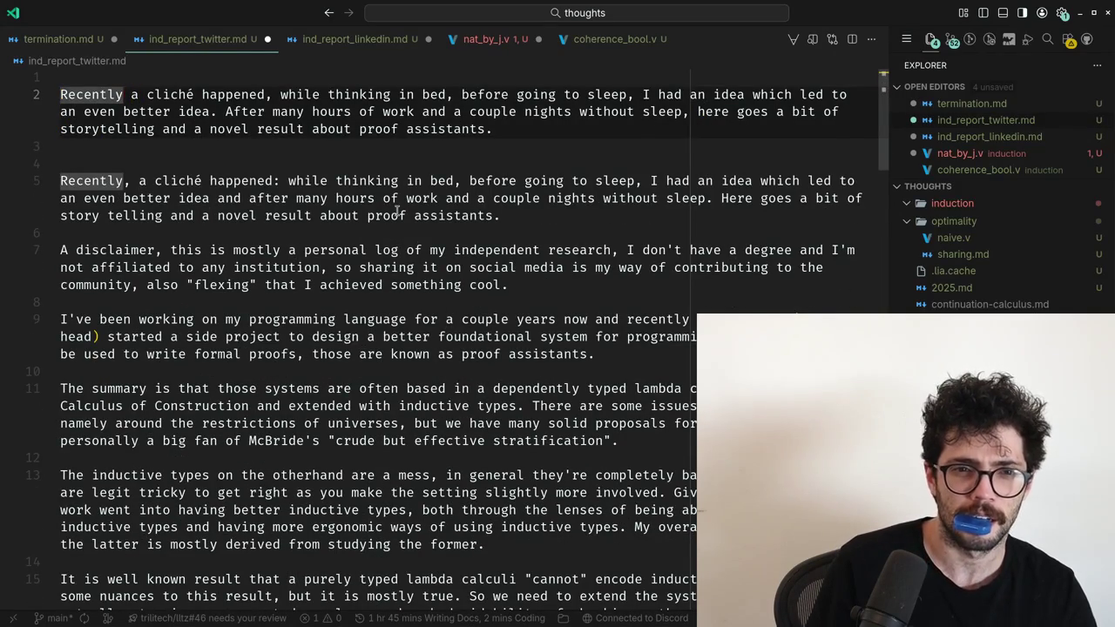
key("ctrl+Right")
key("ctrl+Right")
key("ctrl+Right")
key("Delete")
type(":")
key("BackSpace")
type(",")
key("BackSpace")
type(":")
key("Home")
key("ctrl+Right")
type(",")
key("Down")
key("Down")
key("Down")
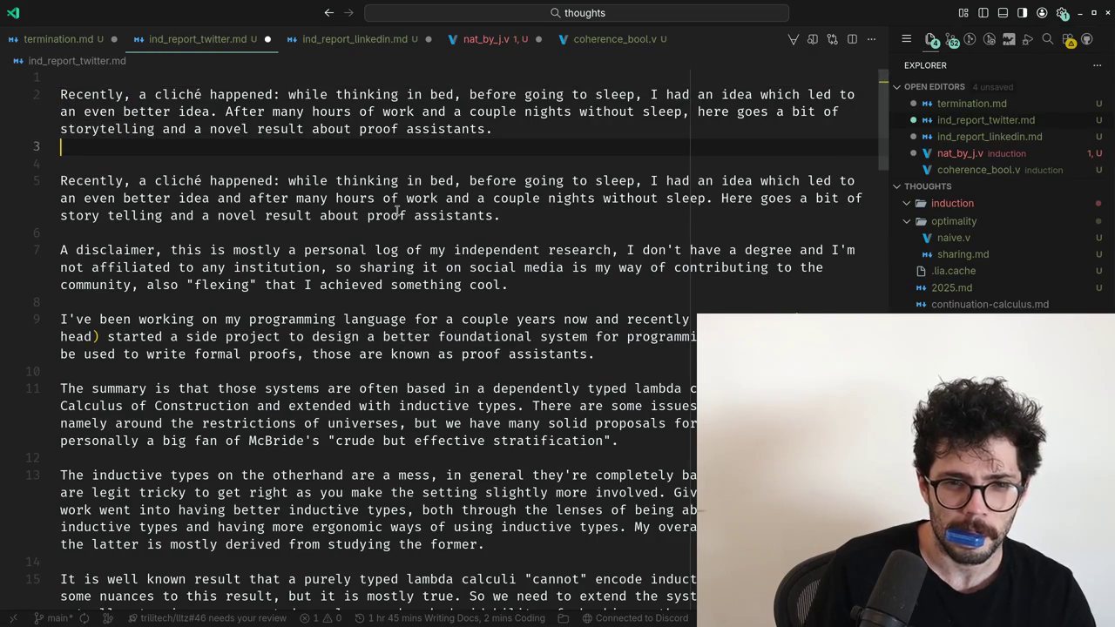
key("ctrl+z")
key("ctrl+z")
key("ctrl+z")
key("ctrl+shift+z")
key("ctrl+shift+z")
key("ctrl+shift+z")
key("Down")
key("Down")
key("Down")
key("Down")
Delete the old duplicate paragraph, leaving only the corrected version.
key("shift+Down")
key("shift+Down")
key("shift+End")
key("BackSpace")
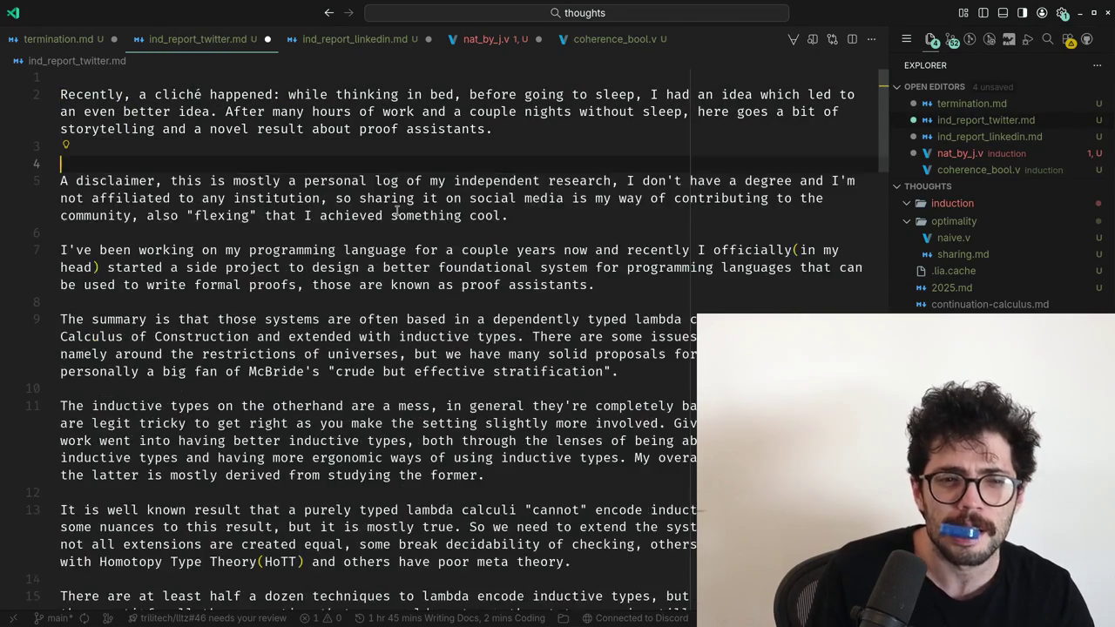
Copy the two 'A disclaimer' diff lines from ChatGPT and return to the post.
key("alt+Tab")
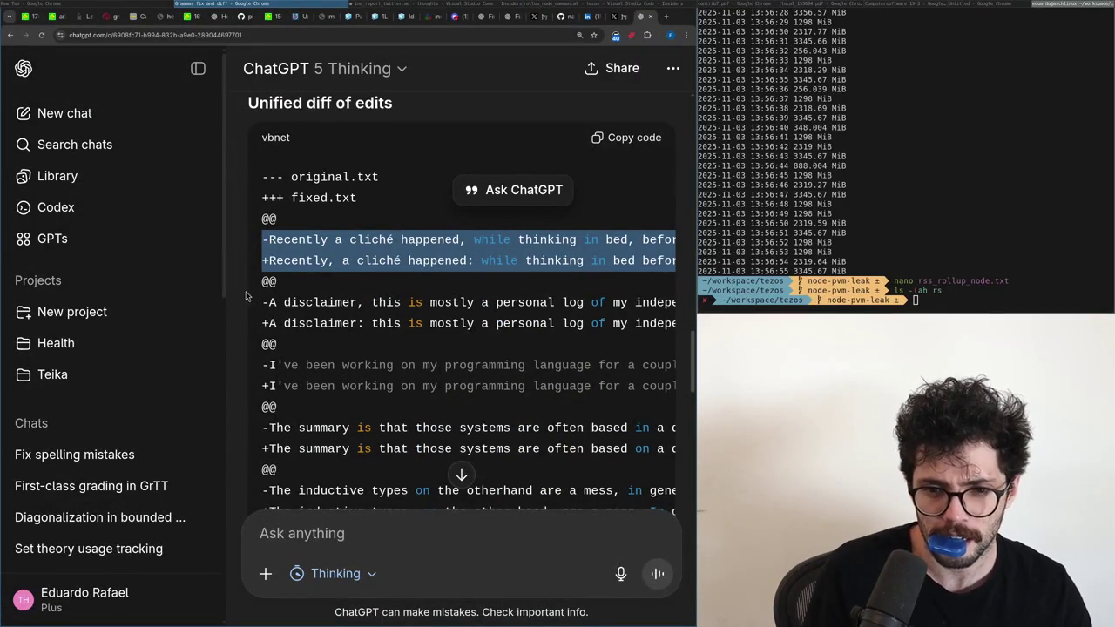
left_click_drag(258, 300, 263, 340)
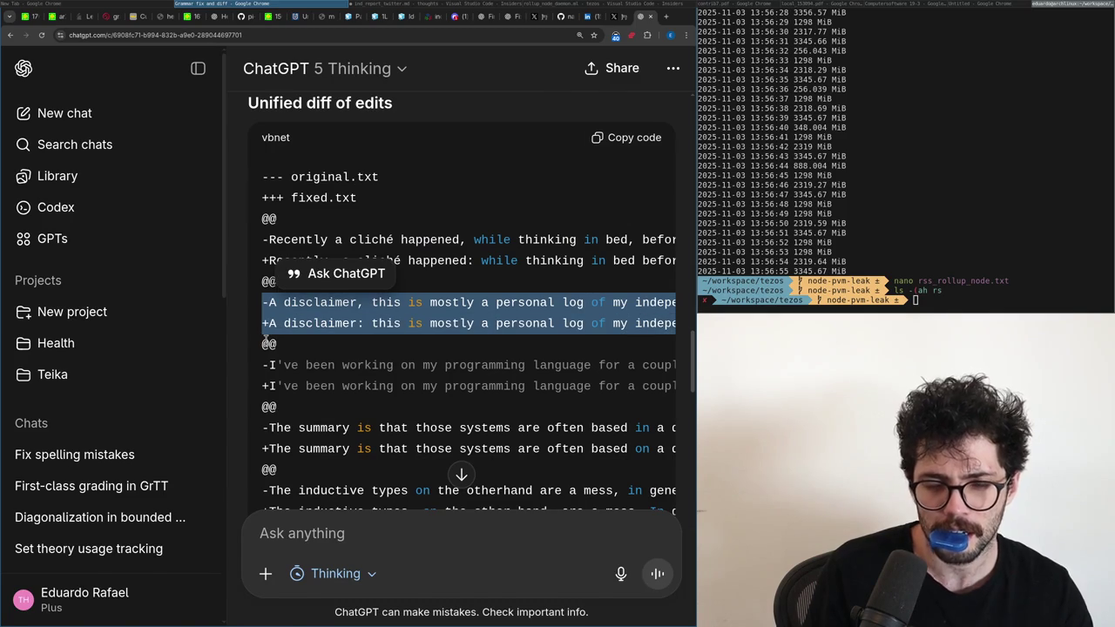
key("alt+Tab")
key("Up")
key("Up")
key("Up")
key("Up")
key("Up")
key("Up")
key("Up")
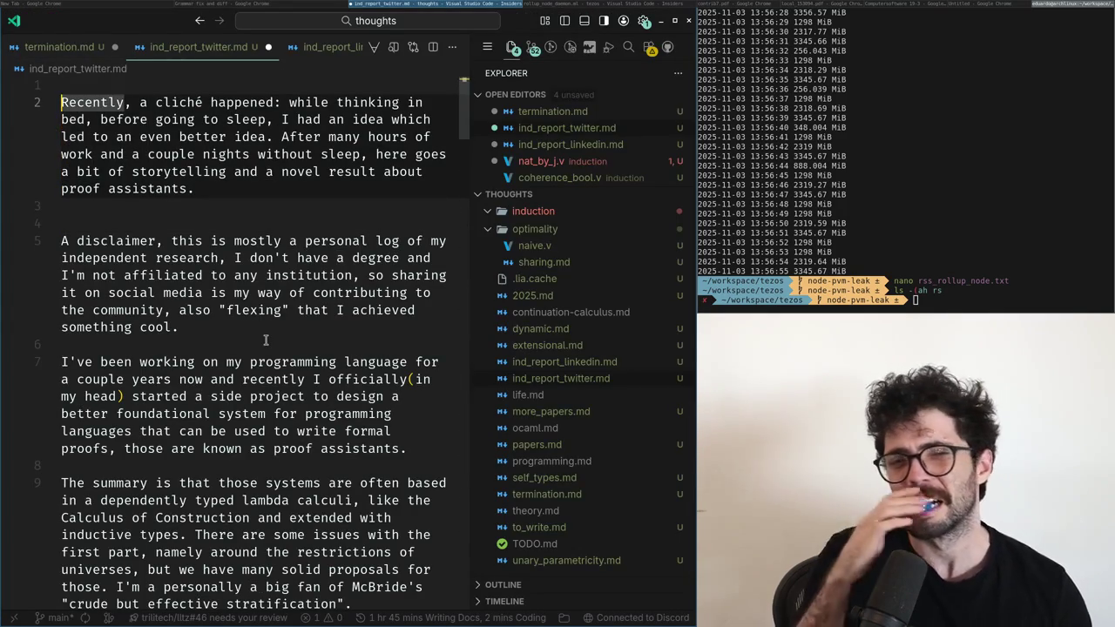
key("ctrl+Right")
key("ctrl+Right")
key("ctrl+Right")
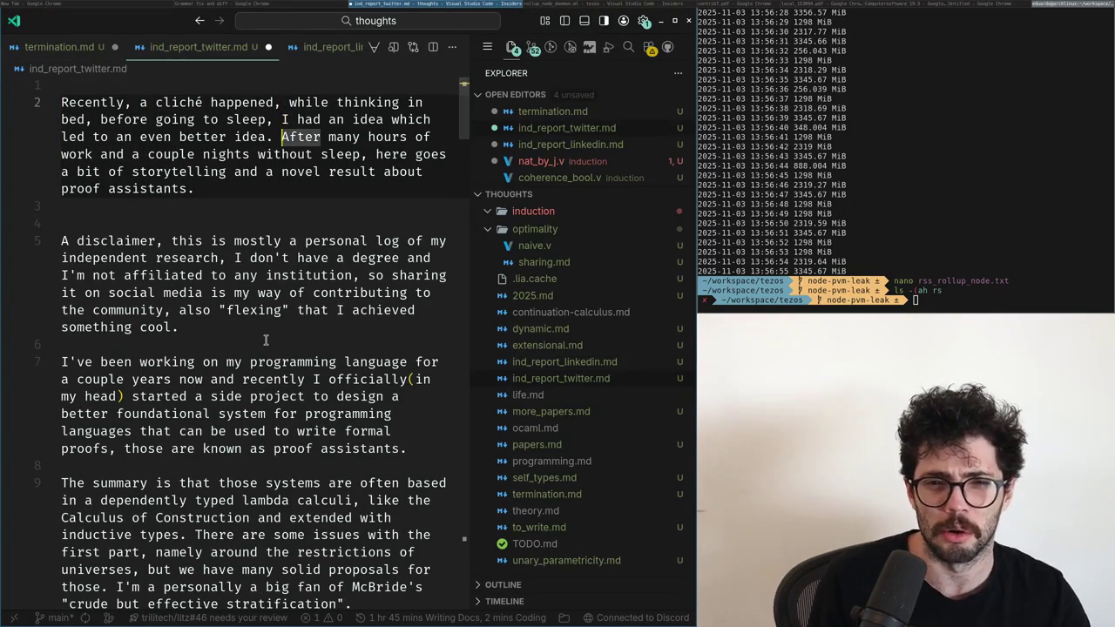
Paste the disclaimer diff and compare its opening up to 'research' with the original.
key("Down")
key("Down")
type("-A disclaimer, this is mostly a personal log of my independent research, I don't have a degree and I'm not affiliated to any institution, so sharing it on social media is my way of contributing to the community, also \"flexing\" that I achieved something cool. +A disclaimer: this is mostly a personal log of my independent research; I don't have a degree and I'm not affiliated with any institution, so sharing it on social media is my way of contributing to the community and also \"flexing\" that I achieved something cool.")
key("Up")
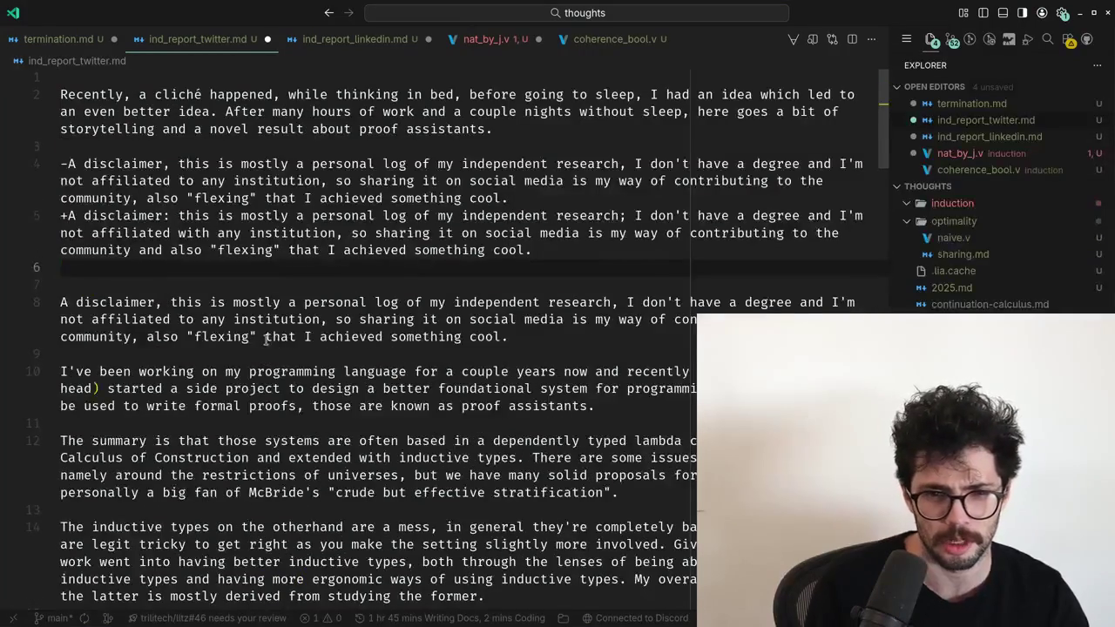
key("Up")
key("Up")
key("ctrl+Right")
key("ctrl+Right")
key("ctrl+Right")
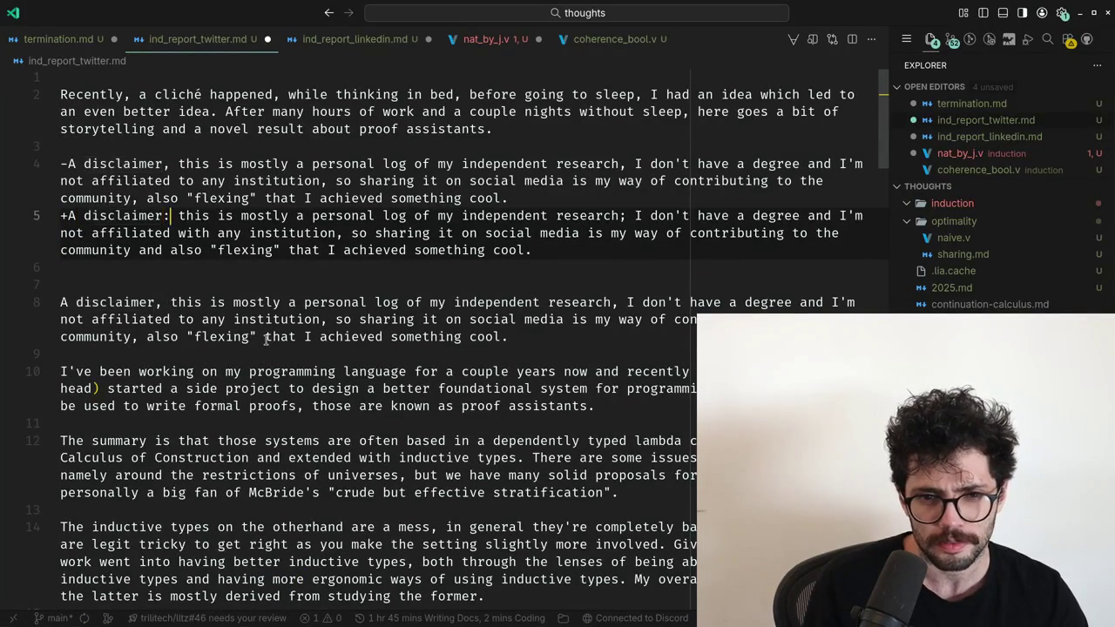
key("ctrl+shift+Right")
key("ctrl+shift+Right")
key("ctrl+shift+Right")
key("ctrl+shift+Right")
key("ctrl+shift+Right")
key("ctrl+shift+Right")
key("ctrl+shift+Right")
key("ctrl+shift+Right")
key("ctrl+shift+Right")
key("ctrl+shift+Right")
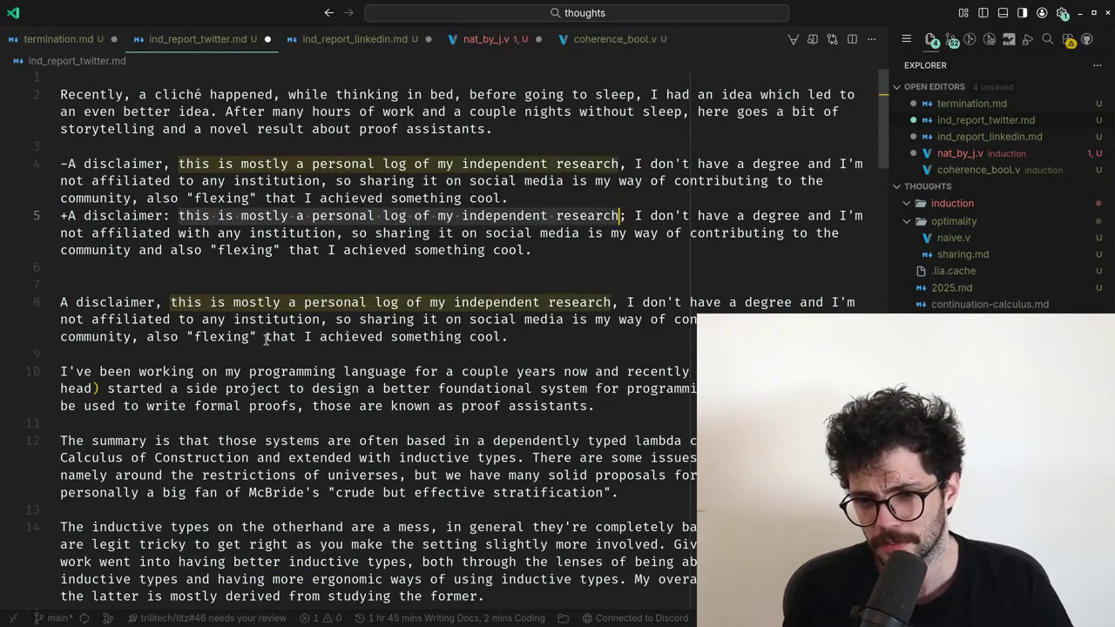
key("ctrl+shift+Right")
key("Down")
key("Down")
key("Down")
key("Down")
key("Down")
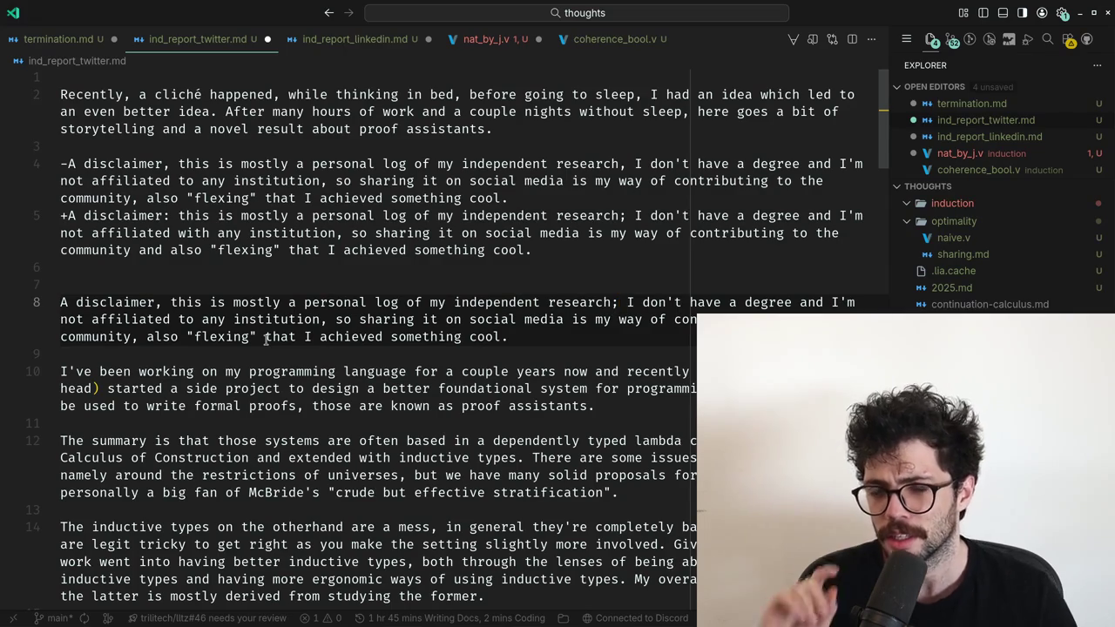
key("Up")
key("Down")
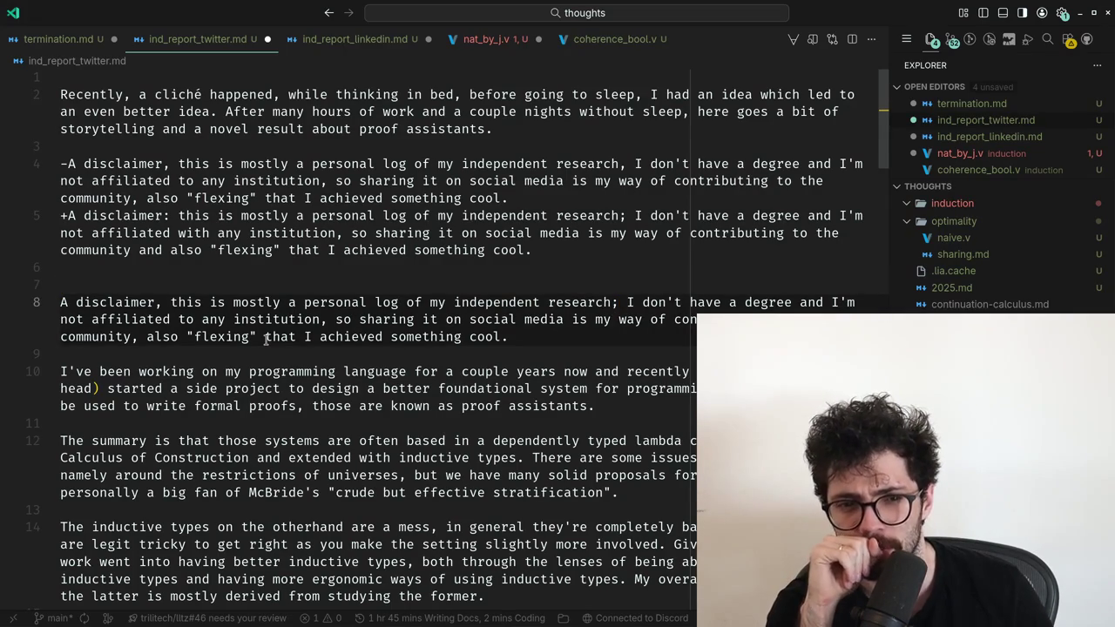
Change the affiliation wording in the disclaimer to use 'with'.
key("ctrl+shift+Right")
key("ctrl+shift+Right")
key("ctrl+shift+Right")
key("ctrl+shift+Right")
key("ctrl+shift+Right")
key("ctrl+shift+Right")
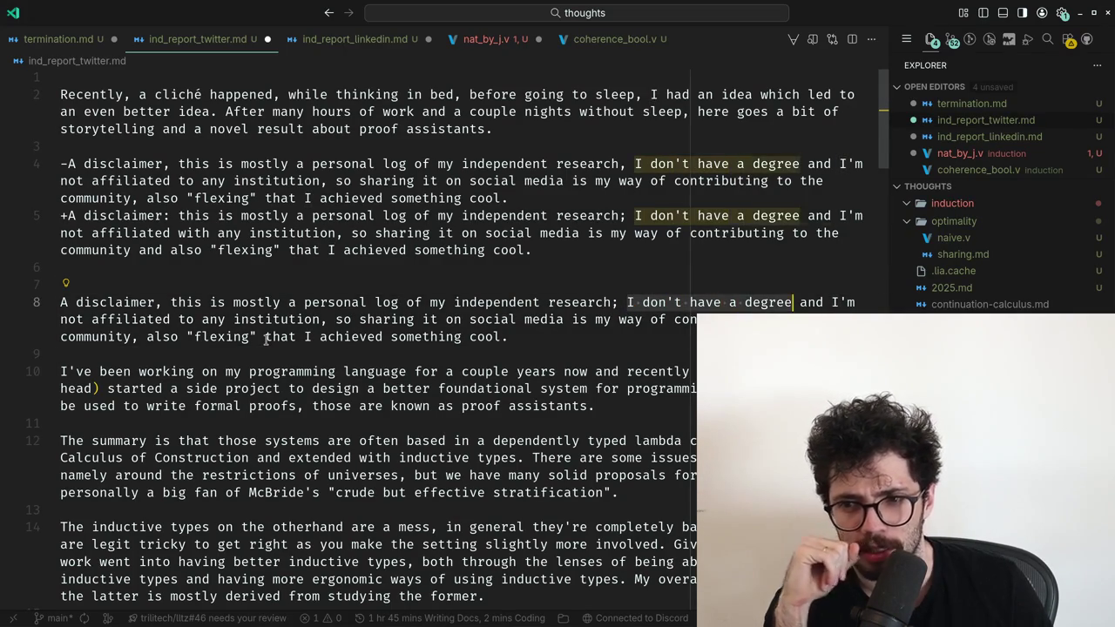
key("ctrl+shift+Right")
key("ctrl+shift+Right")
key("ctrl+shift+Right")
key("ctrl+shift+Right")
key("ctrl+shift+Right")
key("ctrl+shift+Left")
key("ctrl+shift+Left")
key("ctrl+shift+Left")
key("ctrl+shift+Right")
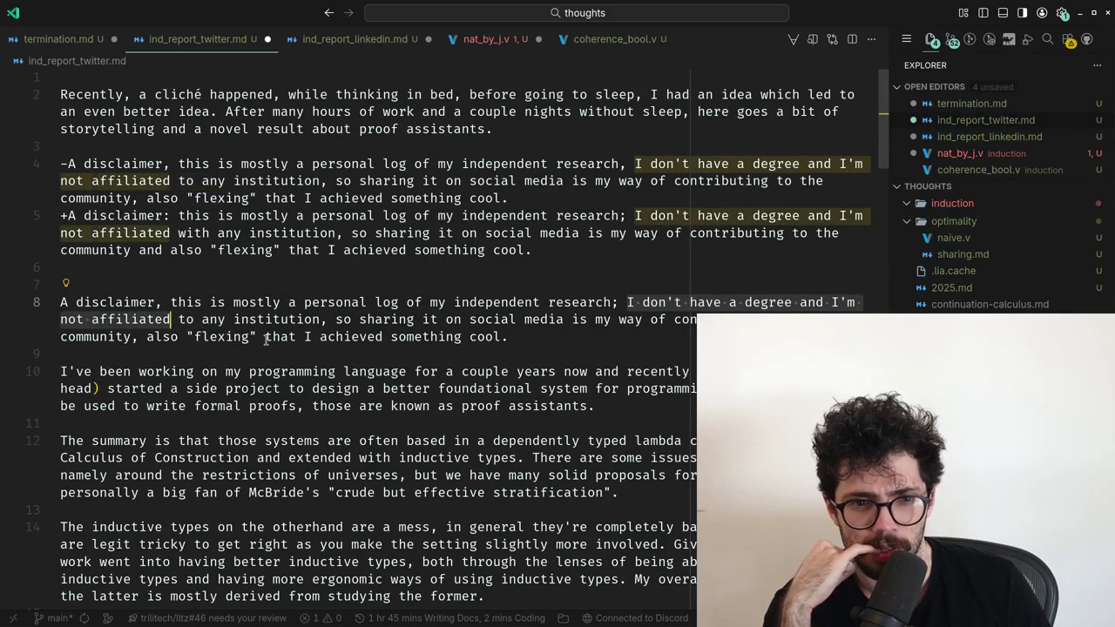
key("Left")
key("Right")
key("Right")
key("Right")
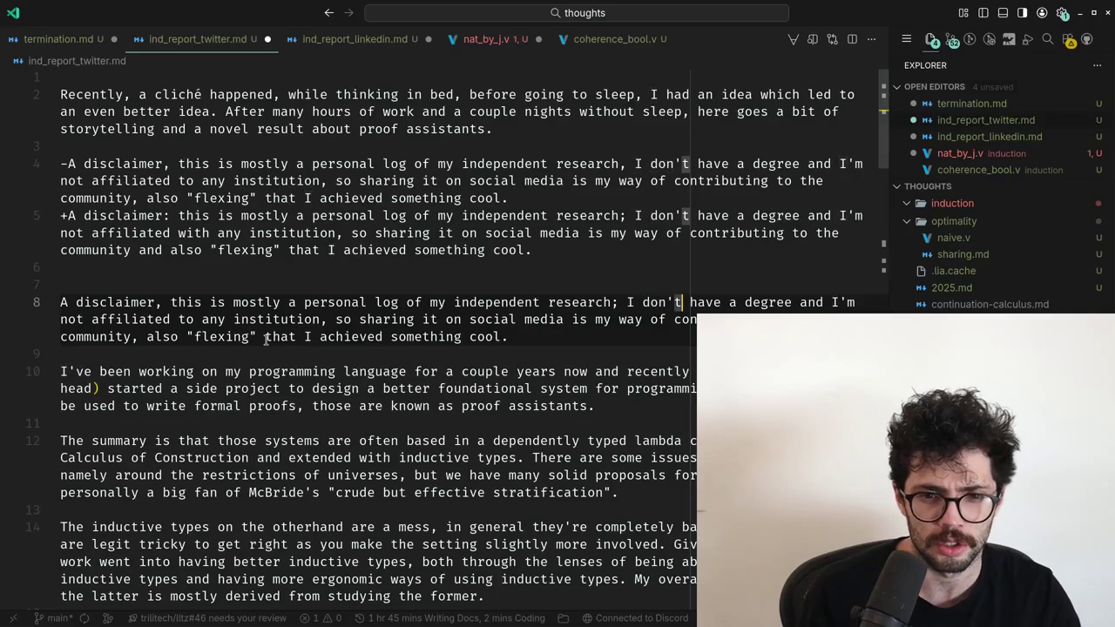
key("Down")
key("Home")
key("ctrl+Right")
key("ctrl+Right")
key("ctrl+Right")
key("BackSpace")
type("with")
key("ctrl+Right")
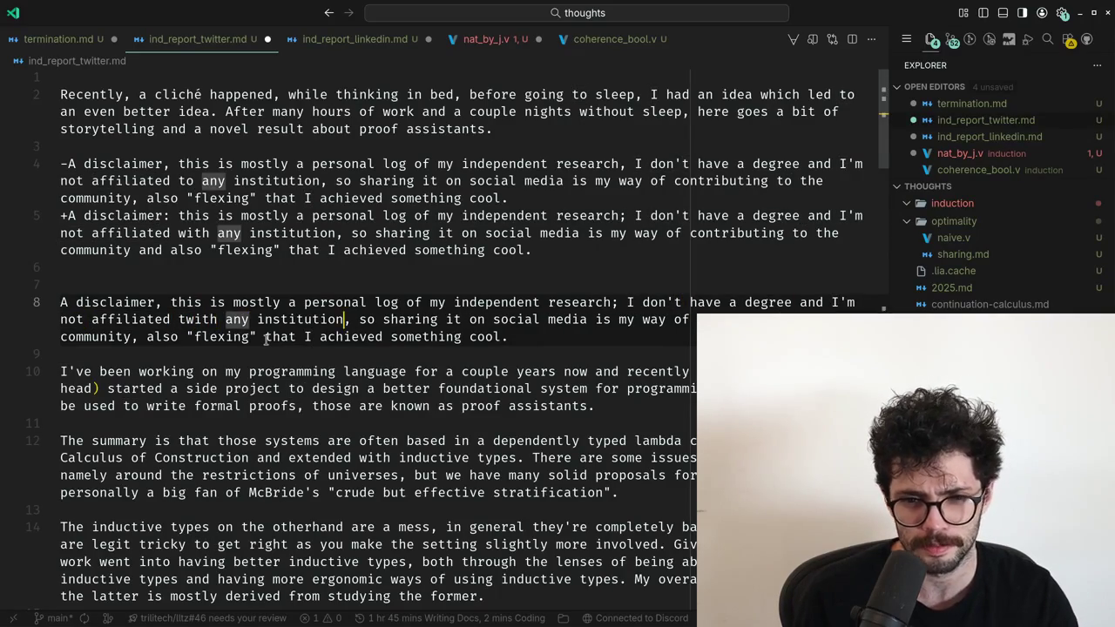
Remove the comma after 'community' and add 'and' in the social media clause.
key("ctrl+shift+Right")
key("ctrl+shift+Right")
key("ctrl+shift+Right")
key("ctrl+shift+Right")
key("ctrl+shift+Right")
key("ctrl+shift+Right")
key("ctrl+shift+Right")
key("ctrl+shift+Right")
key("ctrl+shift+Right")
key("ctrl+shift+Right")
key("ctrl+shift+Right")
key("ctrl+shift+Right")
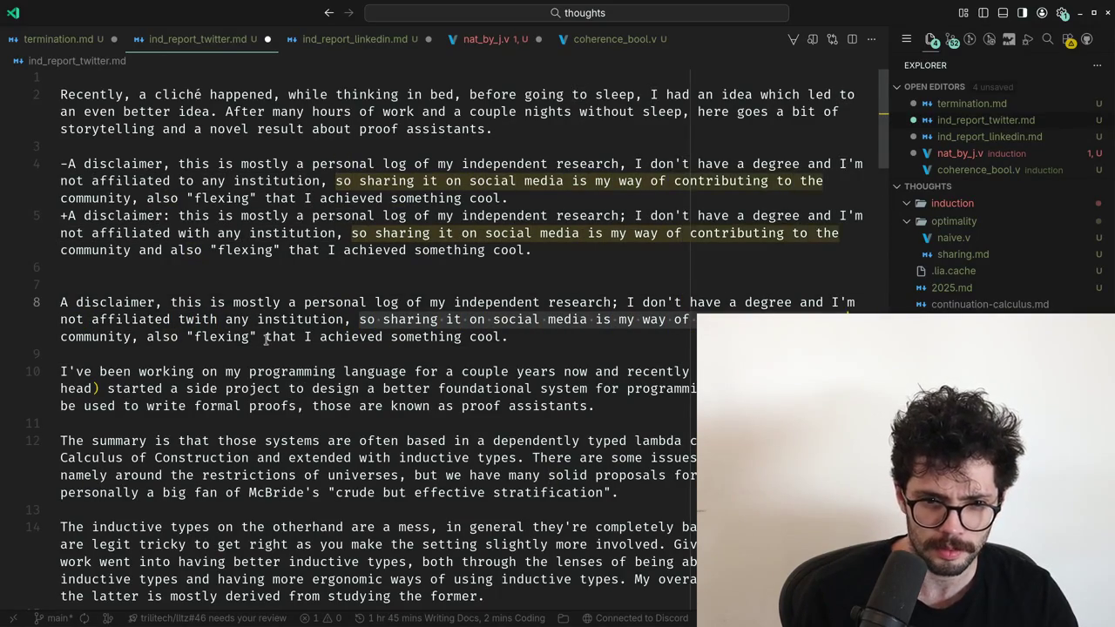
key("ctrl+shift+Right")
key("ctrl+shift+Right")
key("ctrl+shift+Right")
key("ctrl+shift+Left")
key("ctrl+shift+Left")
key("ctrl+shift+Left")
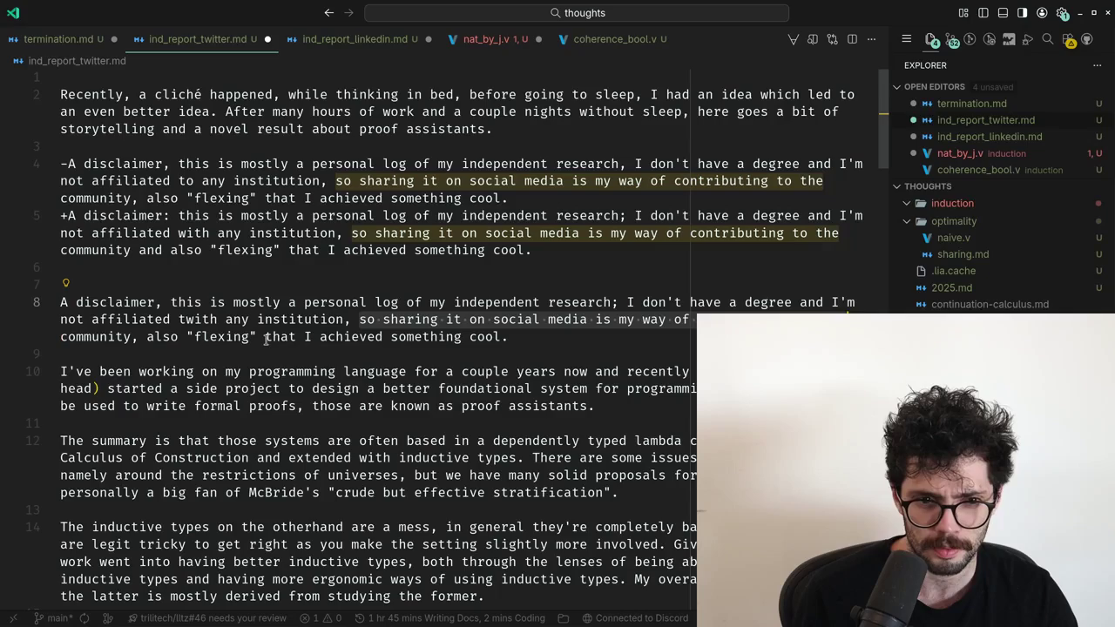
key("Right")
key("ctrl+Right")
key("Delete")
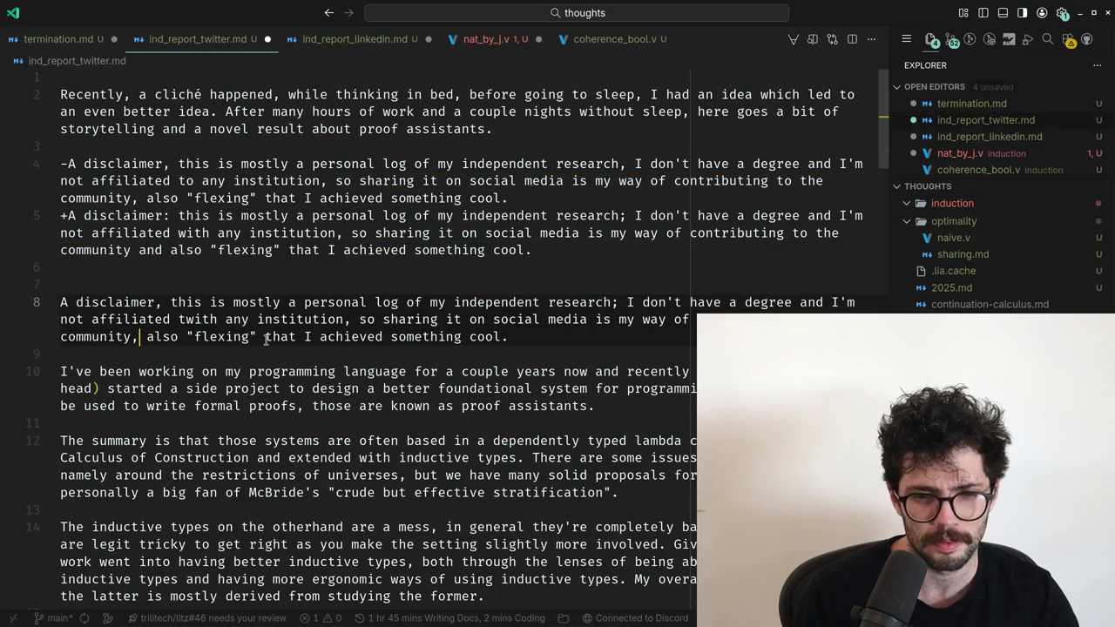
type("and")
Delete the pasted disclaimer diff lines from the post.
key("Up")
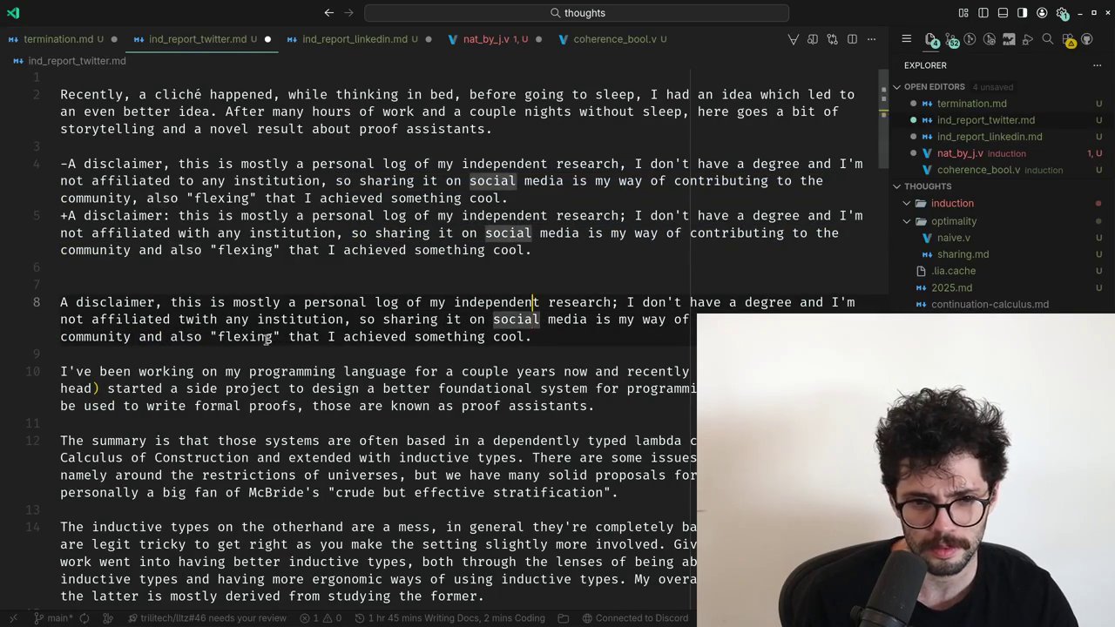
key("Up")
key("shift+Up")
key("shift+Up")
key("shift+Up")
key("shift+Up")
key("shift+Up")
key("shift+Up")
key("Delete")
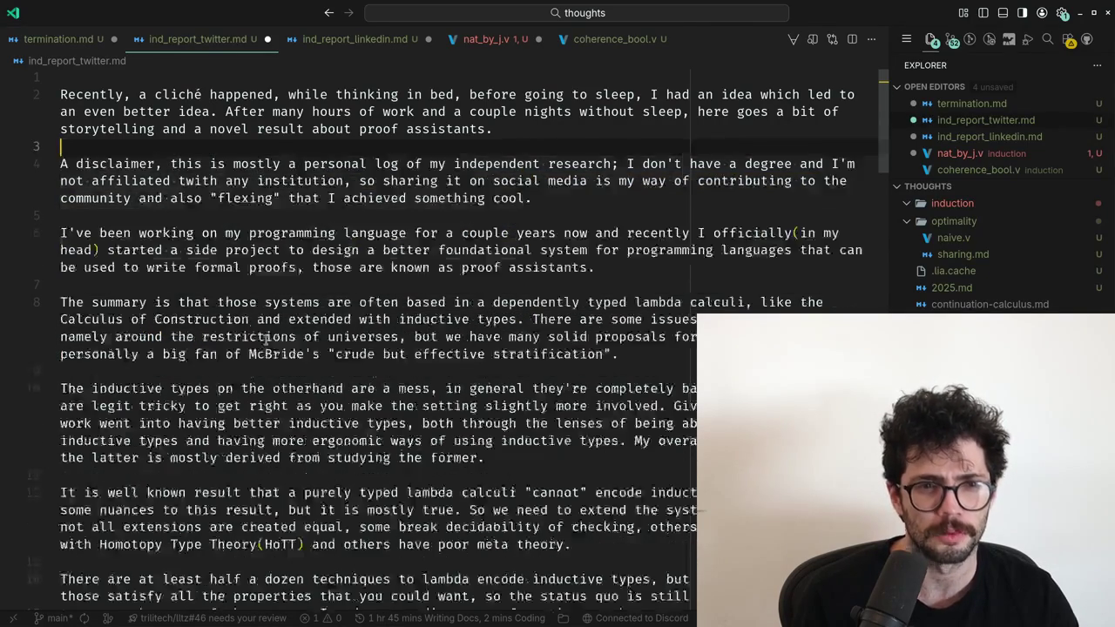
Copy the next two diff hunks from ChatGPT and return to the post.
key("alt+Tab")
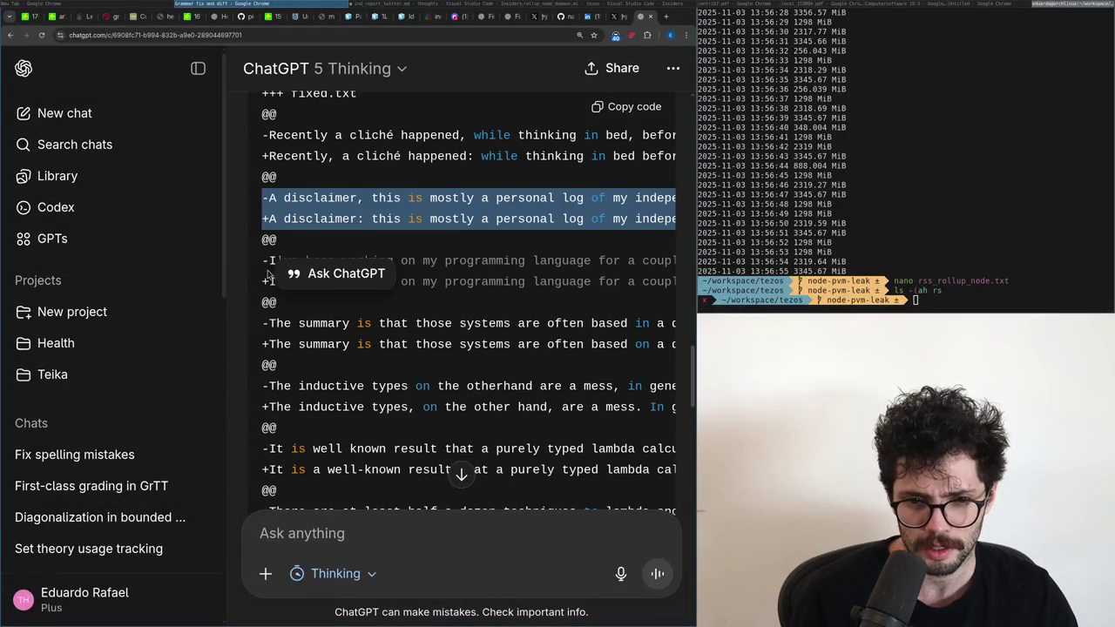
left_click_drag(268, 275, 258, 364)
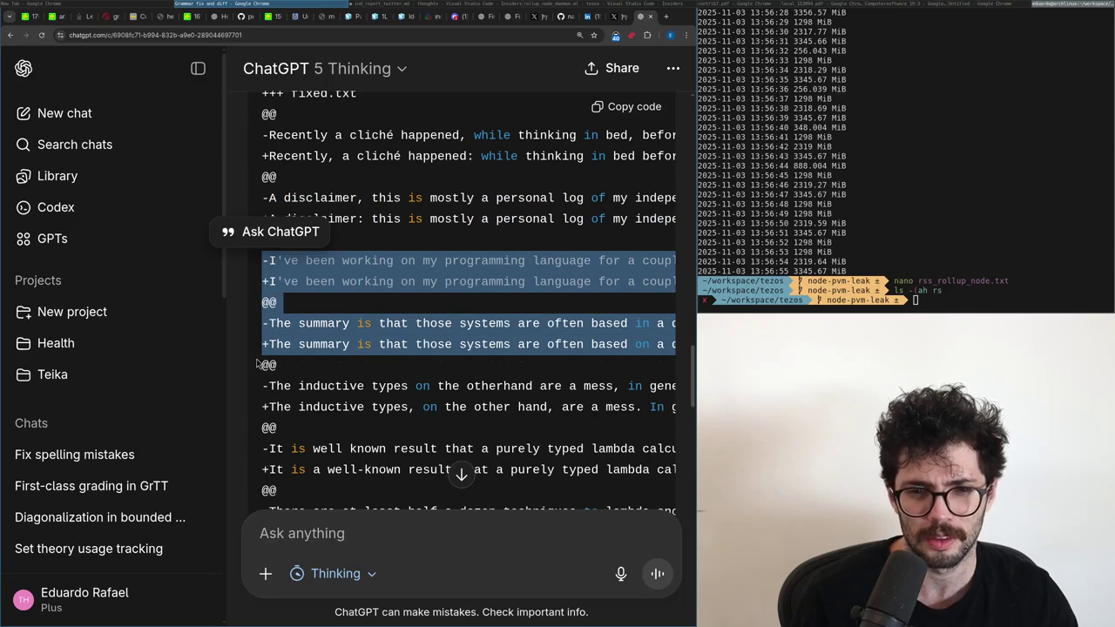
key("alt+Tab")
key("Down")
key("Down")
key("Down")
key("Down")
key("Down")
key("Return")
Paste both hunks and move the summary diff lines below the 'I've been working' paragraph.
key("ctrl+v")
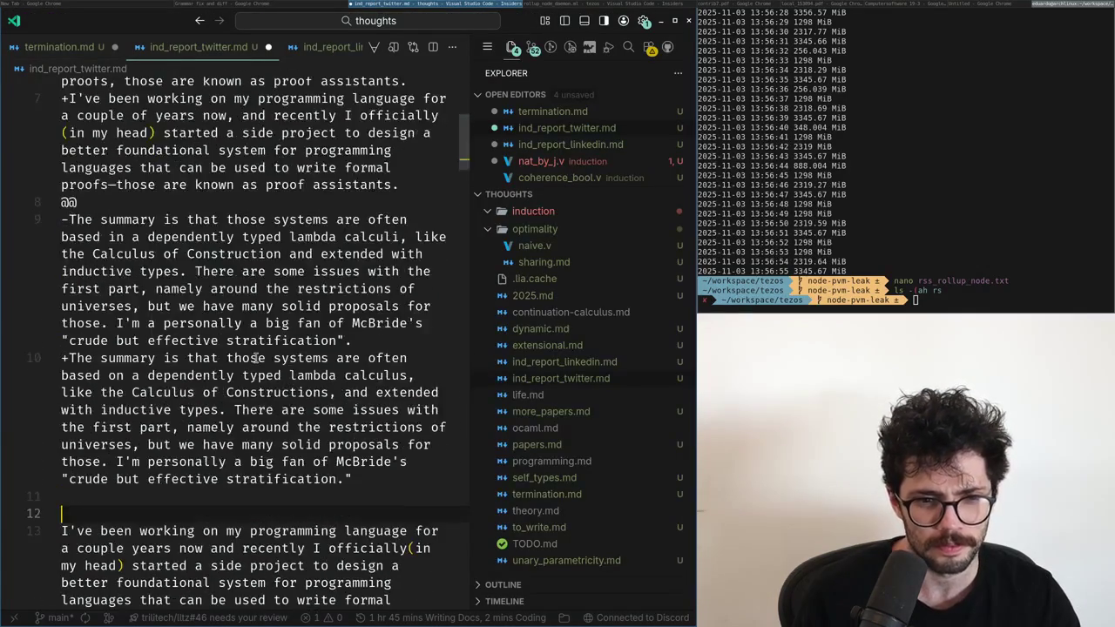
key("super+Up")
scroll(255, 357, "up", 3)
scroll(218, 340, "up", 2)
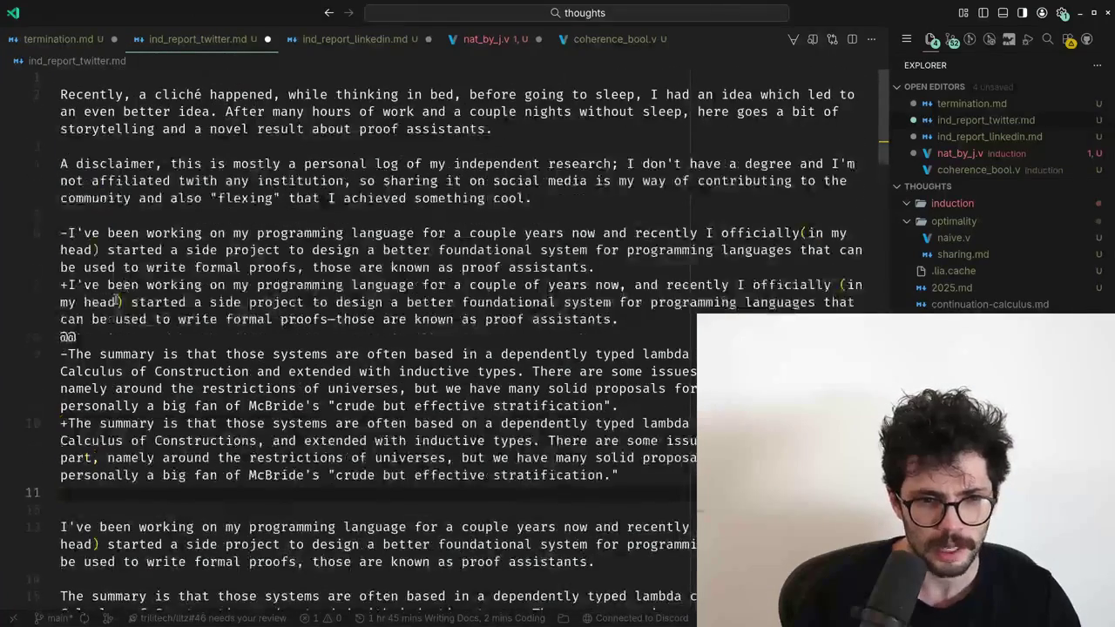
key("shift+Up")
key("shift+Up")
key("shift+Up")
key("shift+Up")
key("shift+Up")
key("shift+Up")
key("shift+Up")
key("shift+Up")
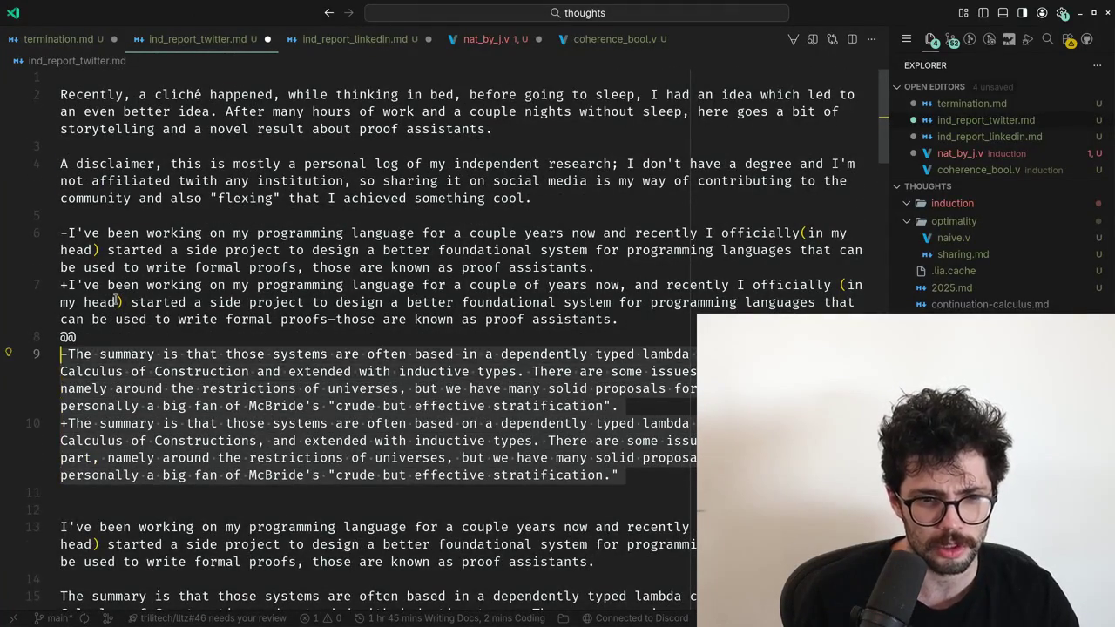
key("BackSpace")
key("Down")
key("Down")
key("Down")
key("ctrl+v")
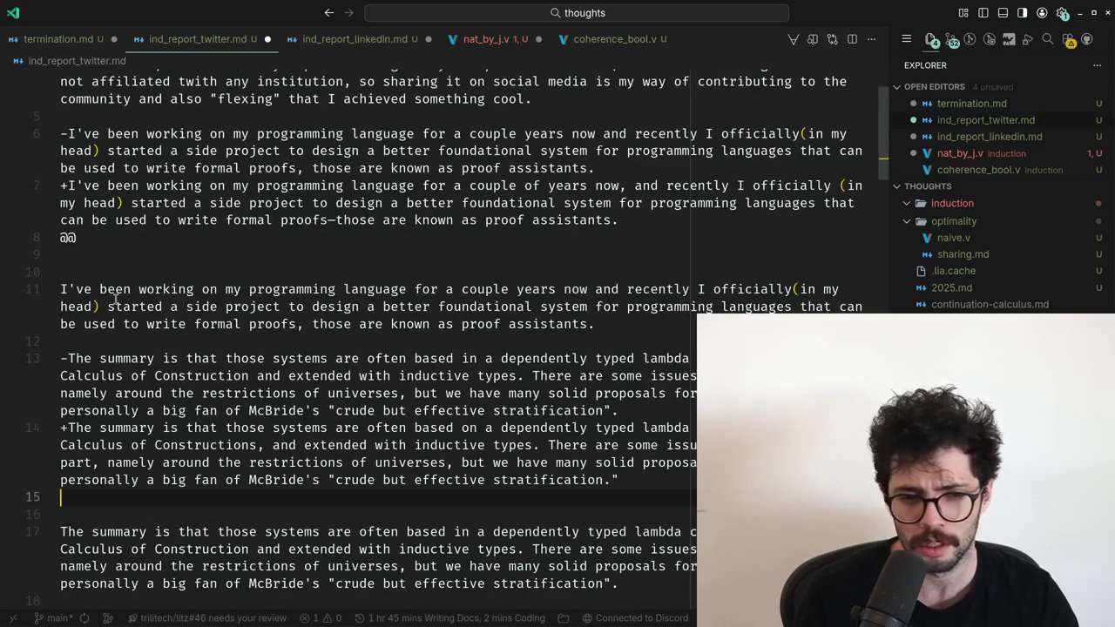
key("Up")
key("Up")
key("Up")
Compare the corrected programming-language line word by word with its original.
scroll(116, 299, "up", 2)
key("Up")
key("Up")
key("Up")
key("Down")
key("Down")
key("Down")
key("Down")
key("Down")
key("Down")
key("Right")
key("Right")
key("ctrl+shift+Right")
key("ctrl+shift+Right")
key("ctrl+shift+Right")
key("ctrl+shift+Right")
key("ctrl+shift+Right")
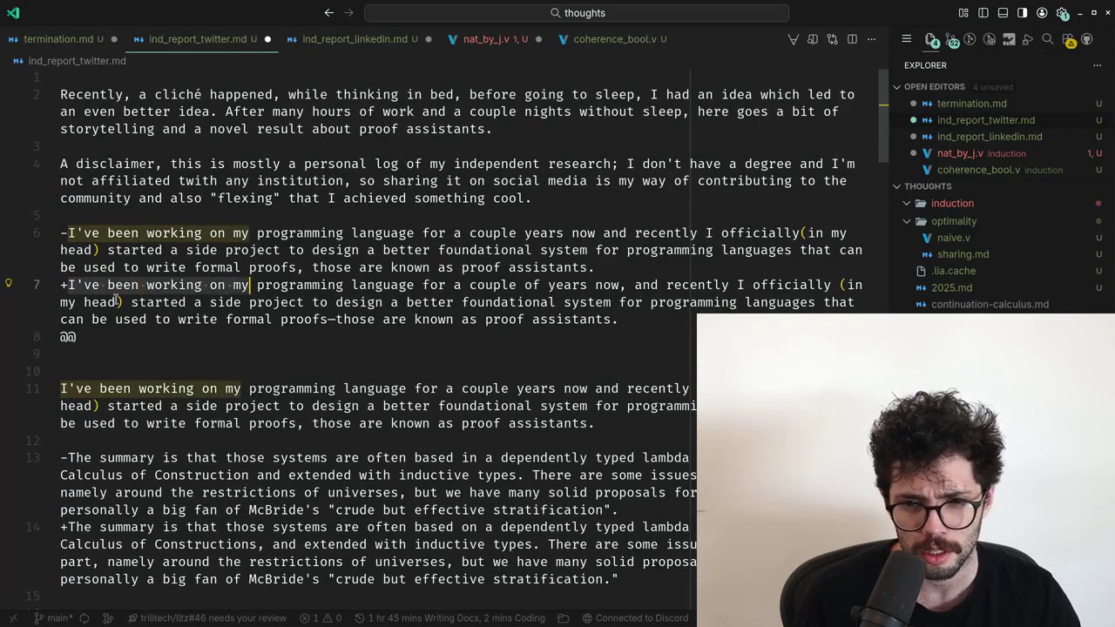
key("ctrl+shift+Right")
key("ctrl+shift+Right")
key("ctrl+shift+Right")
key("ctrl+shift+Right")
key("ctrl+shift+Right")
key("ctrl+shift+Right")
key("ctrl+shift+Left")
key("ctrl+shift+Left")
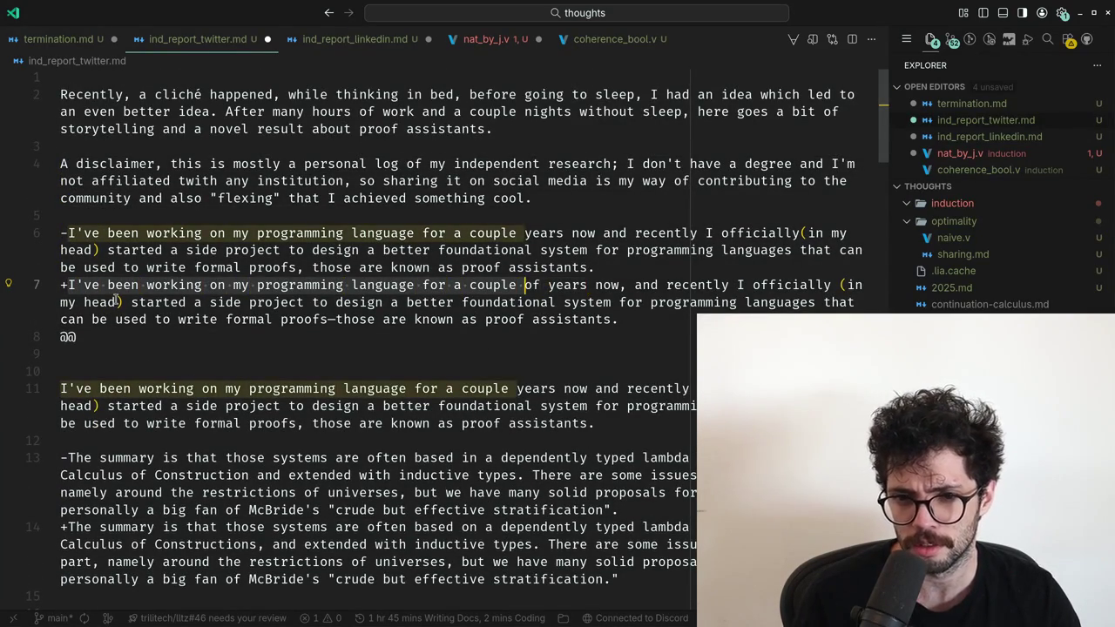
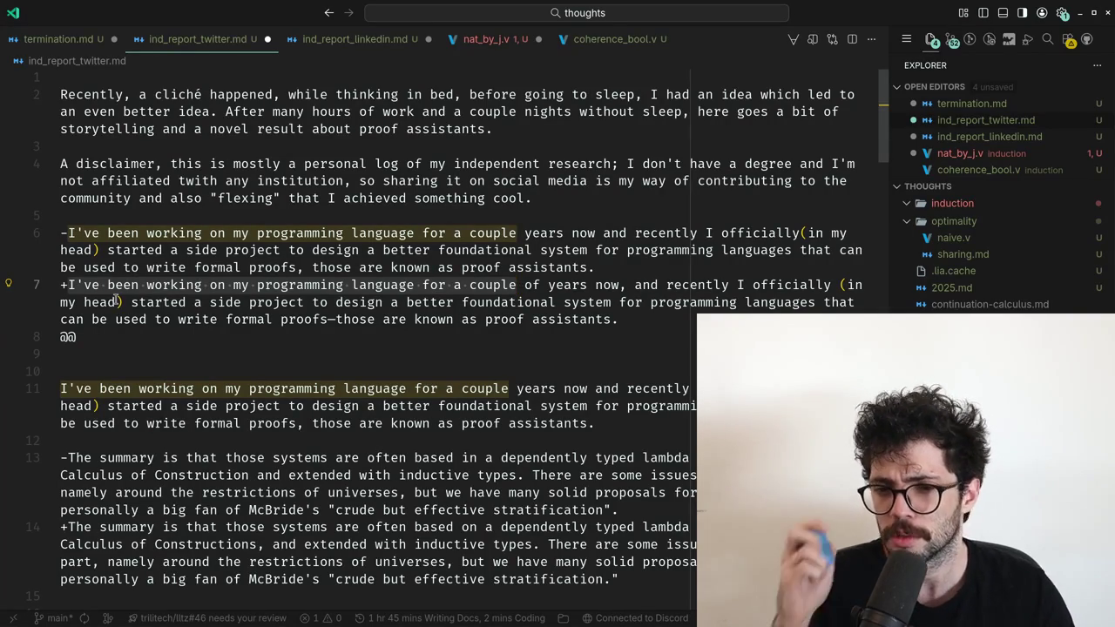
Add a comma after 'now' in the original 'I've been working' paragraph.
key("Right")
key("ctrl+Right")
key("ctrl+Right")
key("ctrl+Right")
key("ctrl+Right")
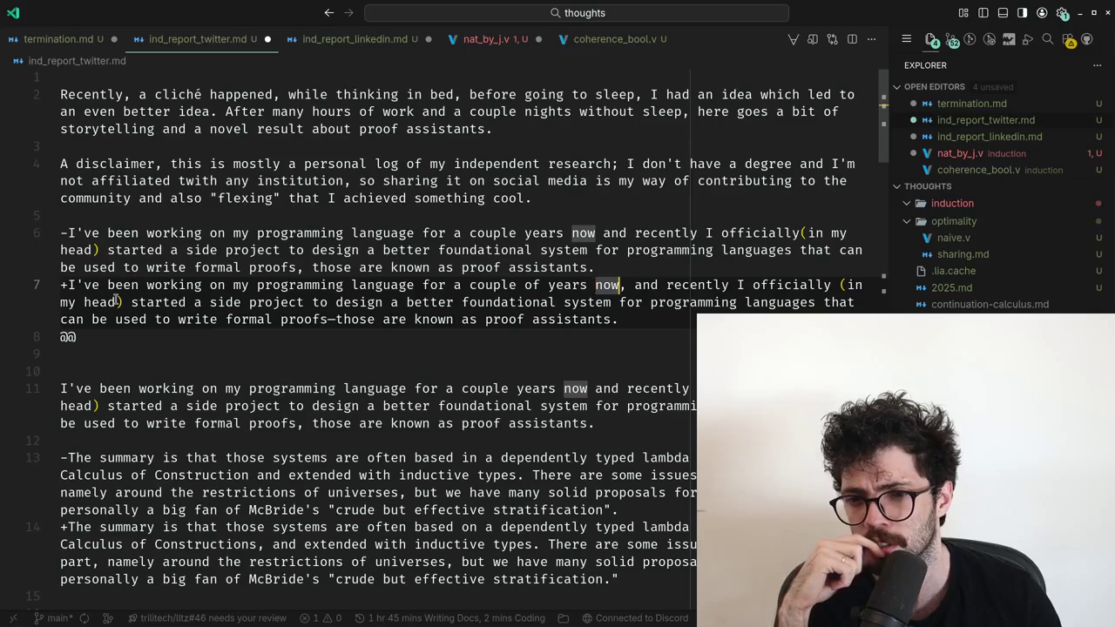
key("Down")
key("Down")
key("Down")
Compare the suggested line's later phrasing, through 'design' and 'write formal', with the original.
key("Down")
key("Down")
key("Down")
key("End")
key("ctrl+Left")
key("ctrl+Left")
key("Left")
type(",")
key("Up")
key("Up")
key("Up")
key("Up")
key("Up")
key("Down")
key("Down")
key("Down")
key("Down")
key("Down")
key("Down")
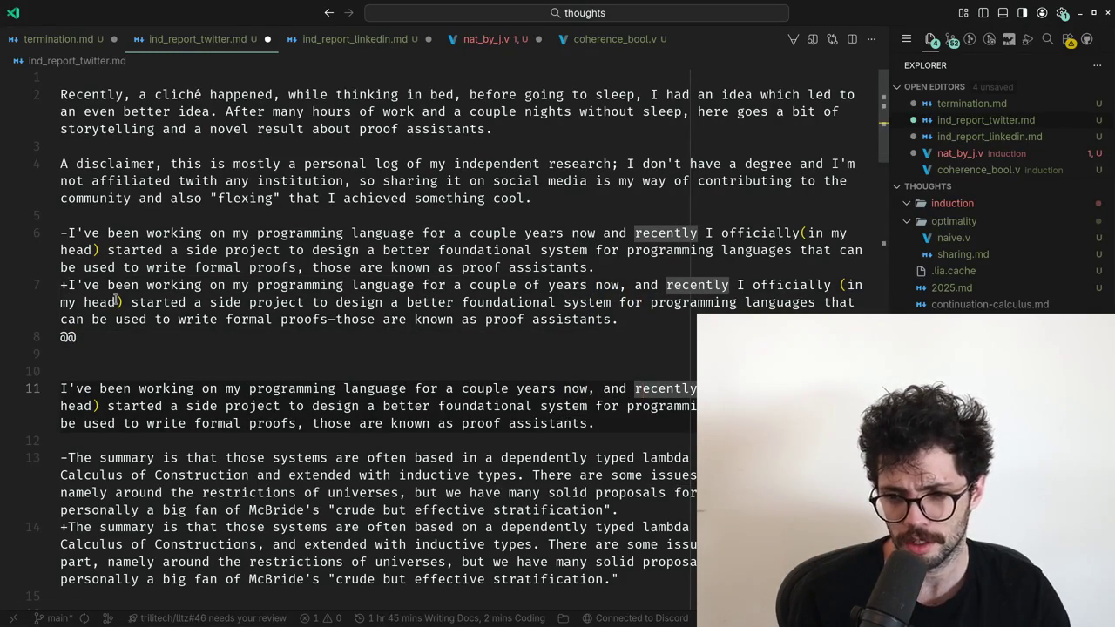
key("ctrl+Right")
key("ctrl+Right")
key("ctrl+Right")
key("ctrl+Left")
key("Up")
key("Up")
key("Up")
key("Up")
key("Up")
key("Home")
key("ctrl+Right")
key("ctrl+Right")
key("ctrl+Right")
key("ctrl+shift+Right")
key("ctrl+shift+Right")
key("ctrl+shift+Right")
key("ctrl+shift+Right")
key("ctrl+shift+Right")
key("ctrl+shift+Right")
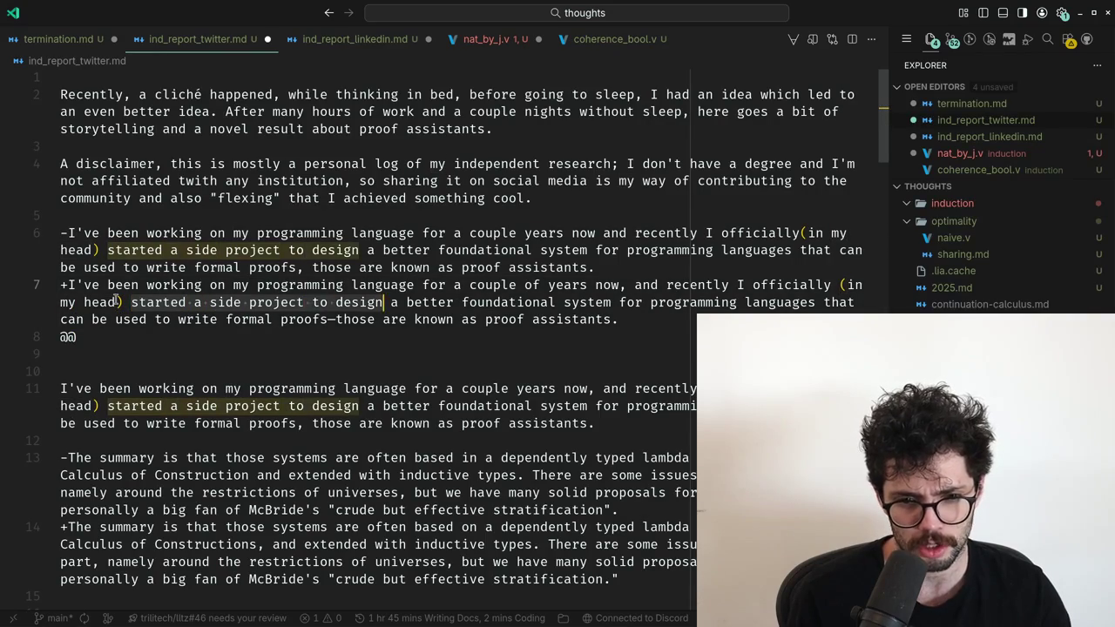
key("ctrl+shift+Right")
key("ctrl+shift+Right")
key("ctrl+shift+Right")
key("ctrl+shift+Right")
key("ctrl+shift+Right")
key("ctrl+shift+Right")
key("ctrl+shift+Right")
key("ctrl+shift+Right")
key("ctrl+shift+Right")
key("ctrl+shift+Right")
key("ctrl+shift+Right")
key("ctrl+shift+Right")
key("ctrl+shift+Right")
key("ctrl+shift+Left")
key("ctrl+shift+Left")
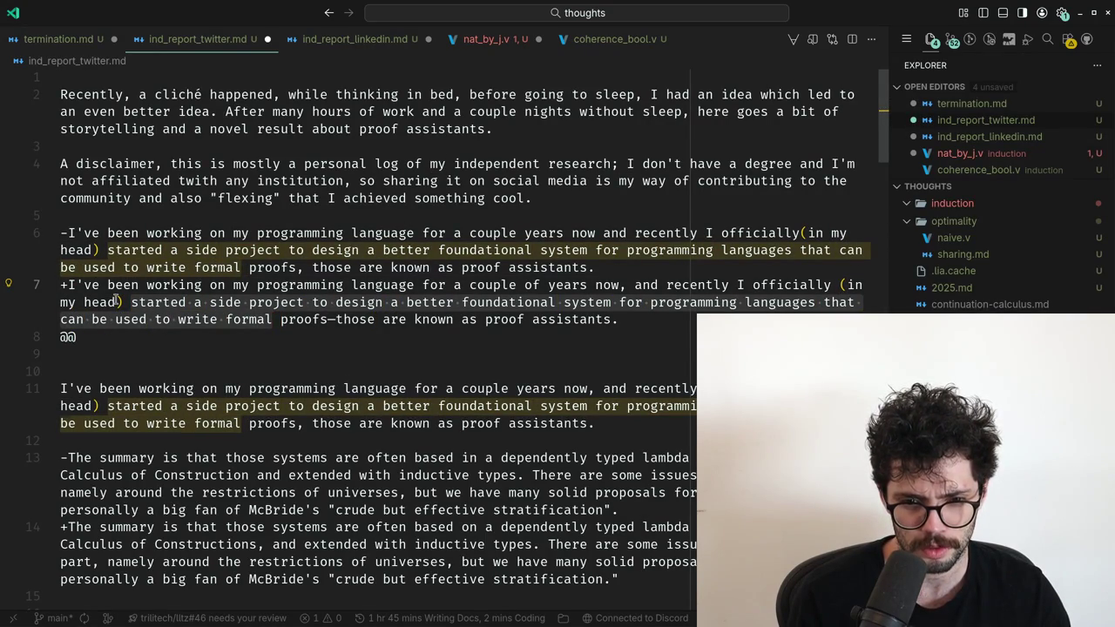
Delete this paragraph's suggested-revision diff lines.
key("Down")
key("Down")
key("Down")
key("Down")
key("Down")
key("Down")
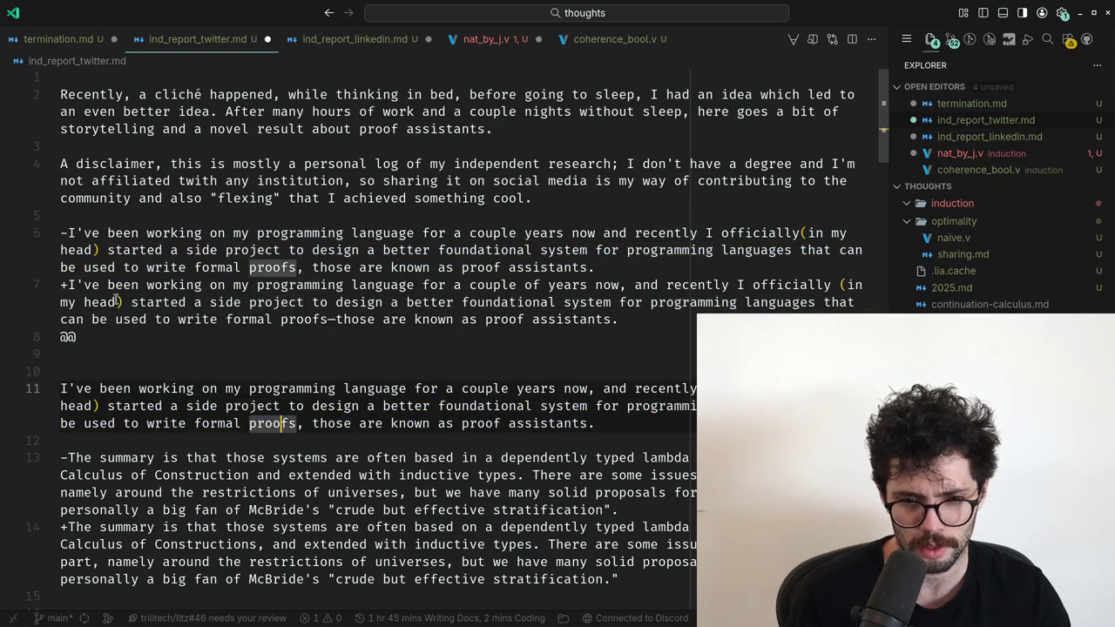
key("Up")
key("Up")
key("Up")
key("Up")
key("shift+Up")
key("shift+Up")
key("shift+Up")
key("shift+Up")
key("shift+Up")
key("shift+Up")
key("ctrl+shift+k")
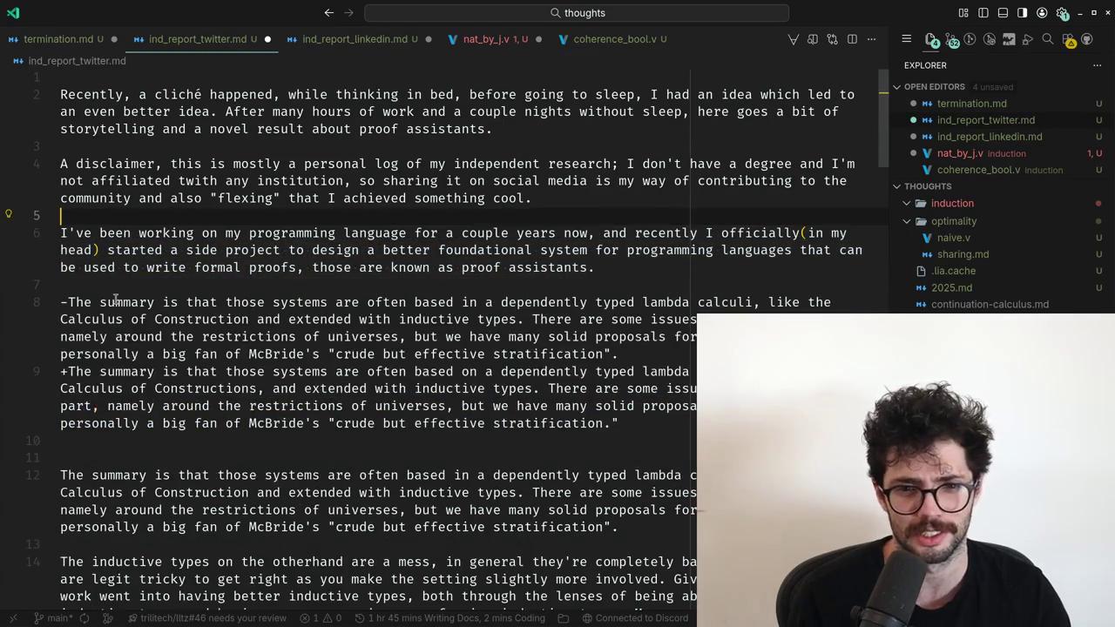
Compare the summary paragraph's 'are often based on' wording with ChatGPT's suggested line.
key("Down")
key("Down")
key("ctrl+shift+Right")
key("ctrl+shift+Right")
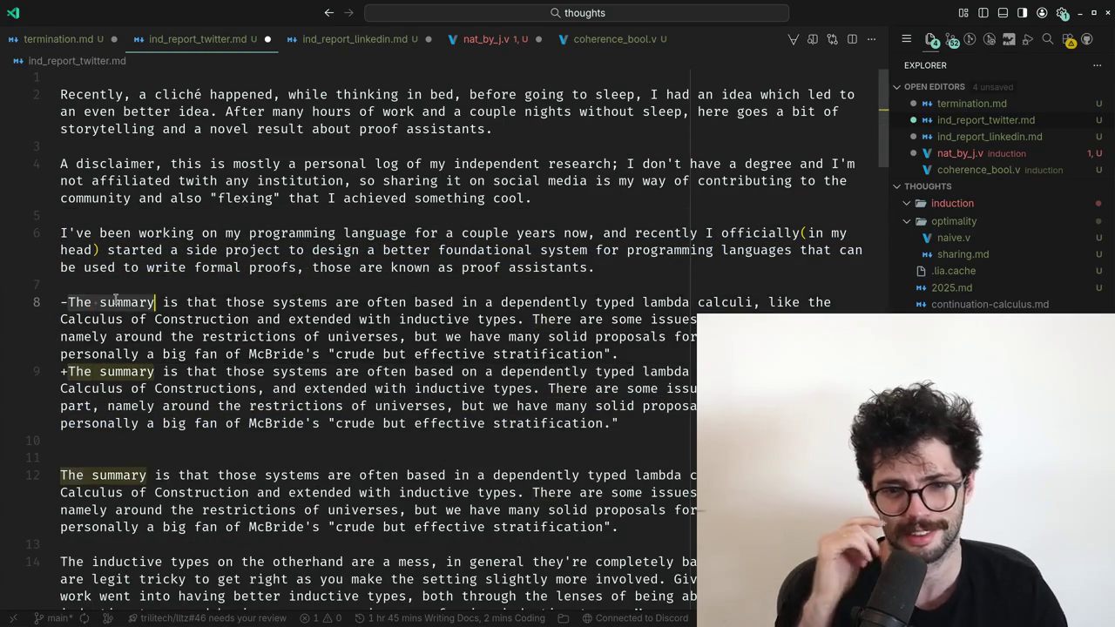
key("ctrl+shift+Right")
key("ctrl+shift+Right")
key("ctrl+shift+Right")
key("ctrl+shift+Right")
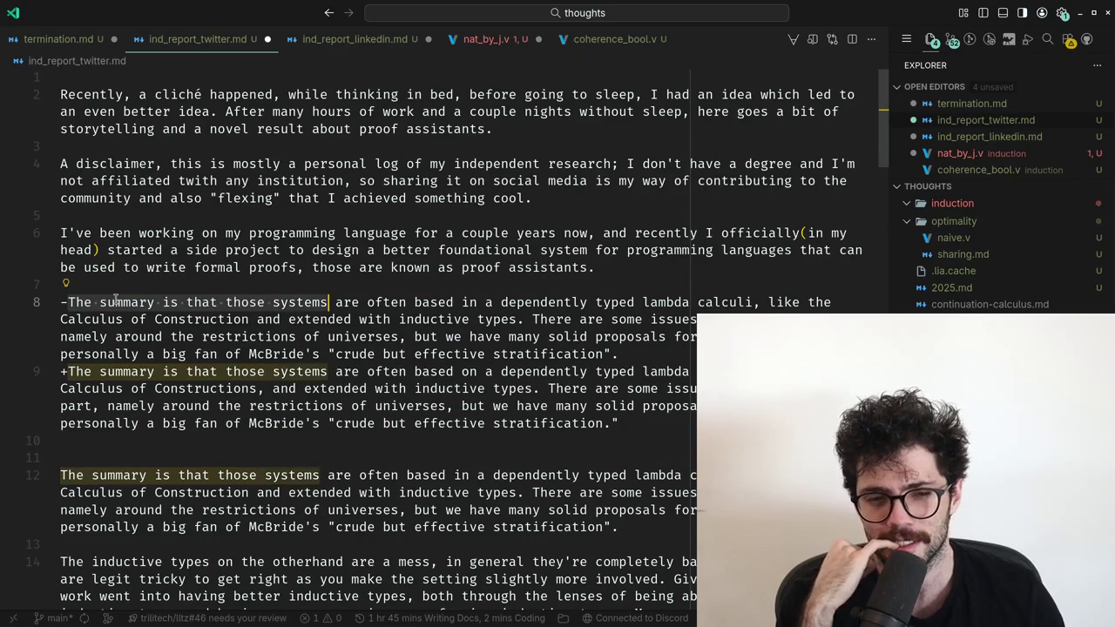
key("ctrl+shift+Right")
key("ctrl+shift+Right")
key("ctrl+shift+Right")
key("ctrl+shift+Right")
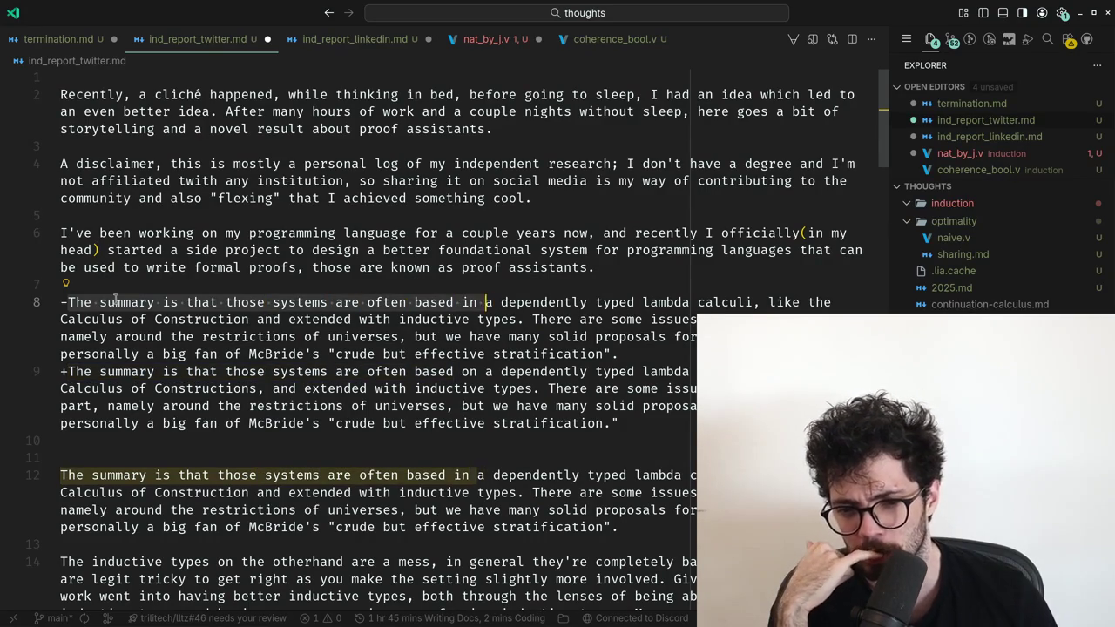
key("ctrl+shift+Left")
key("ctrl+shift+Left")
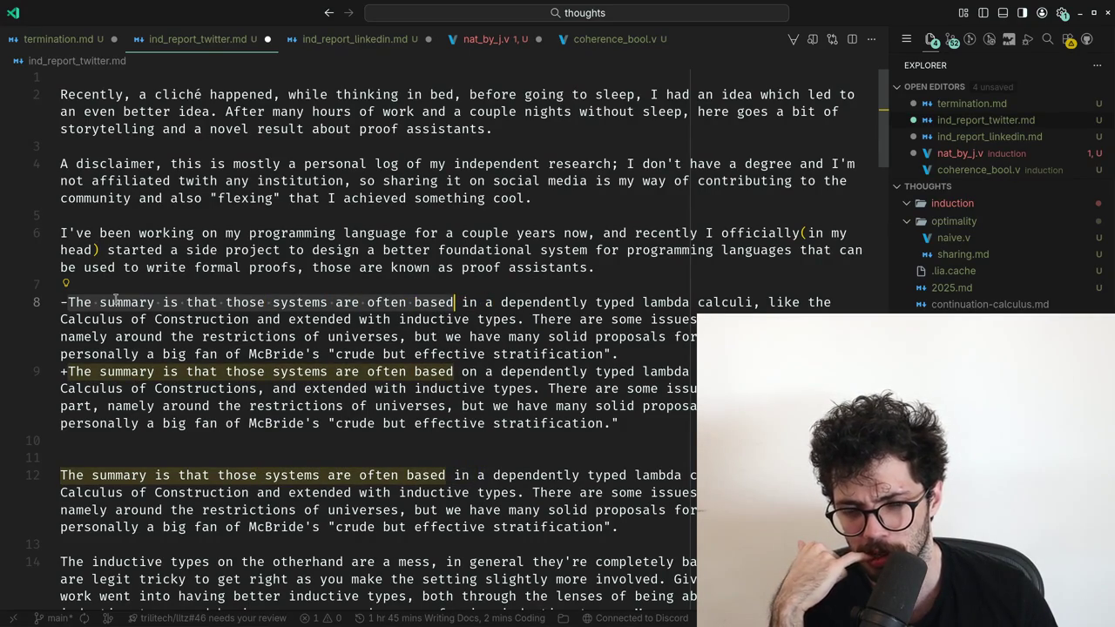
key("Down")
key("Down")
key("Down")
key("Down")
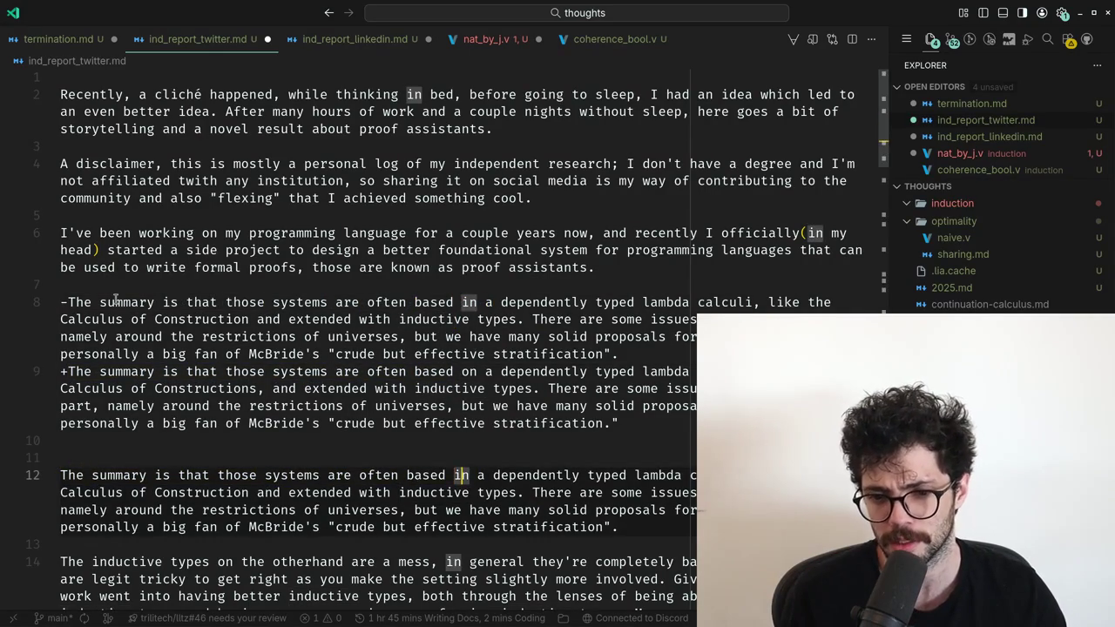
key("ctrl+shift+Right")
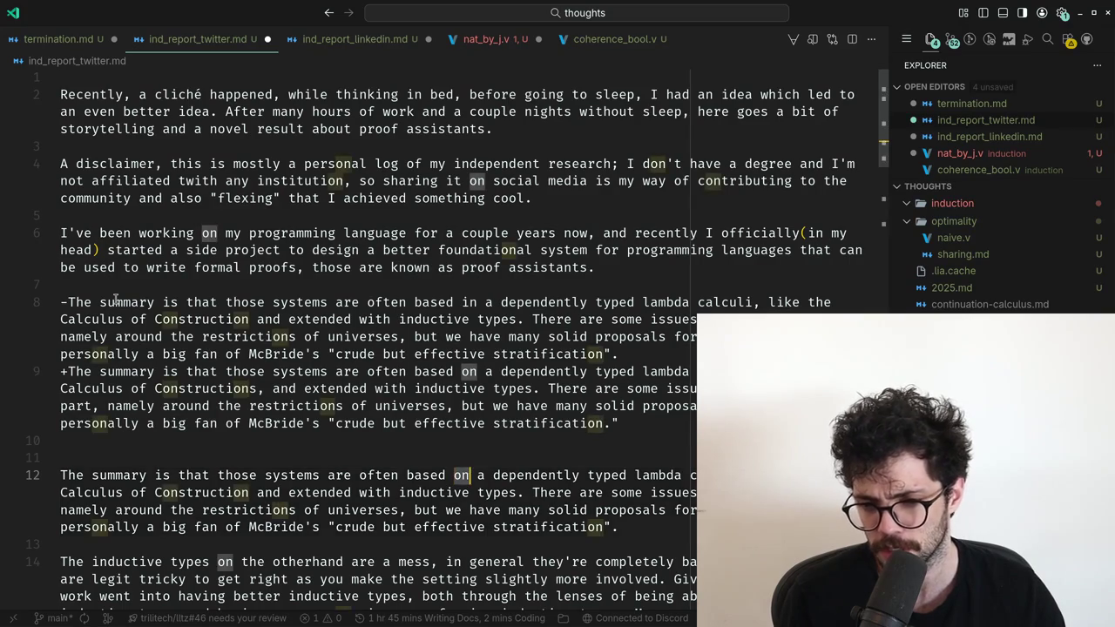
key("ctrl+shift+Right")
key("ctrl+shift+Right")
key("ctrl+shift+Right")
key("ctrl+shift+Right")
key("ctrl+shift+Right")
key("ctrl+shift+Left")
key("Escape")
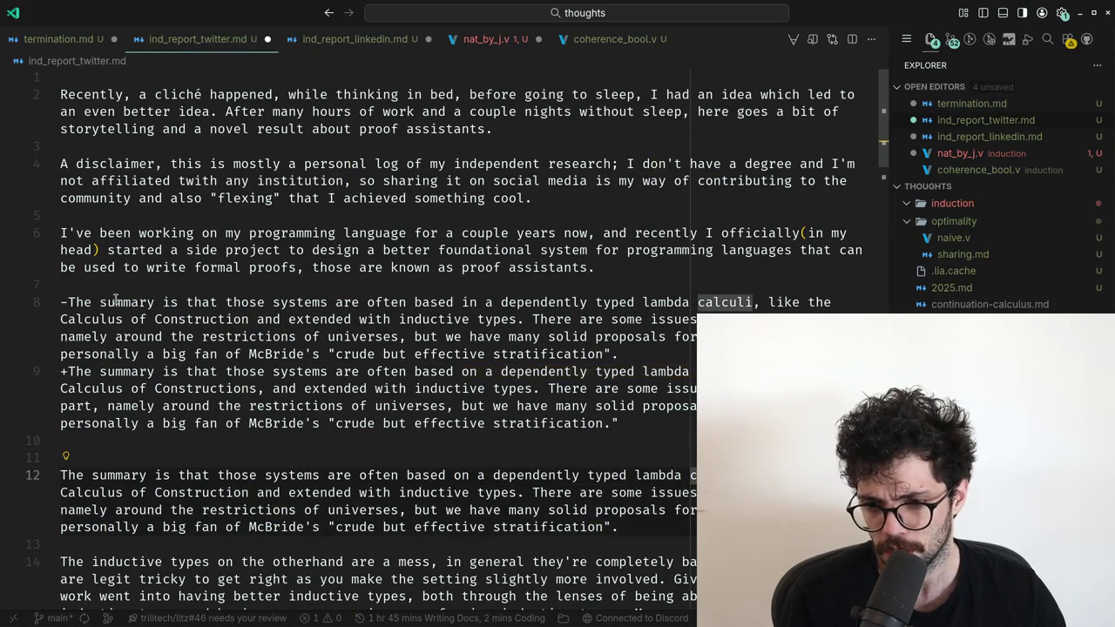
Add a comma after 'Construction' in the summary paragraph.
key("ctrl+Right")
key("ctrl+Right")
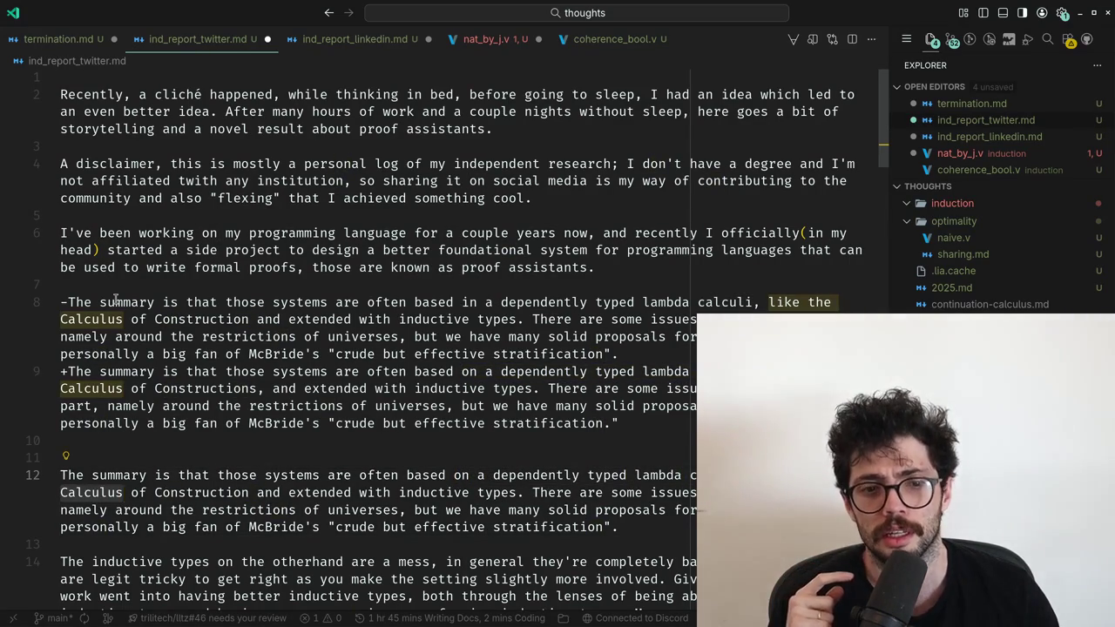
key("ctrl+shift+Right")
key("ctrl+shift+Right")
key("ctrl+shift+Left")
key("ctrl+Right")
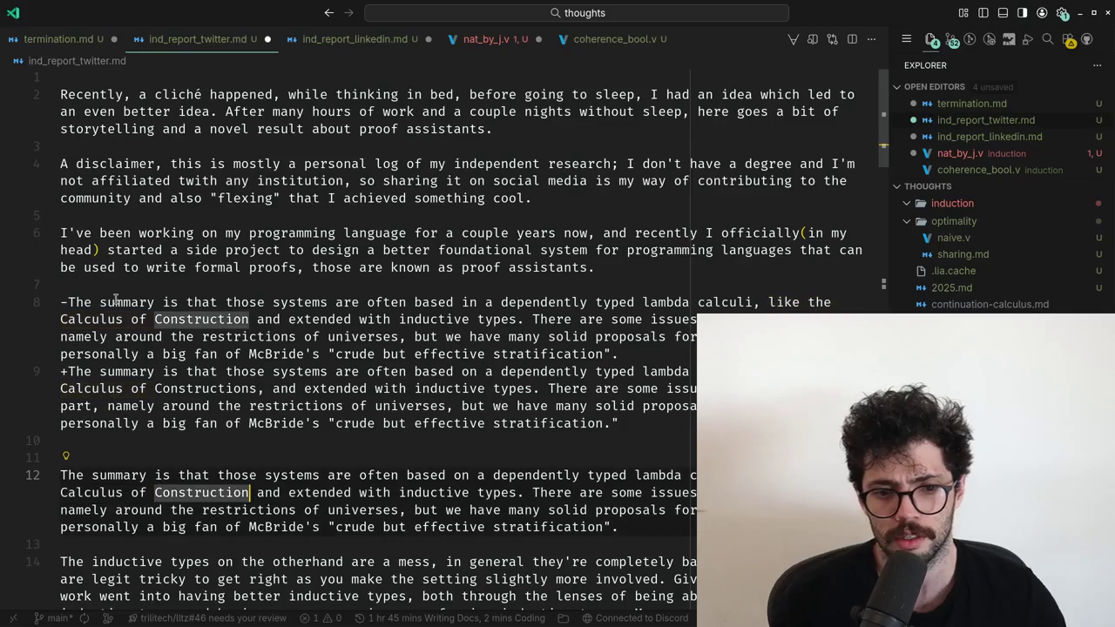
type(",")
Check the 'issues with the first part' sentence against the suggestion.
key("ctrl+Right")
key("ctrl+Right")
key("ctrl+Right")
key("ctrl+Right")
key("ctrl+Right")
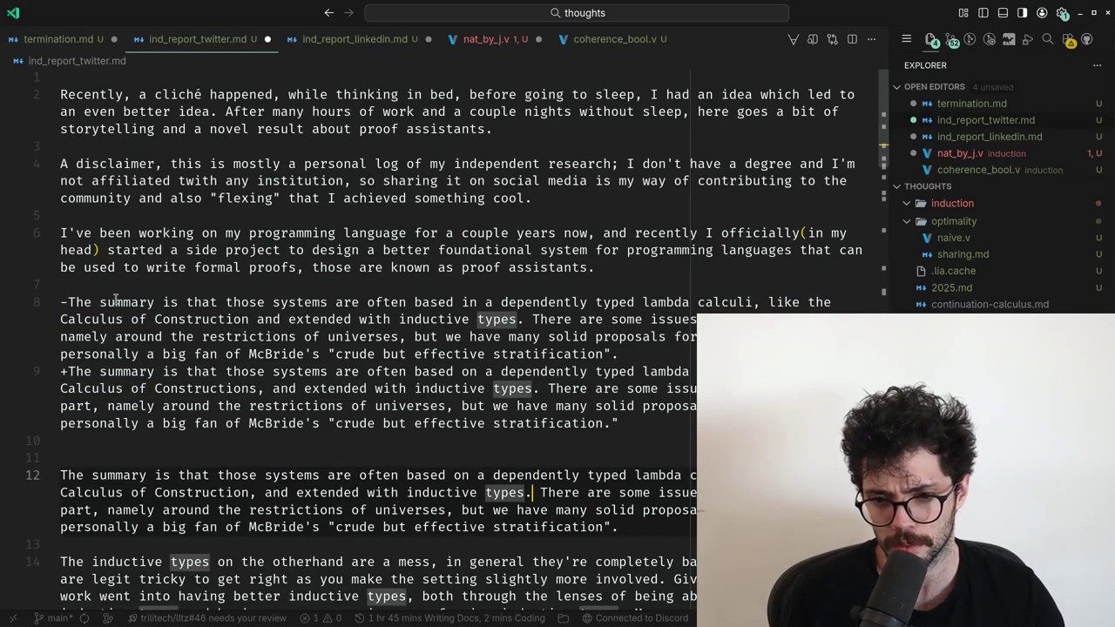
key("Right")
key("Right")
key("ctrl+shift+Right")
key("ctrl+shift+Right")
key("ctrl+shift+Right")
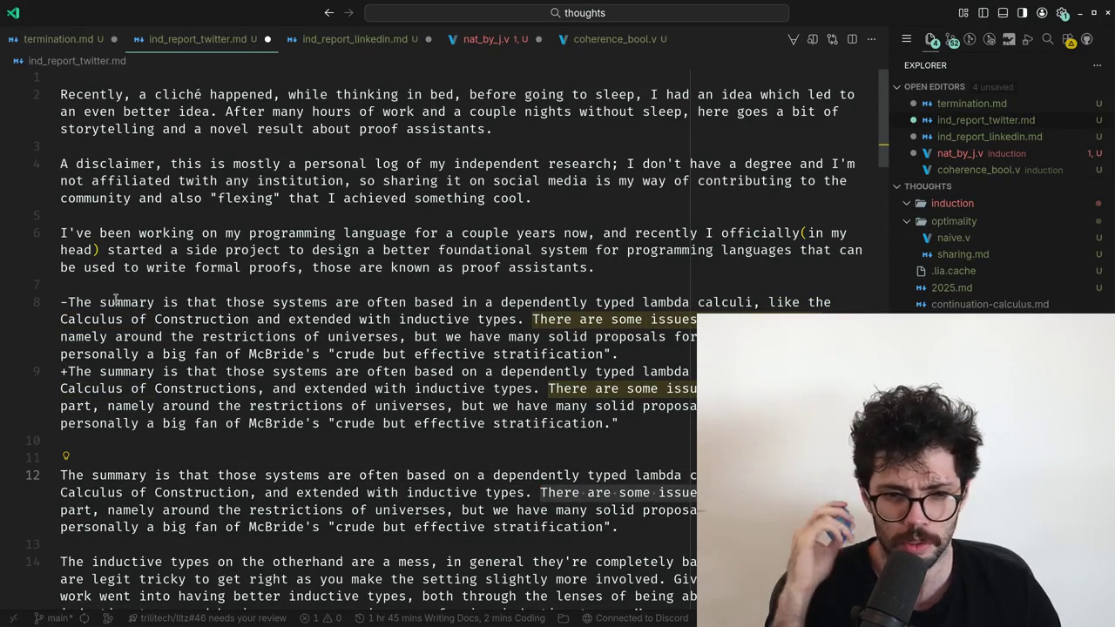
key("ctrl+shift+Right")
key("ctrl+shift+Right")
key("ctrl+shift+Right")
key("ctrl+shift+Right")
key("ctrl+shift+Right")
key("ctrl+shift+Right")
key("ctrl+shift+Right")
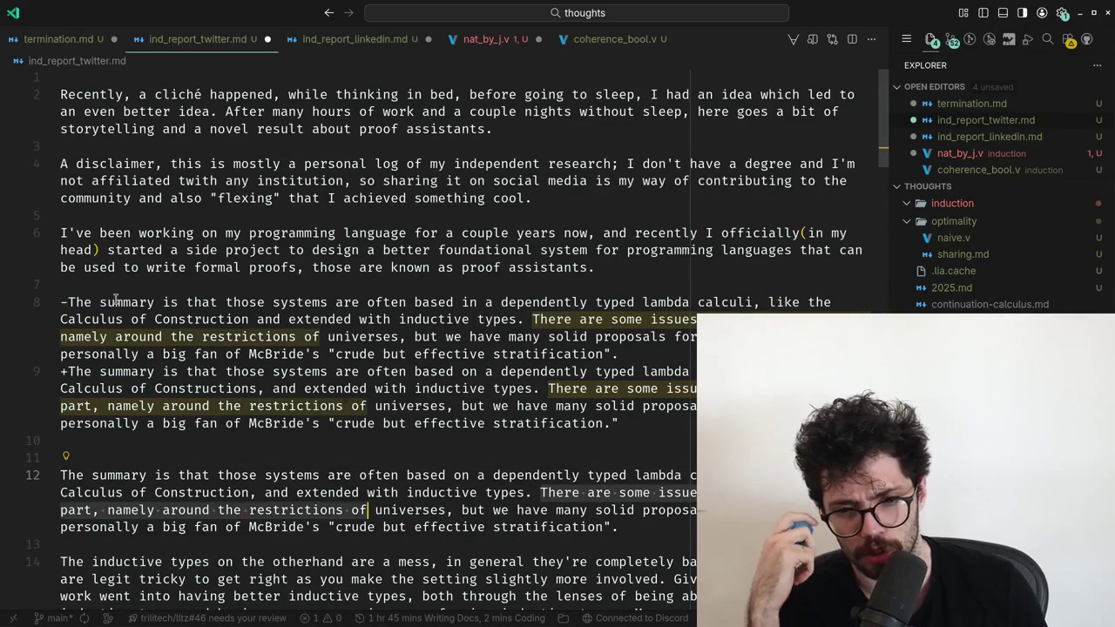
key("ctrl+shift+Right")
key("ctrl+shift+Right")
key("ctrl+shift+Right")
key("ctrl+shift+Right")
key("ctrl+shift+Right")
key("ctrl+shift+Right")
key("ctrl+shift+Right")
key("ctrl+shift+Right")
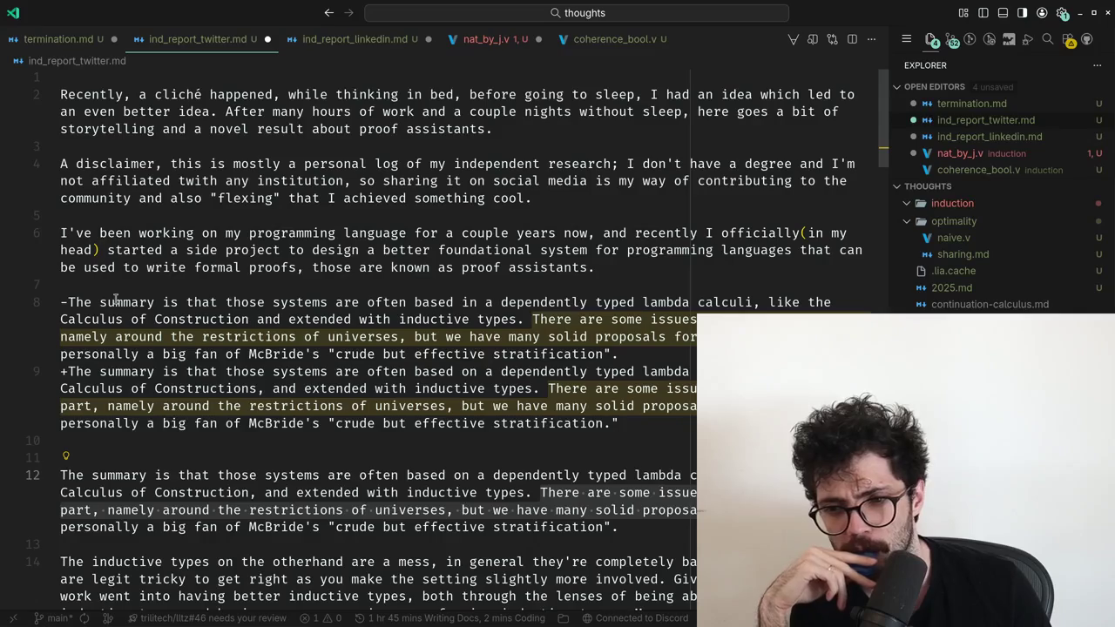
Delete the summary paragraph's diff lines and the leftover blank line.
key("Up")
key("Up")
key("Up")
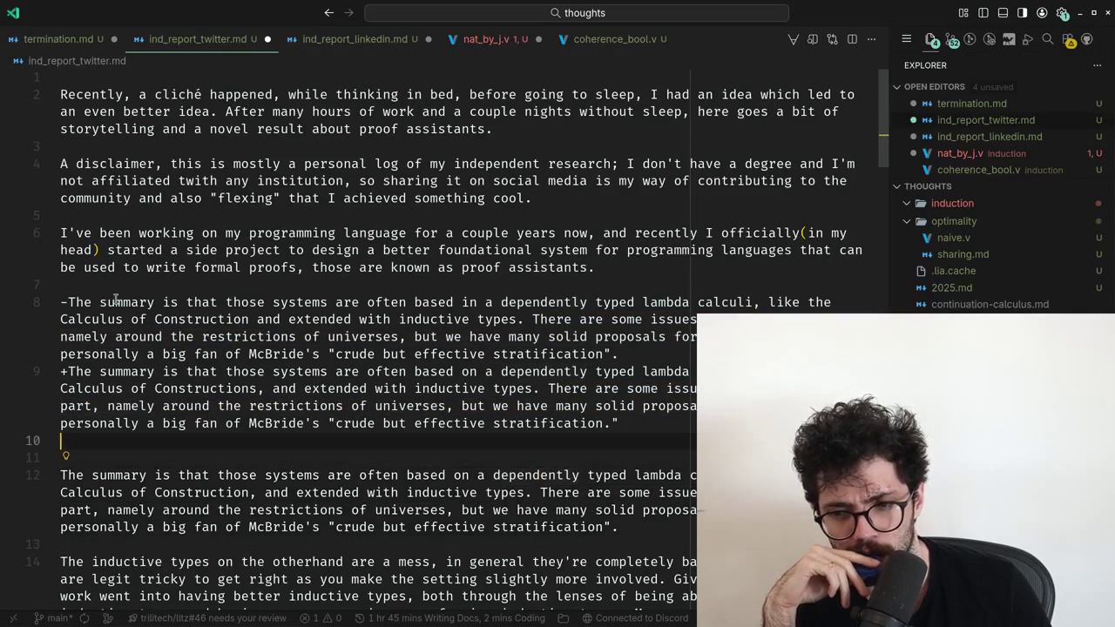
key("shift+Up")
key("shift+Up")
key("shift+Up")
key("shift+Up")
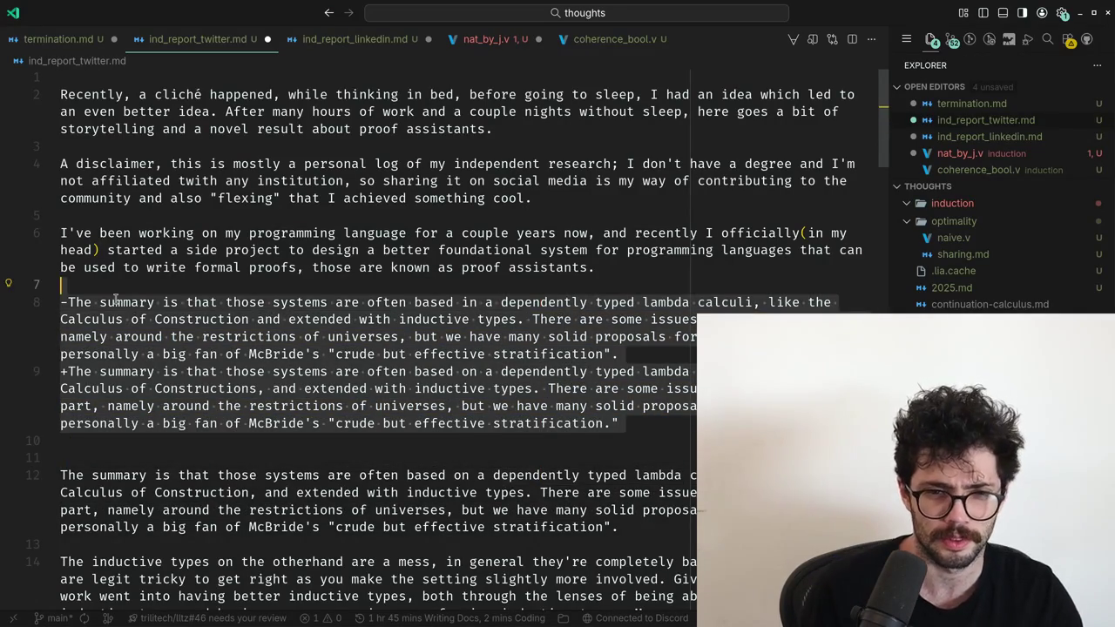
key("BackSpace")
key("Delete")
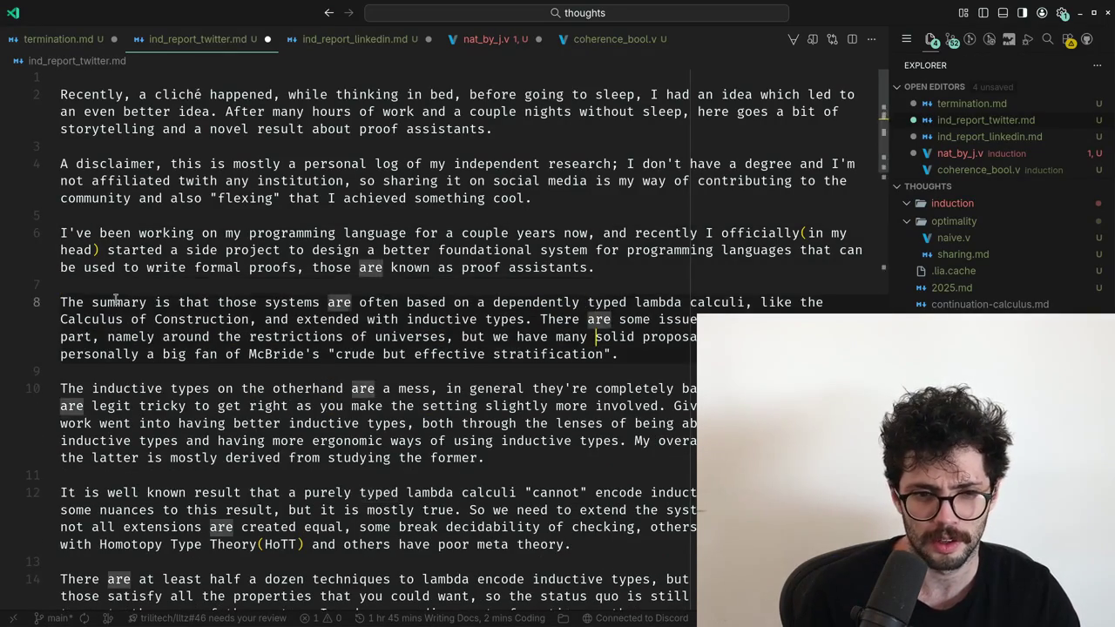
key("super+1")
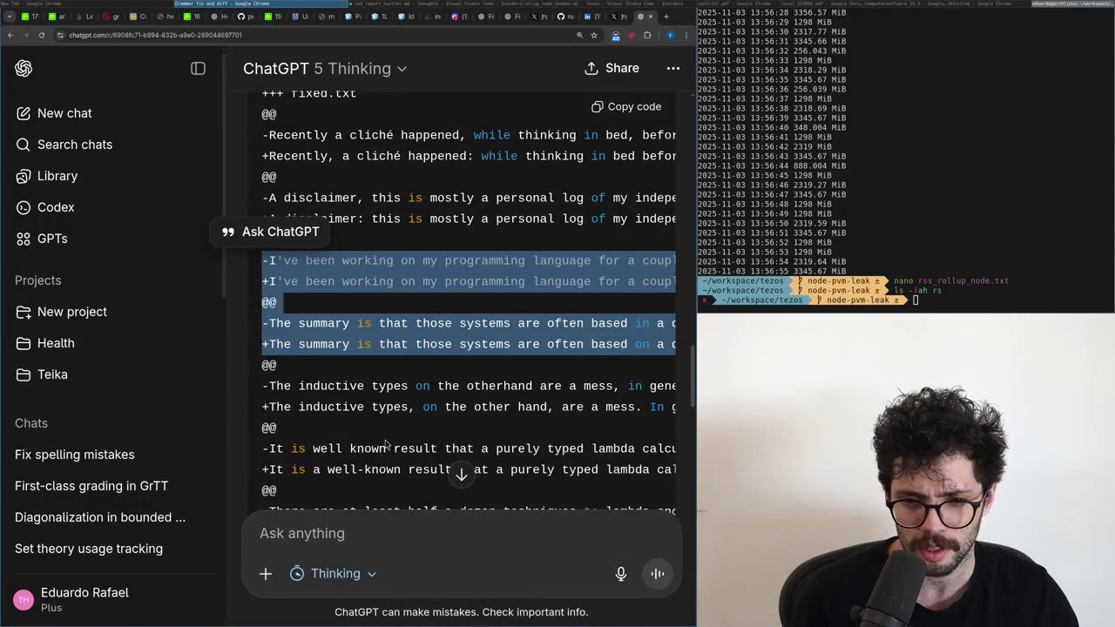
Google 'the otherhand' in a private browser window.
key("super+2")
scroll(385, 438, "down", 2)
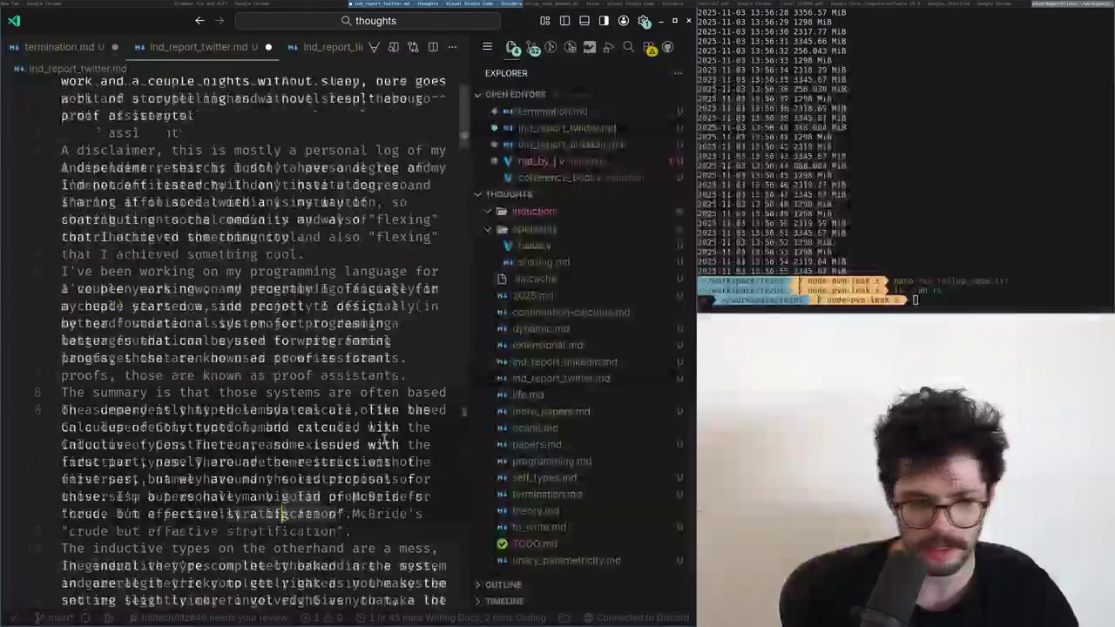
scroll(384, 439, "down", 1)
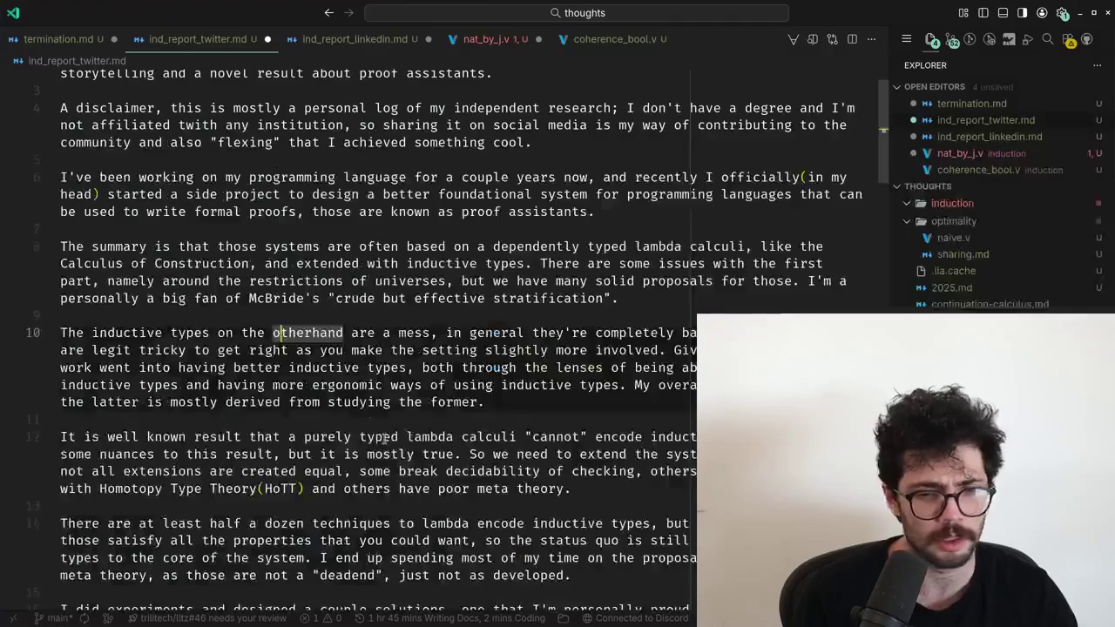
key("super+1")
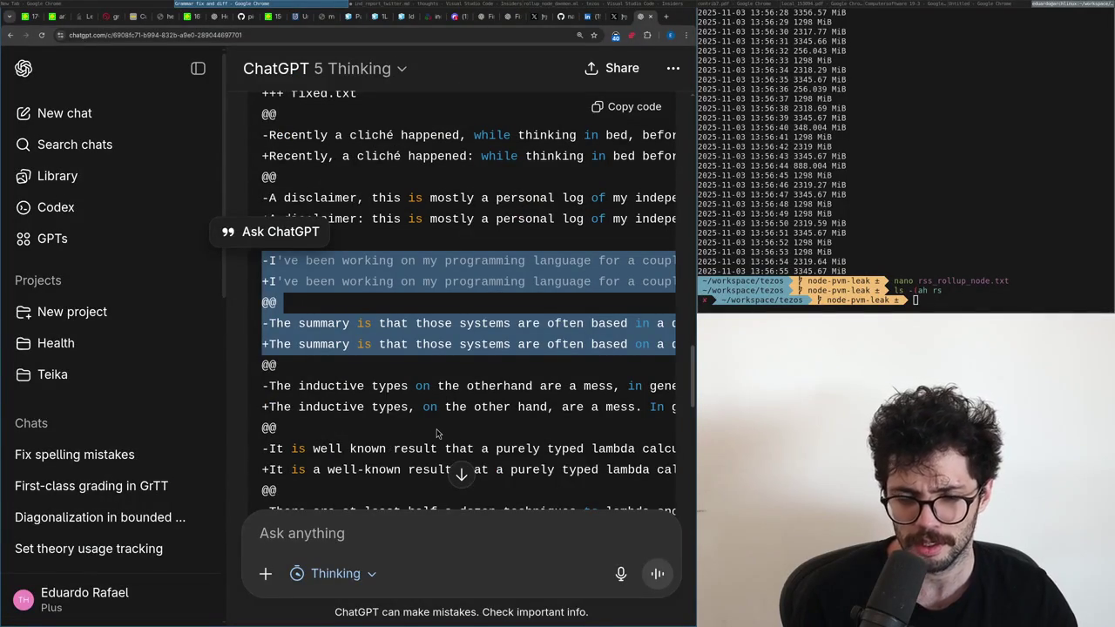
key("ctrl+shift+n")
type("the otherhand")
key("Return")
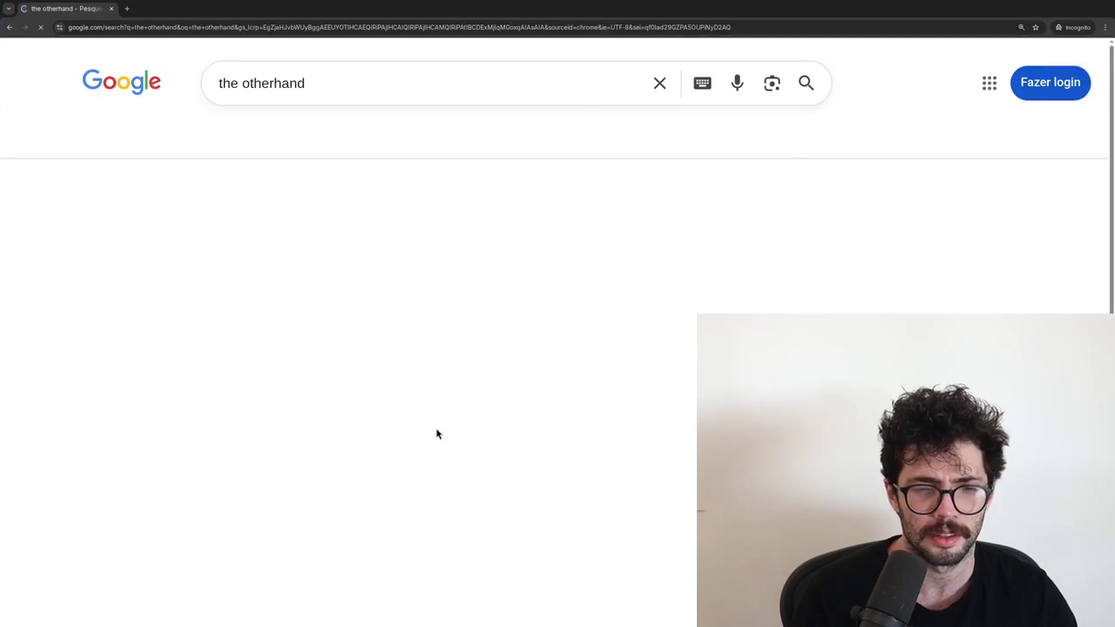
key("ctrl+w")
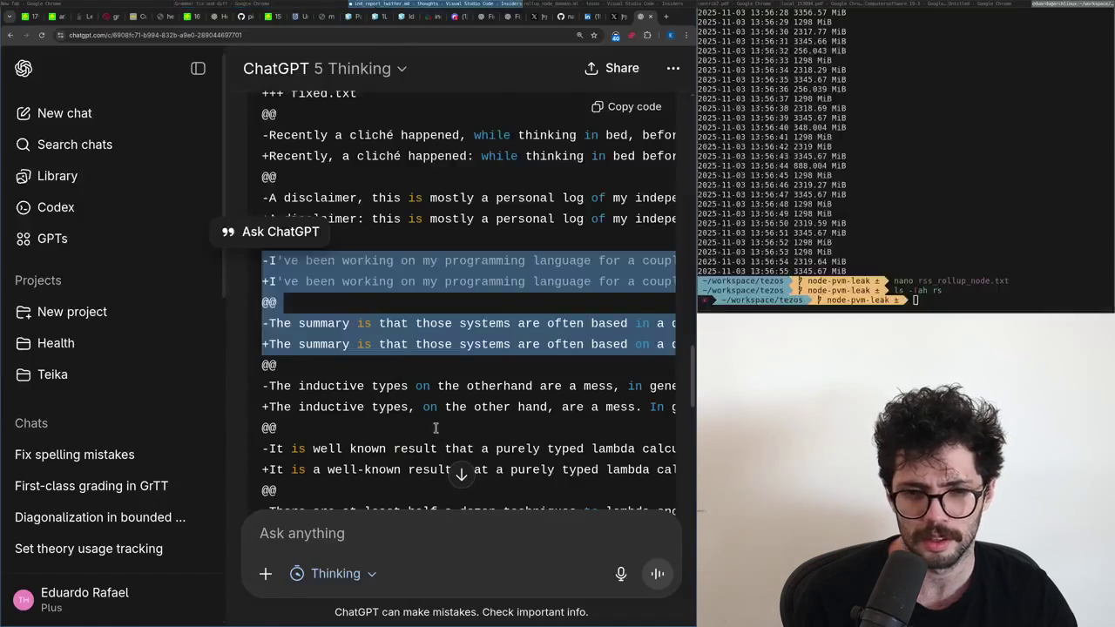
Copy 'on the otherhand' from the essay and Google 'on the otherhand expression'.
key("alt+Tab")
key("Right")
key("Left")
key("ctrl+shift+Left")
key("ctrl+shift+Left")
key("ctrl+shift+Left")
key("ctrl+c")
key("alt+Tab")
key("ctrl+t")
key("ctrl+v")
type("expression")
key("Return")
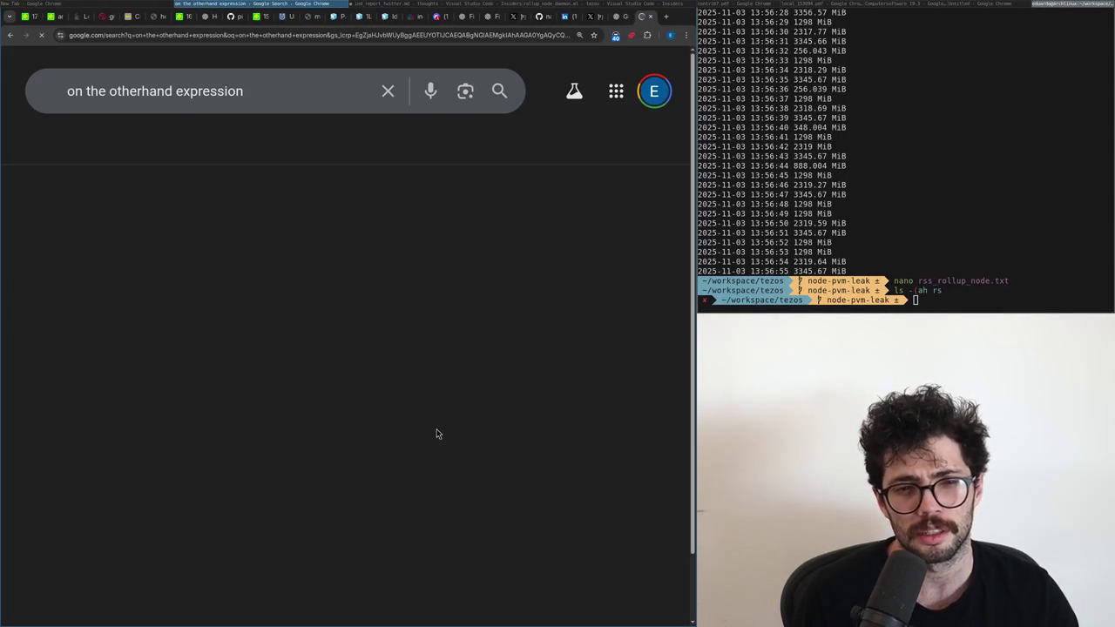
key("ctrl+w")
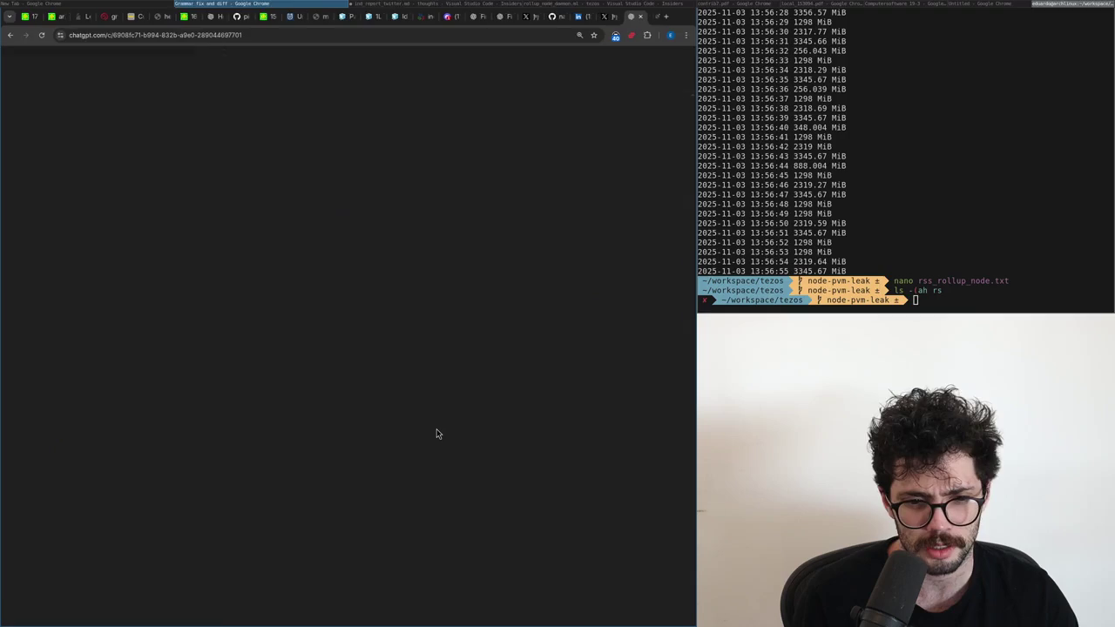
key("alt+Tab")
key("Right")
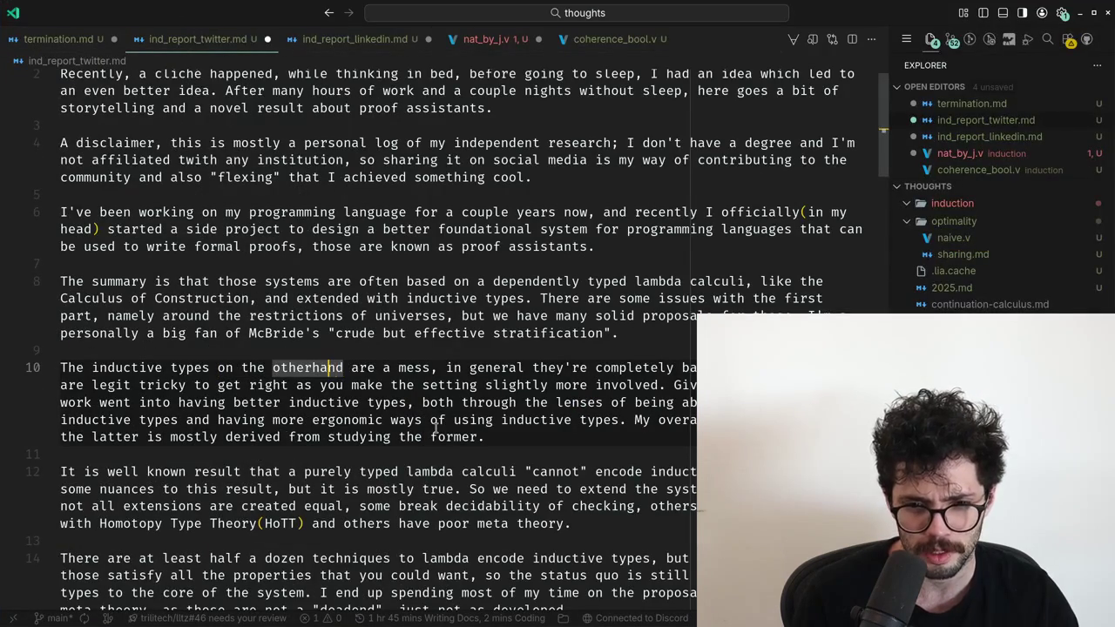
Change 'otherhand' to 'other hand,' in the inductive-types paragraph.
key("alt+Tab")
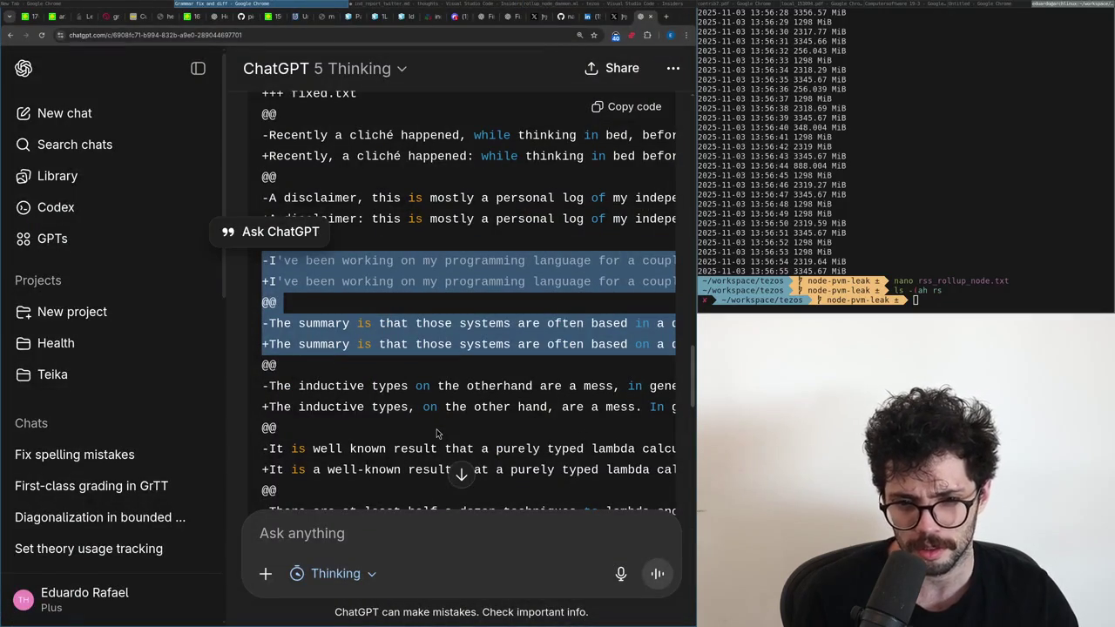
left_click_drag(371, 386, 501, 402)
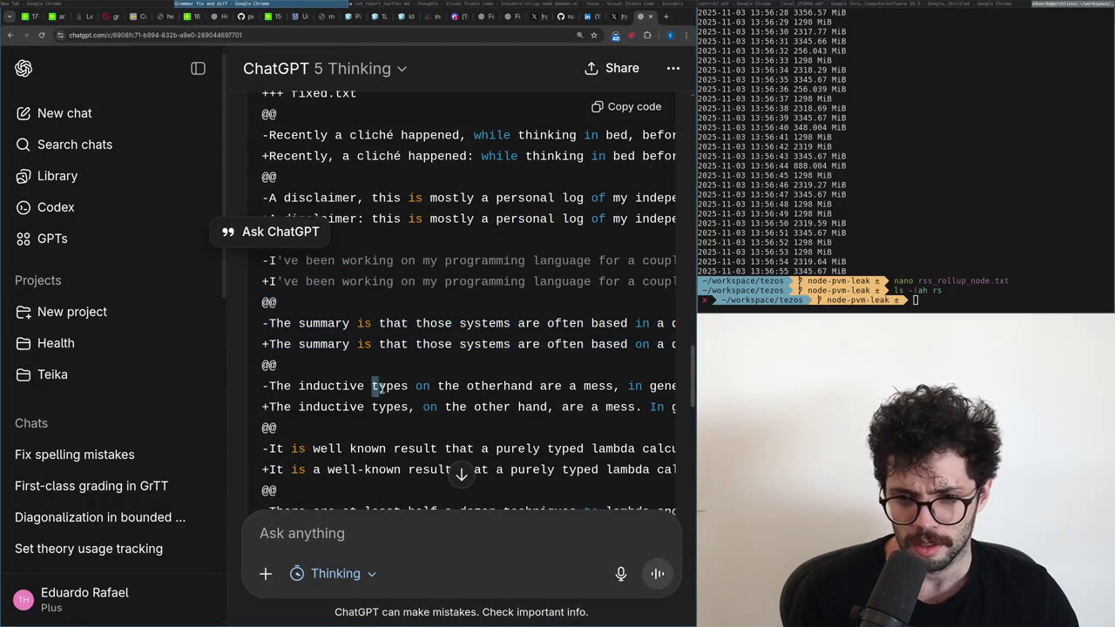
key("alt+Tab")
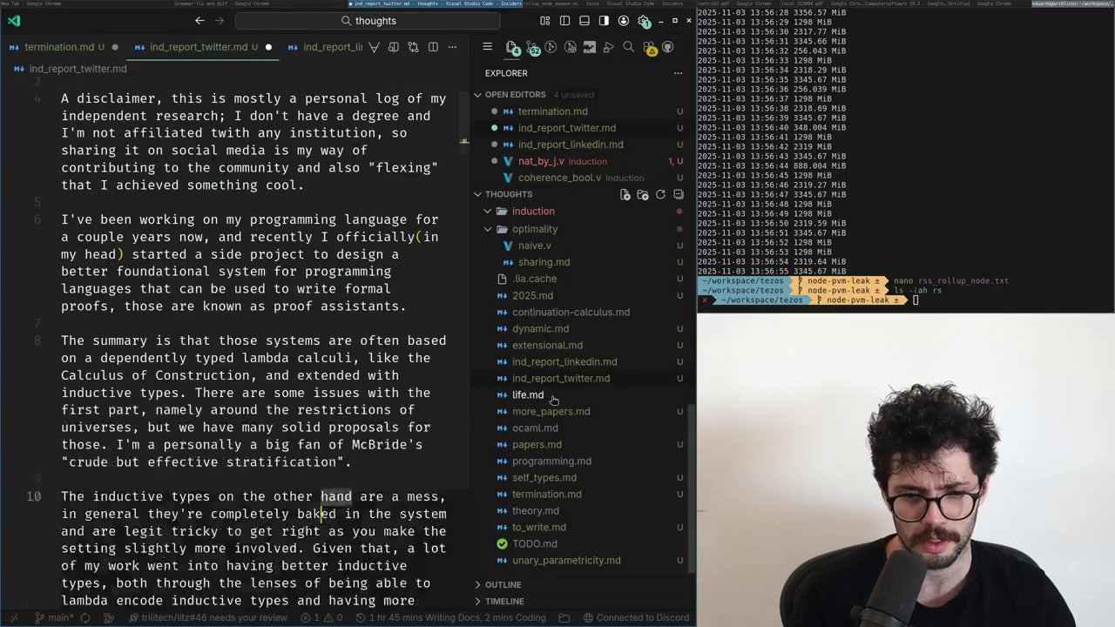
key("ctrl+Right")
key("ctrl+Left")
key("ctrl+Left")
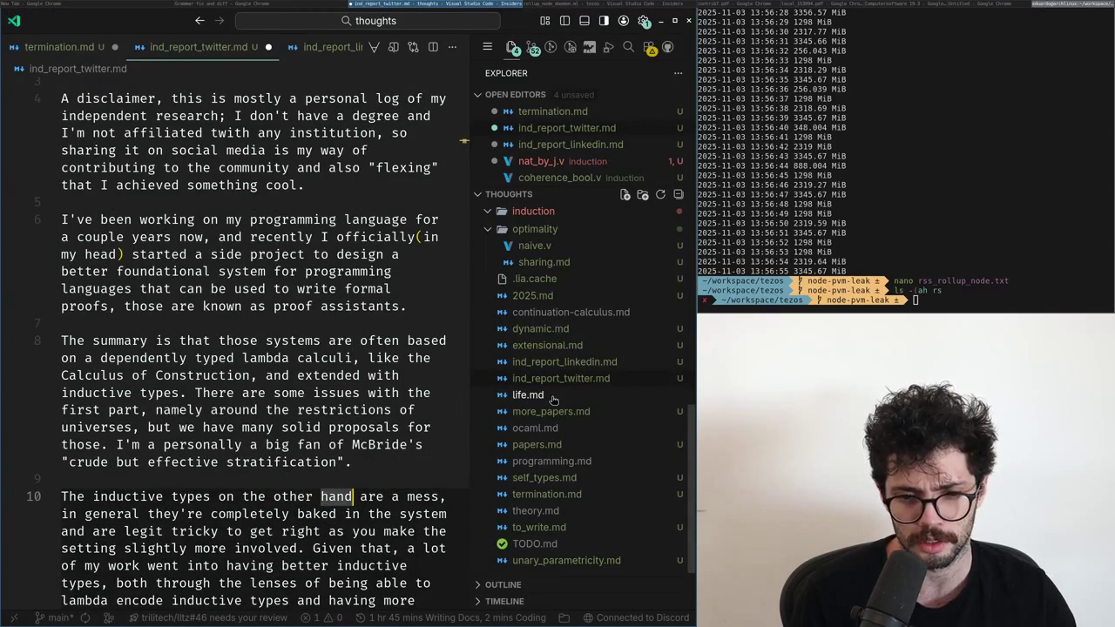
type(",")
Replace the comma after 'mess' with a period and capitalise 'In'.
key("ctrl+Right")
key("alt+Tab")
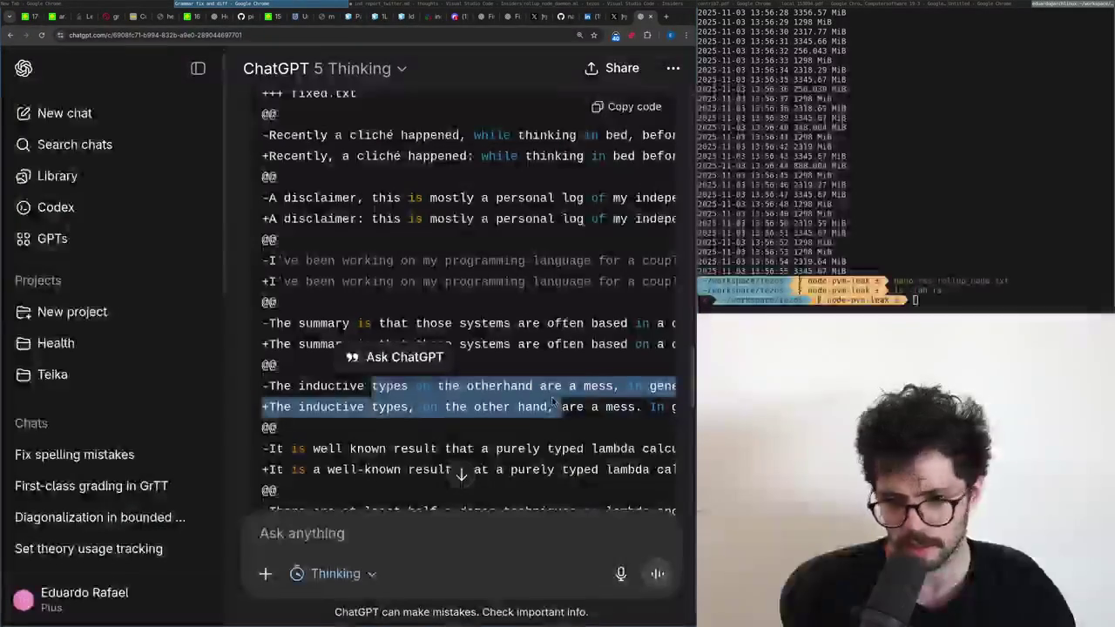
key("alt+Tab")
key("BackSpace")
type(".")
key("Right")
key("Delete")
type("I")
Paste ChatGPT's corrected inductive-types line above the original paragraph.
key("alt+Tab")
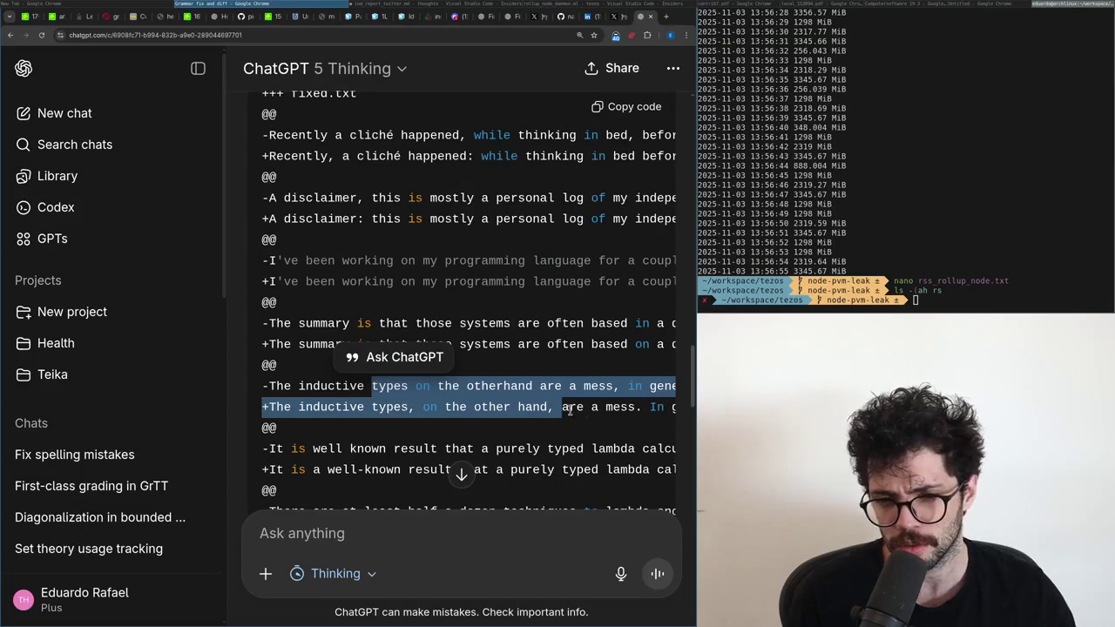
left_click(550, 397)
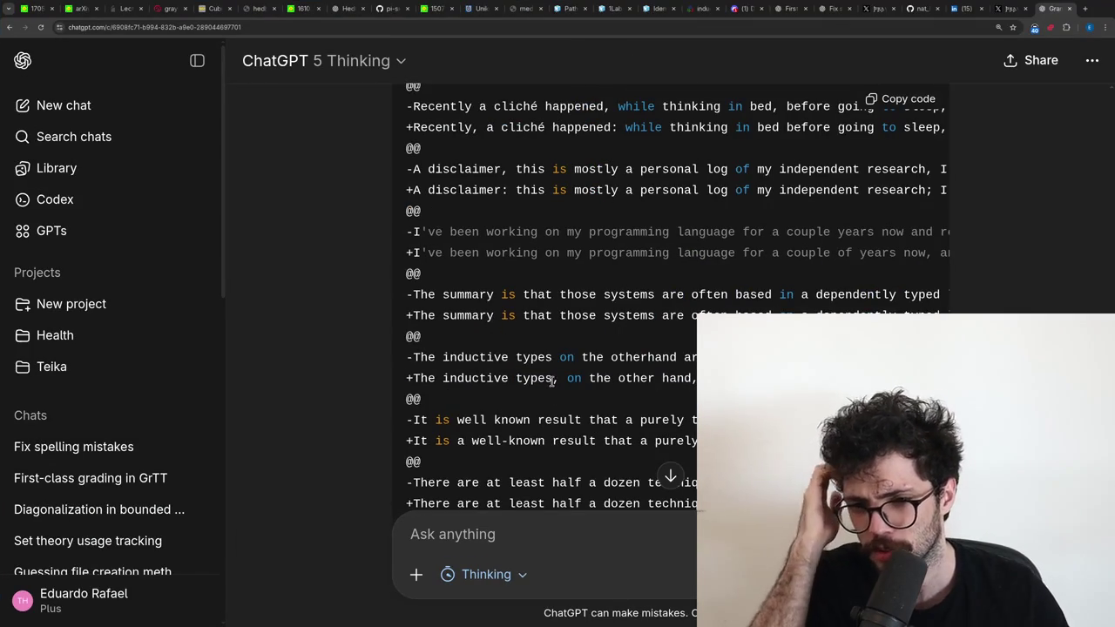
left_click_drag(408, 378, 554, 380)
left_click(551, 382)
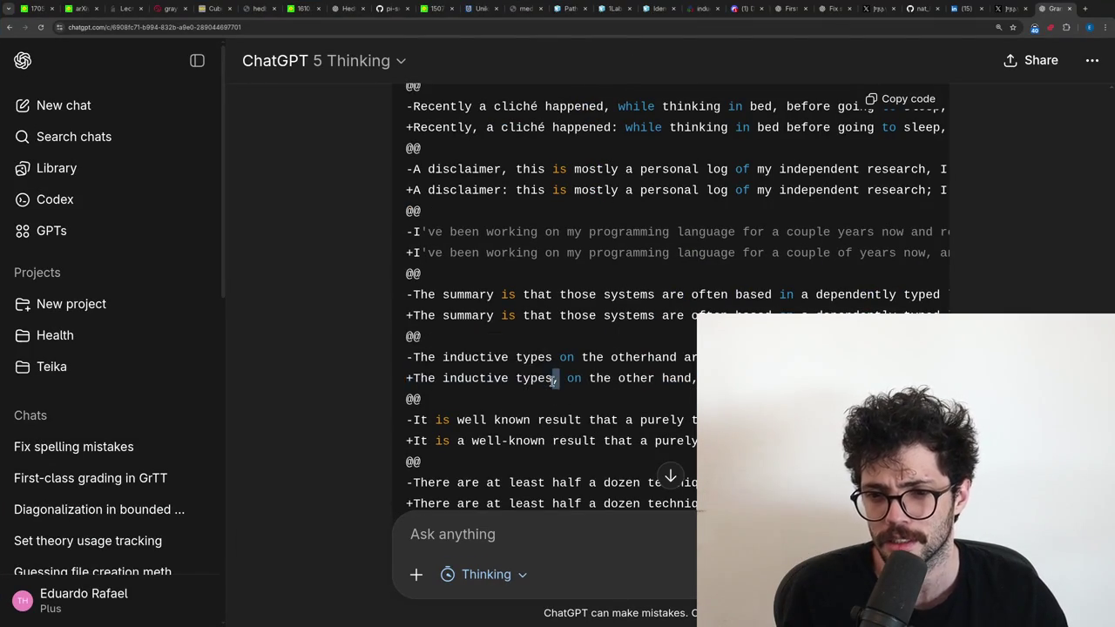
triple_click(550, 380)
key("alt+Tab")
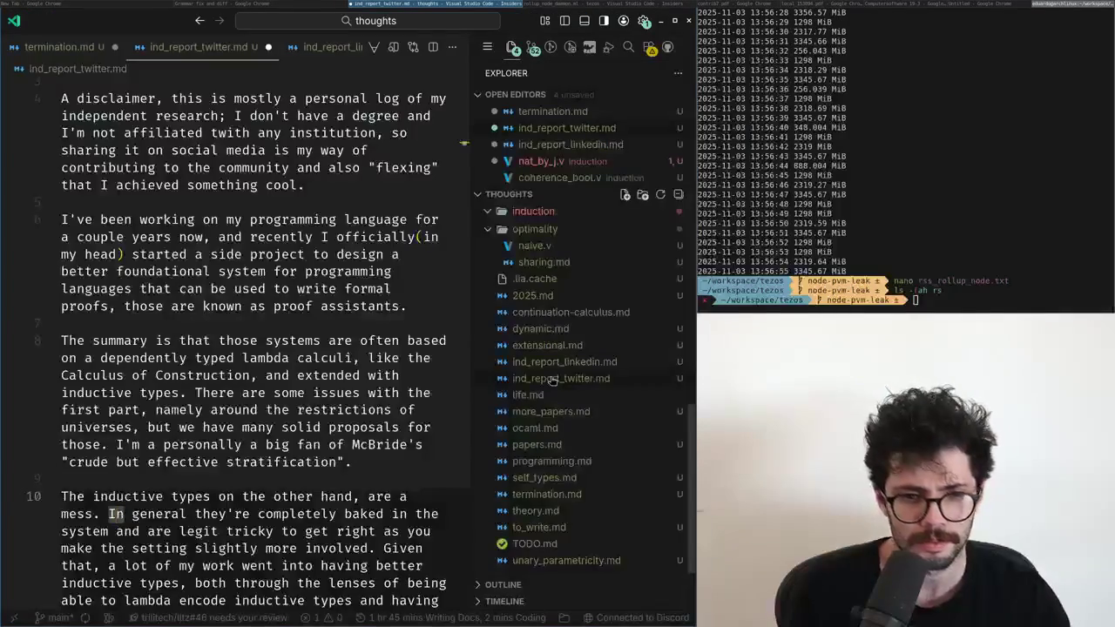
key("ctrl+v")
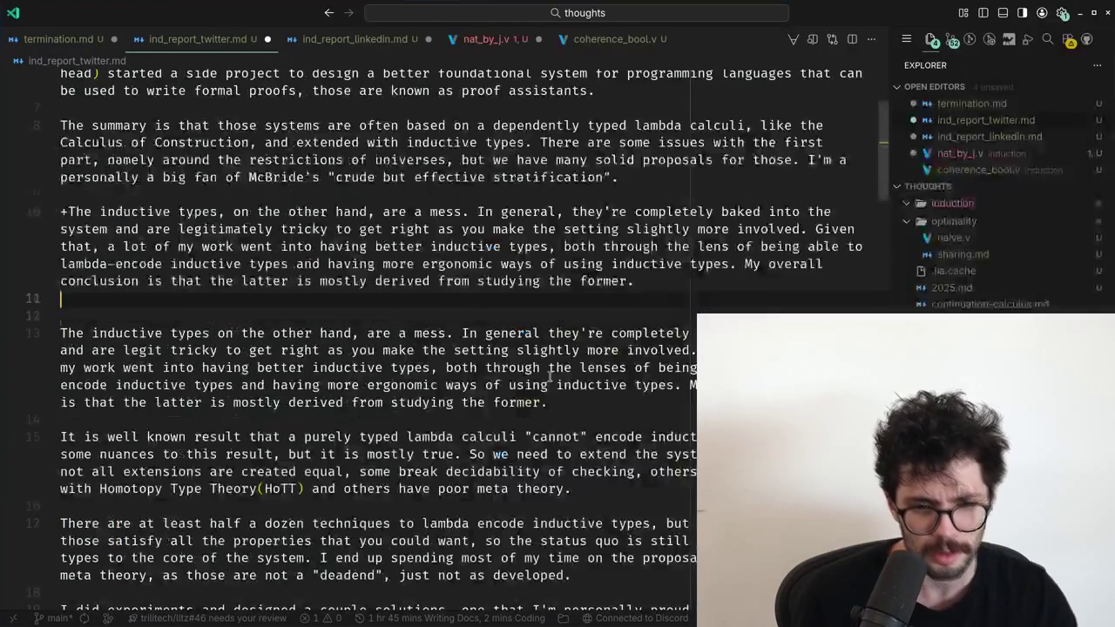
key("Up")
key("Up")
key("Up")
key("Up")
Compare 'they're completely baked' and 'legit tricky' between the pasted and original paragraphs.
key("End")
key("ctrl+Left")
key("ctrl+Left")
key("ctrl+Left")
key("ctrl+shift+Right")
key("ctrl+shift+Right")
key("ctrl+shift+Right")
key("ctrl+shift+Right")
key("ctrl+shift+Right")
key("ctrl+shift+Right")
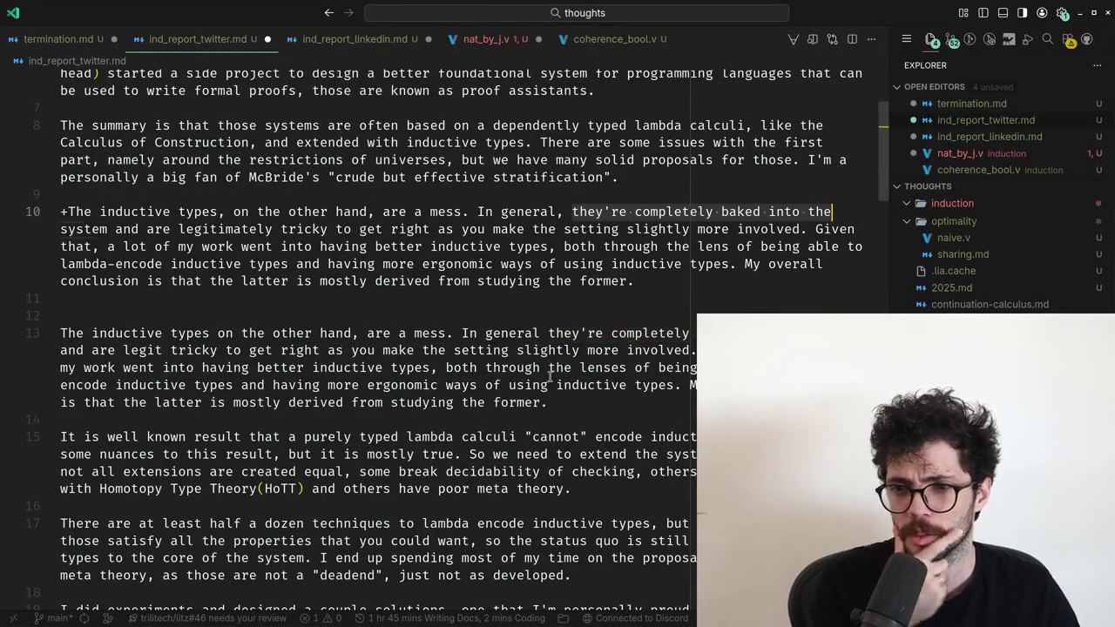
key("ctrl+shift+Left")
key("ctrl+shift+Left")
key("Down")
key("Down")
key("Down")
key("Down")
key("Down")
key("Down")
key("Down")
key("ctrl+Right")
key("ctrl+Right")
key("ctrl+Right")
key("ctrl+shift+Left")
key("ctrl+Right")
key("ctrl+Right")
key("ctrl+Left")
key("ctrl+Left")
Step through the original's wording after 'legit', around 'make' and 'right'.
key("ctrl+Right")
key("ctrl+Right")
key("ctrl+Right")
key("ctrl+Right")
key("ctrl+Right")
key("ctrl+Right")
key("ctrl+Right")
key("ctrl+Left")
key("ctrl+Left")
key("ctrl+Right")
key("ctrl+Right")
key("ctrl+Left")
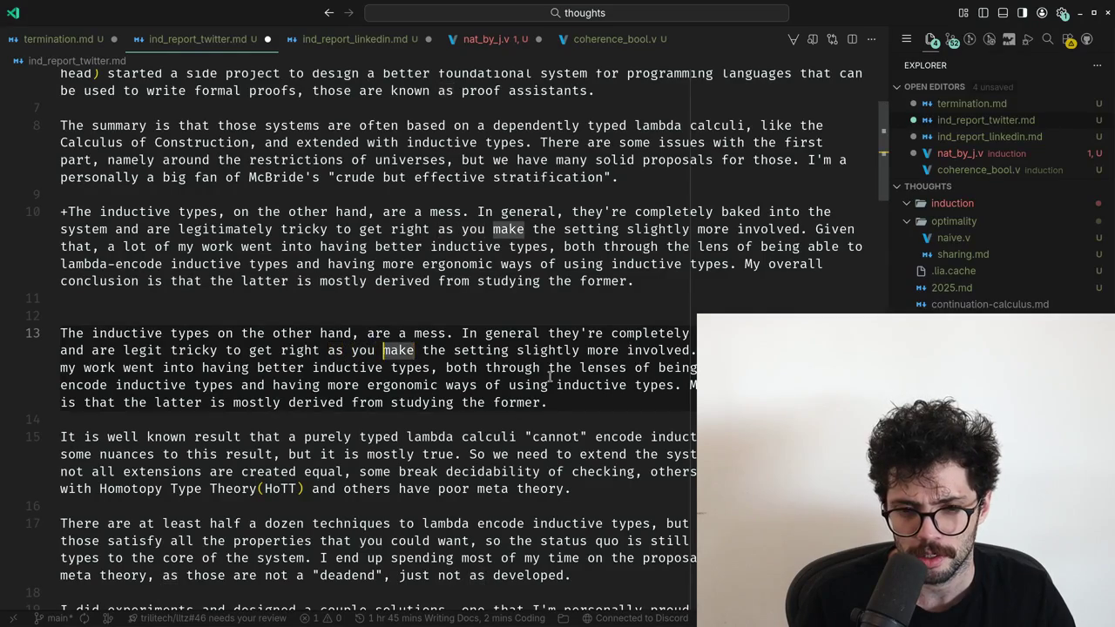
key("ctrl+Right")
key("ctrl+Right")
key("ctrl+Left")
key("ctrl+Left")
key("ctrl+Left")
key("ctrl+Right")
key("ctrl+Right")
key("ctrl+Right")
key("ctrl+Right")
key("ctrl+Right")
key("ctrl+Right")
key("ctrl+Right")
key("ctrl+Right")
key("ctrl+Right")
Compare the 'Given that having better inductive... through the lenses' phrase.
key("ctrl+shift+Right")
key("ctrl+shift+Right")
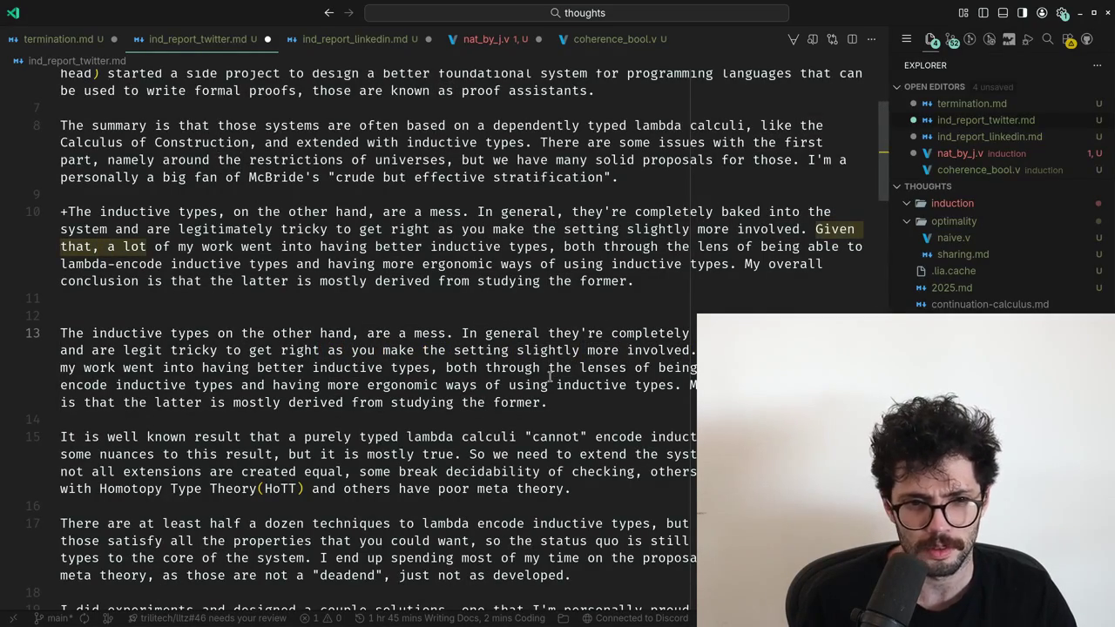
key("ctrl+shift+Right")
key("ctrl+shift+Right")
key("ctrl+shift+Right")
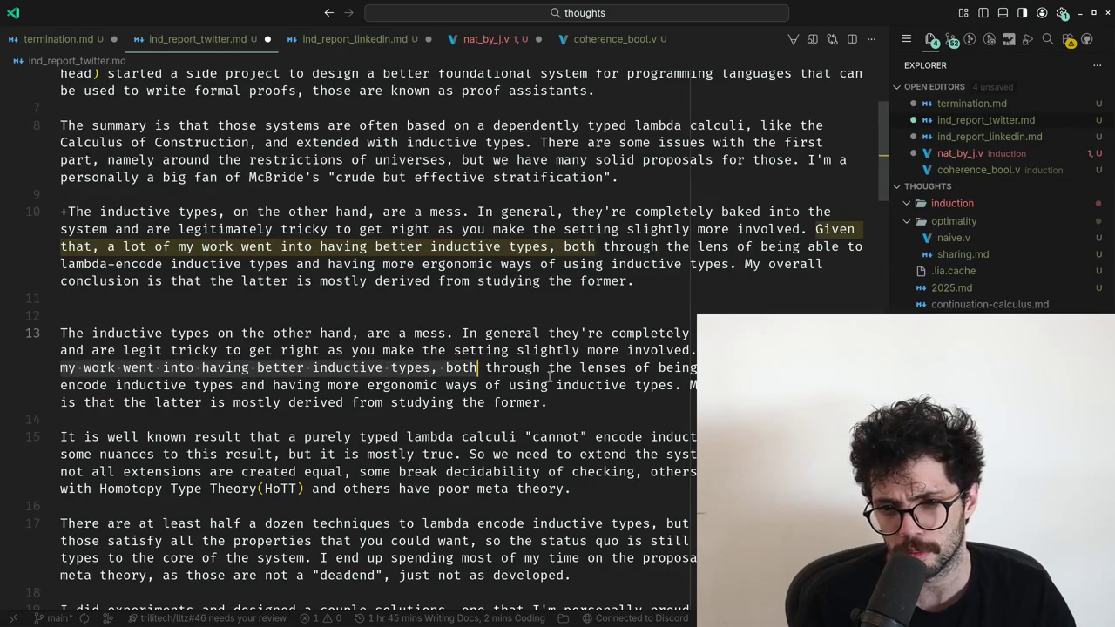
key("ctrl+shift+Right")
key("ctrl+shift+Right")
key("ctrl+shift+Right")
key("ctrl+shift+Left")
key("ctrl+shift+Left")
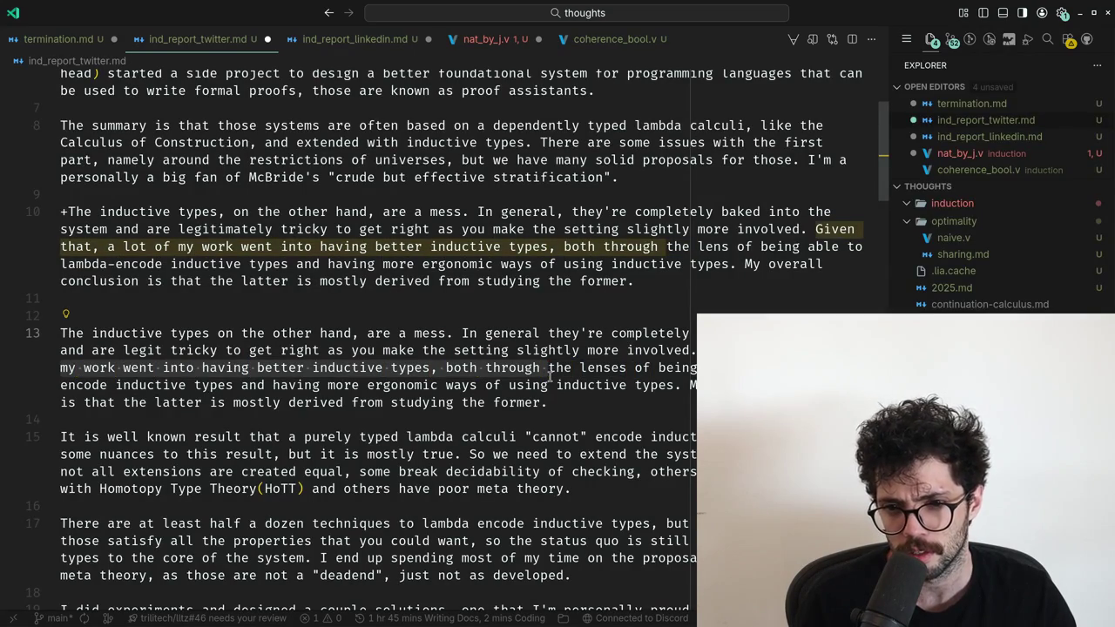
key("Right")
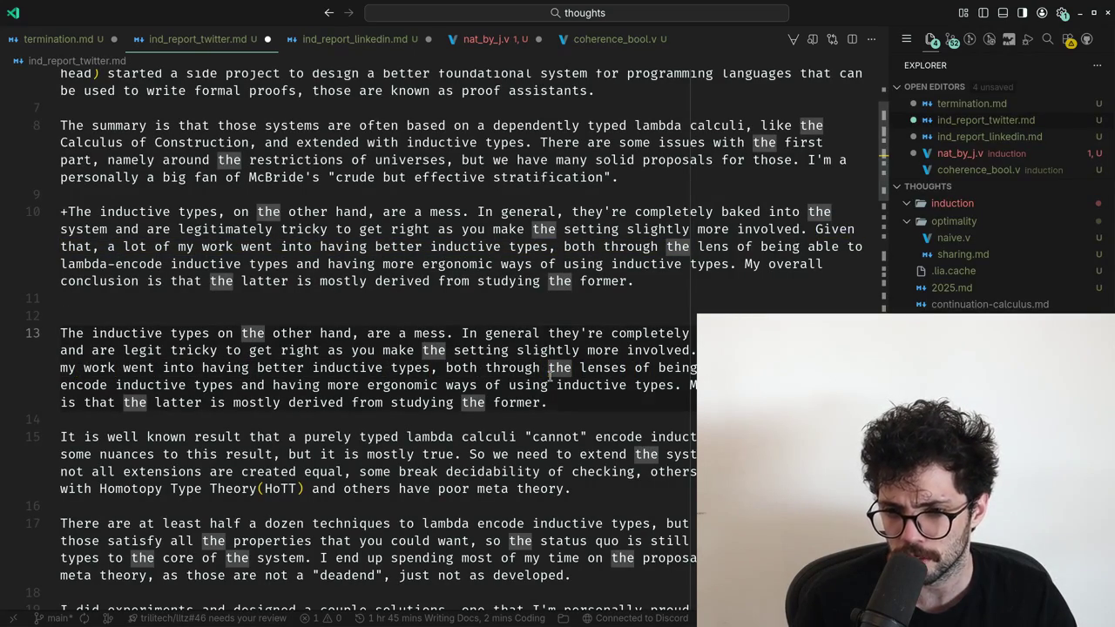
key("ctrl+Right")
key("ctrl+Right")
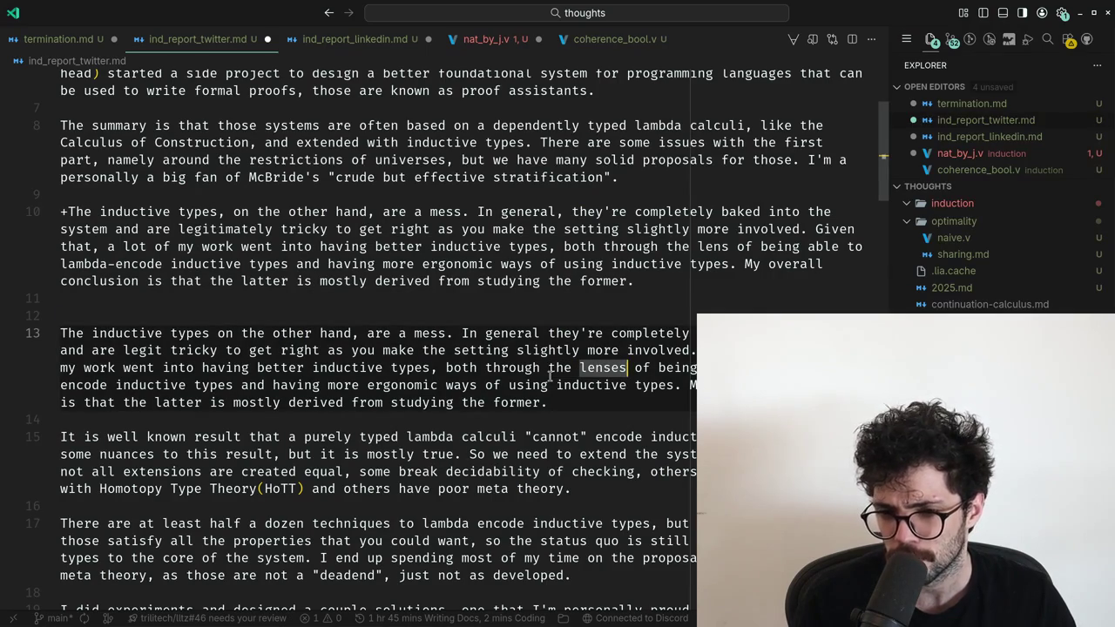
Change 'lenses' to 'lens' so it reads 'through the lens'.
key("BackSpace")
key("BackSpace")
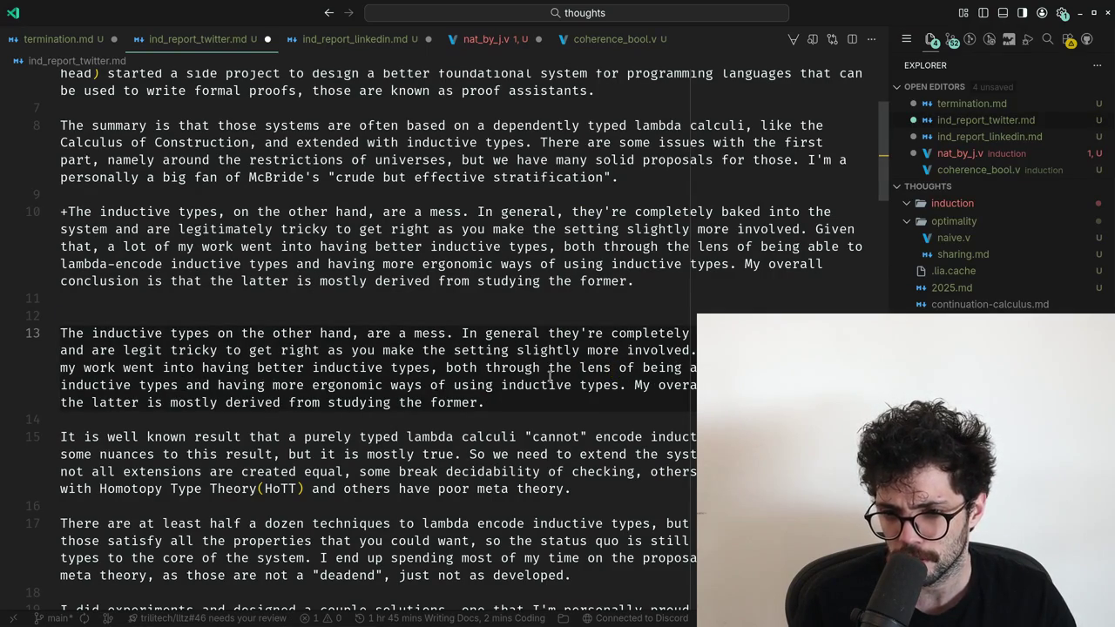
type("es")
key("ctrl+z")
key("ctrl+shift+z")
key("ctrl+z")
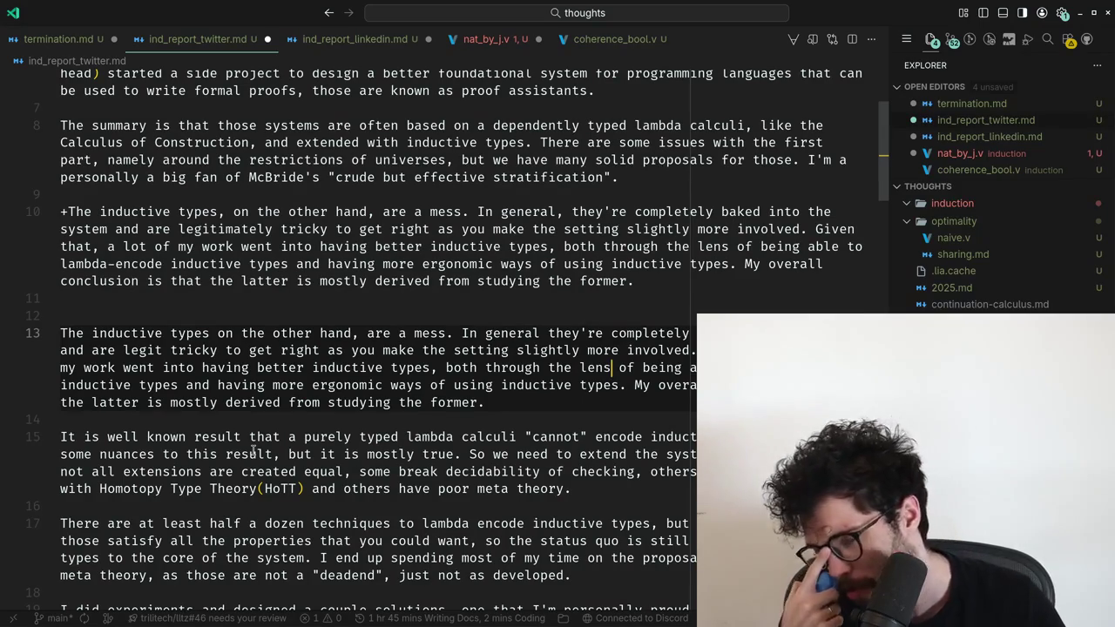
Check the words after 'lens' through 'encode' against the suggestion.
key("ctrl+shift+Right")
key("ctrl+shift+Right")
key("ctrl+shift+Right")
key("ctrl+shift+Right")
key("ctrl+shift+Right")
key("ctrl+shift+Right")
key("ctrl+shift+Right")
key("ctrl+Left")
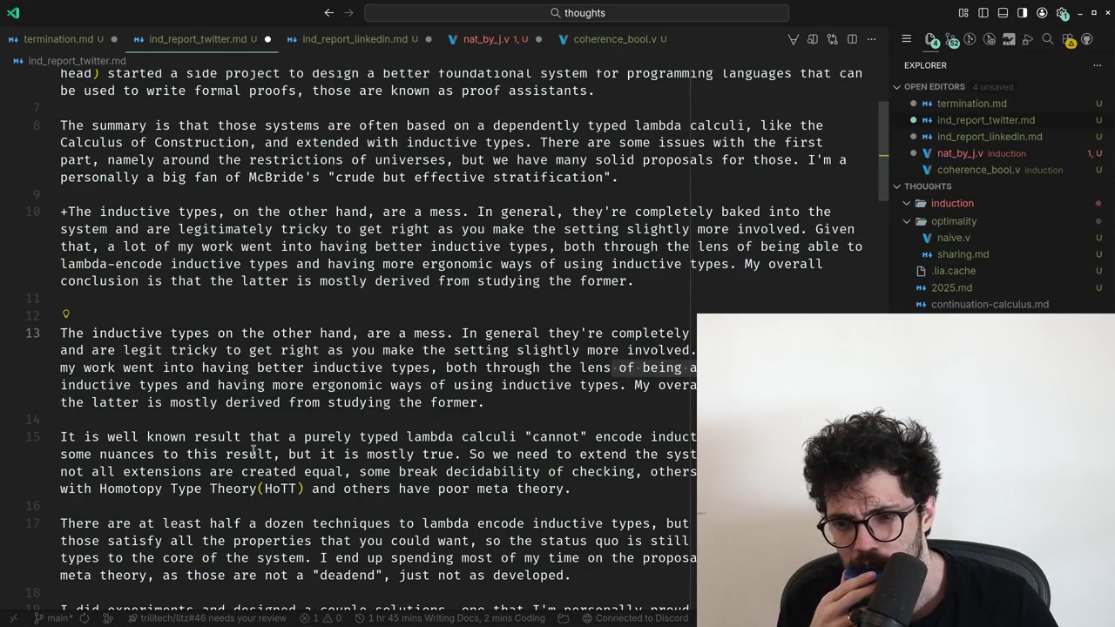
key("ctrl+Left")
key("ctrl+Right")
key("ctrl+Right")
key("ctrl+Right")
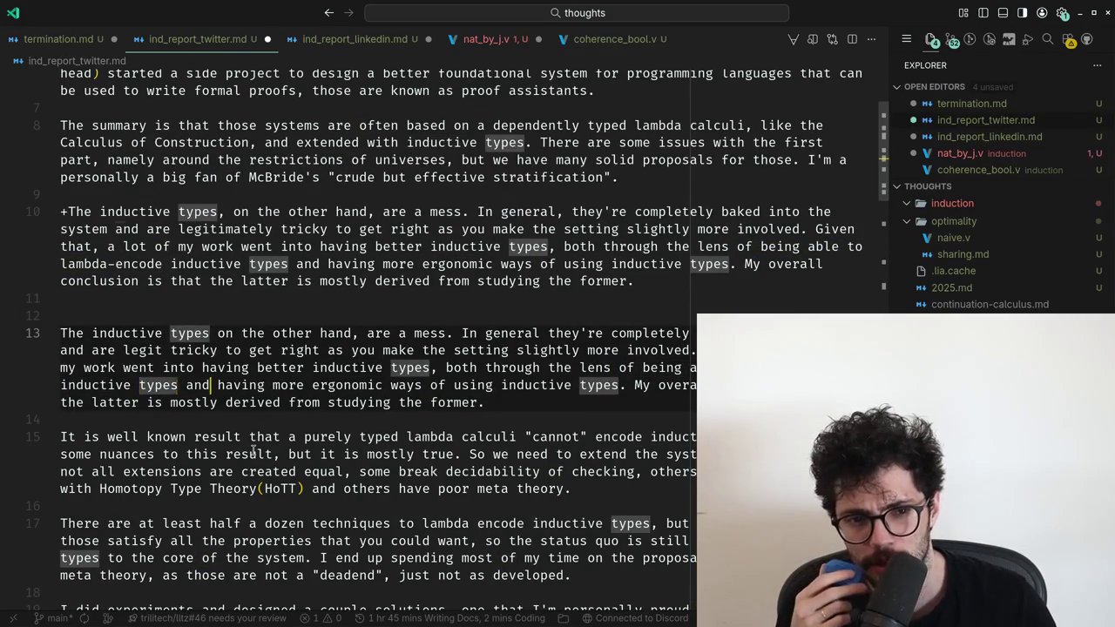
key("ctrl+Right")
key("ctrl+Right")
key("ctrl+Right")
key("ctrl+Right")
key("ctrl+Right")
key("ctrl+Right")
key("Down")
key("Up")
Delete the pasted ChatGPT paragraph.
key("Up")
key("Up")
key("Up")
key("Up")
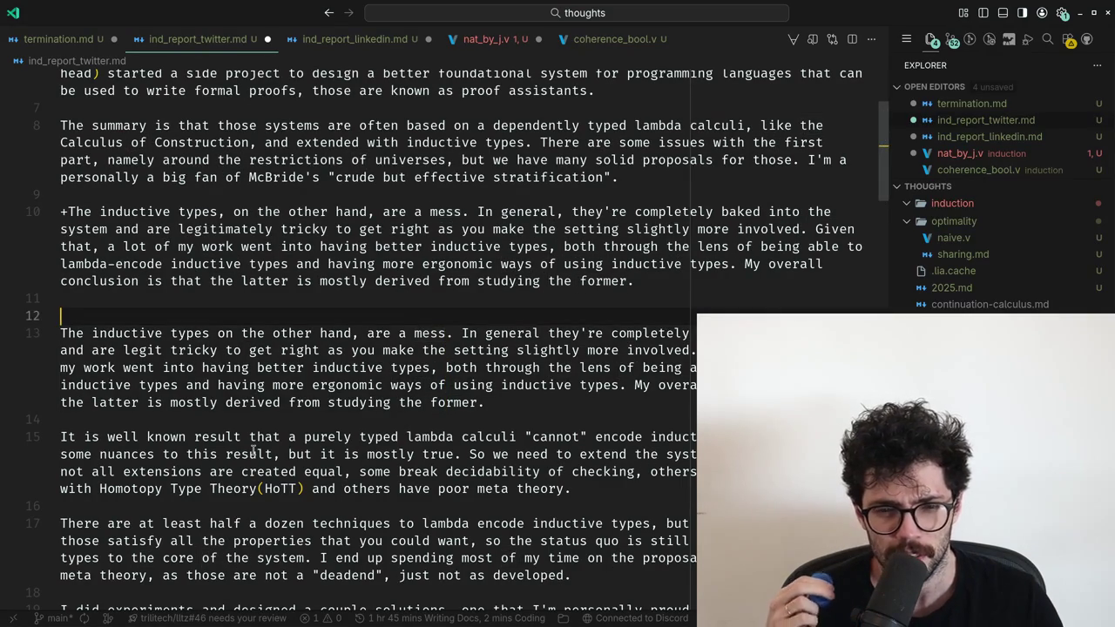
key("Up")
key("shift+Up")
key("shift+Up")
key("shift+Up")
key("shift+Up")
key("shift+Up")
key("BackSpace")
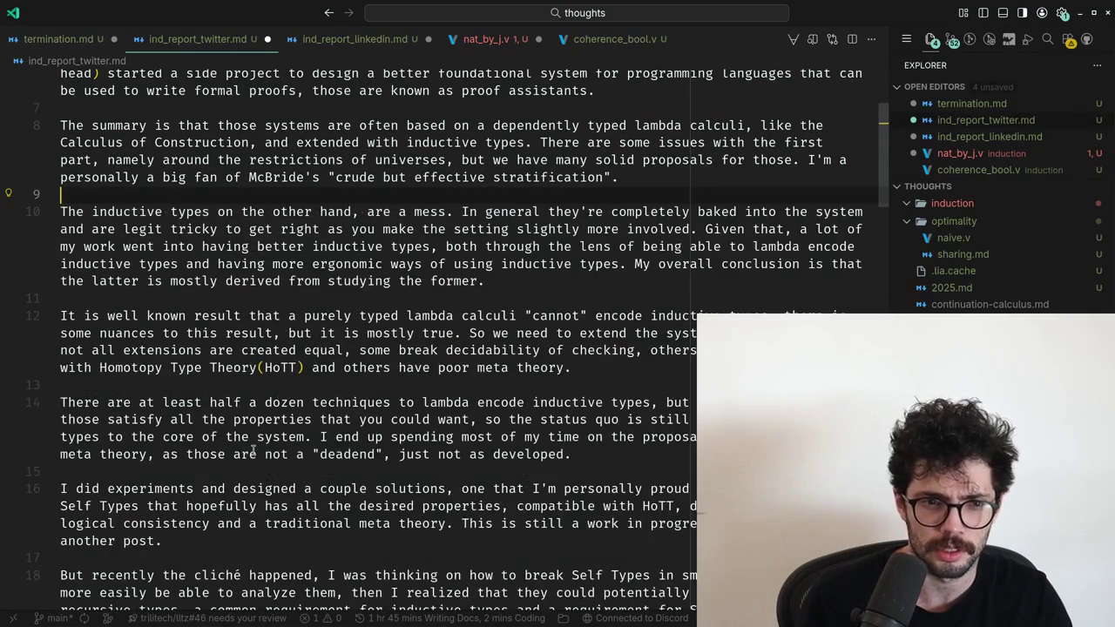
key("Down")
key("Down")
key("Down")
key("Down")
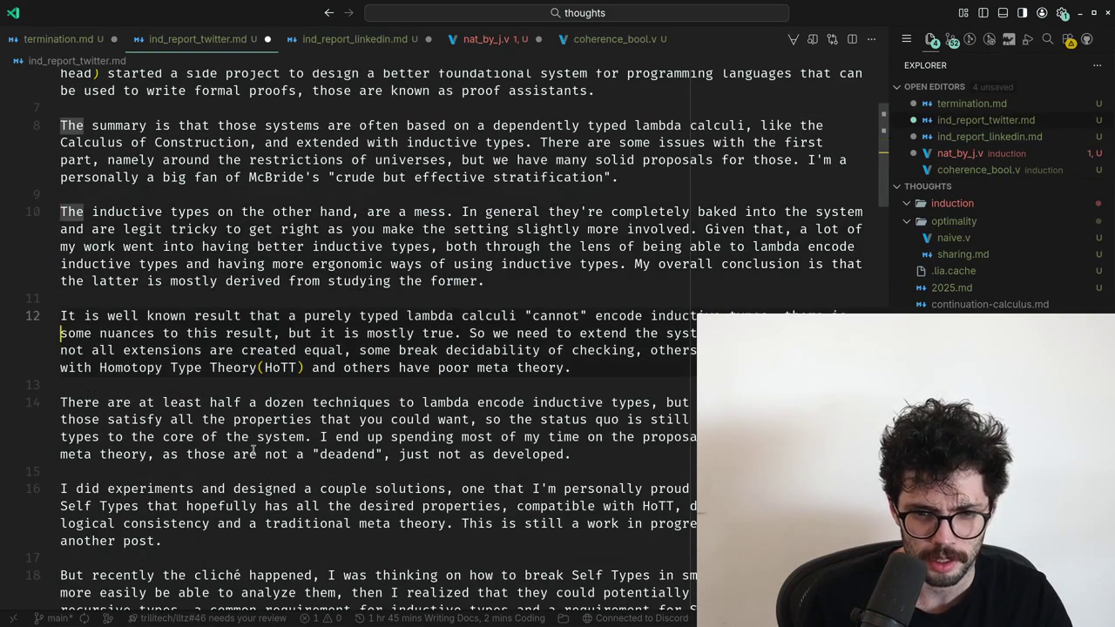
Scroll the ChatGPT diff to the 'a well-known result' suggestion and open a new tab.
key("super+2")
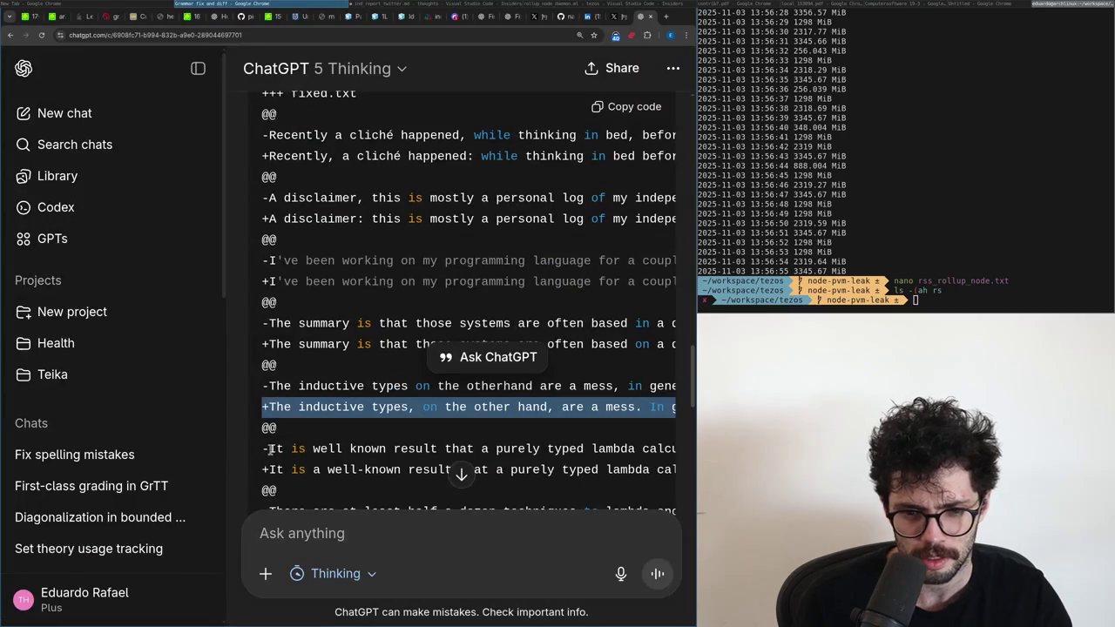
left_click(291, 469)
key("super+1")
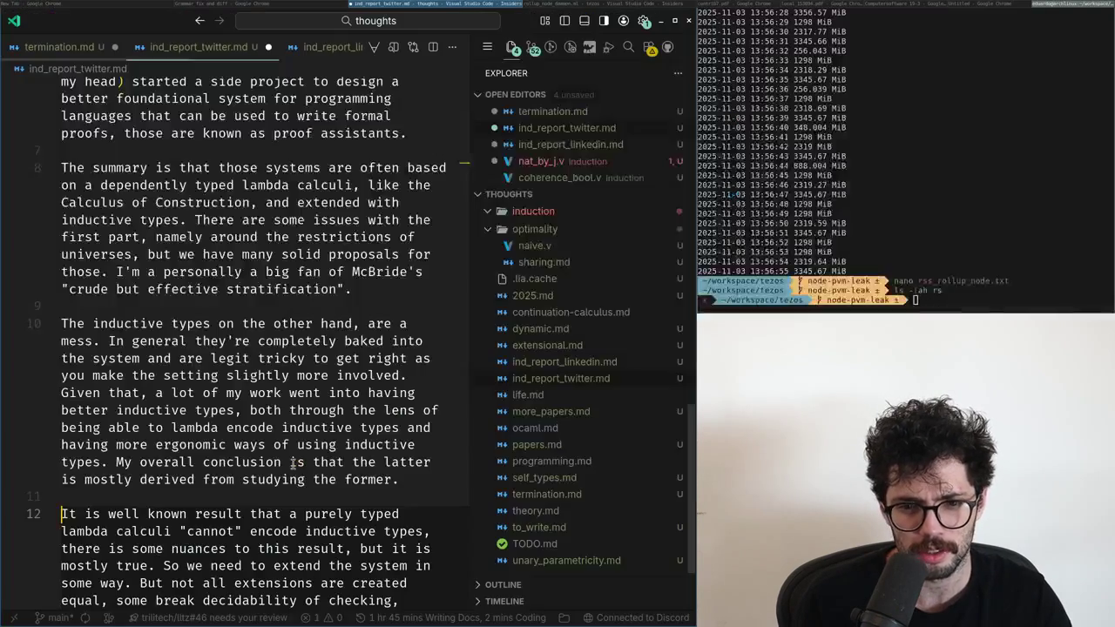
key("super+2")
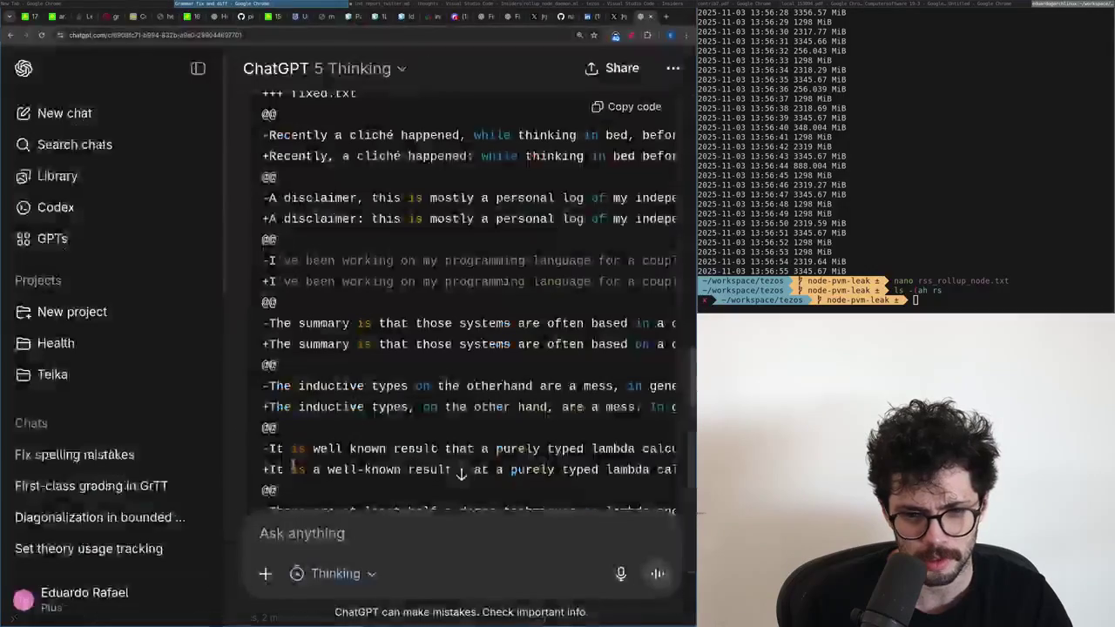
scroll(346, 446, "down", 1)
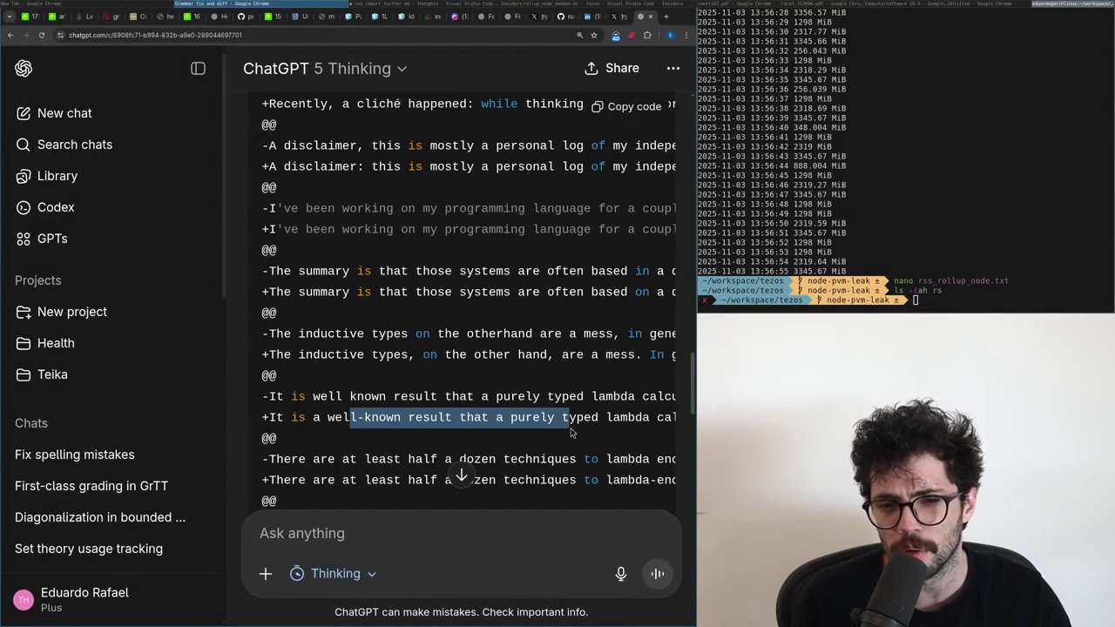
key("ctrl+t")
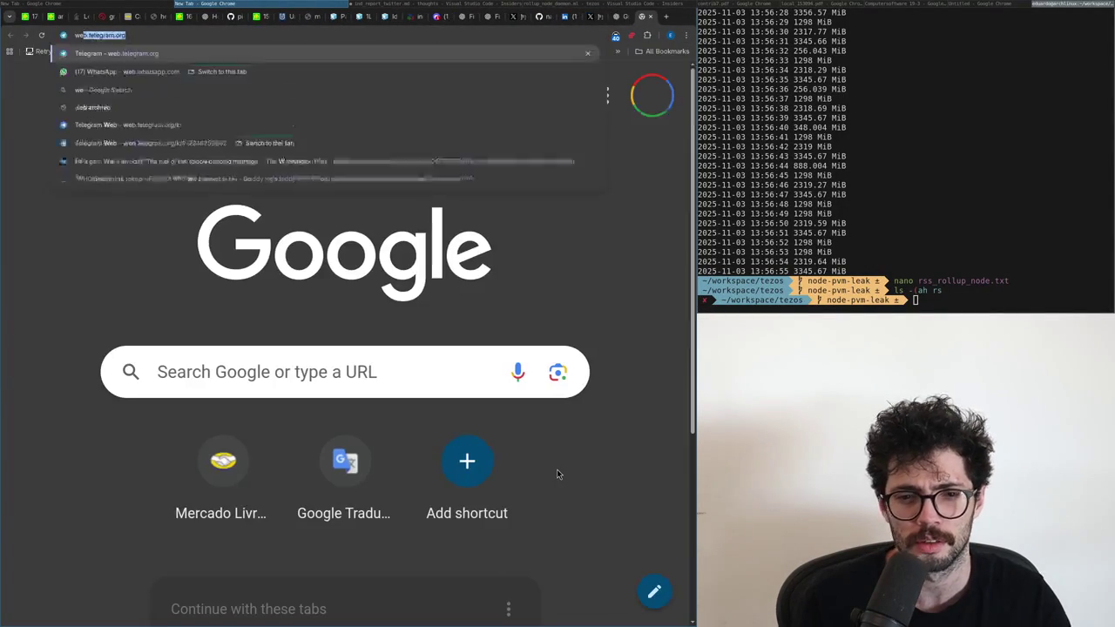
Search Google for 'well known' and scroll through the results.
type("well known")
key("Return")
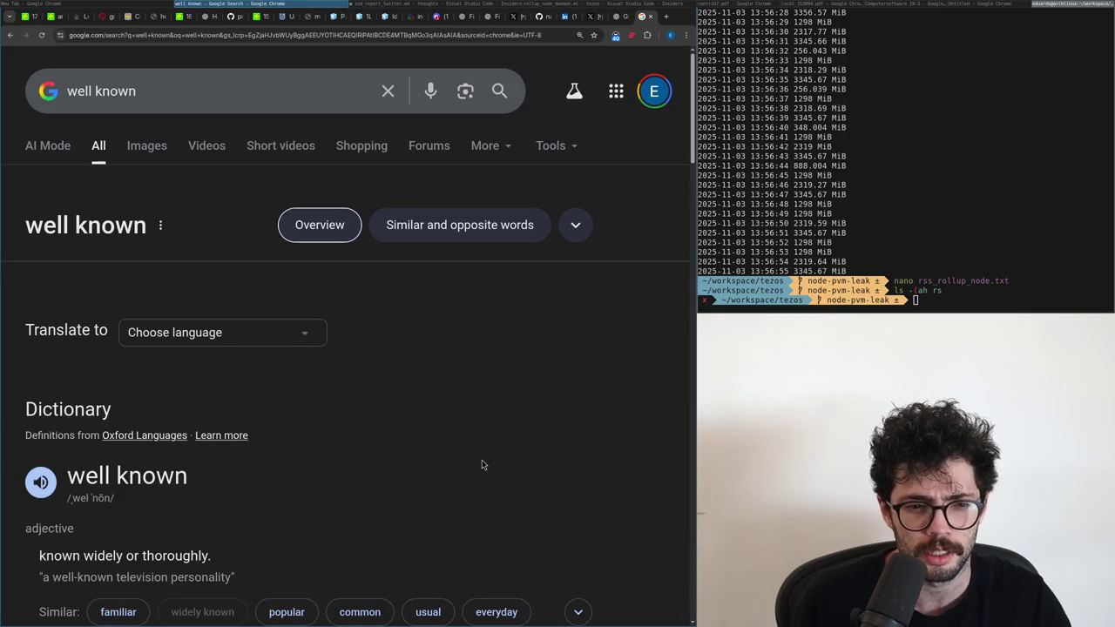
scroll(481, 465, "down", 5)
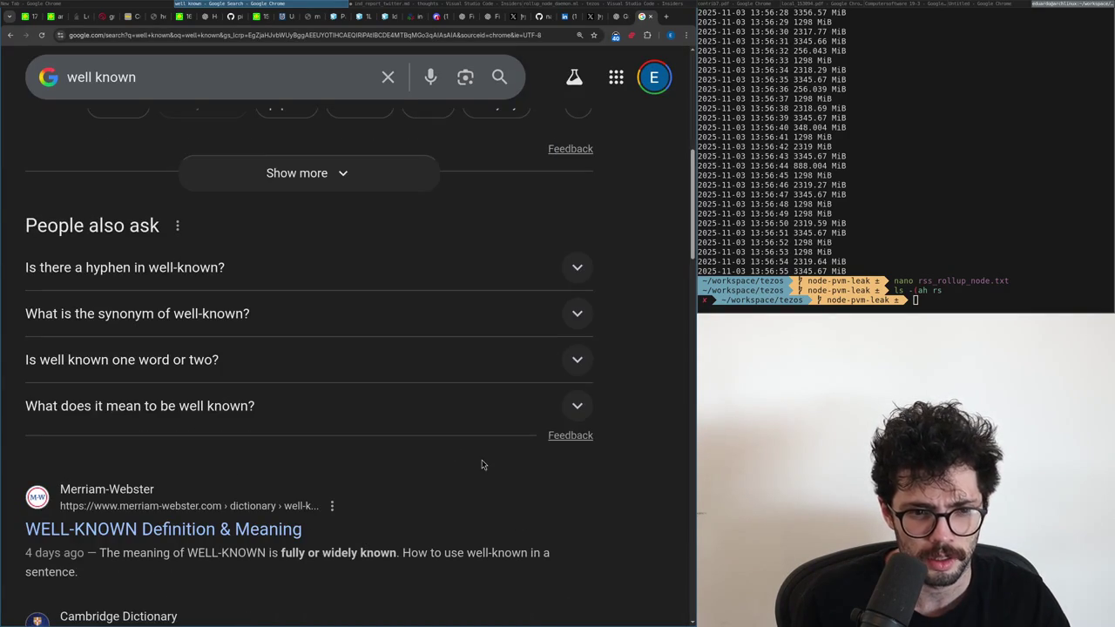
Hyphenate 'well known' to 'well-known' on line 12 of the essay.
key("super+Right")
key("w")
key("w")
key("w")
key("i")
key("BackSpace")
type("-")
key("ctrl+Left")
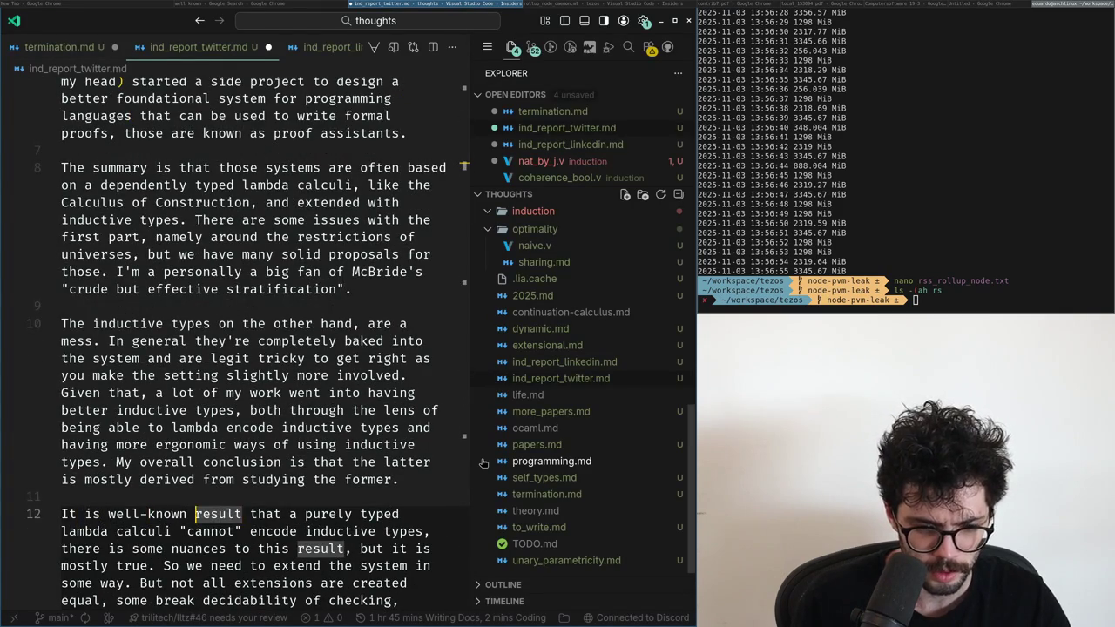
key("Left")
Expand 'Is there a hyphen in well-known?' under People also ask in the search results.
key("super+Left")
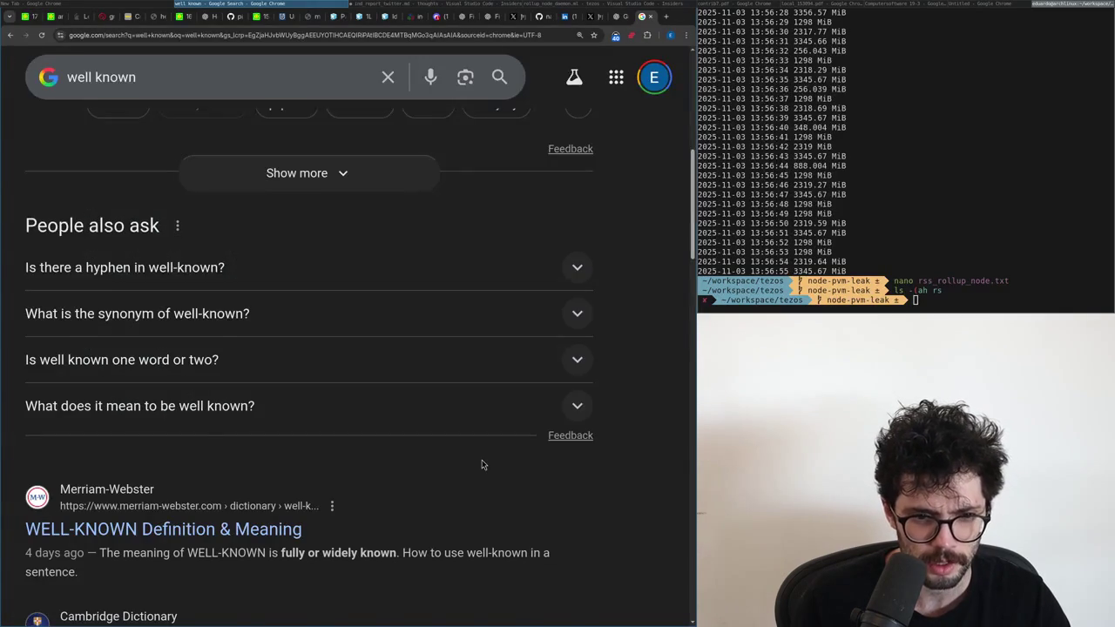
scroll(481, 465, "up", 10)
key("alt+Tab")
key("alt+Tab")
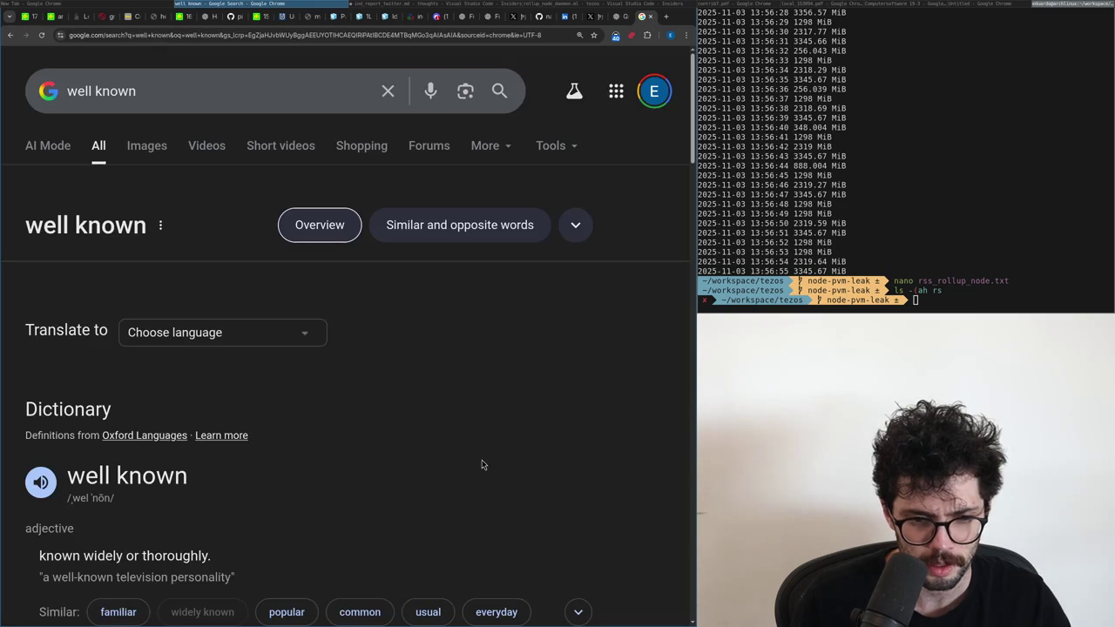
scroll(482, 464, "down", 6)
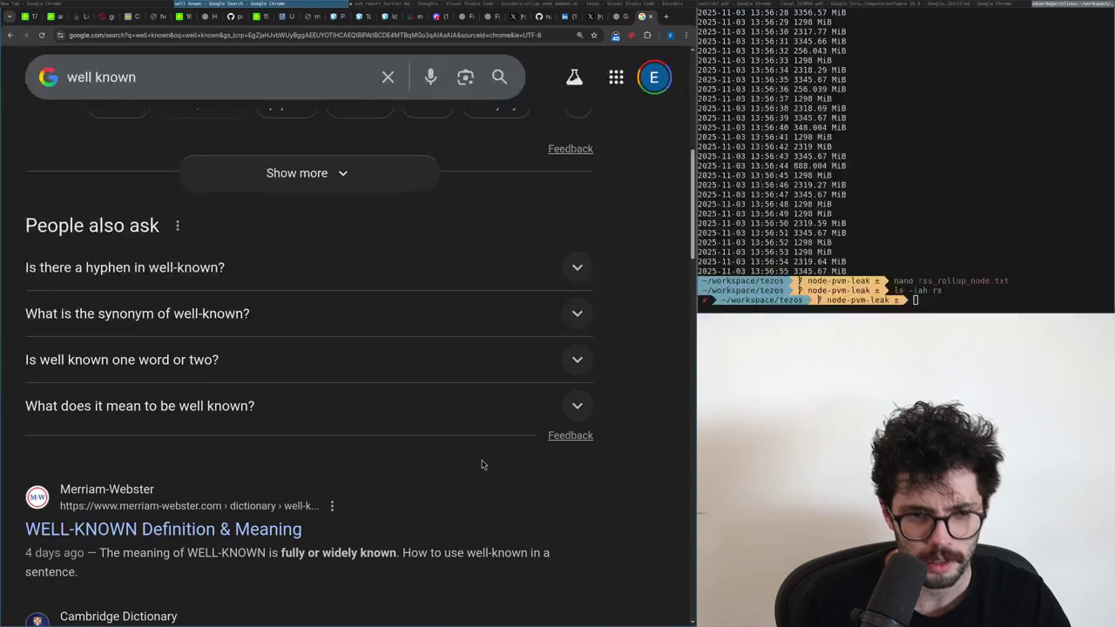
left_click(232, 271)
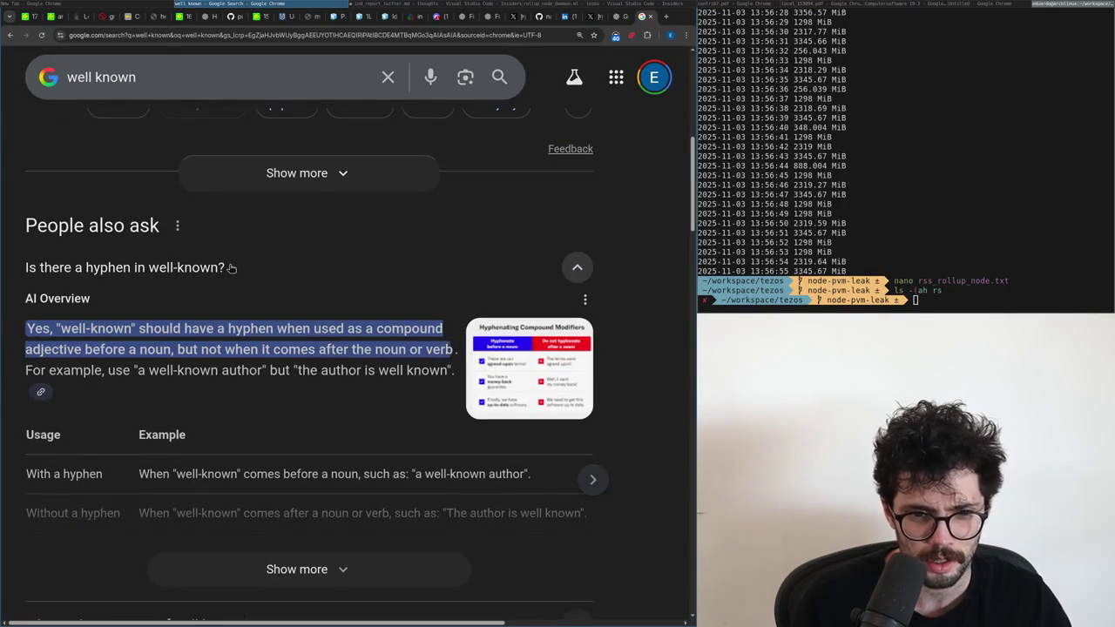
key("alt+Tab")
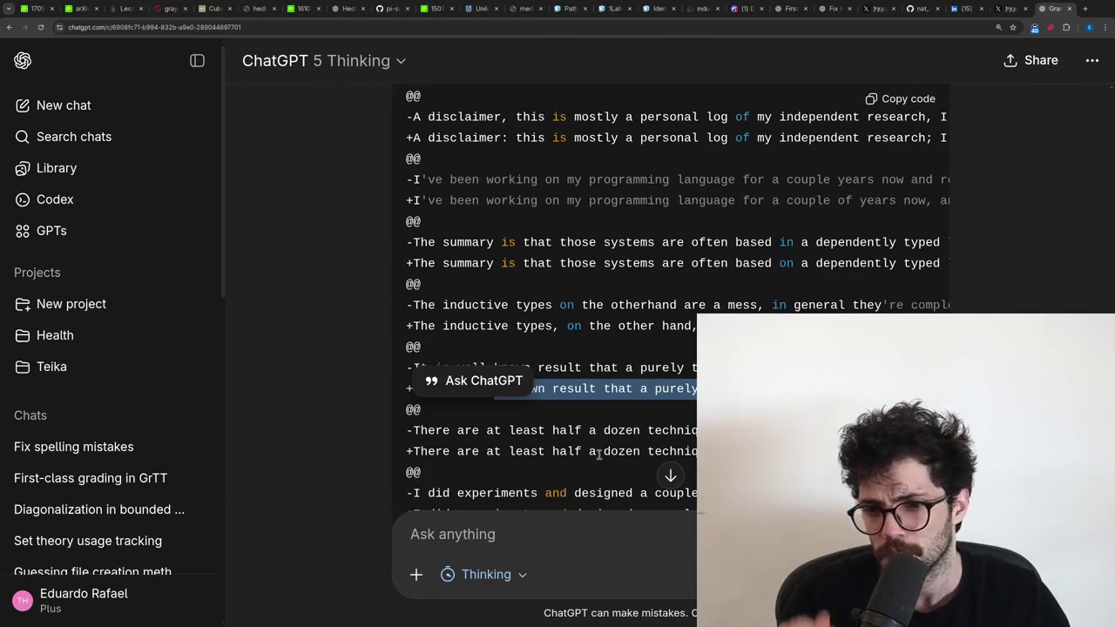
Copy ChatGPT's '+It is a well-known result' diff line and paste it above the original paragraph.
left_click(521, 451)
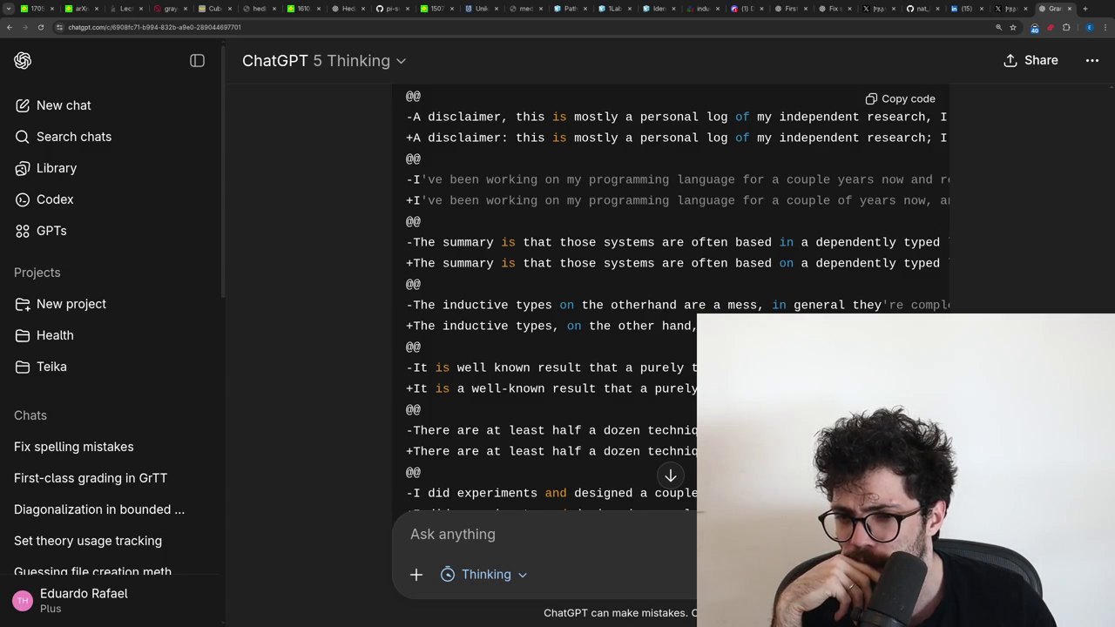
triple_click(488, 389)
key("alt+Tab")
key("super+f")
key("Home")
key("ctrl+v")
key("Up")
key("Down")
key("Down")
key("Down")
key("Down")
key("Down")
key("Up")
key("Up")
key("Up")
key("Up")
key("Up")
key("Up")
key("Up")
key("Up")
key("Up")
key("Up")
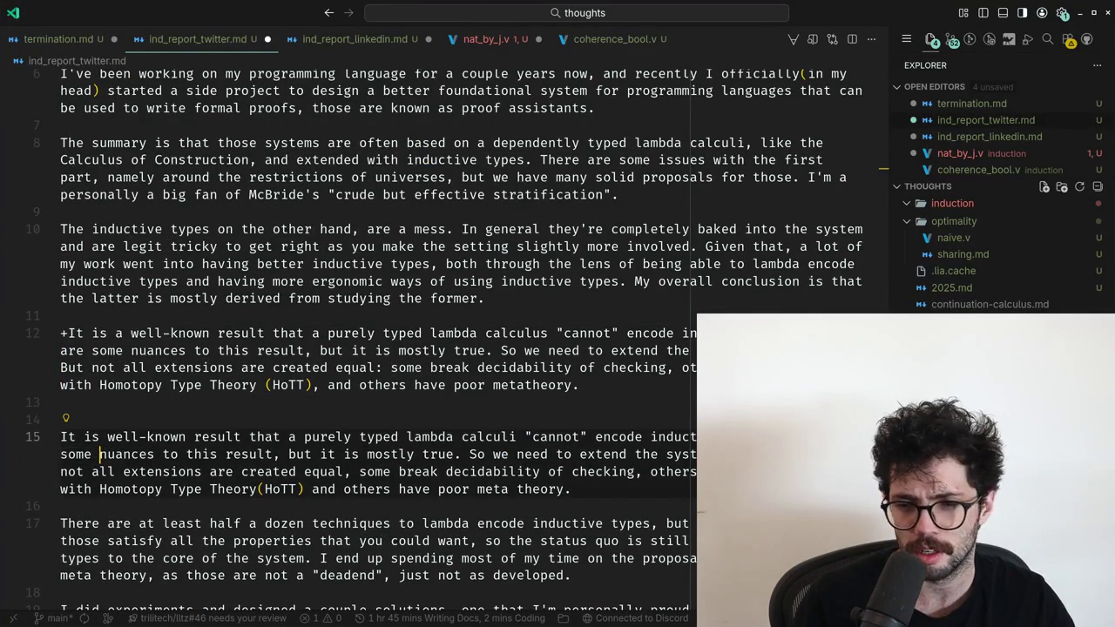
Compare the original well-known result paragraph word by word against the pasted correction.
key("Up")
key("Up")
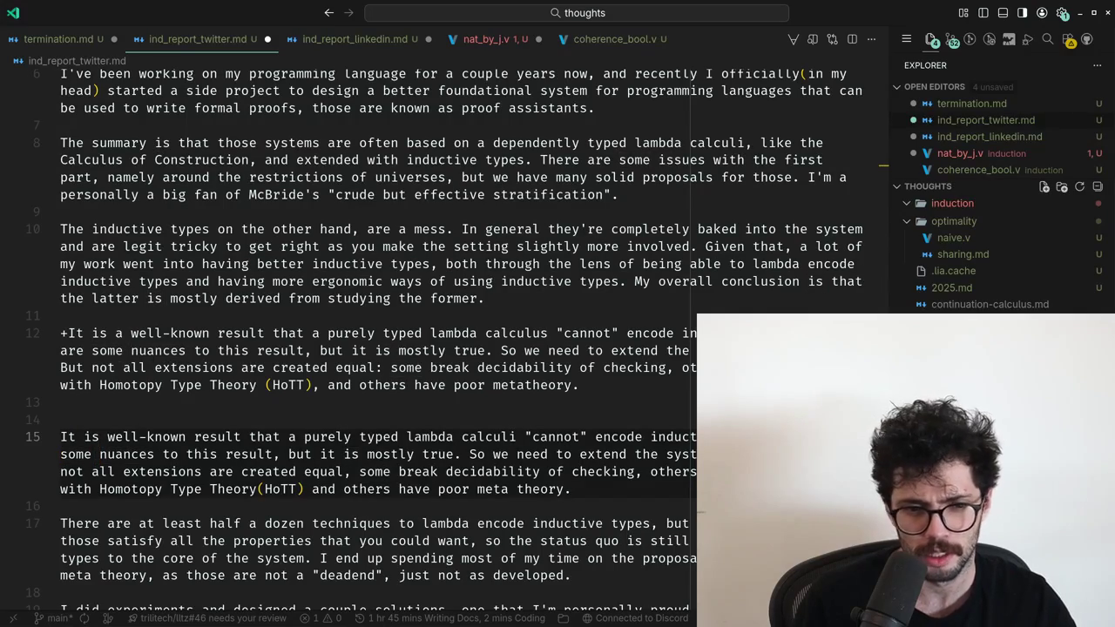
key("Down")
key("Down")
key("ctrl+Right")
key("ctrl+Right")
key("ctrl+Right")
key("ctrl+Right")
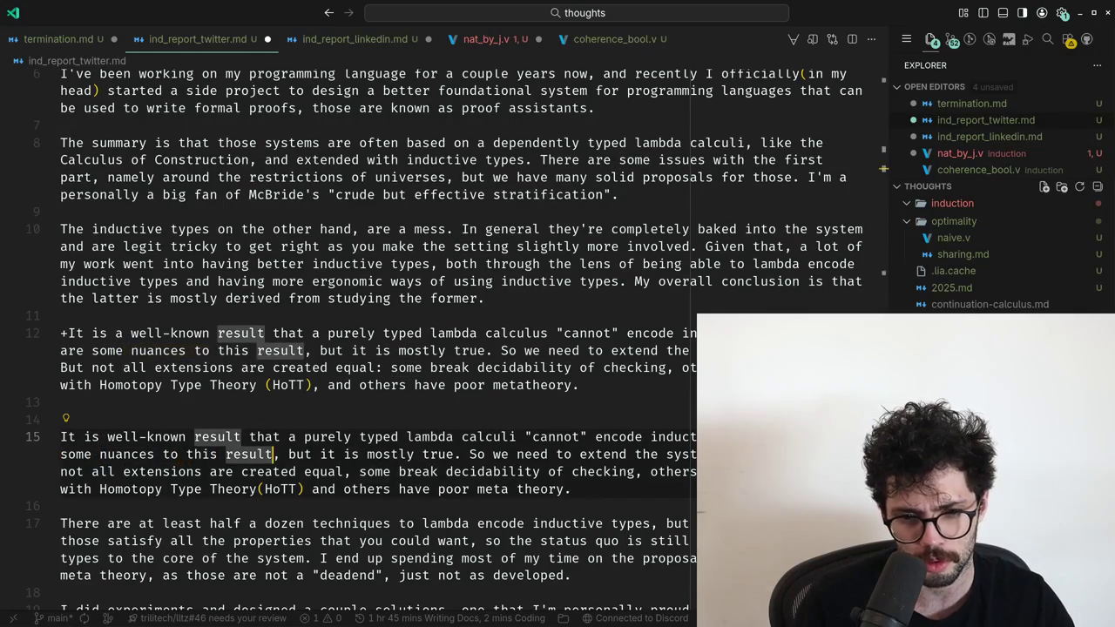
key("ctrl+Right")
key("ctrl+Right")
key("ctrl+Right")
key("ctrl+Right")
key("ctrl+Right")
key("ctrl+Right")
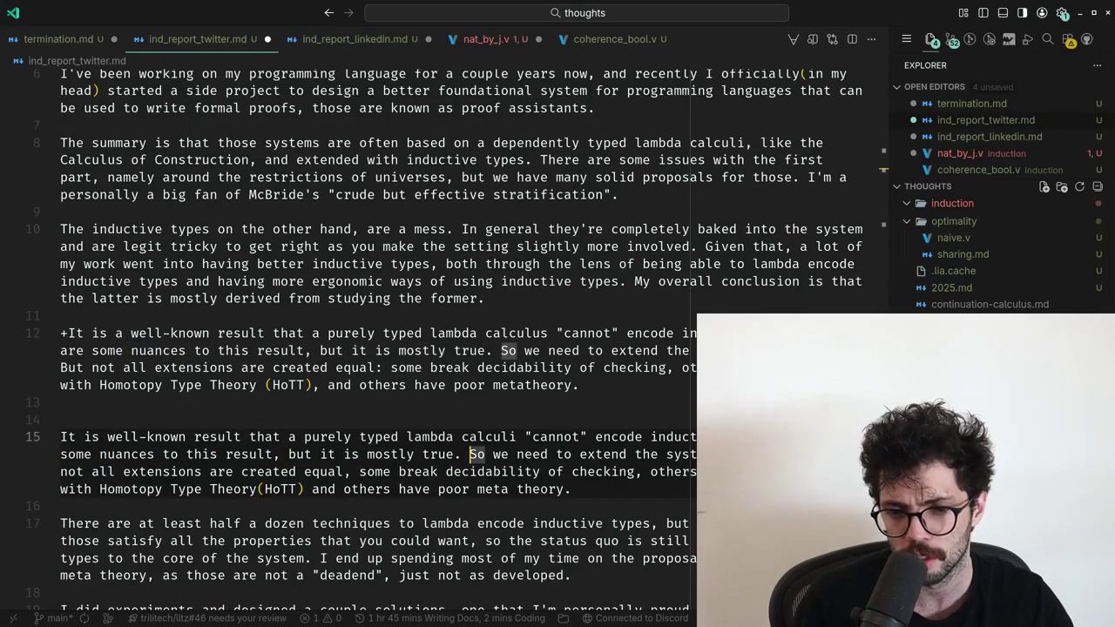
key("ctrl+shift+Right")
key("ctrl+shift+Right")
key("ctrl+shift+Right")
key("ctrl+shift+Right")
key("ctrl+shift+Right")
key("ctrl+shift+Right")
key("ctrl+shift+Right")
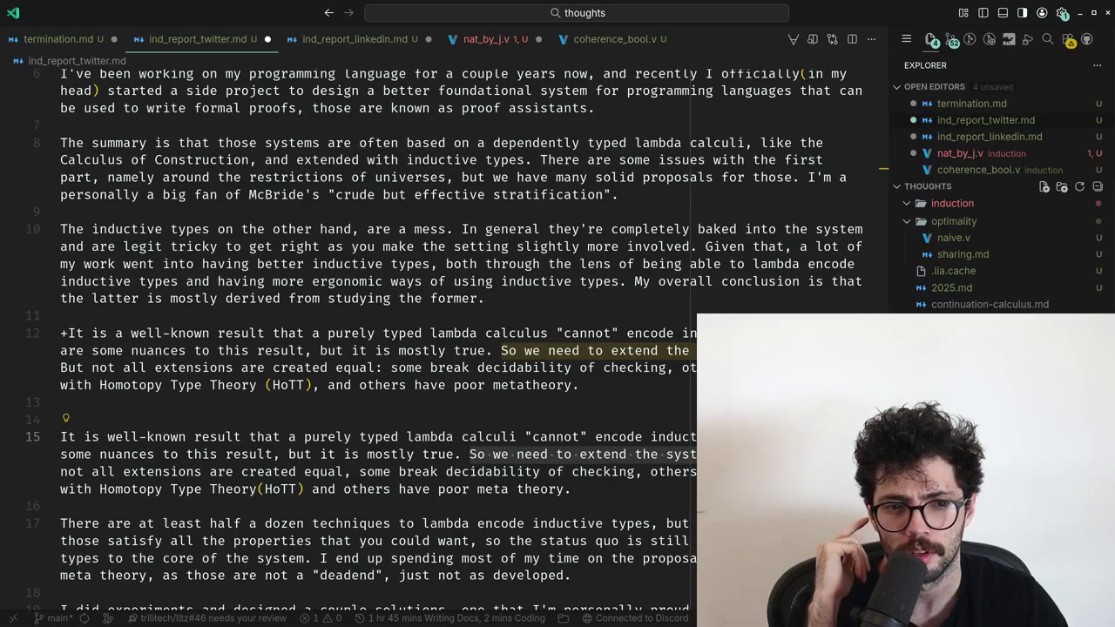
key("Right")
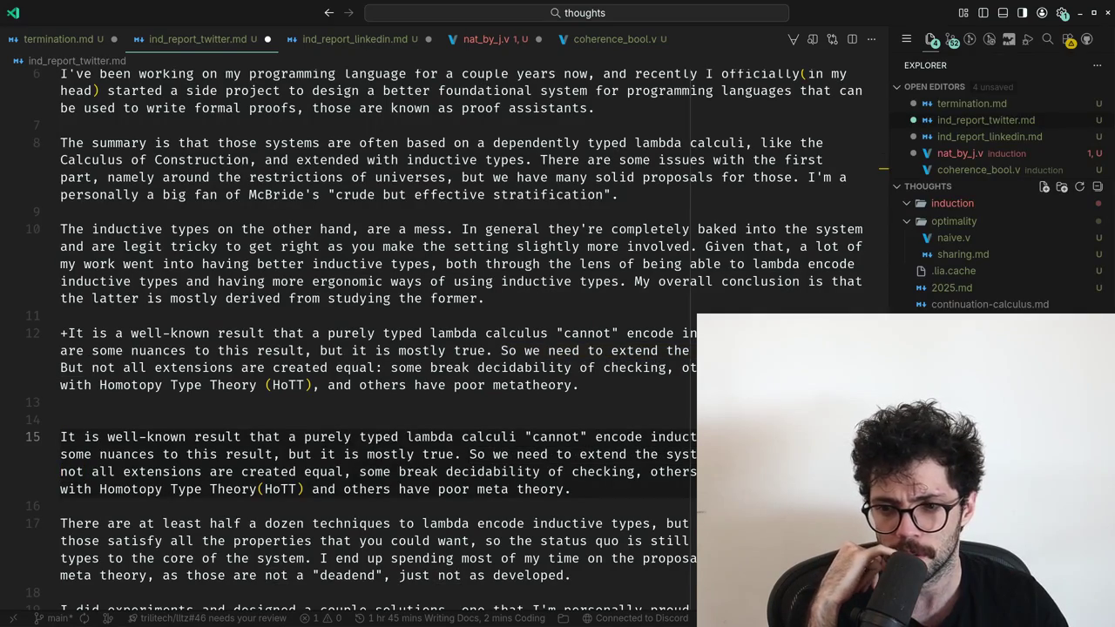
key("ctrl+Right")
key("ctrl+Right")
key("ctrl+Right")
key("ctrl+Right")
key("ctrl+Right")
key("Down")
key("Up")
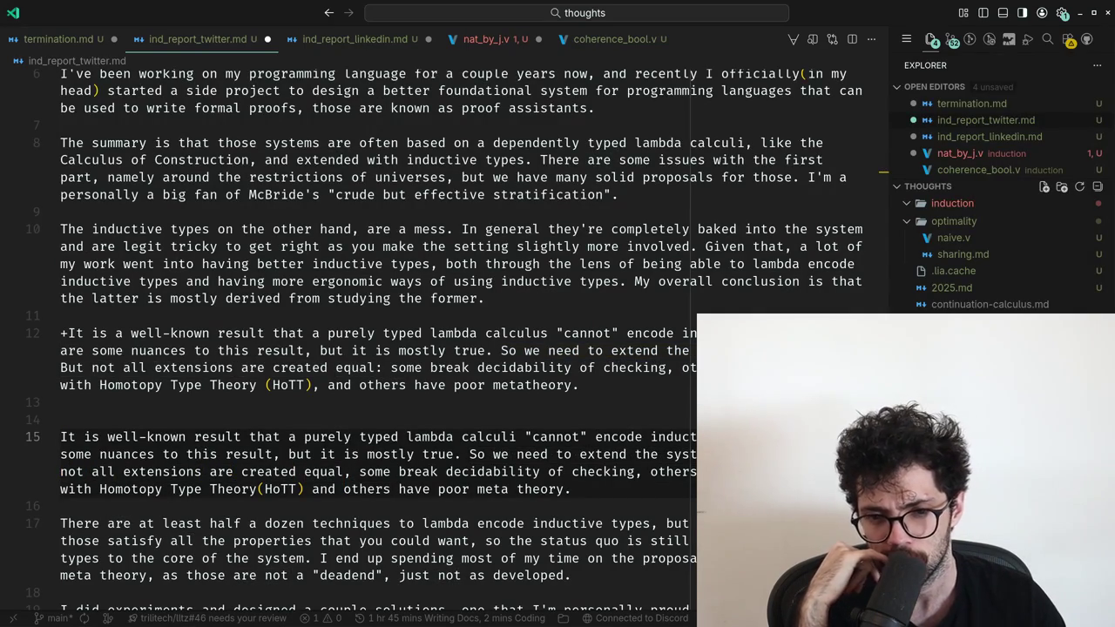
key("ctrl+Right")
key("ctrl+Right")
key("ctrl+Right")
key("ctrl+Right")
key("ctrl+Right")
key("ctrl+Right")
key("ctrl+Right")
key("ctrl+Right")
key("ctrl+Right")
key("ctrl+Right")
key("ctrl+Right")
key("ctrl+Right")
key("Up")
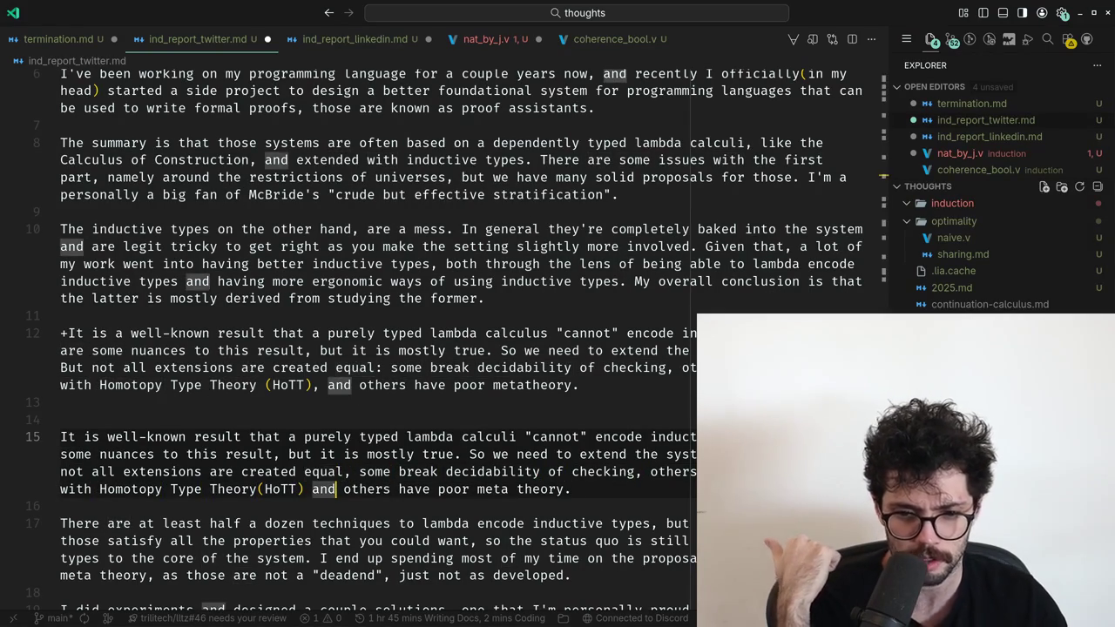
Select and delete the pasted corrected paragraph from the essay.
key("Up")
key("Up")
key("shift+Up")
key("shift+Up")
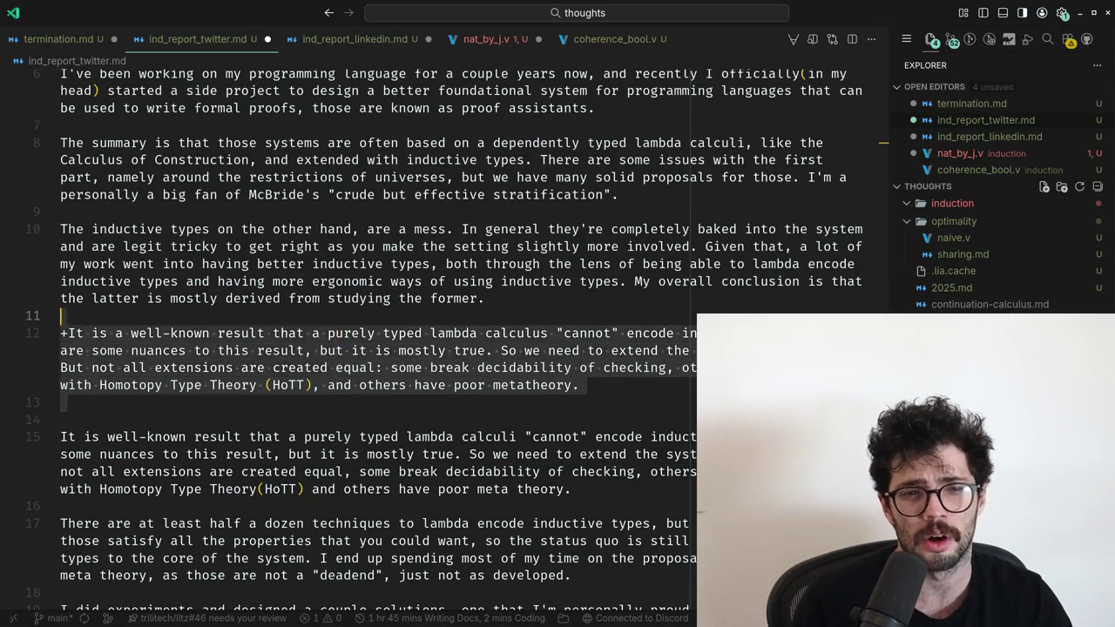
key("BackSpace")
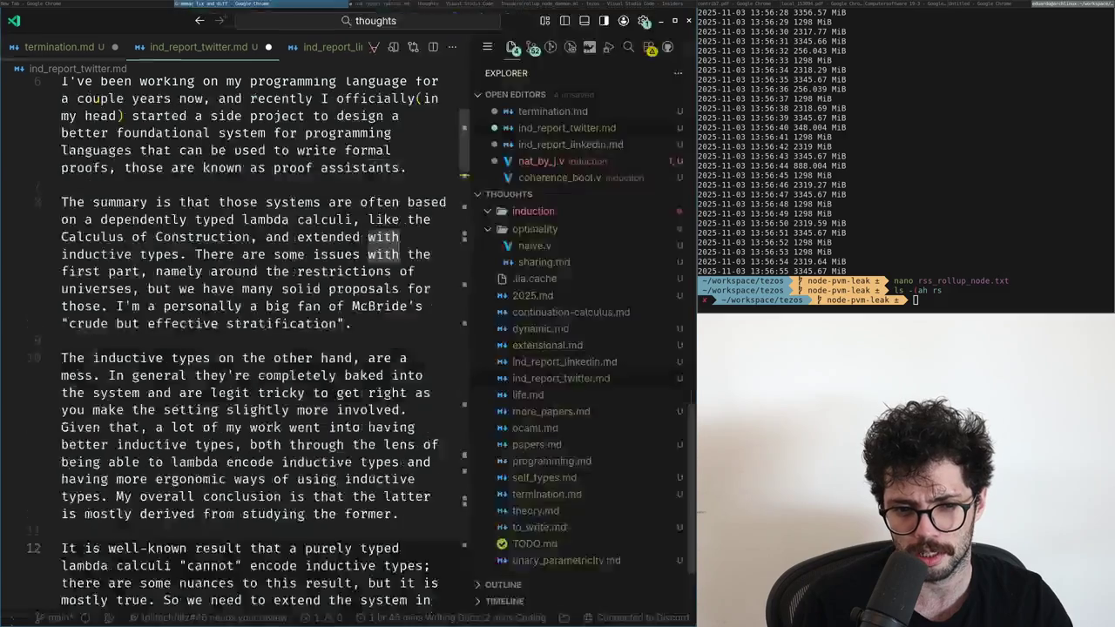
key("alt+Tab")
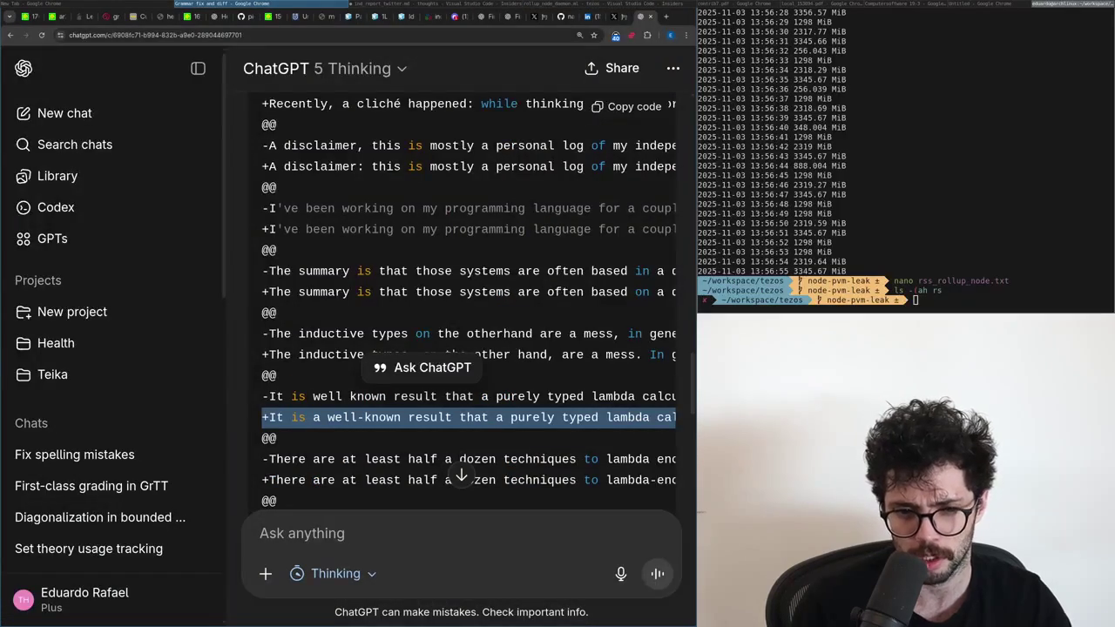
Copy ChatGPT's revised 'There are at least' techniques line and paste it above the original.
scroll(357, 447, "down", 2)
triple_click(317, 375)
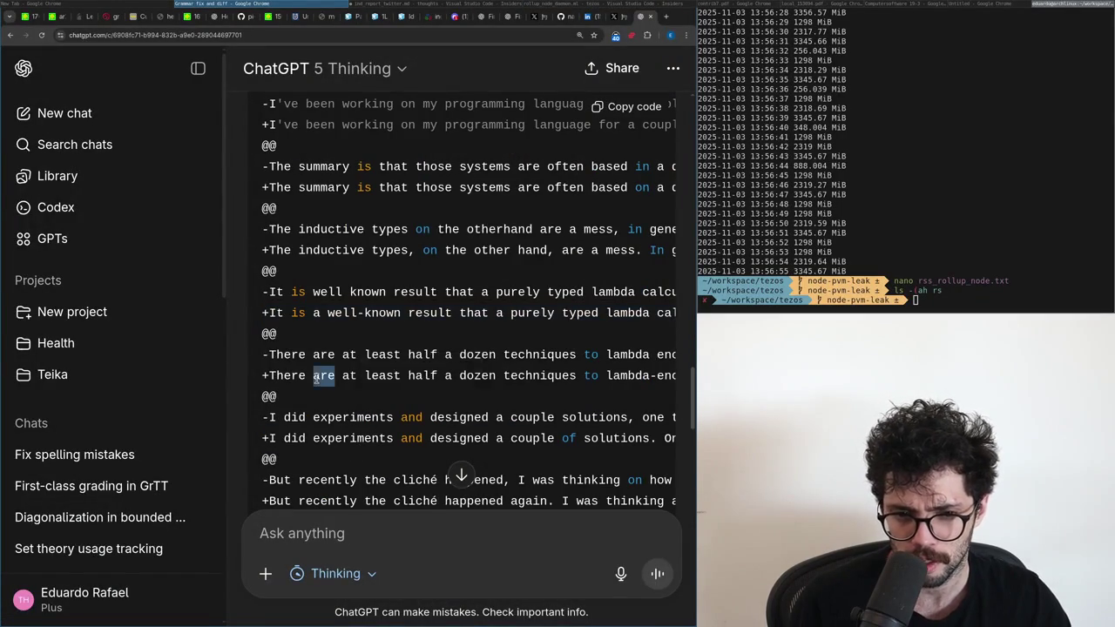
key("alt+Tab")
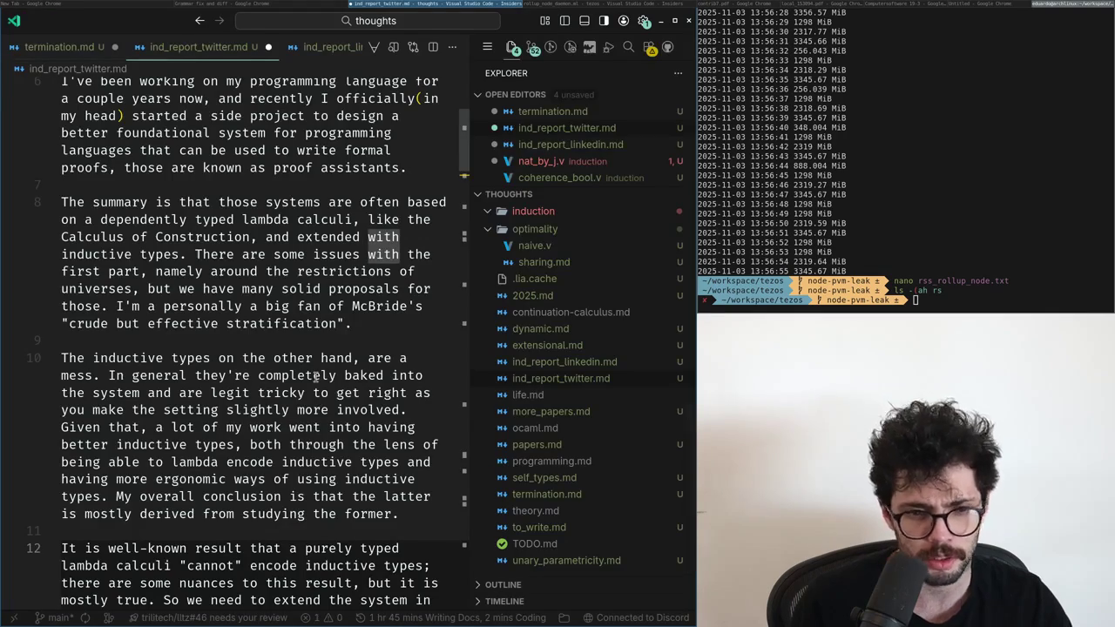
key("super+f")
key("Return")
key("ctrl+v")
key("BackSpace")
key("Up")
key("Up")
key("Up")
key("Up")
key("Right")
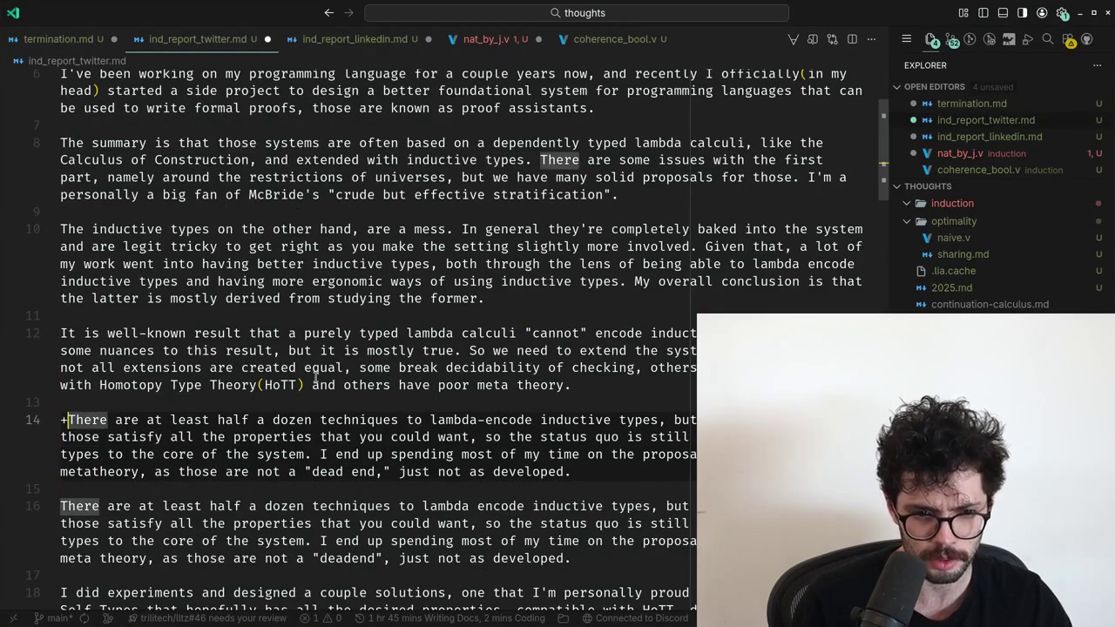
Compare the rewrite's opening through 'lambda-encode inductive types' with the original wording.
key("ctrl+shift+Right")
key("ctrl+shift+Right")
key("ctrl+shift+Right")
key("ctrl+shift+Right")
key("ctrl+shift+Right")
key("ctrl+shift+Right")
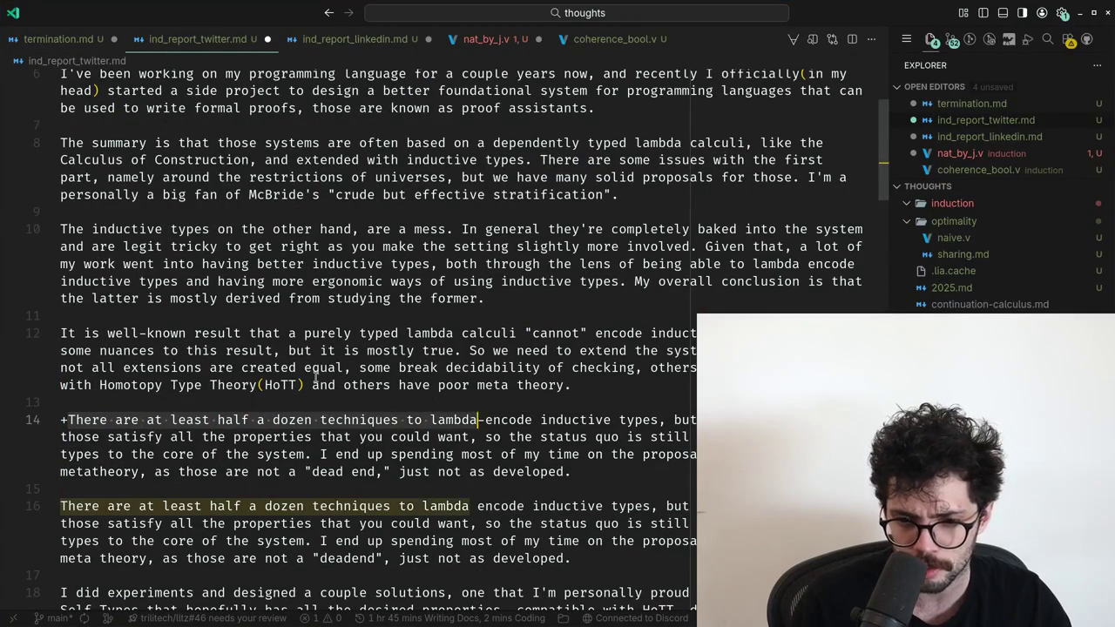
key("ctrl+shift+Right")
key("ctrl+shift+Right")
key("ctrl+shift+Right")
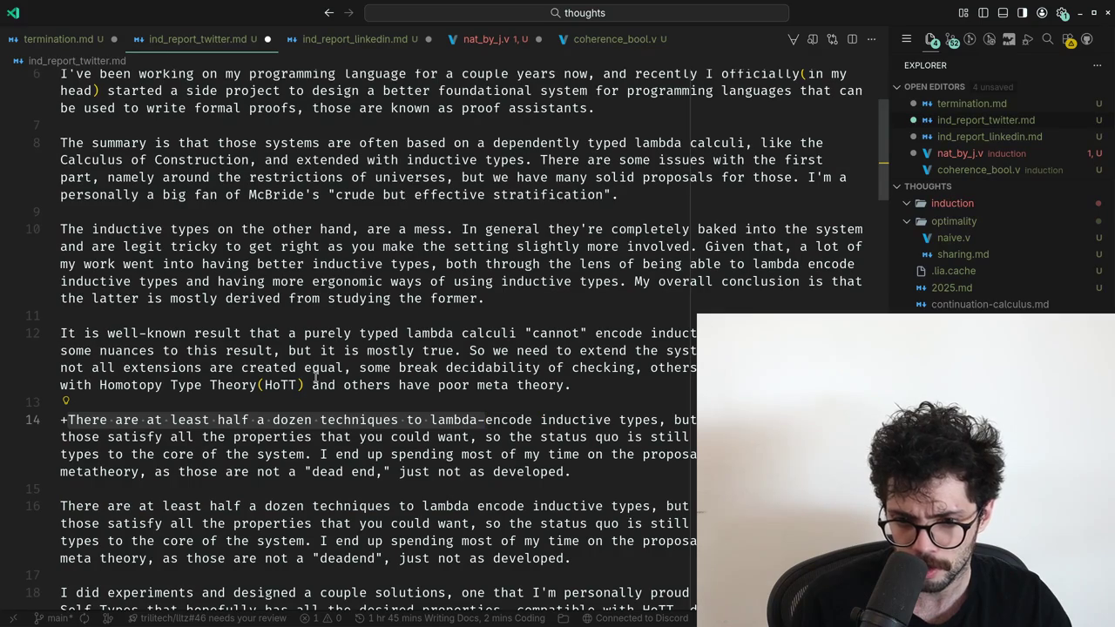
key("Right")
key("ctrl+shift+Right")
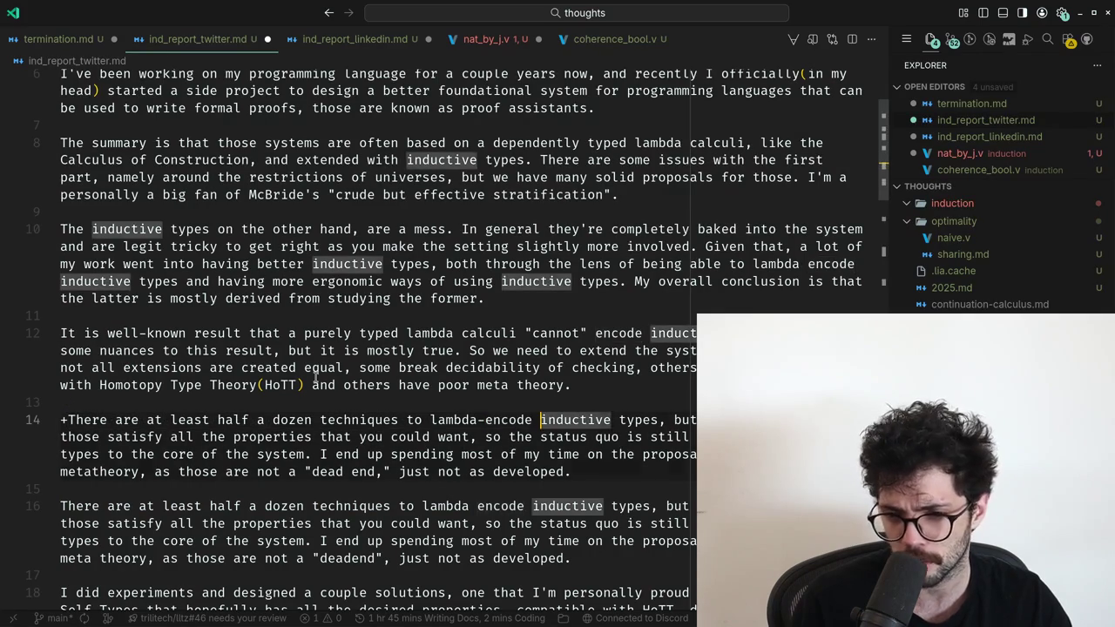
key("ctrl+shift+Right")
key("ctrl+shift+Right")
key("ctrl+shift+Right")
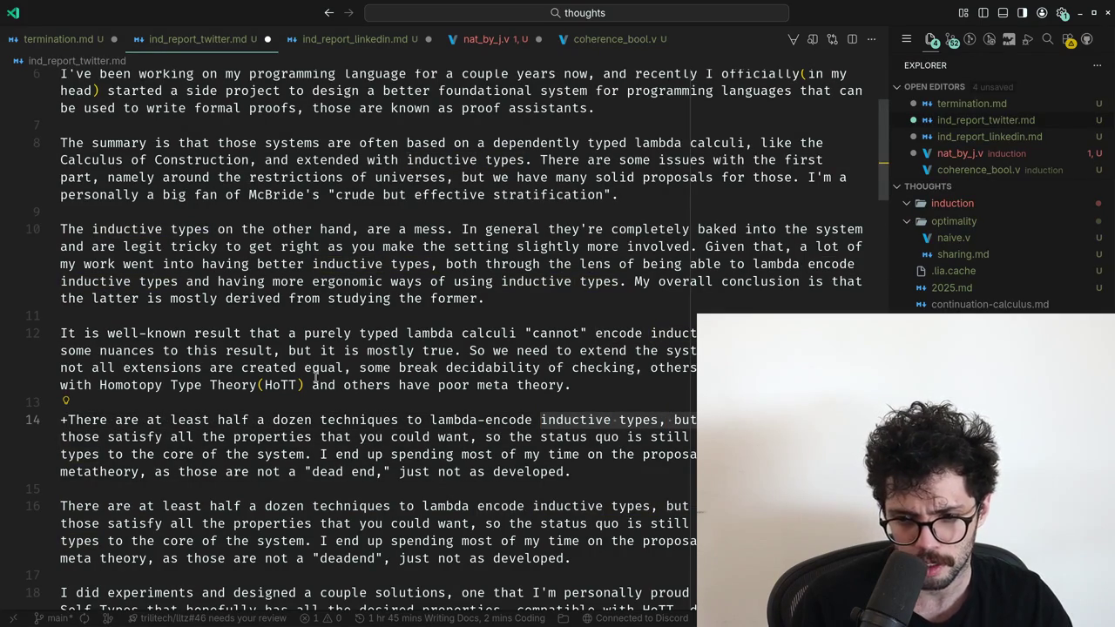
key("Right")
key("End")
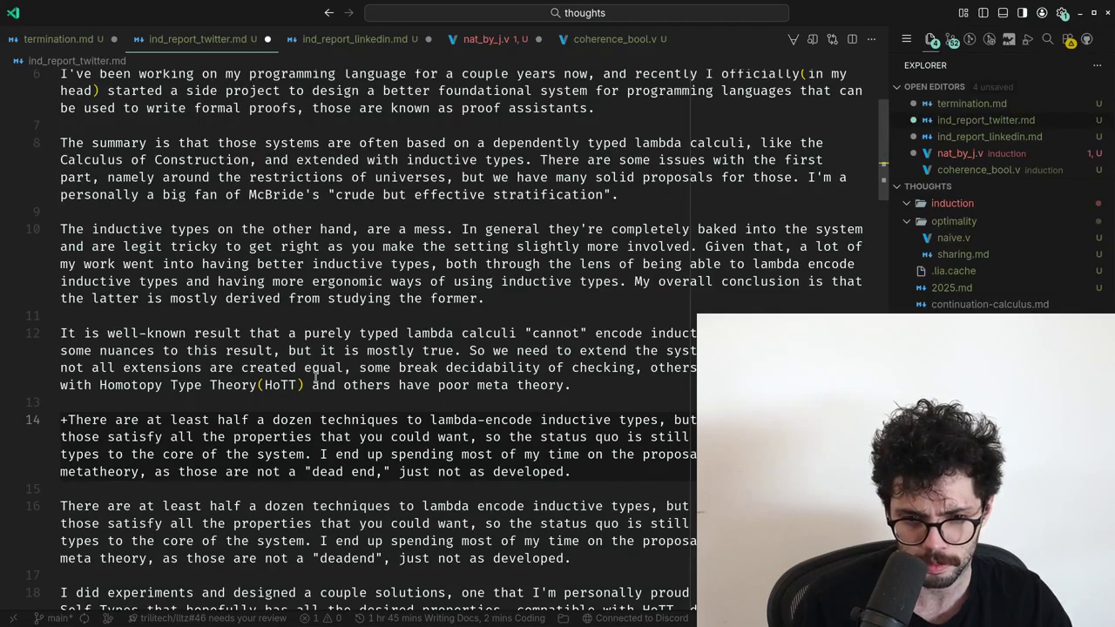
Compare the rest of the rewrite, from 'those' through the 'dead end' phrase, with the original.
key("Up")
key("Home")
key("Up")
key("ctrl+shift+Right")
key("ctrl+shift+Right")
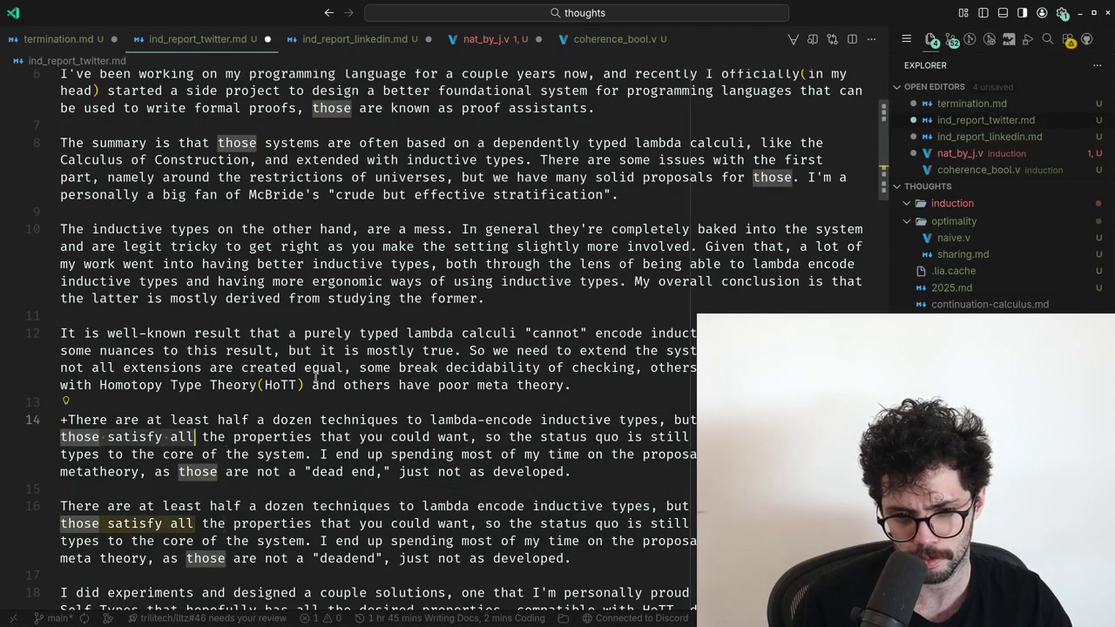
key("ctrl+shift+Right")
key("ctrl+shift+Right")
key("ctrl+shift+Right")
key("Right")
key("Right")
key("Right")
key("ctrl+Right")
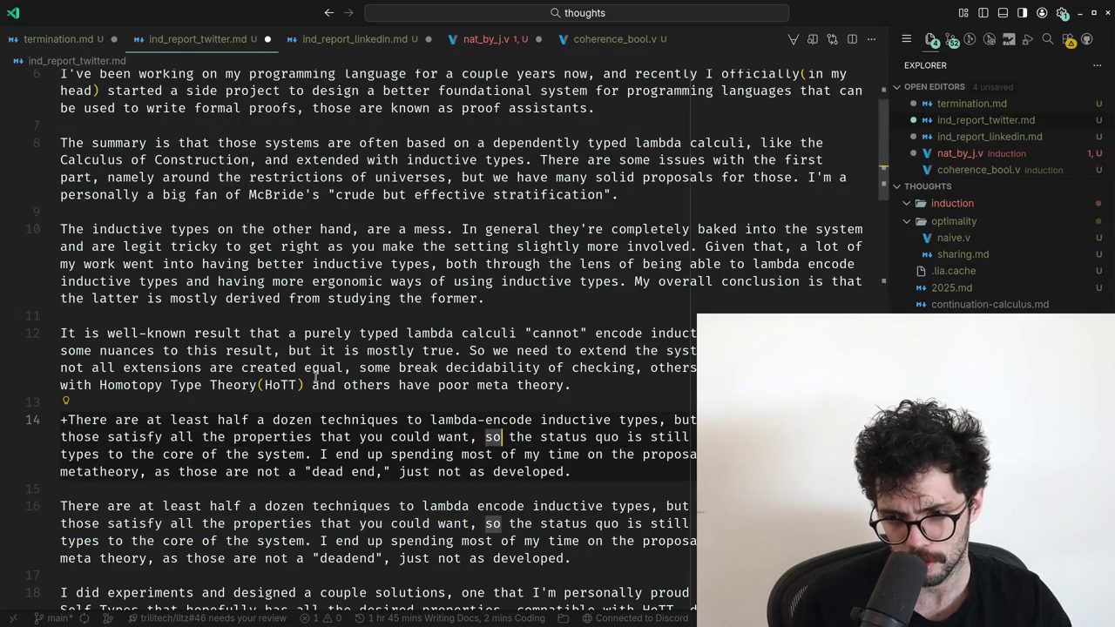
key("ctrl+shift+Right")
key("shift+End")
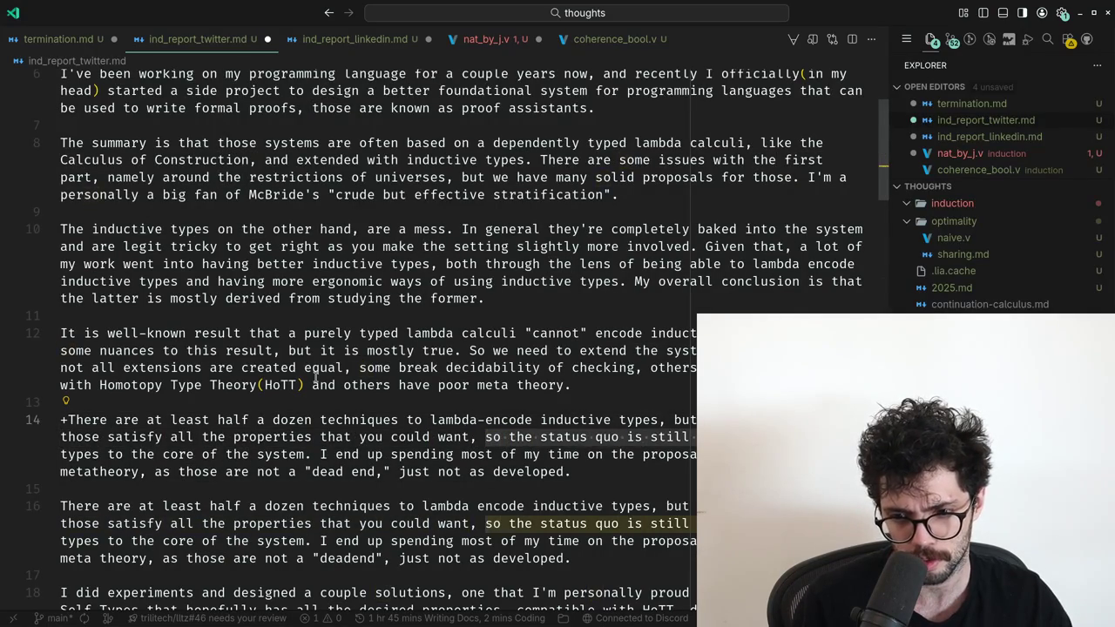
key("ctrl+shift+Right")
key("ctrl+shift+Right")
key("ctrl+shift+Right")
key("ctrl+Right")
key("Right")
key("ctrl+shift+Right")
key("ctrl+shift+Right")
key("ctrl+shift+Right")
key("ctrl+shift+Right")
key("ctrl+shift+Right")
key("ctrl+shift+Right")
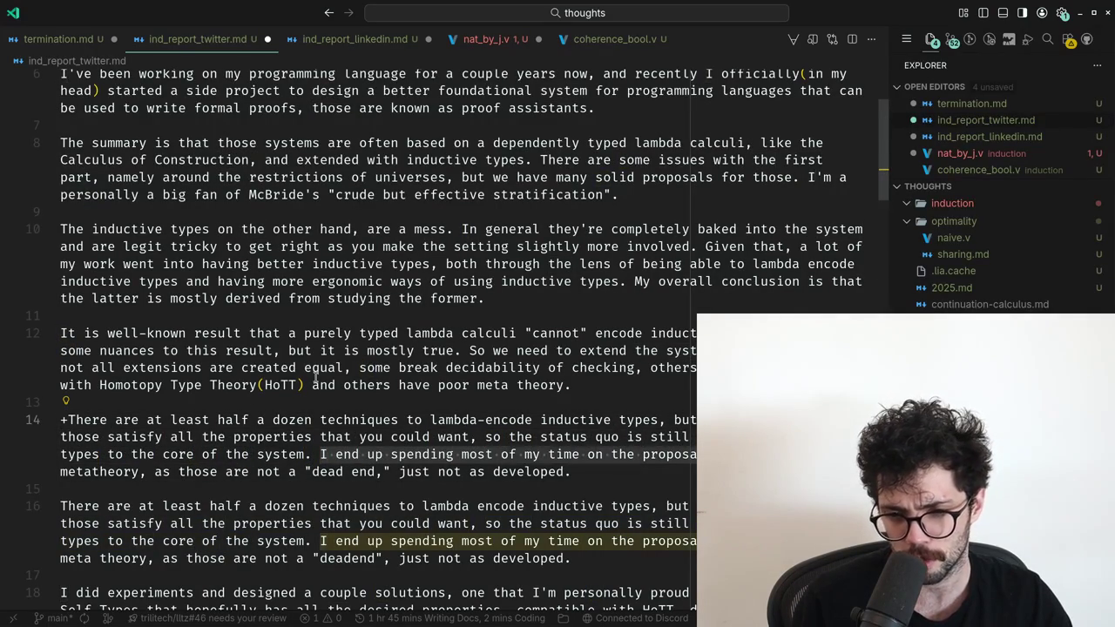
key("ctrl+shift+Right")
key("ctrl+shift+Right")
key("ctrl+shift+Left")
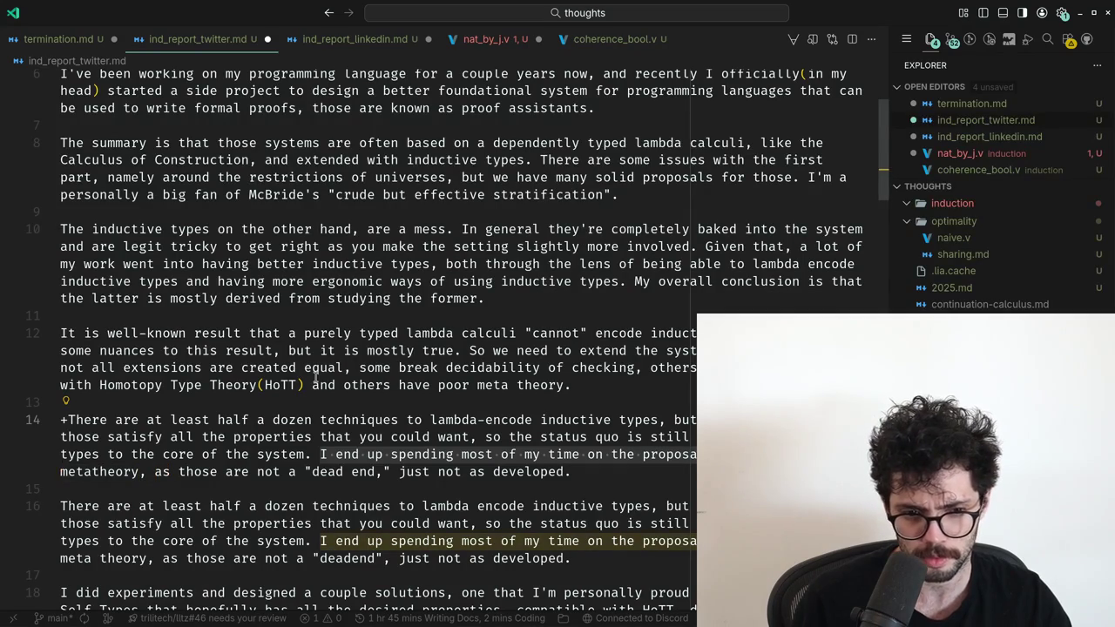
key("Right")
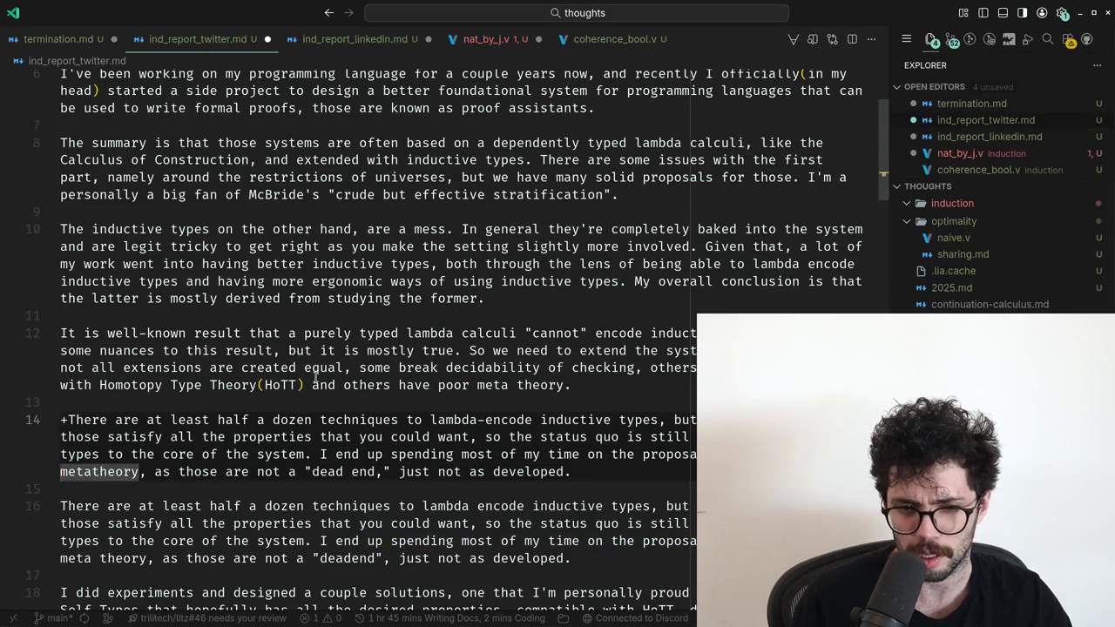
key("ctrl+shift+Right")
key("ctrl+shift+Right")
key("ctrl+shift+Right")
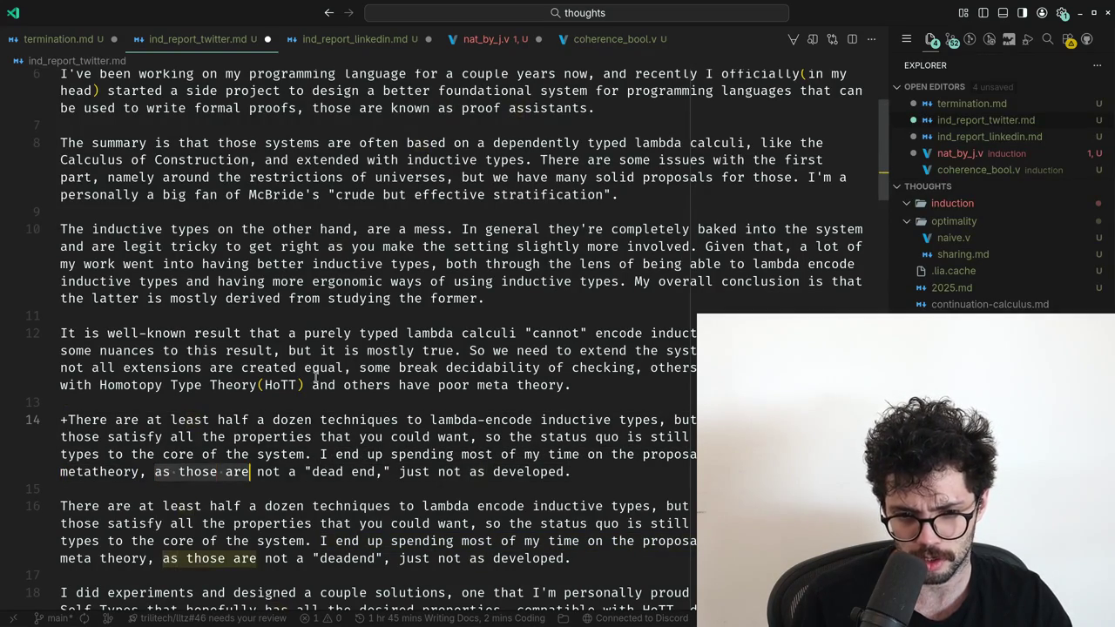
key("ctrl+shift+Right")
key("ctrl+shift+Right")
Select the suggested rewrite paragraph for removal.
key("Down")
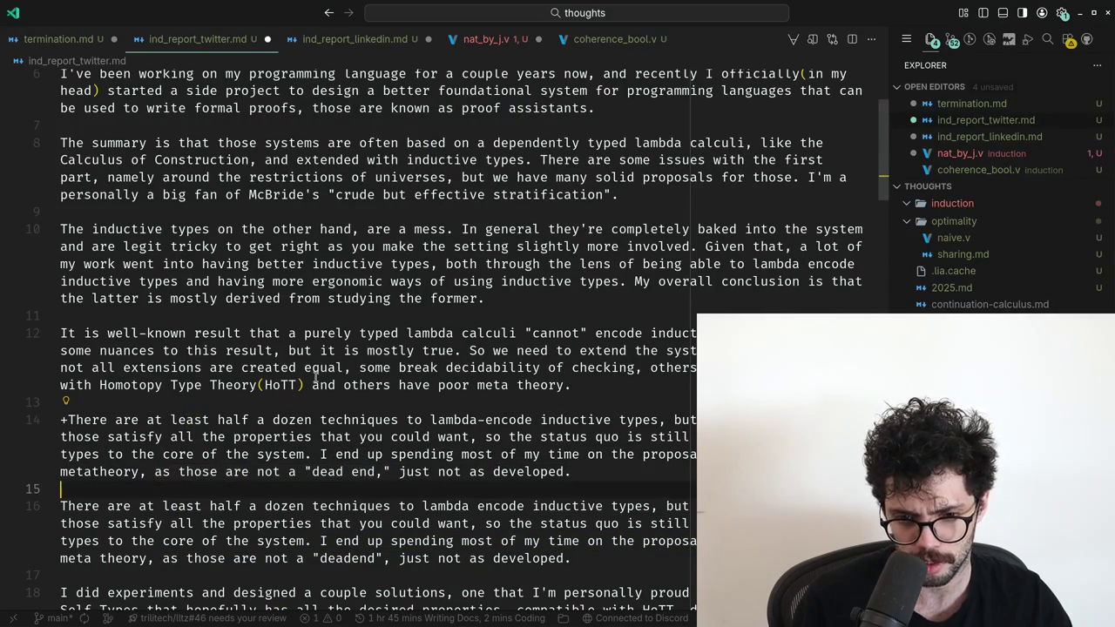
key("Down")
key("Down")
key("Down")
key("Down")
key("Up")
key("Up")
key("Up")
key("shift+Up")
key("shift+Up")
key("shift+Up")
key("shift+Up")
key("shift+Up")
Copy ChatGPT's suggested 'I did experiments' line and paste it into the essay.
key("BackSpace")
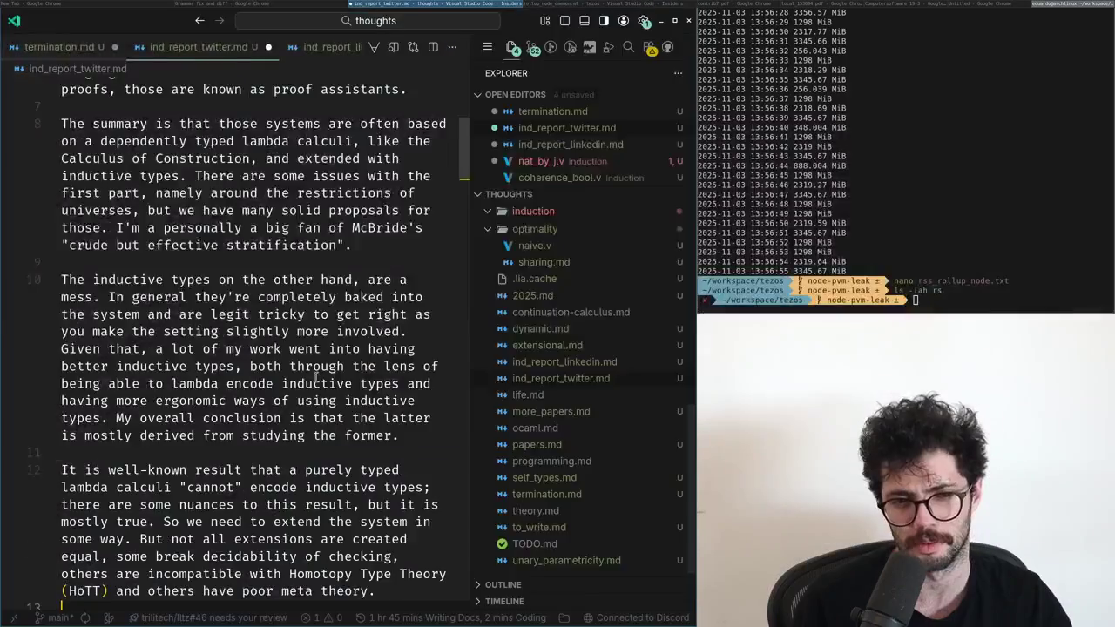
key("alt+Tab")
triple_click(331, 442)
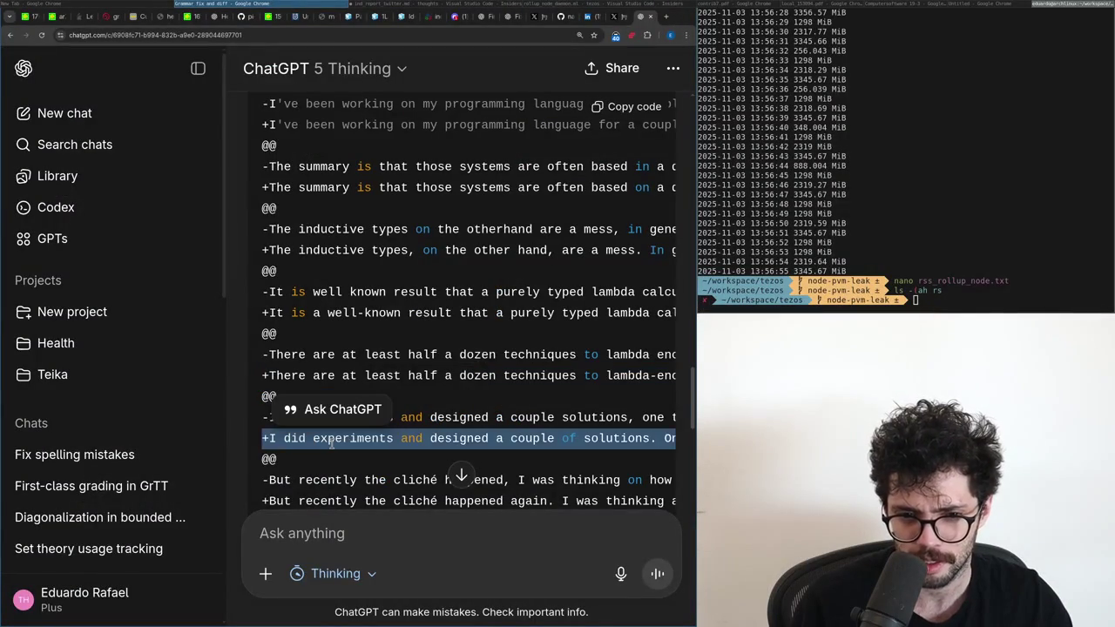
key("alt+Tab")
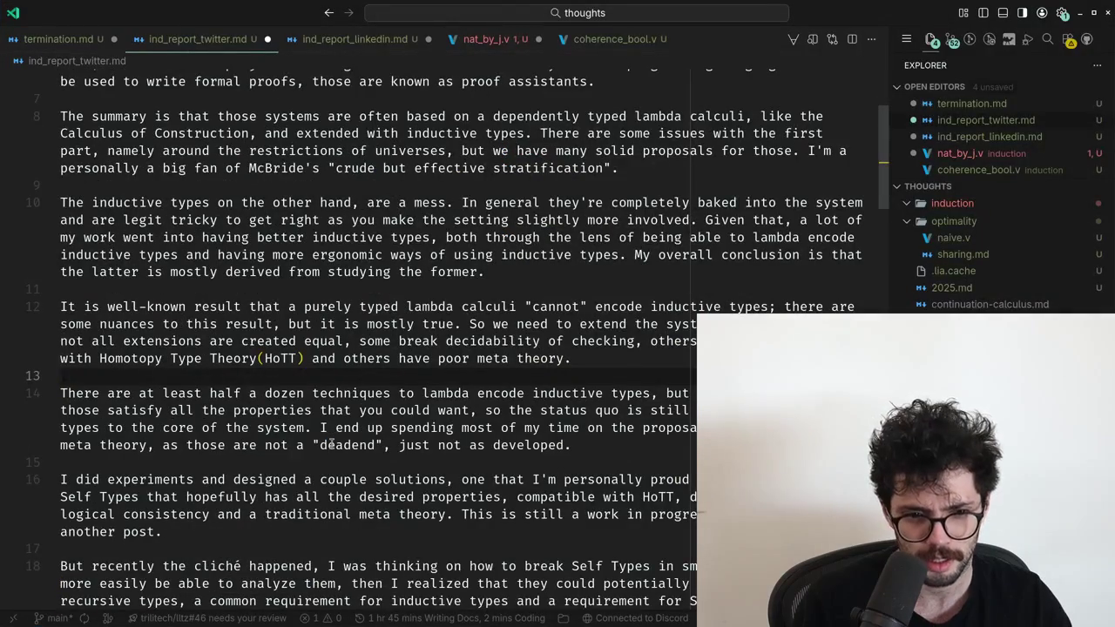
key("Down")
key("Down")
key("Down")
key("Down")
key("Down")
key("ctrl+v")
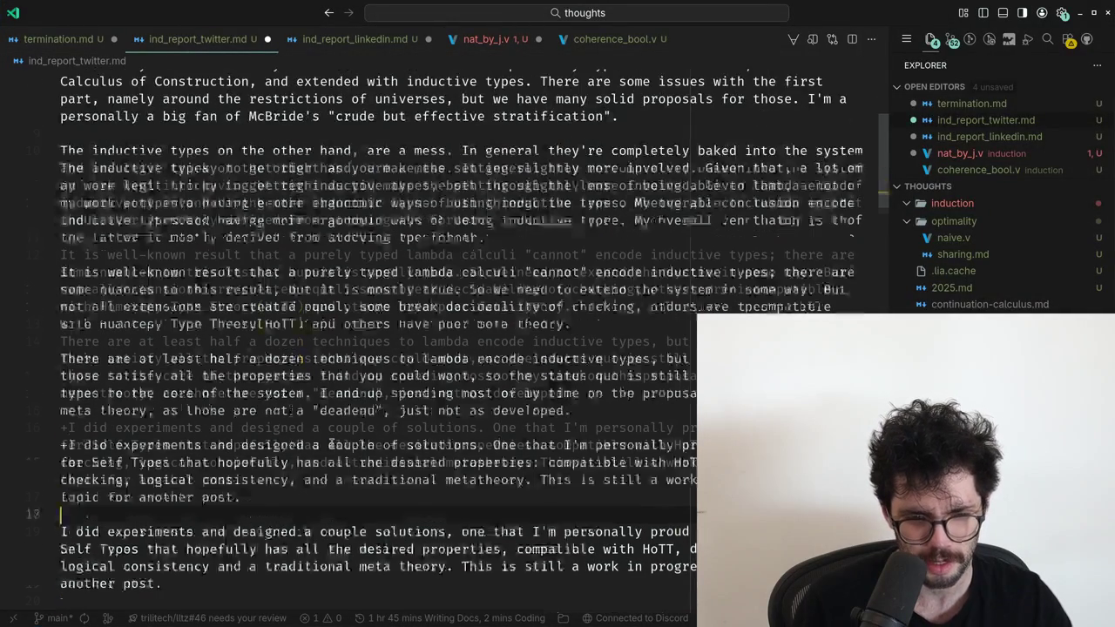
Compare the suggestion's opening through 'designed a couple of solutions' with the original.
key("Up")
key("Up")
key("Up")
key("Right")
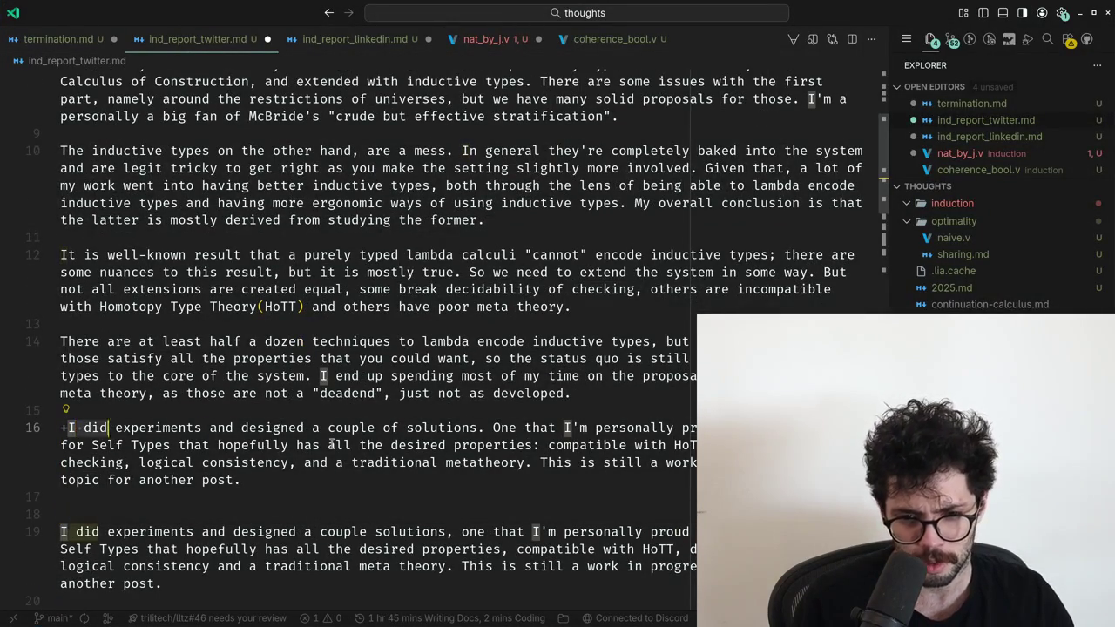
key("ctrl+shift+Right")
key("ctrl+shift+Right")
key("ctrl+shift+Right")
key("ctrl+shift+Left")
key("ctrl+shift+Left")
key("ctrl+shift+Right")
key("ctrl+shift+Left")
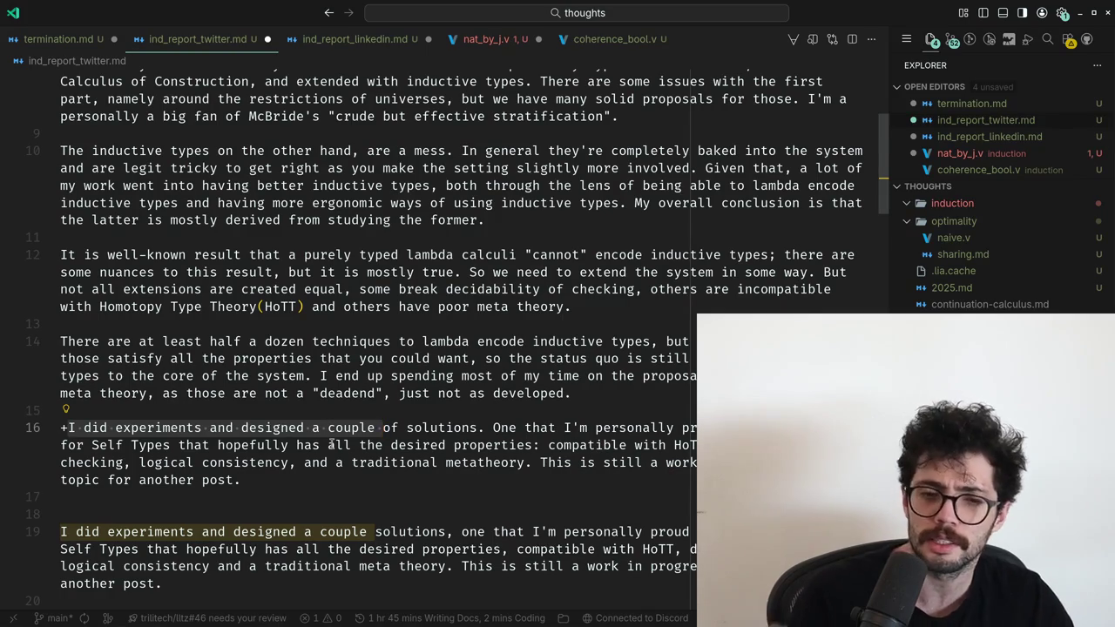
key("ctrl+Right")
key("ctrl+Right")
key("ctrl+Right")
key("ctrl+Right")
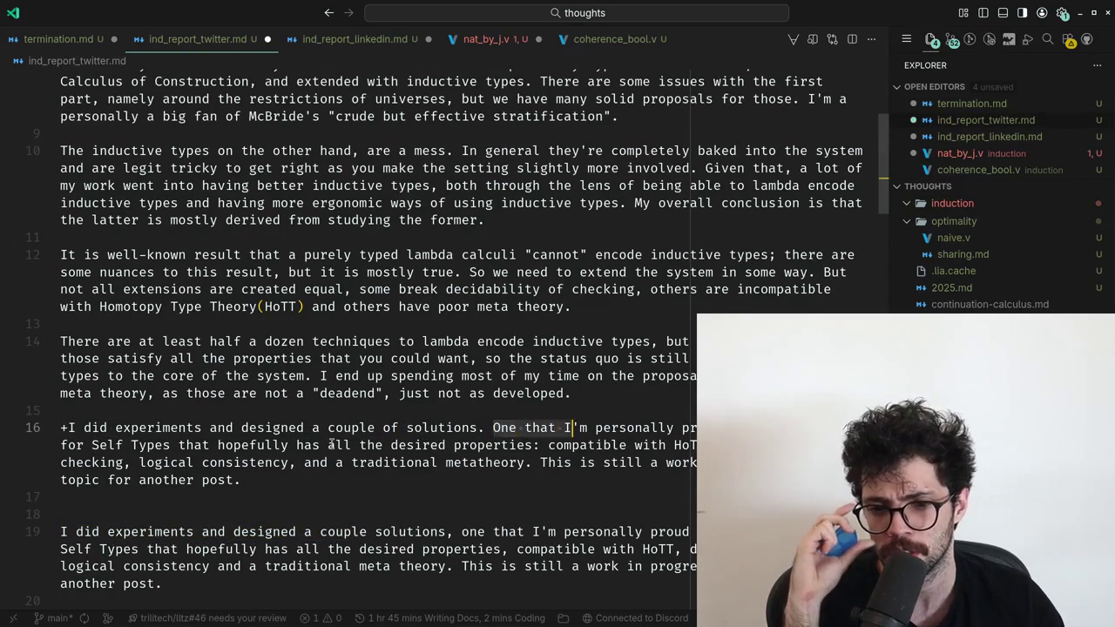
key("Down")
key("Down")
key("Down")
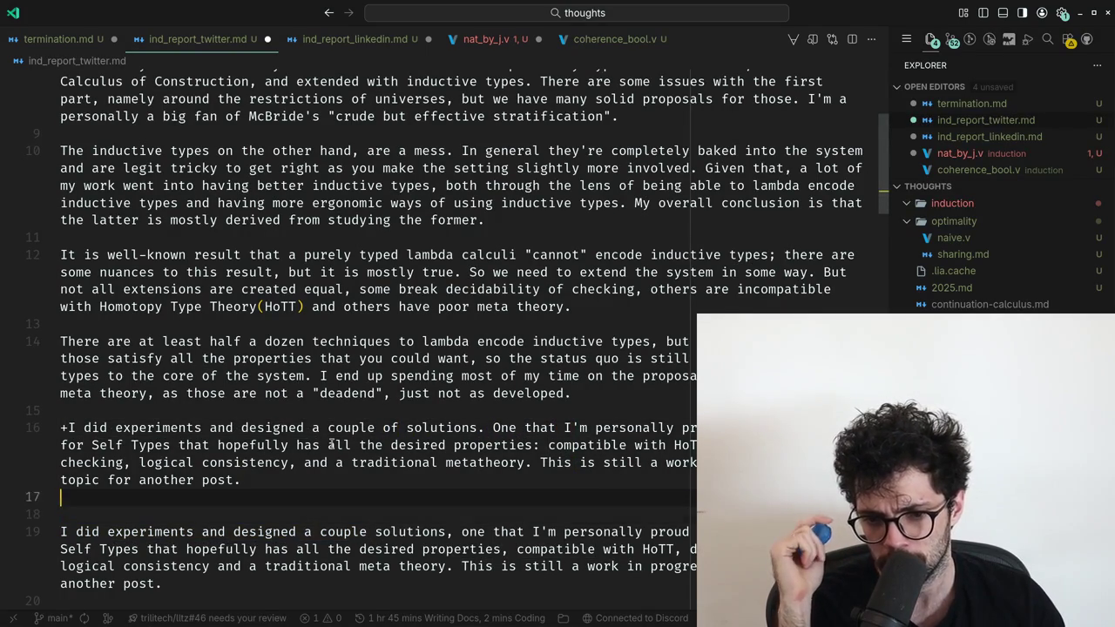
key("Down")
key("Down")
In the original, remove the comma after 'solutions' and add one after 'consistency'.
key("ctrl+Right")
key("ctrl+Right")
key("ctrl+Right")
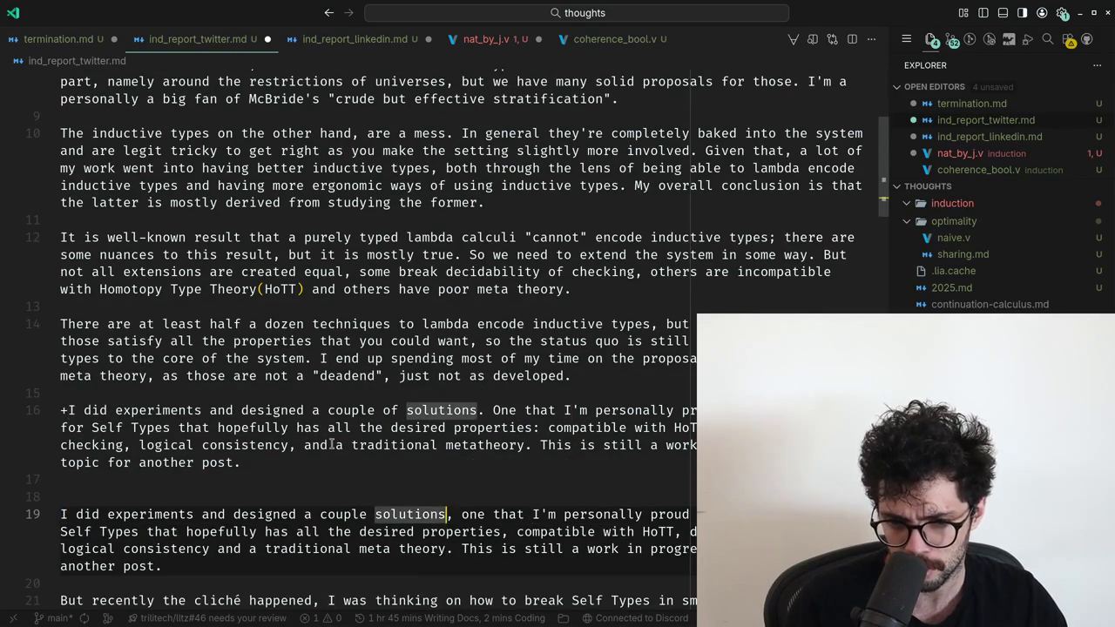
key("Delete")
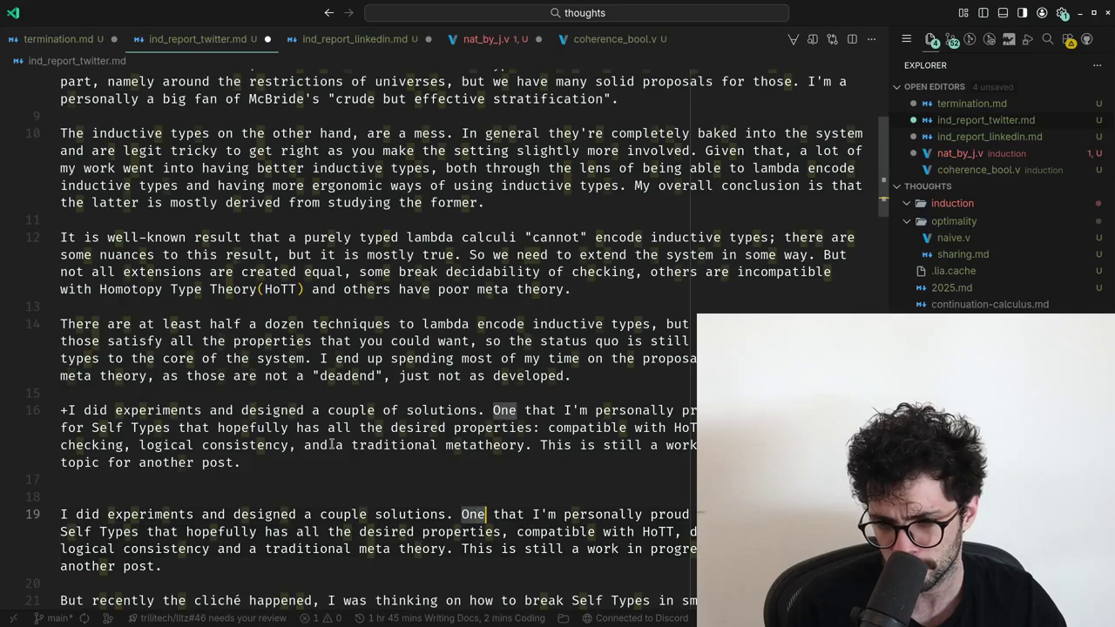
key("ctrl+shift+Right")
key("ctrl+shift+Right")
key("ctrl+shift+Right")
key("ctrl+shift+Right")
key("ctrl+shift+Right")
key("ctrl+shift+Right")
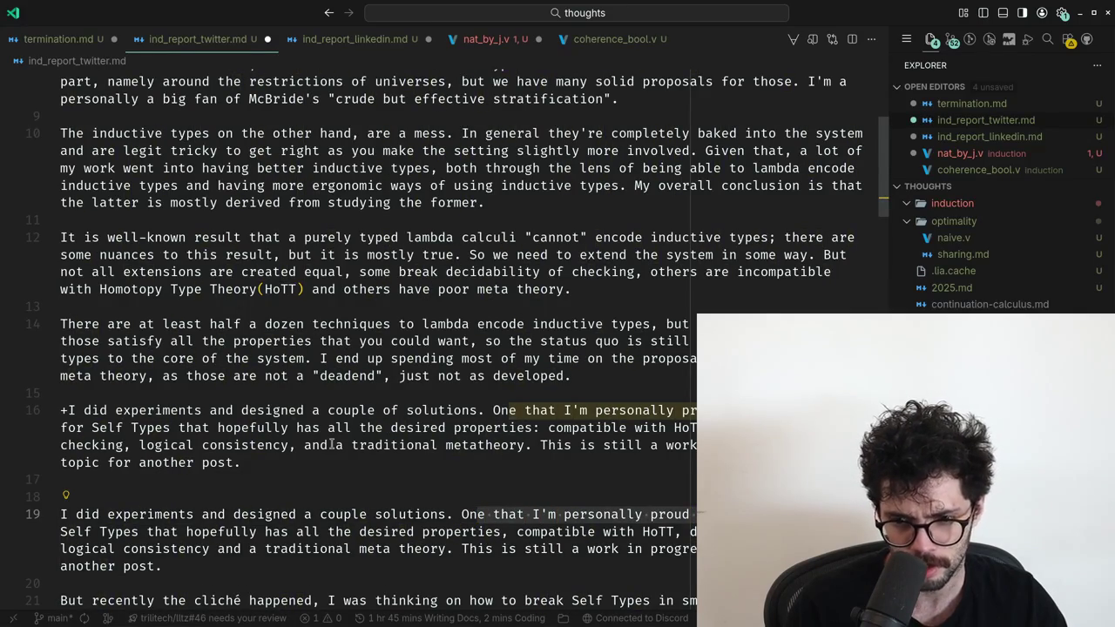
key("ctrl+shift+Right")
key("ctrl+shift+Right")
key("ctrl+shift+Right")
key("ctrl+shift+Right")
key("ctrl+shift+Right")
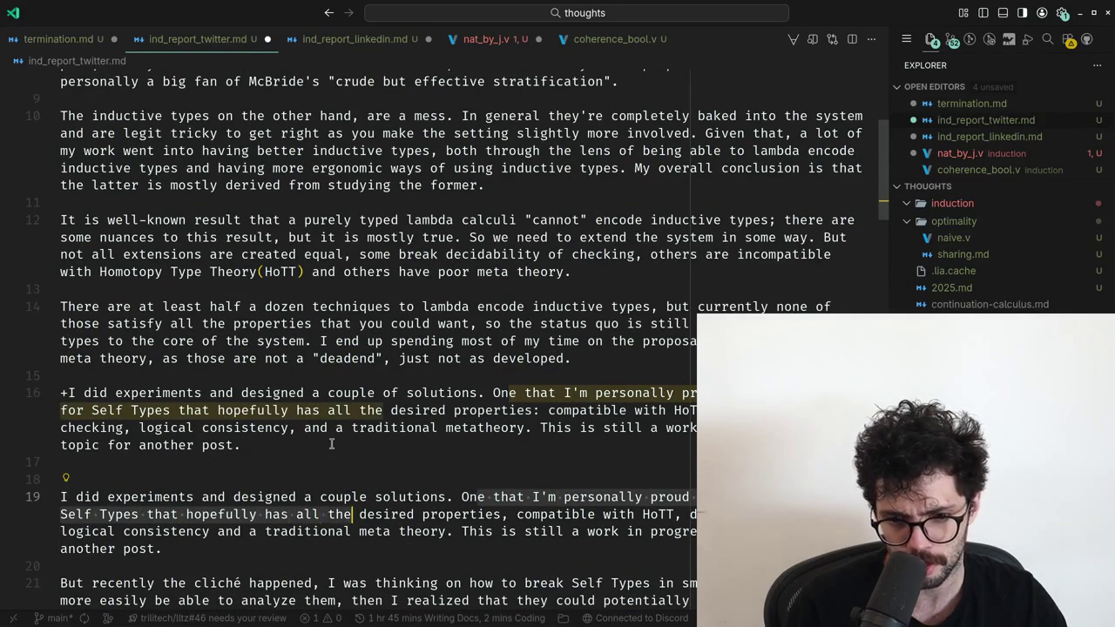
key("ctrl+shift+Right")
key("ctrl+shift+Right")
key("Right")
key("ctrl+Right")
key("Right")
key("ctrl+shift+Right")
key("ctrl+shift+Right")
key("ctrl+shift+Right")
key("Right")
key("Right")
key("Right")
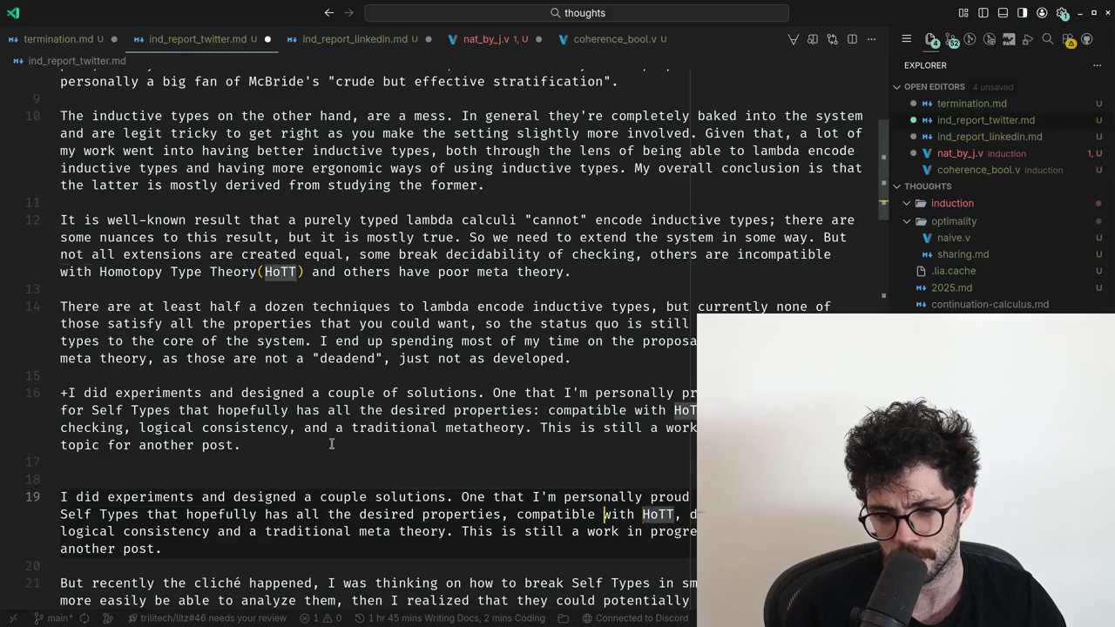
key("ctrl+Left")
key("Left")
key("ctrl+Right")
key("ctrl+Right")
key("ctrl+Right")
key("ctrl+Right")
key("ctrl+Right")
key("ctrl+Right")
key("ctrl+Right")
key("ctrl+Right")
key("ctrl+Right")
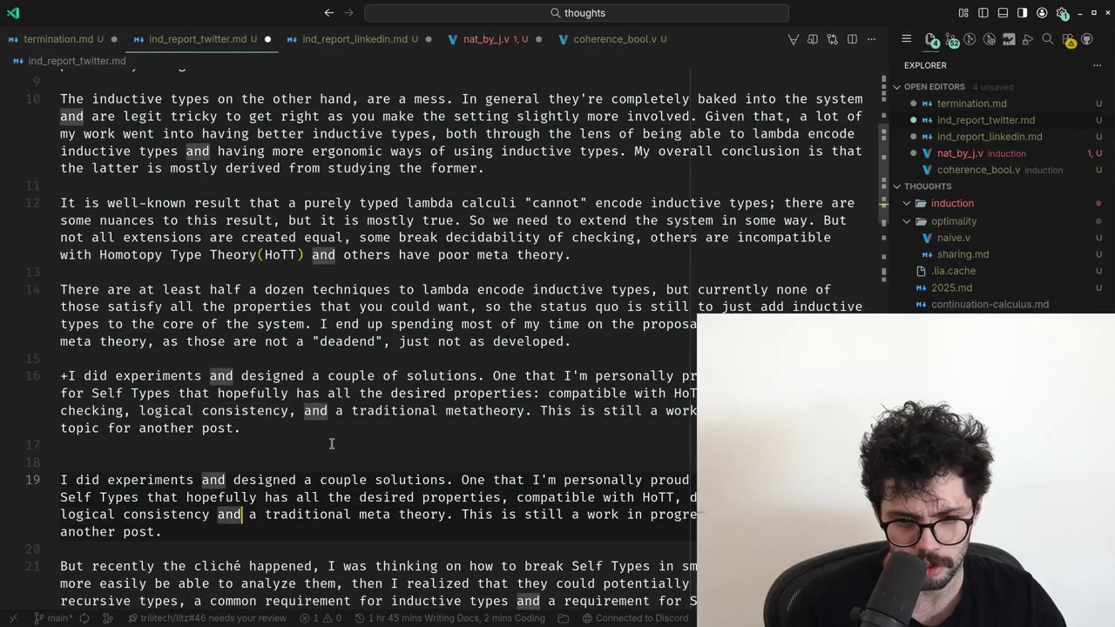
key("ctrl+Right")
key("ctrl+Right")
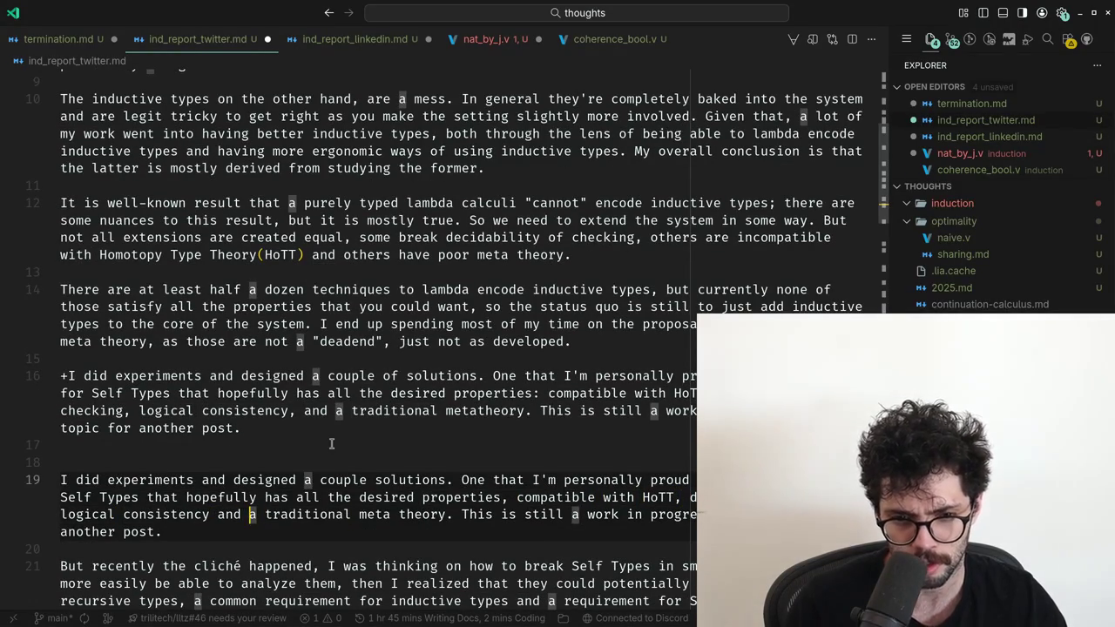
key("Left")
type(",")
Check the 'This is still' sentence, then delete the pasted suggestion paragraph.
key("ctrl+Right")
key("ctrl+Right")
key("ctrl+Right")
key("ctrl+Right")
key("ctrl+Right")
key("Right")
key("Right")
key("ctrl+shift+Right")
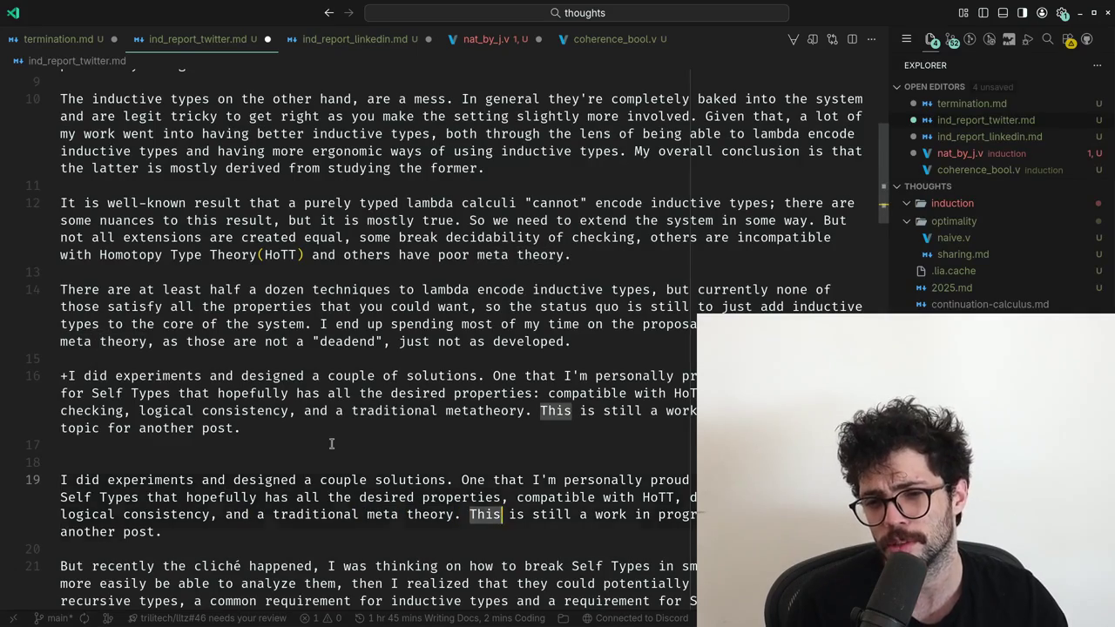
key("ctrl+shift+Right")
key("ctrl+shift+Right")
scroll(331, 443, "down", 1)
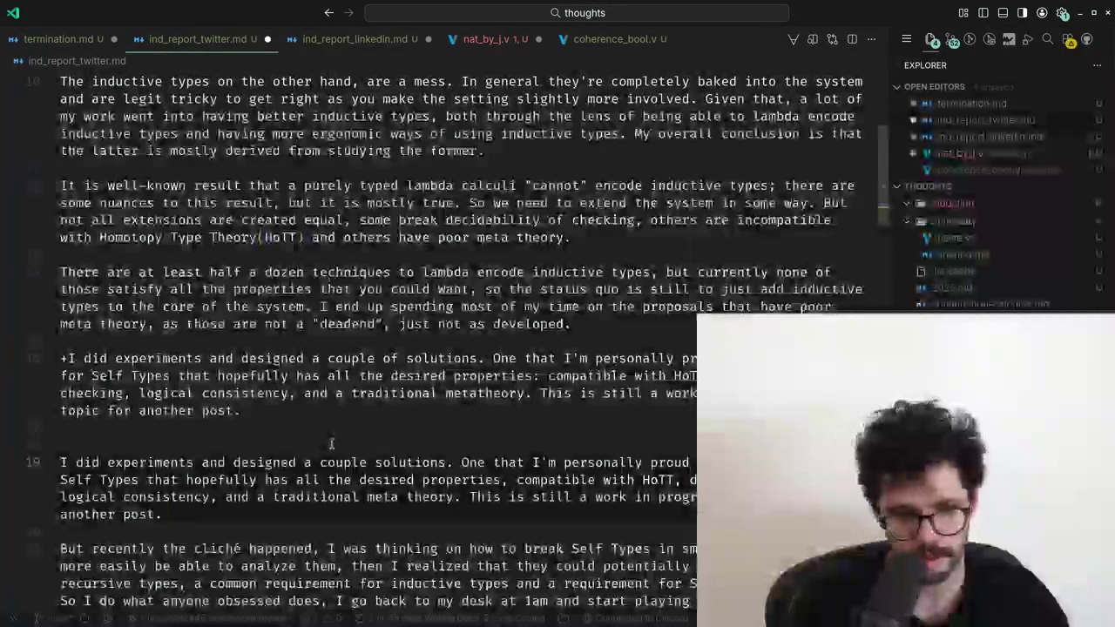
key("Up")
key("Up")
key("shift+Up")
key("shift+Up")
key("shift+Up")
key("shift+Up")
key("shift+Up")
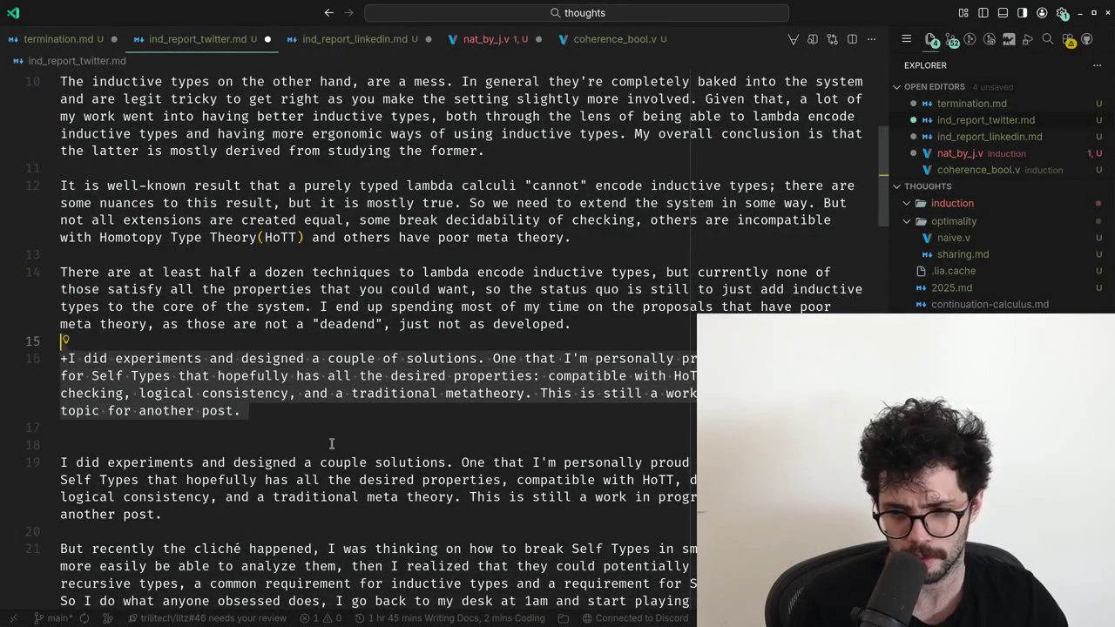
key("BackSpace")
Paste ChatGPT's suggested 'But recently the cliché happened' line below the original paragraph for comparison.
key("alt+Tab")
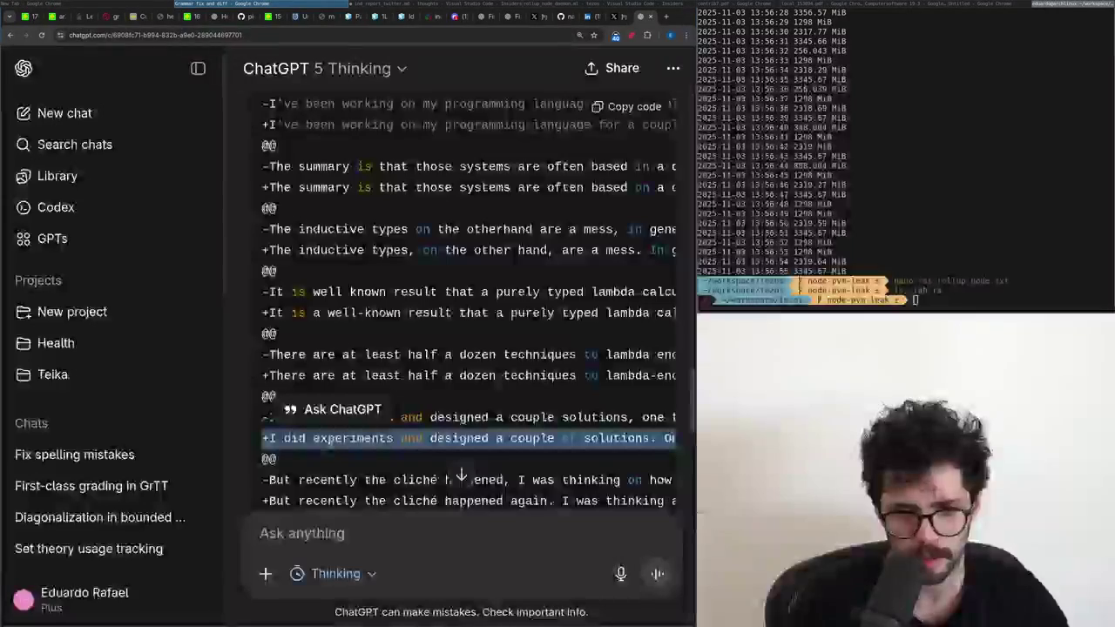
scroll(339, 447, "down", 4)
scroll(339, 447, "down", 4)
scroll(339, 447, "up", 7)
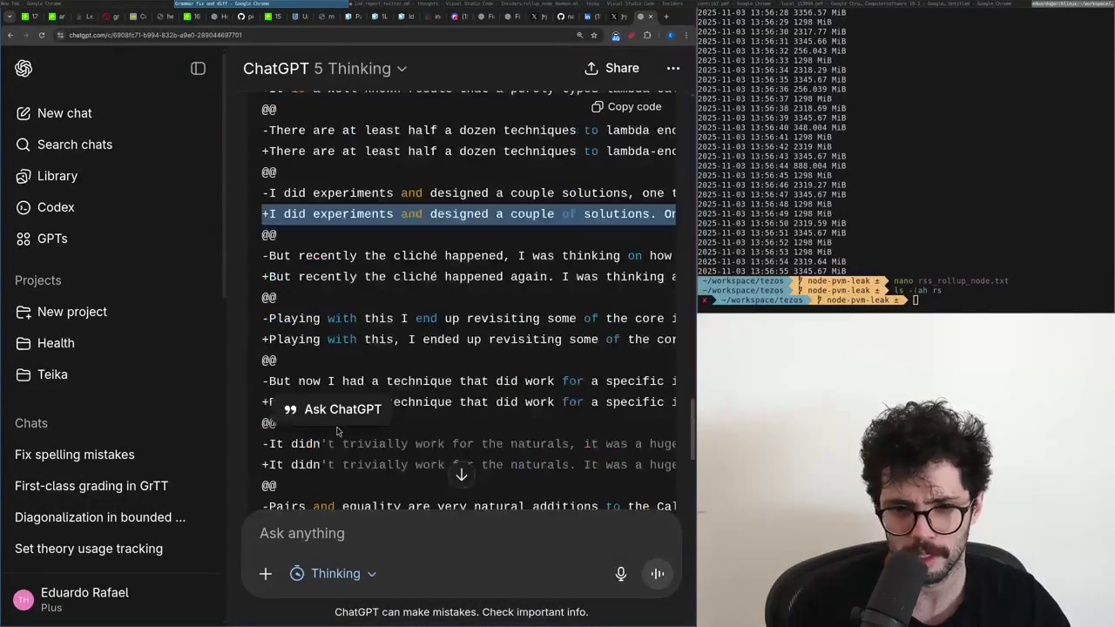
triple_click(263, 276)
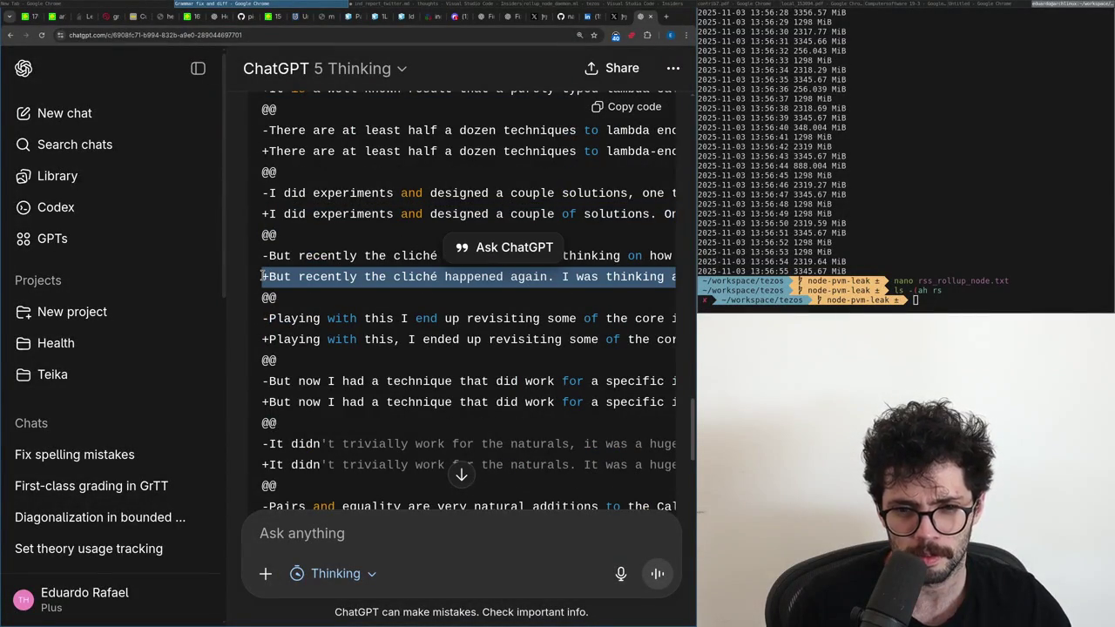
key("alt+Tab")
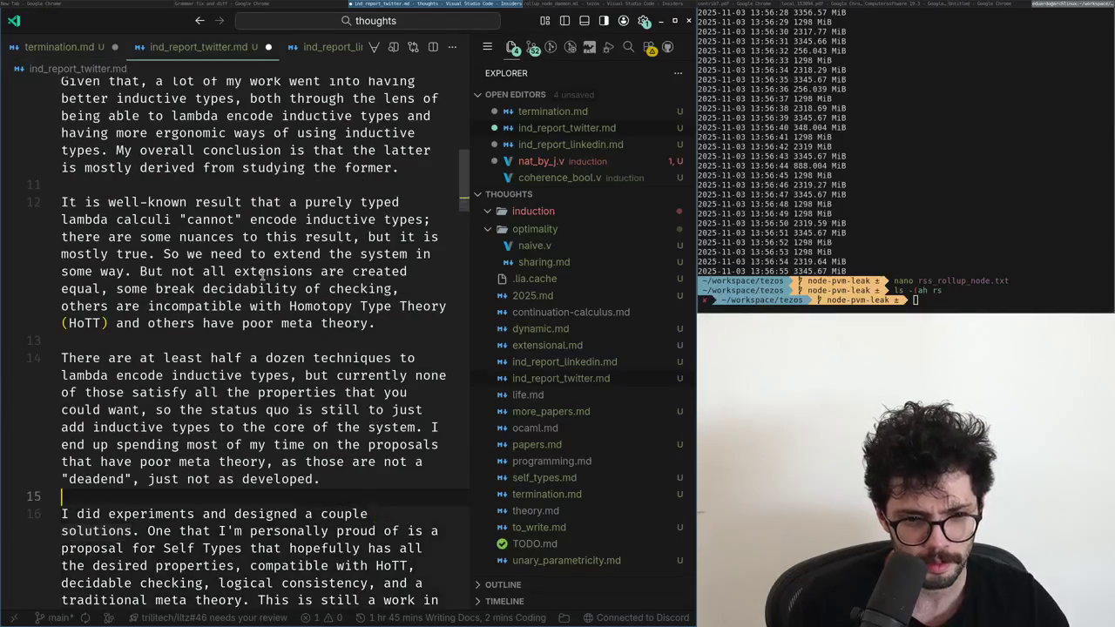
key("Down")
key("Down")
key("Down")
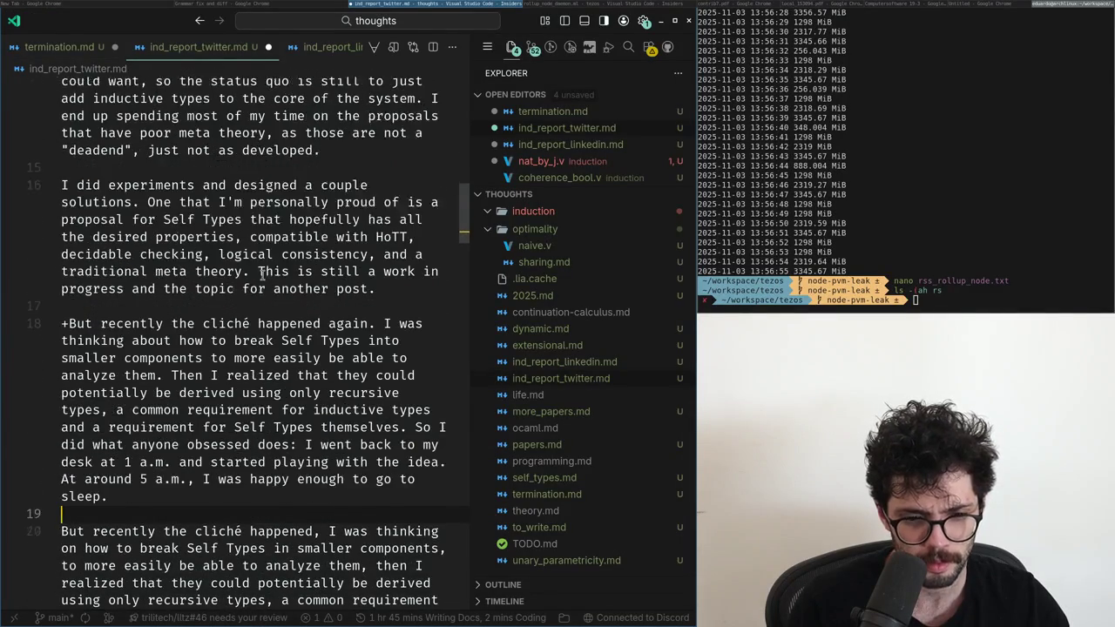
type("+But recently the cliché happened again. I was thinking about how to break Self Types into smaller components to more easily be able to analyze them. Then I realized that they could potentially be derived using only recursive types, a common requirement for inductive types and a requirement for Self Types themselves. So I did what anyone obsessed does: I went back to my desk at 1 a.m. and started playing with the idea. At around 5 a.m., I was happy enough to go to sleep.")
key("super+f")
Replace the comma after 'happened' with a period in the original paragraph.
key("Up")
key("Up")
key("Up")
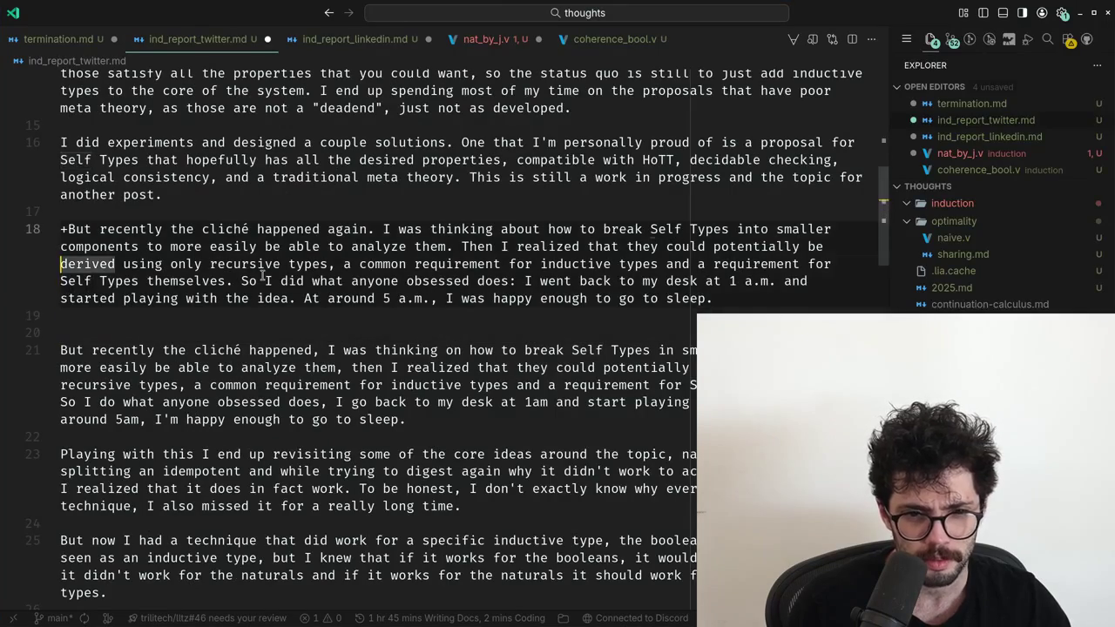
key("Up")
key("Up")
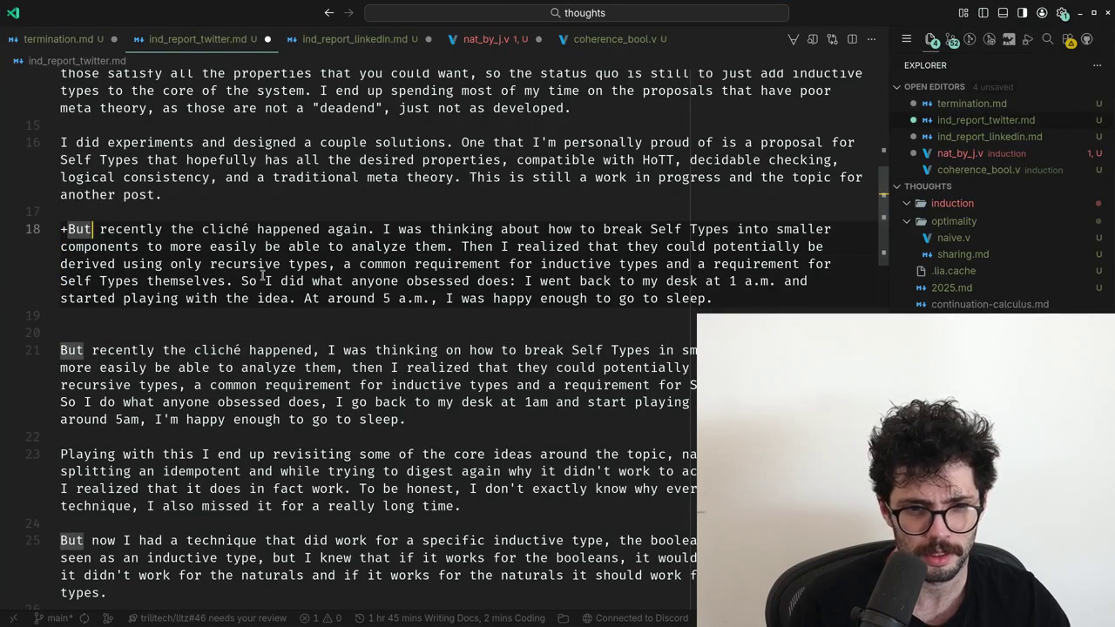
key("ctrl+Right")
key("ctrl+Right")
key("ctrl+Right")
Change 'thinking on' to 'thinking about' in the original paragraph.
key("ctrl+Right")
key("ctrl+Right")
key("ctrl+Right")
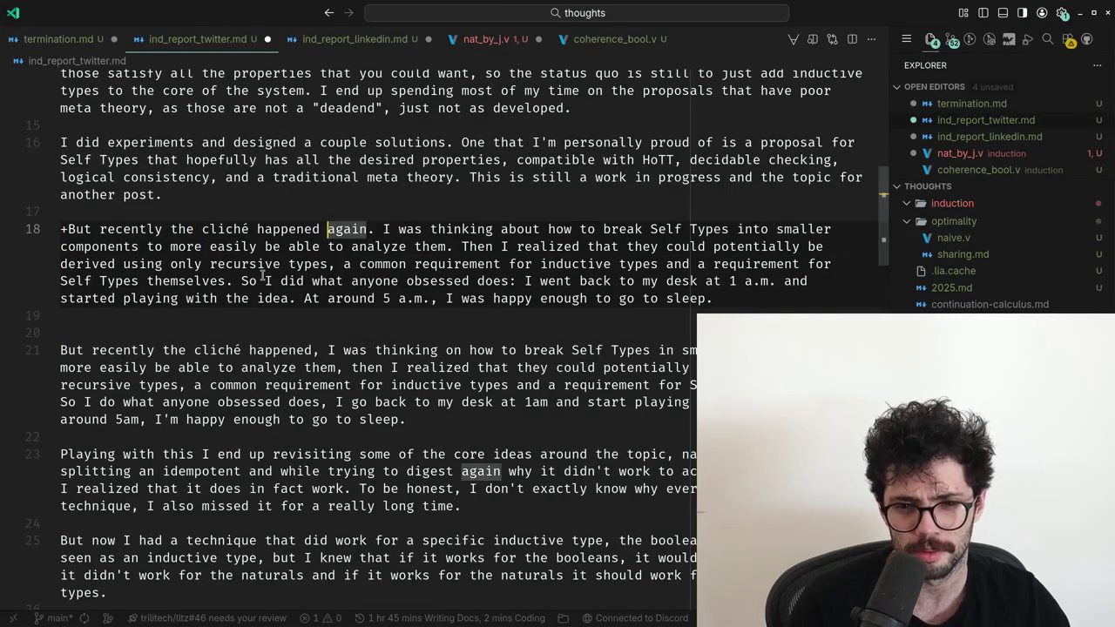
key("Down")
key("Down")
key("Down")
key("Down")
key("Down")
key("Down")
key("ctrl+Left")
key("ctrl+Left")
key("Left")
key("BackSpace")
type(".")
key("Up")
key("Up")
key("Up")
key("ctrl+Right")
key("ctrl+Right")
key("ctrl+Right")
key("Right")
key("ctrl+shift+Right")
key("ctrl+shift+Right")
key("ctrl+shift+Right")
key("ctrl+shift+Right")
key("ctrl+shift+Right")
key("ctrl+shift+Right")
key("ctrl+shift+Right")
key("shift+Right")
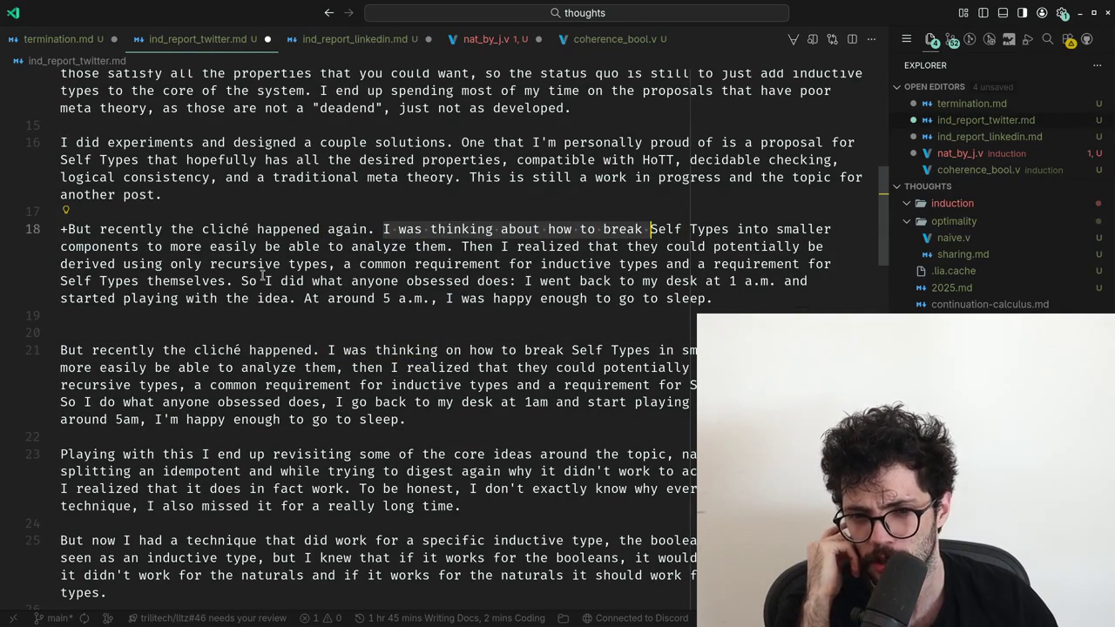
key("Down")
key("Down")
key("Down")
key("Down")
key("Down")
key("Down")
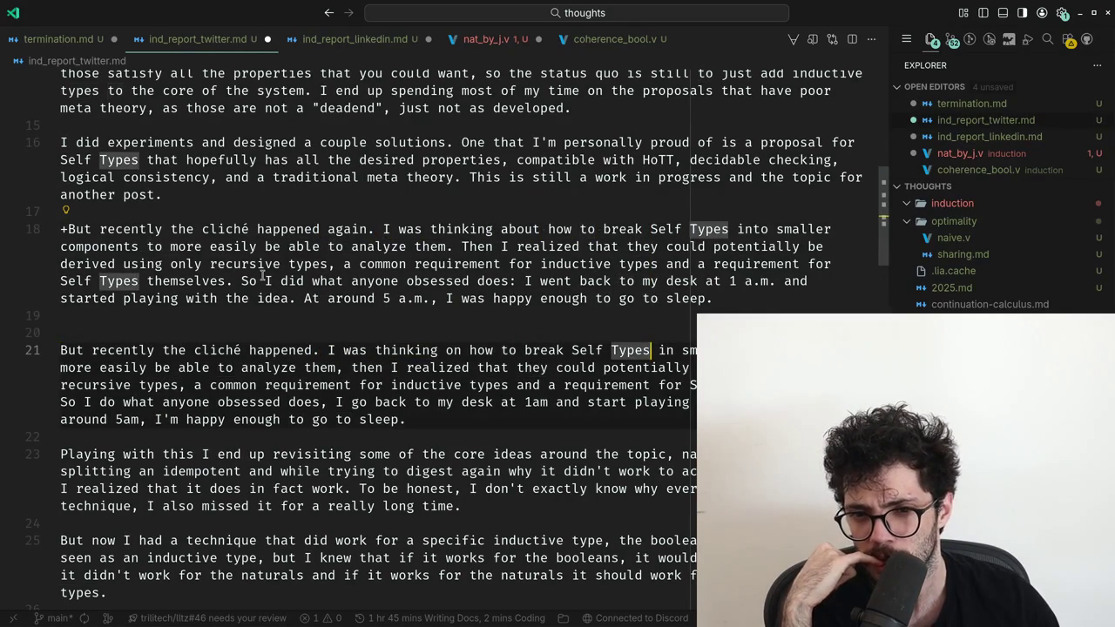
key("ctrl+Left")
key("ctrl+Left")
key("ctrl+Left")
key("ctrl+Left")
key("Left")
key("BackSpace")
key("BackSpace")
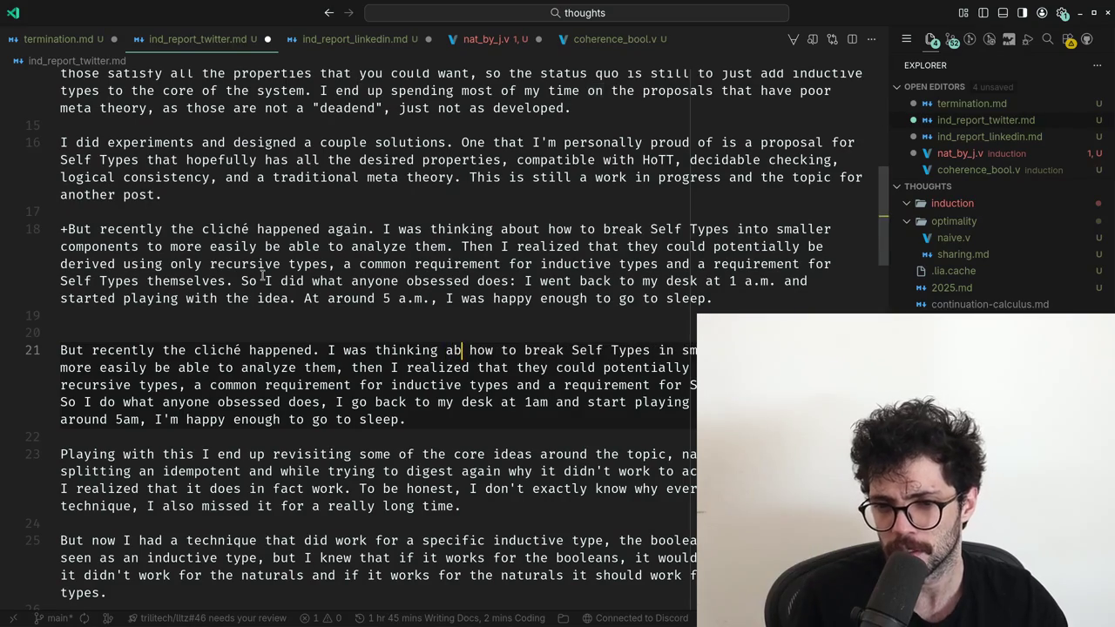
type("about")
End the sentence after 'them' with a period so the next one reads 'Then I realized'.
key("ctrl+shift+Right")
key("ctrl+shift+Right")
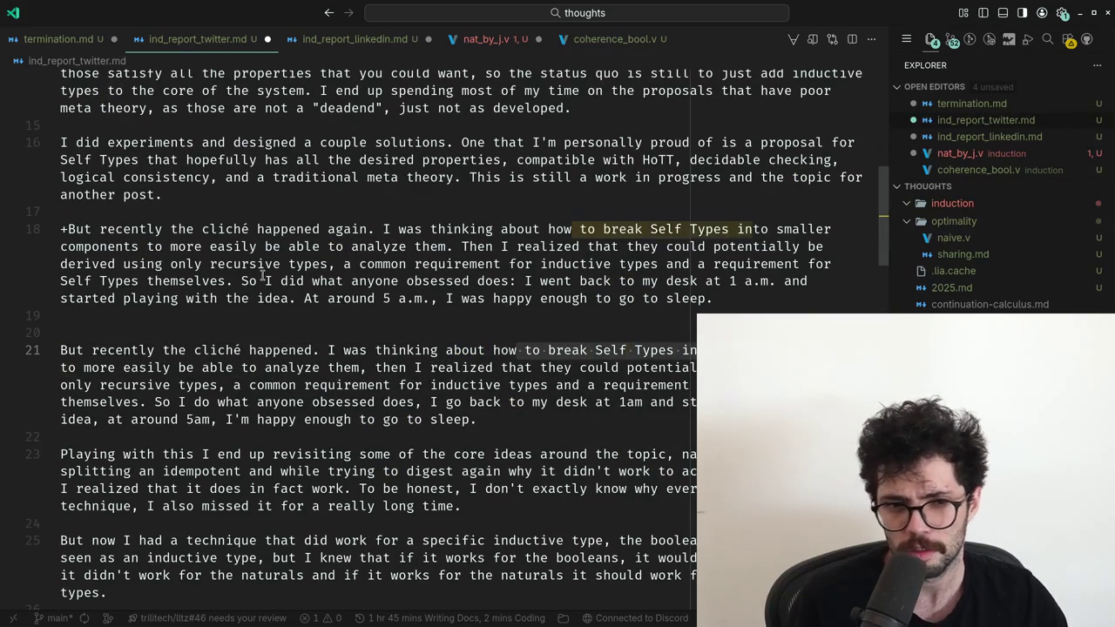
key("ctrl+Right")
key("ctrl+Right")
key("ctrl+Right")
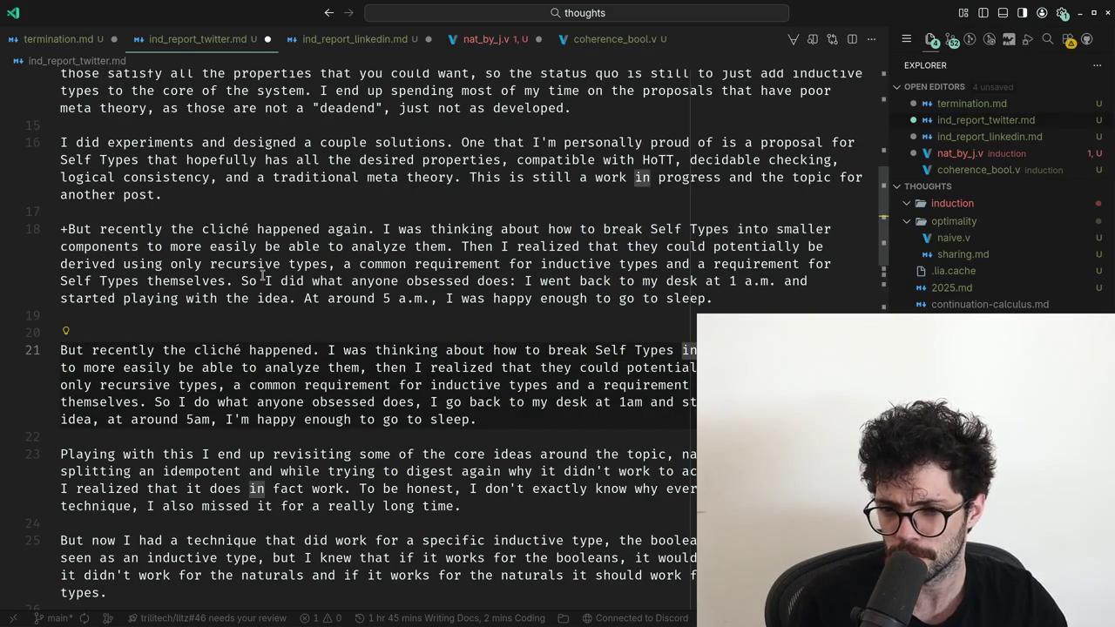
type(",")
key("Right")
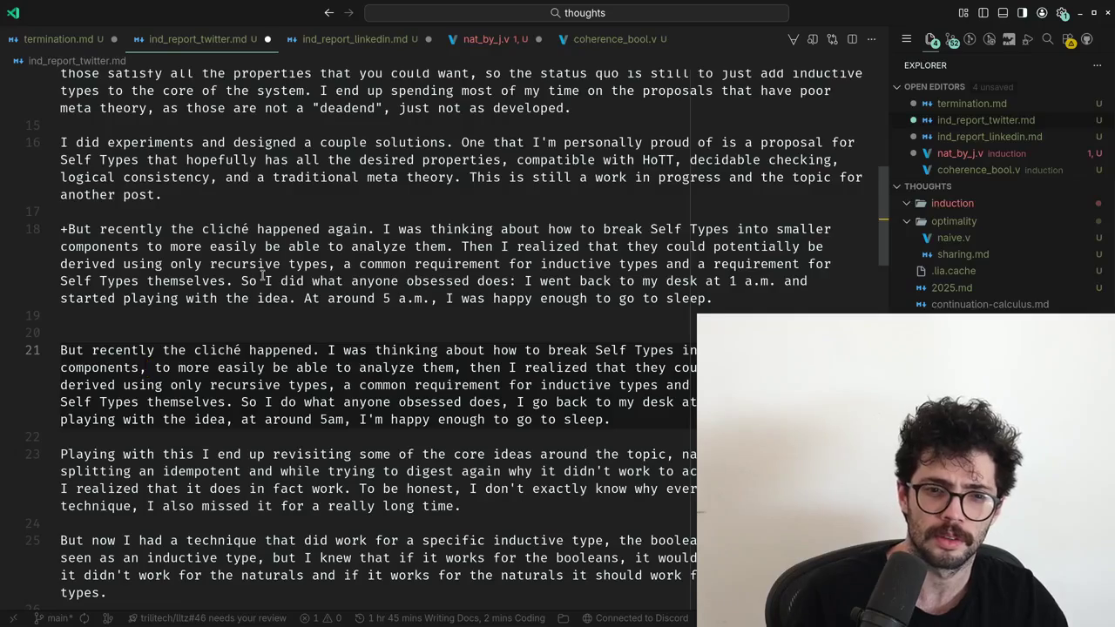
key("ctrl+BackSpace")
key("ctrl+BackSpace")
key("ctrl+Right")
key("ctrl+Right")
key("ctrl+Right")
key("ctrl+Right")
key("ctrl+Right")
key("ctrl+Right")
key("ctrl+Right")
key("ctrl+Right")
key("ctrl+Right")
key("Left")
key("BackSpace")
type(". ")
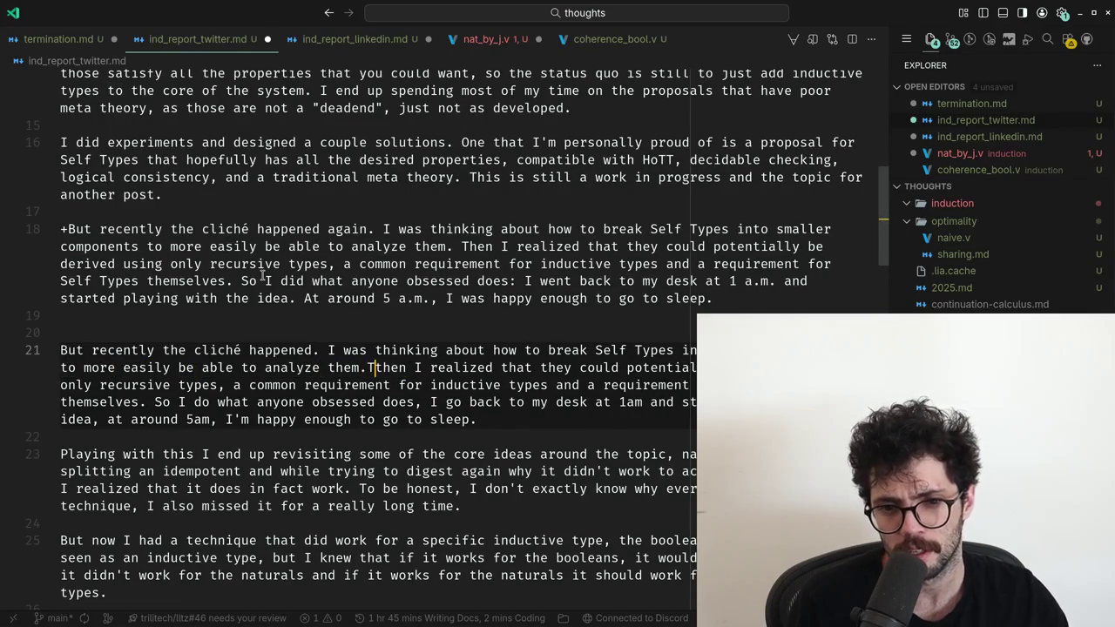
type("T")
key("ctrl+Right")
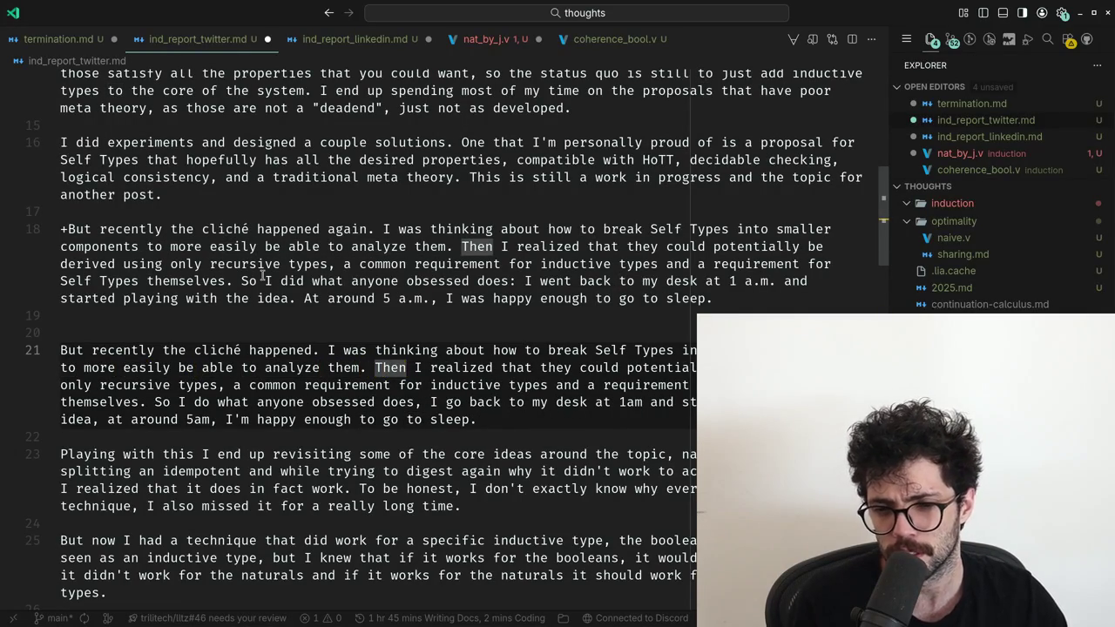
Compare the 'recursive types' wording and change 'So I do' to 'So I did'.
key("ctrl+Left")
key("ctrl+Left")
key("ctrl+Left")
key("ctrl+shift+Right")
key("ctrl+shift+Right")
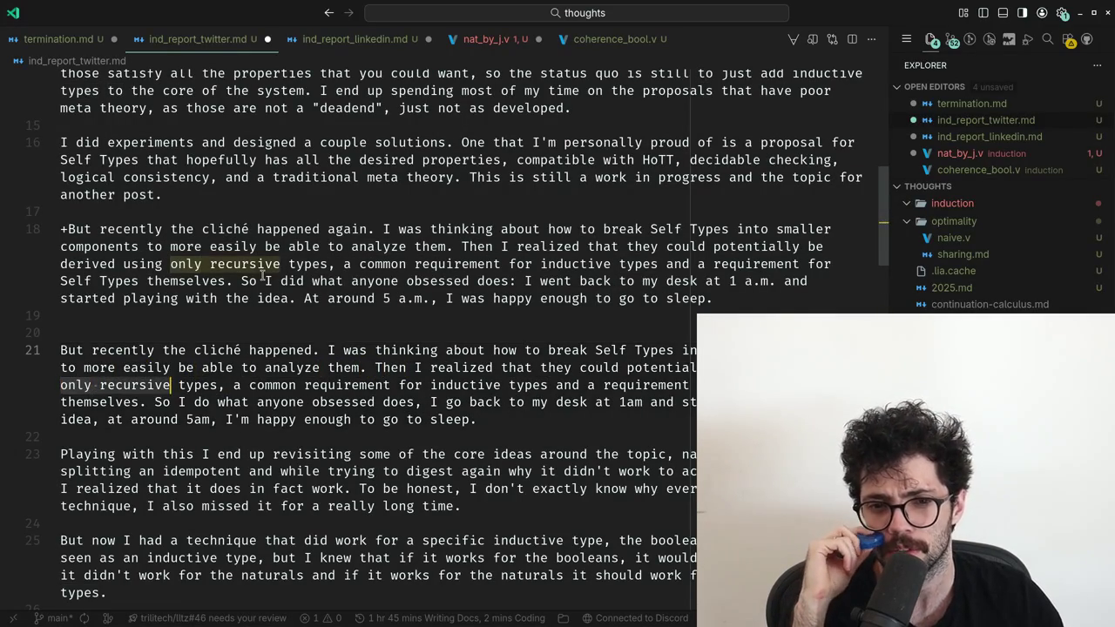
key("ctrl+shift+Right")
key("shift+Right")
key("ctrl+shift+Right")
key("ctrl+shift+Right")
key("ctrl+shift+Right")
key("ctrl+shift+Right")
key("ctrl+shift+Right")
key("ctrl+shift+Right")
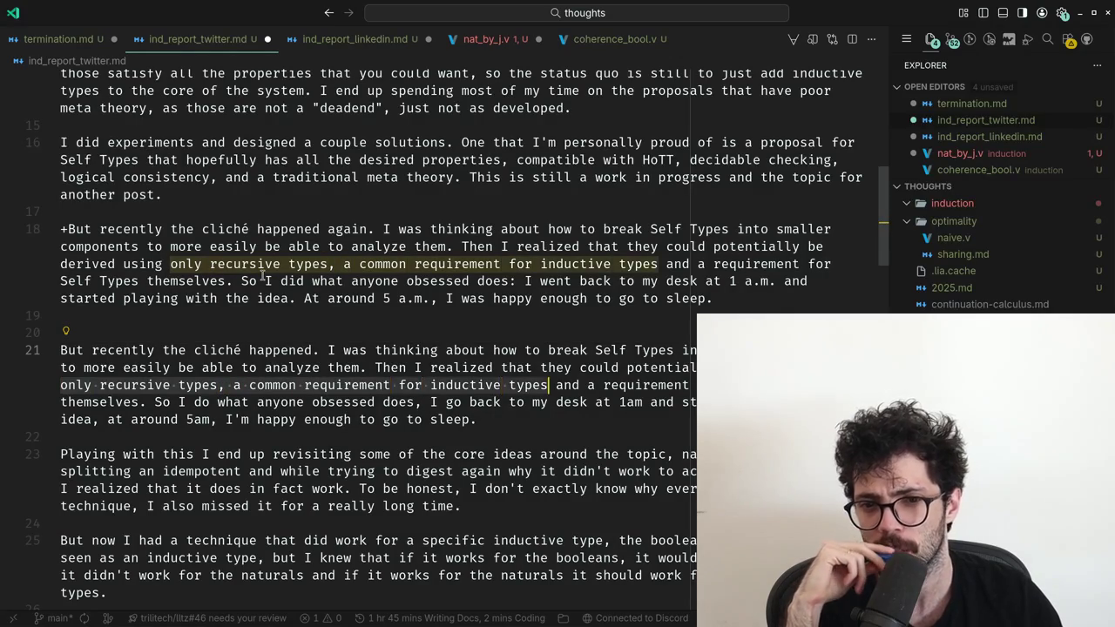
key("ctrl+shift+Right")
key("ctrl+shift+Right")
key("ctrl+shift+Right")
key("ctrl+shift+Right")
key("ctrl+shift+Right")
key("ctrl+shift+Right")
key("ctrl+shift+Right")
key("ctrl+shift+Right")
key("ctrl+shift+Right")
key("ctrl+shift+Right")
key("ctrl+shift+Right")
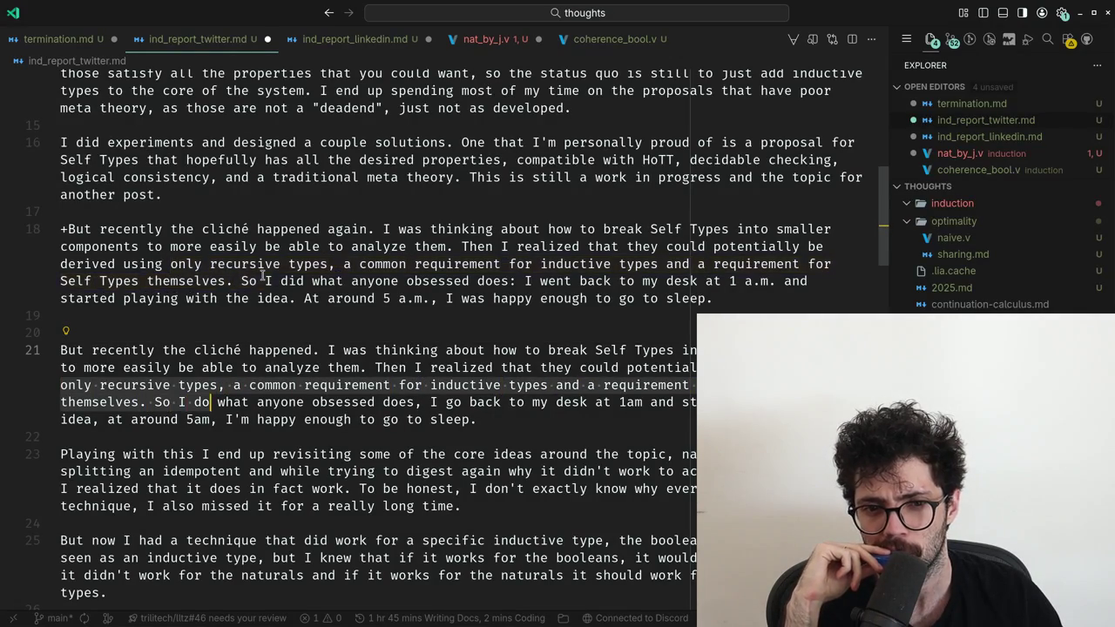
key("ctrl+shift+Left")
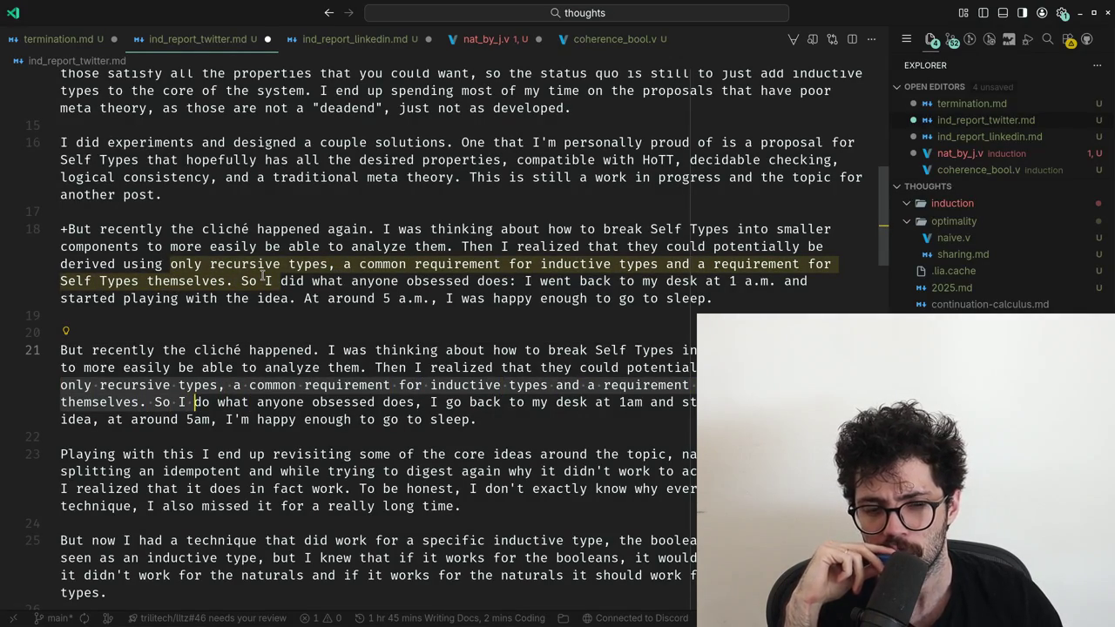
key("Right")
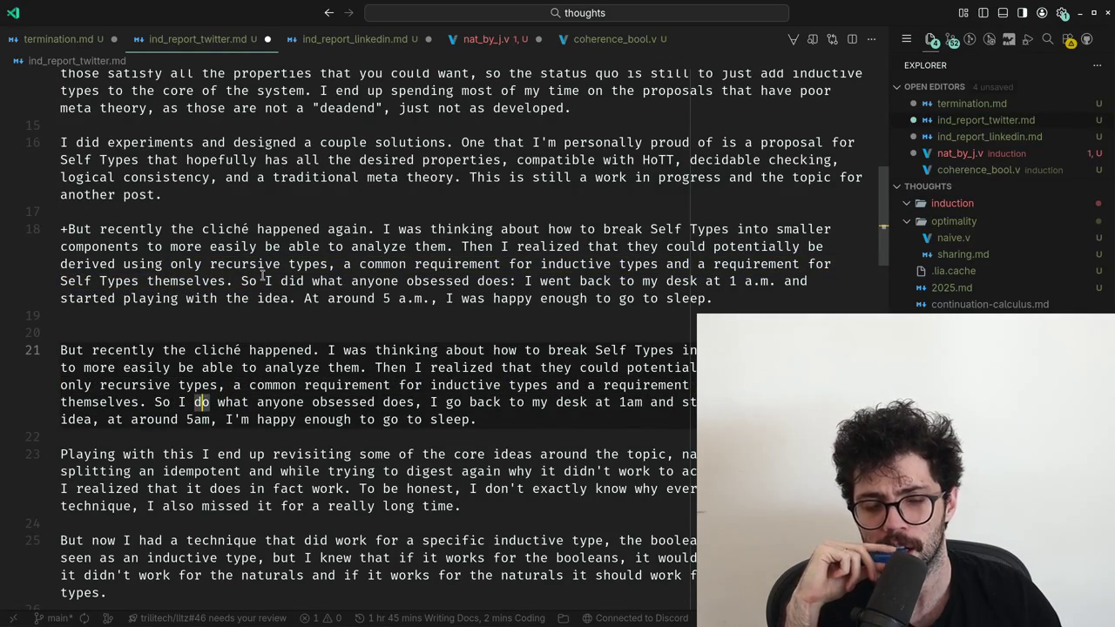
key("ctrl+Right")
key("ctrl+Right")
key("ctrl+Right")
key("ctrl+Right")
key("ctrl+Right")
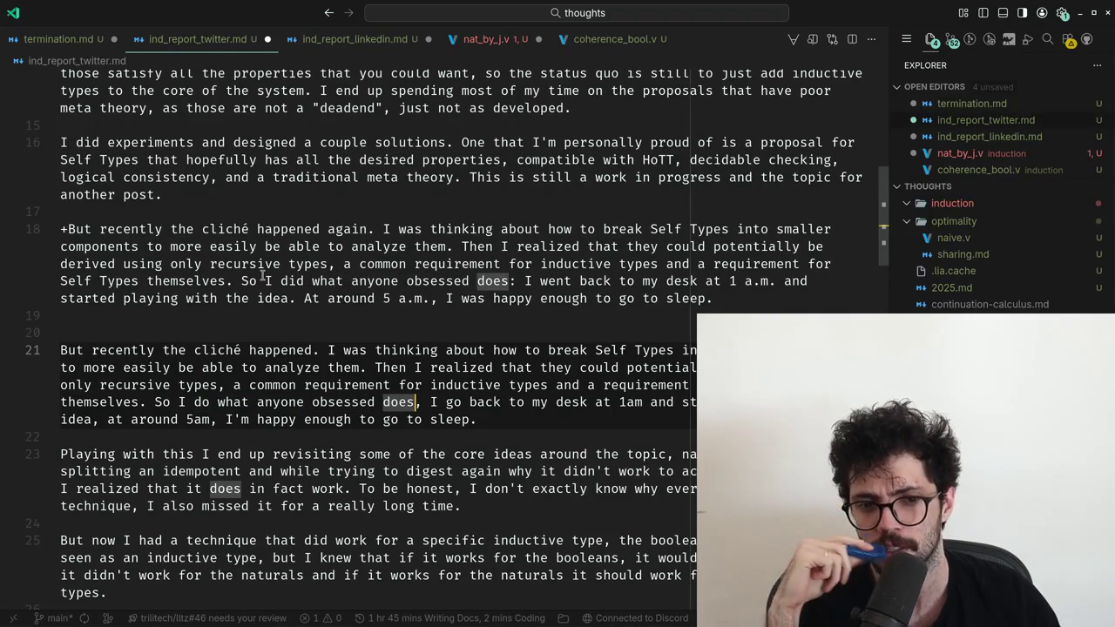
key("ctrl+Left")
key("ctrl+Left")
key("ctrl+Left")
key("Left")
key("BackSpace")
type("i")
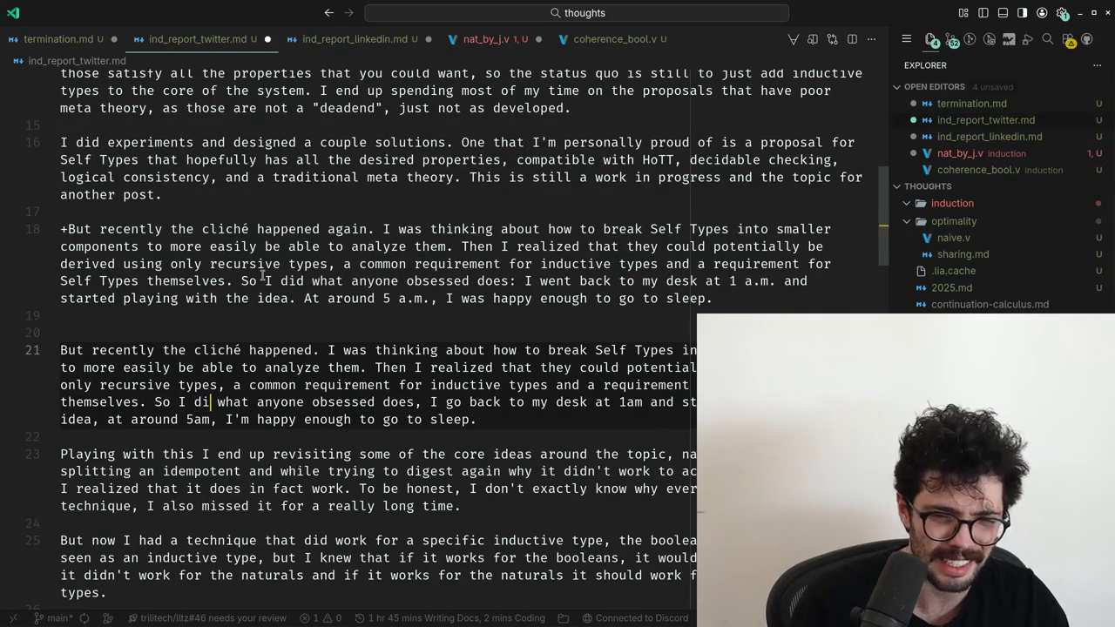
type("d")
Check the remaining wording through the 'idea' and 'at 1am' clauses against ChatGPT's version.
key("ctrl+Right")
key("ctrl+Right")
key("ctrl+Right")
key("ctrl+Right")
key("ctrl+Right")
key("ctrl+Right")
key("ctrl+Right")
key("ctrl+Right")
key("ctrl+Right")
key("ctrl+Right")
key("ctrl+Right")
key("ctrl+Right")
key("ctrl+Right")
key("ctrl+Right")
key("ctrl+Right")
key("ctrl+Right")
key("ctrl+Right")
key("Up")
key("Up")
key("Up")
key("ctrl+Right")
key("ctrl+Left")
key("Down")
key("Down")
key("Down")
key("Up")
key("Up")
key("Up")
key("ctrl+Right")
key("ctrl+Right")
key("Down")
key("Down")
key("Down")
key("Up")
key("Up")
key("Up")
key("ctrl+Right")
key("ctrl+Right")
key("Down")
key("Down")
key("Down")
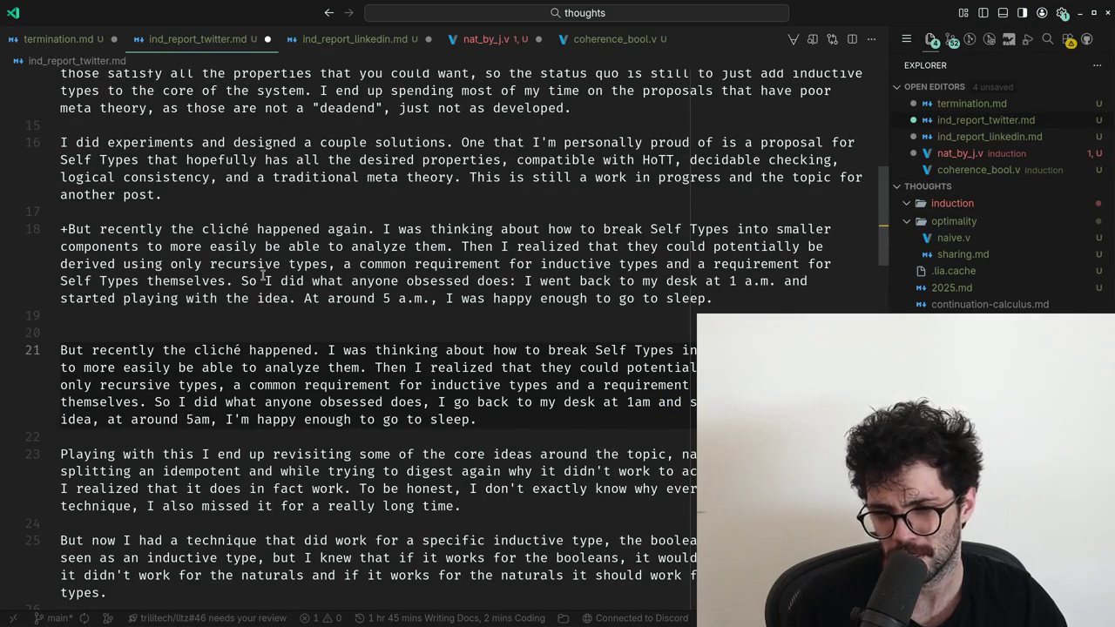
Remove the pasted ChatGPT paragraph, leaving only the edited original.
key("Up")
key("Up")
key("Up")
key("Up")
key("Up")
key("Up")
key("Up")
key("End")
key("shift+Up")
key("shift+Up")
key("shift+Up")
key("ctrl+z")
key("alt+Tab")
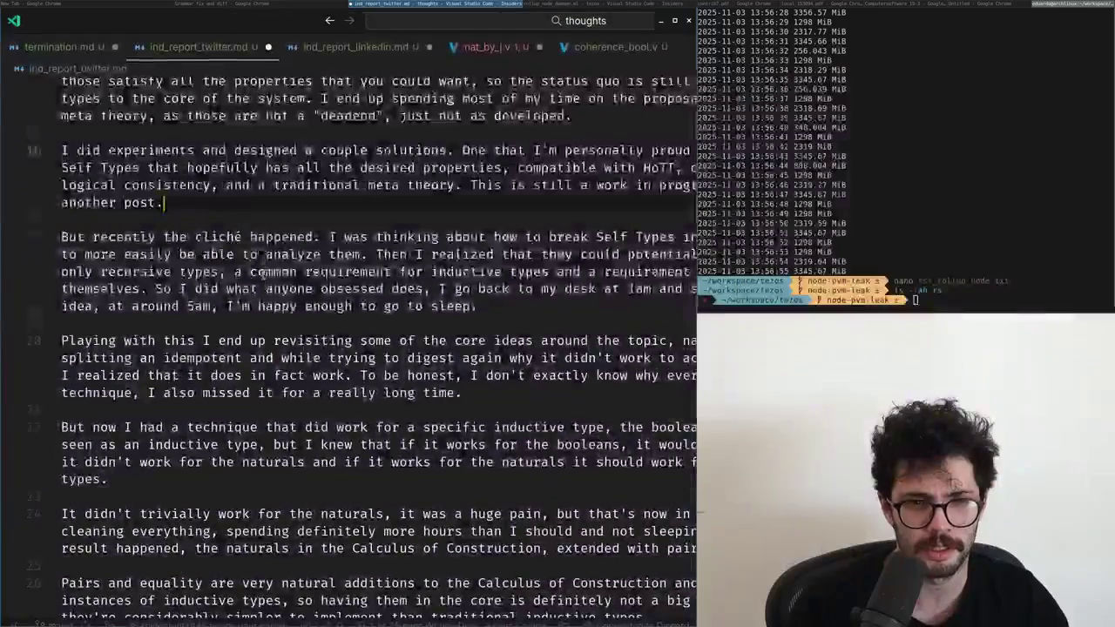
Paste ChatGPT's corrected 'Playing with this' paragraph into the essay for comparison.
triple_click(345, 341)
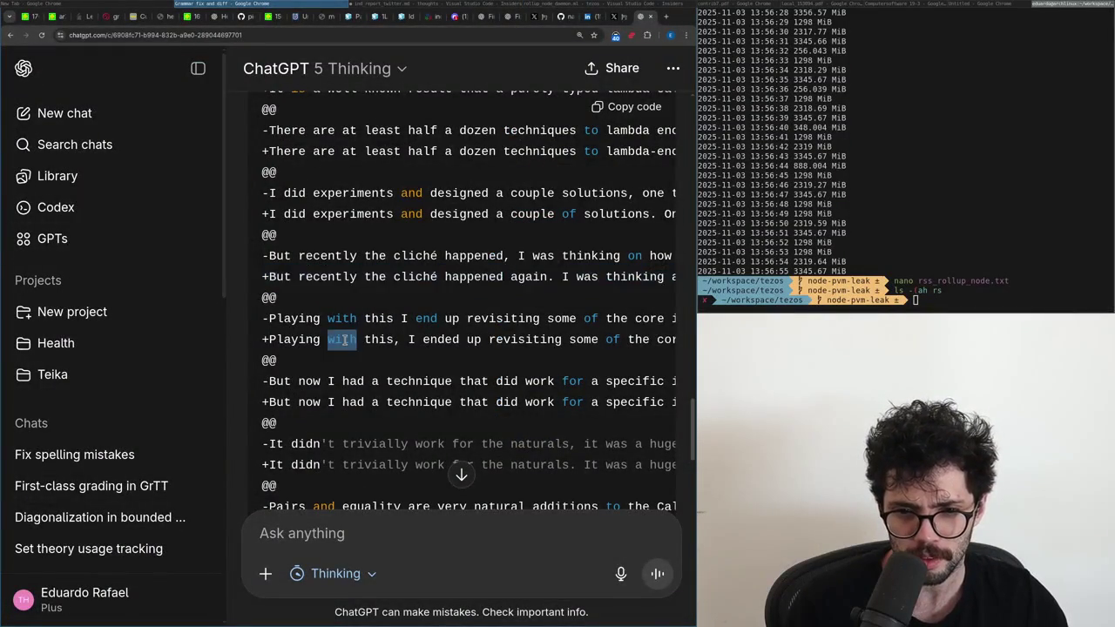
key("alt+Tab")
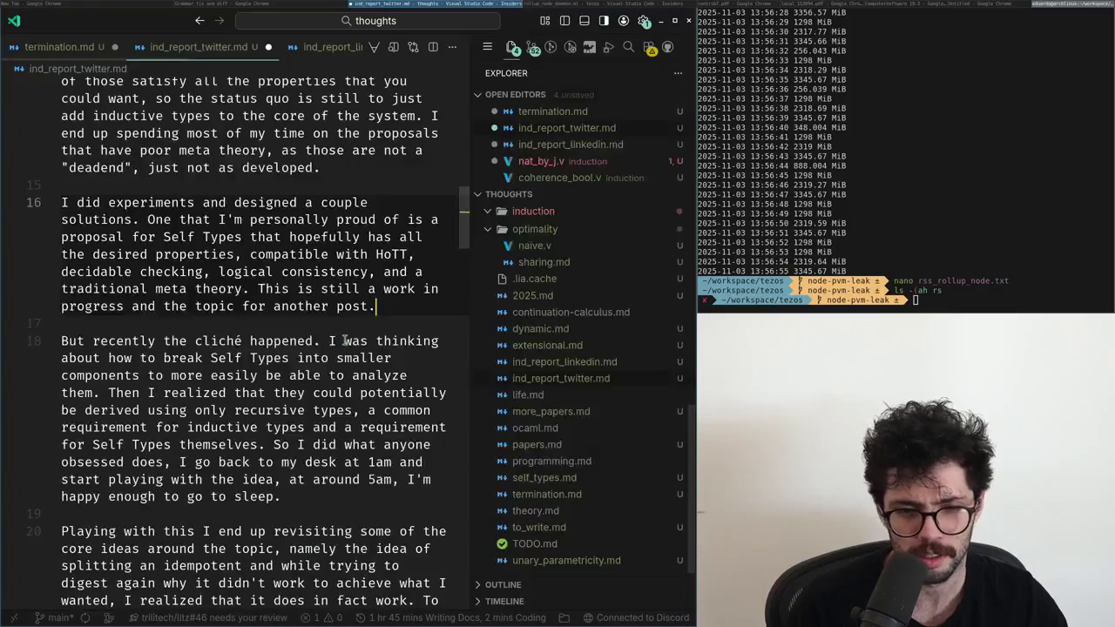
key("Down")
key("Down")
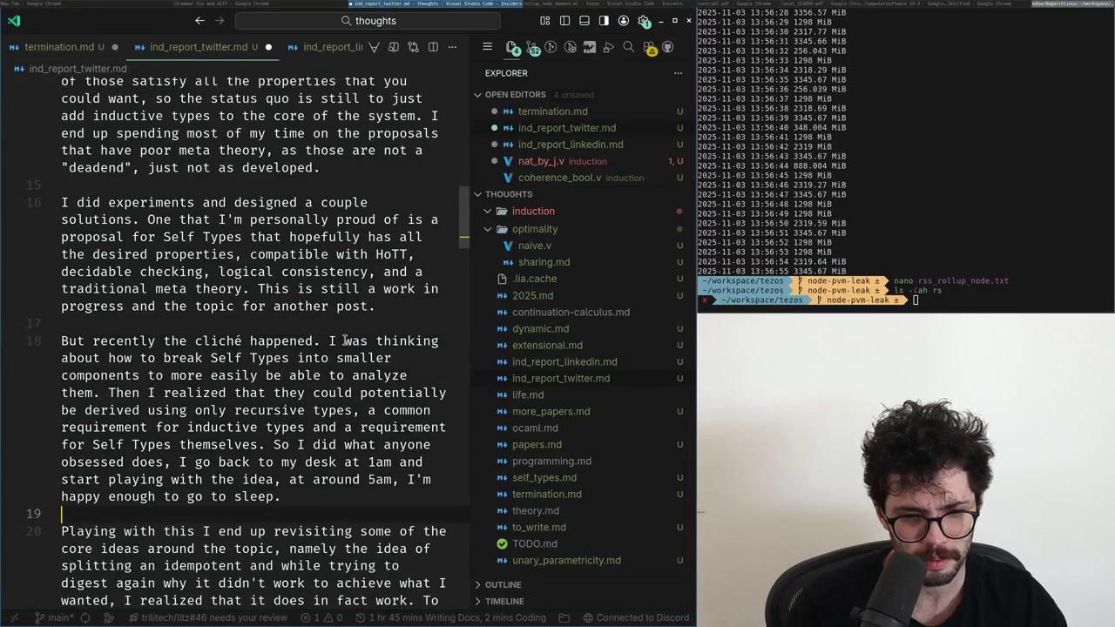
type("+Playing with this, I ended up revisiting some of the core ideas around the topic, namely the idea of splitting an idempotent, and while trying to digest again why it didn't work to achieve what I wanted, I realized that it does in fact work. To be honest, I don't exactly know why everyone missed this technique; I also missed it for a really long time.")
key("Return")
Add a comma after 'Playing with this' in the original paragraph.
key("ctrl+Right")
key("ctrl+Right")
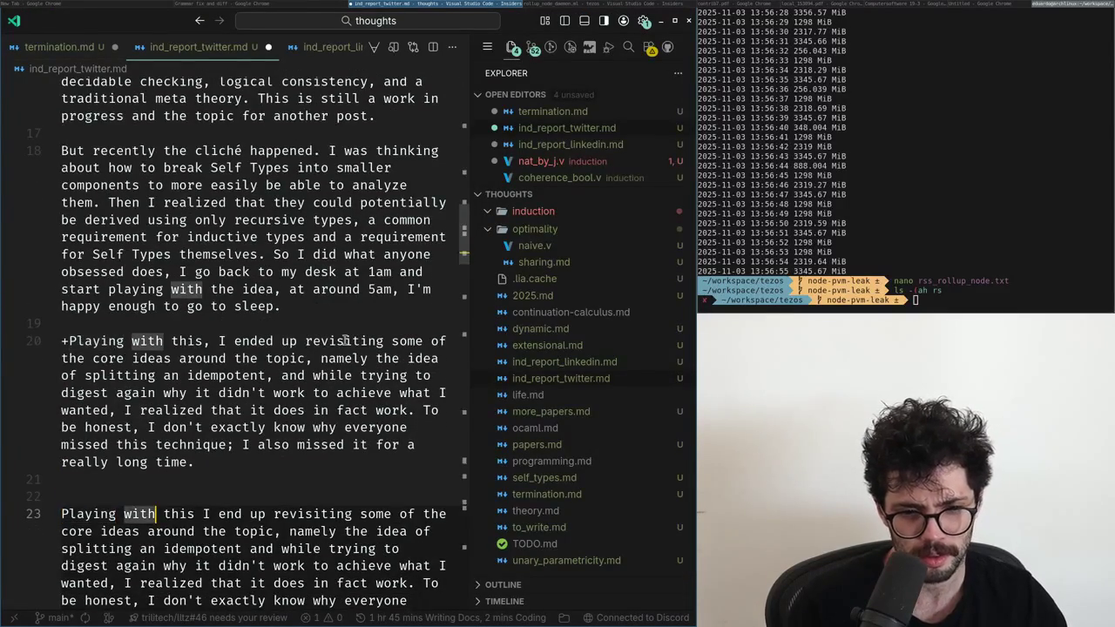
key("ctrl+Right")
type(",")
key("Up")
key("Up")
key("Up")
key("Up")
key("Up")
key("Up")
key("Up")
key("Up")
key("Up")
key("Up")
key("ctrl+Right")
key("ctrl+Left")
key("ctrl+shift+Right")
key("ctrl+shift+Right")
key("ctrl+shift+Right")
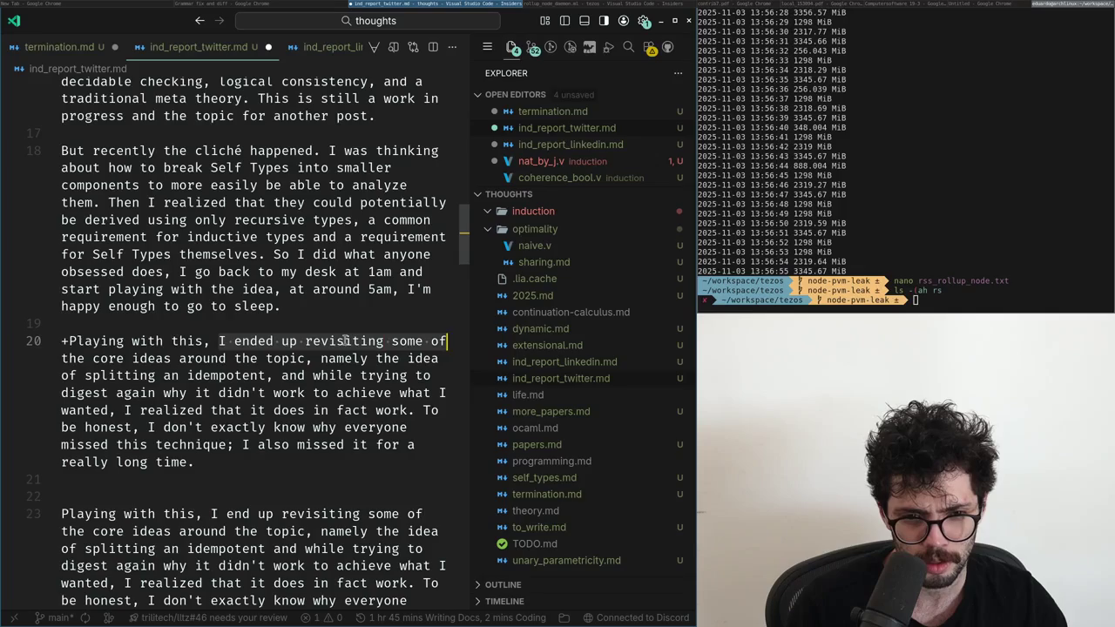
key("super+f")
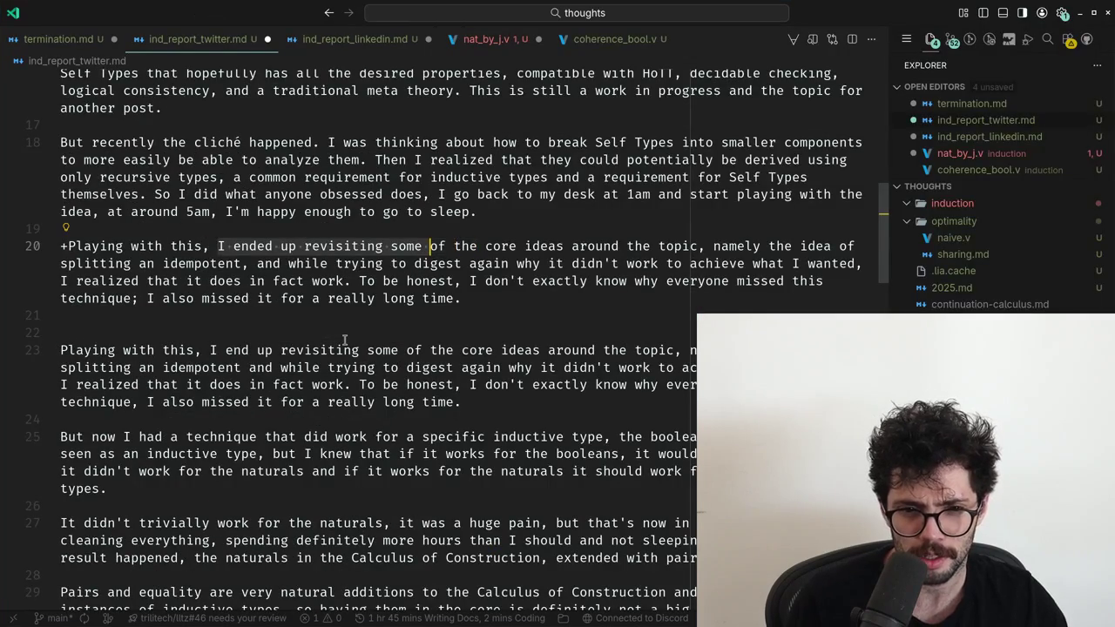
Add a comma after 'idempotent' in the original paragraph.
key("Left")
key("ctrl+Right")
key("ctrl+Right")
key("ctrl+Right")
key("ctrl+Right")
key("ctrl+Left")
key("ctrl+shift+Right")
key("ctrl+shift+Right")
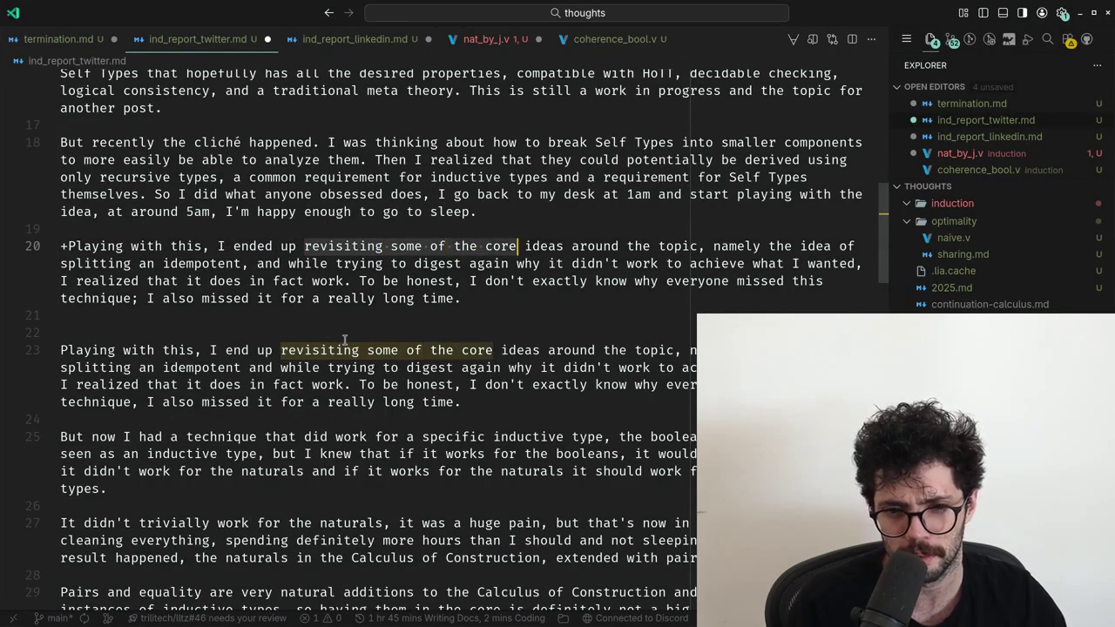
key("ctrl+shift+Right")
key("ctrl+shift+Right")
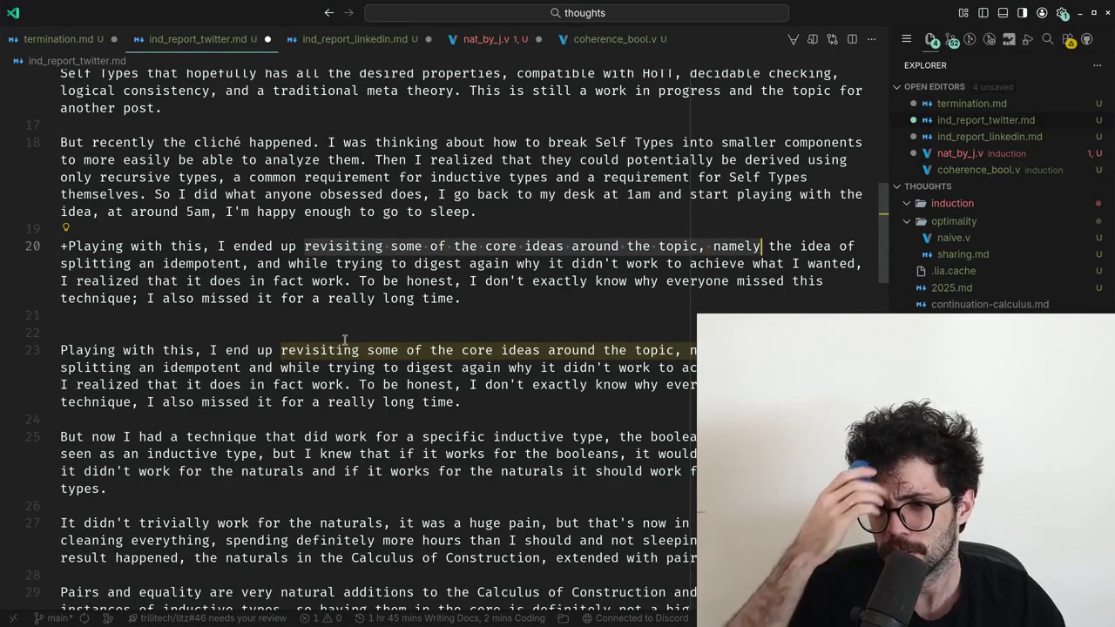
key("ctrl+shift+Right")
key("ctrl+shift+Right")
key("ctrl+shift+Right")
key("ctrl+shift+Right")
key("ctrl+shift+Right")
key("ctrl+shift+Right")
key("ctrl+shift+Right")
key("ctrl+shift+Right")
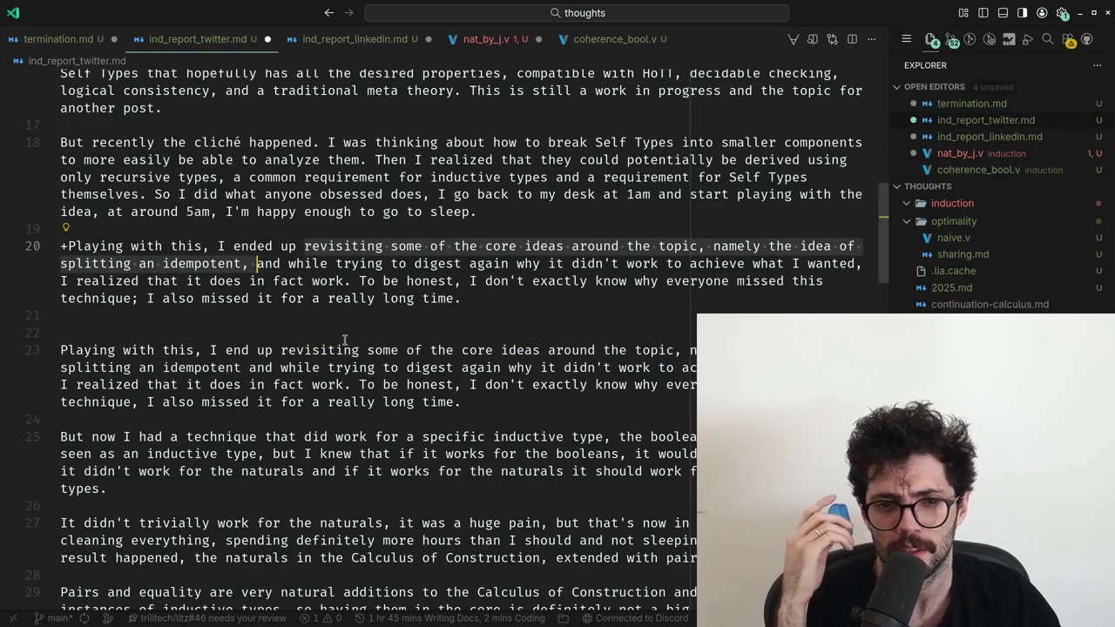
key("Right")
key("Down")
key("Down")
key("Down")
key("Down")
key("Down")
key("Left")
key("Left")
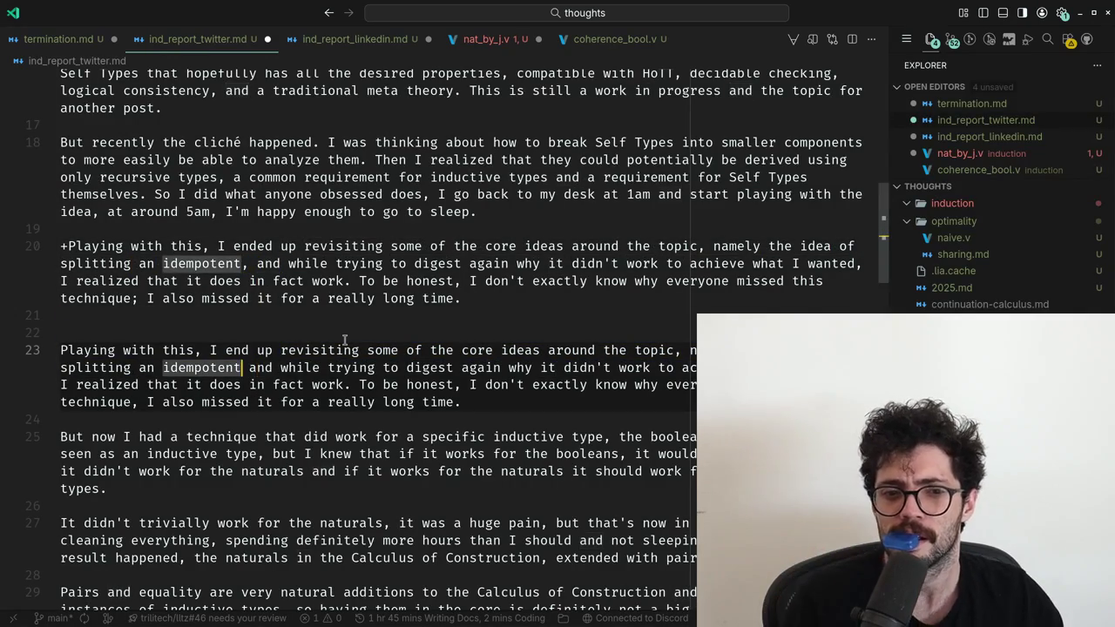
type(",")
Verify the 'while trying… I realized that' clause, then delete the pasted paragraph and extra blank line.
key("Up")
key("Up")
key("Up")
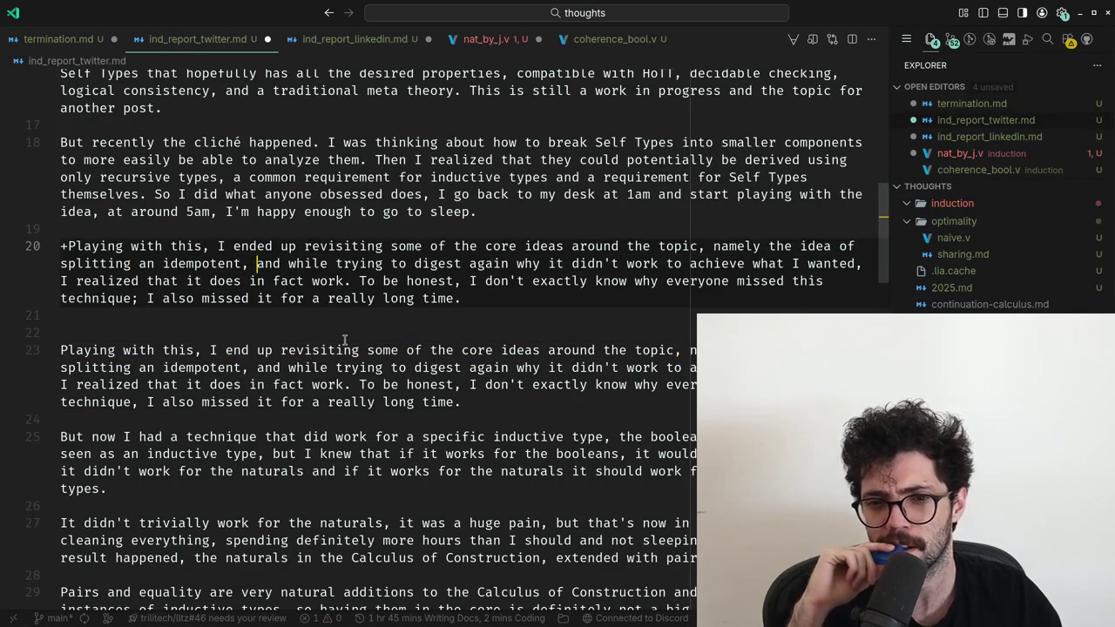
key("ctrl+shift+Right")
key("ctrl+shift+Right")
key("ctrl+shift+Right")
key("ctrl+shift+Right")
key("ctrl+shift+Right")
key("ctrl+shift+Right")
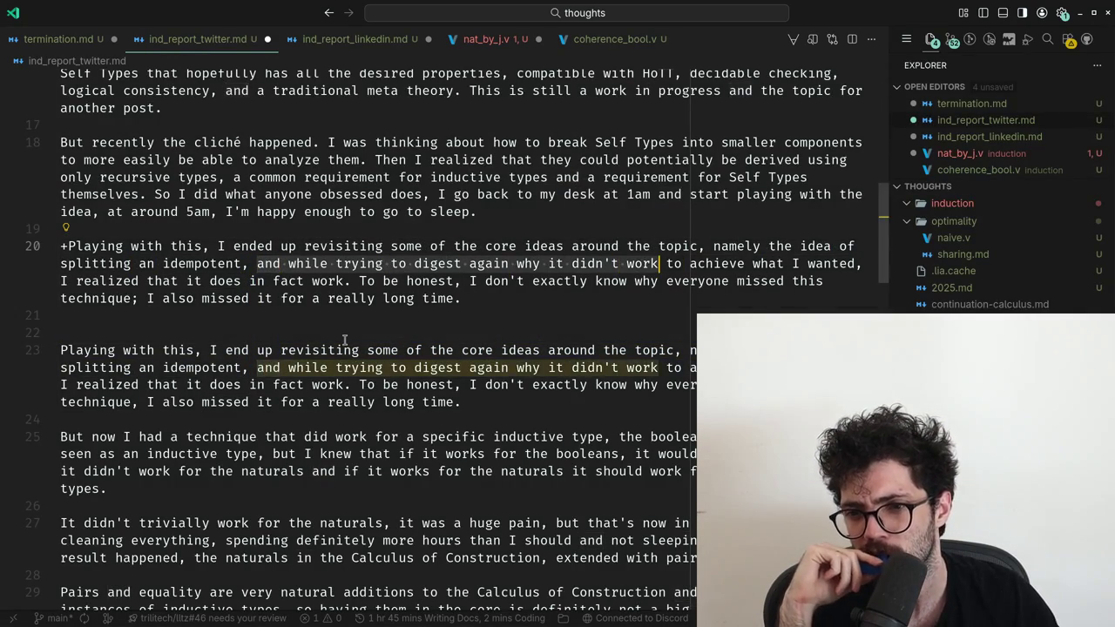
key("ctrl+shift+Right")
key("ctrl+shift+Right")
key("ctrl+shift+Right")
key("ctrl+shift+Right")
key("ctrl+shift+Right")
key("ctrl+shift+Right")
key("ctrl+shift+Right")
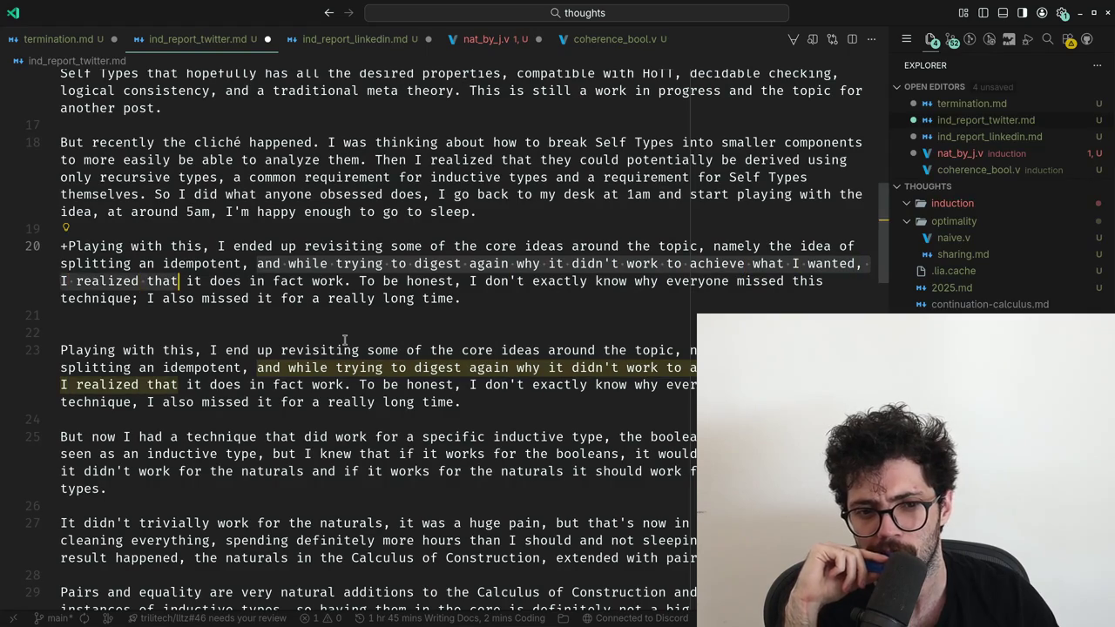
key("ctrl+shift+Right")
key("ctrl+shift+Right")
key("ctrl+shift+Right")
key("ctrl+shift+Right")
key("ctrl+shift+Right")
key("ctrl+shift+Right")
key("ctrl+shift+Right")
key("ctrl+shift+Right")
key("ctrl+shift+Right")
key("ctrl+shift+Right")
key("ctrl+shift+Right")
key("ctrl+shift+Right")
key("ctrl+shift+Right")
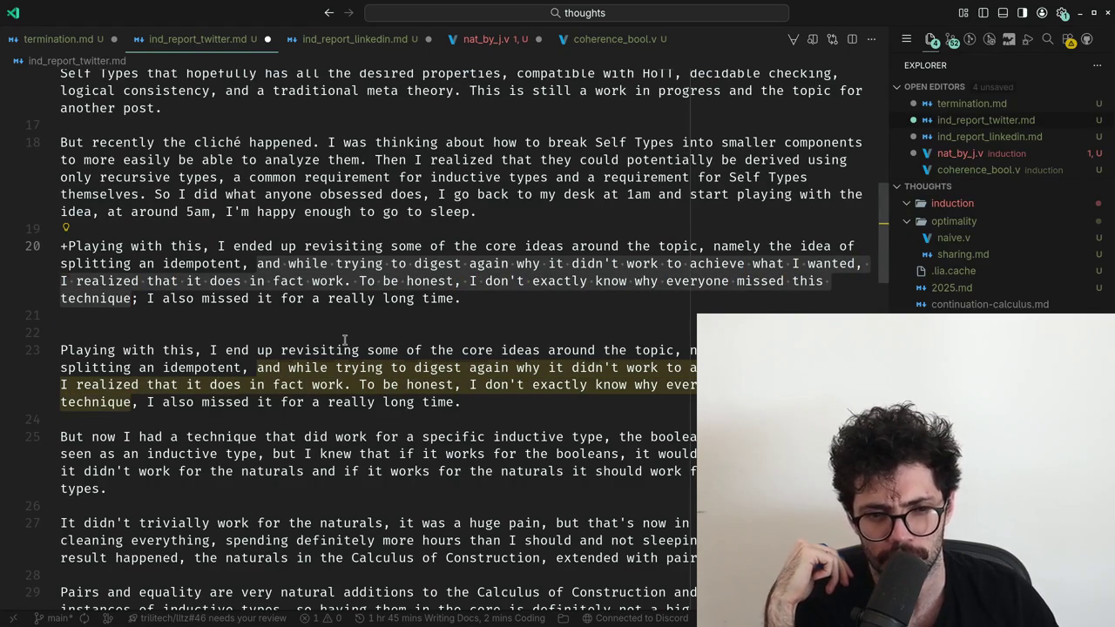
key("shift+End")
key("Down")
key("shift+Up")
key("shift+Up")
key("BackSpace")
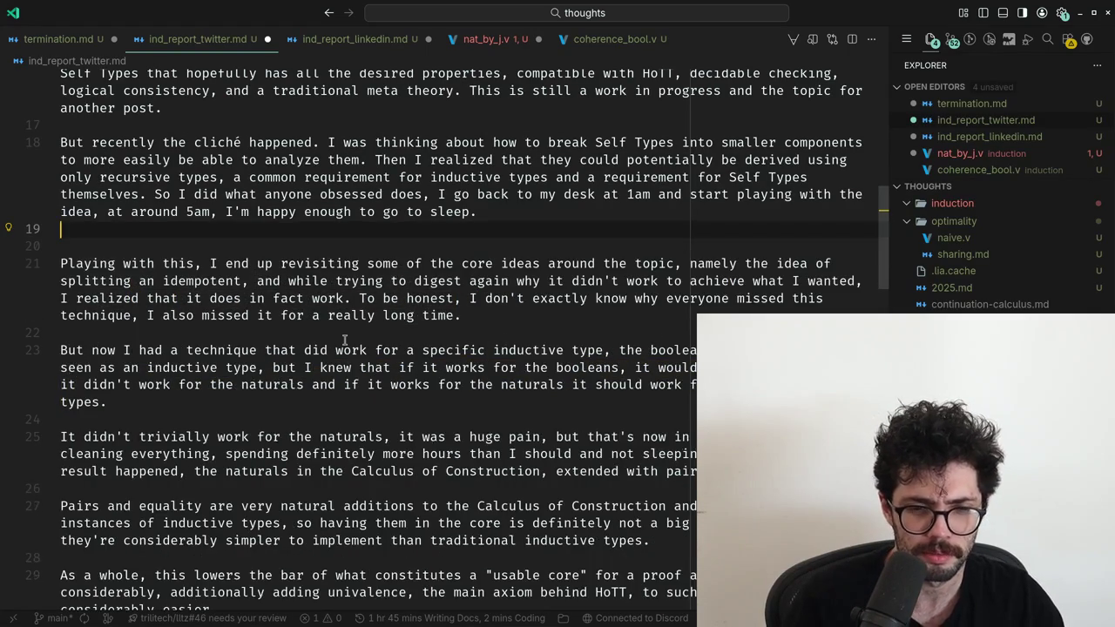
key("Down")
key("Down")
key("Down")
key("Down")
key("Down")
key("Down")
key("Up")
key("Up")
key("Up")
key("Up")
key("Up")
key("BackSpace")
key("Down")
key("Down")
key("Down")
key("Down")
key("Down")
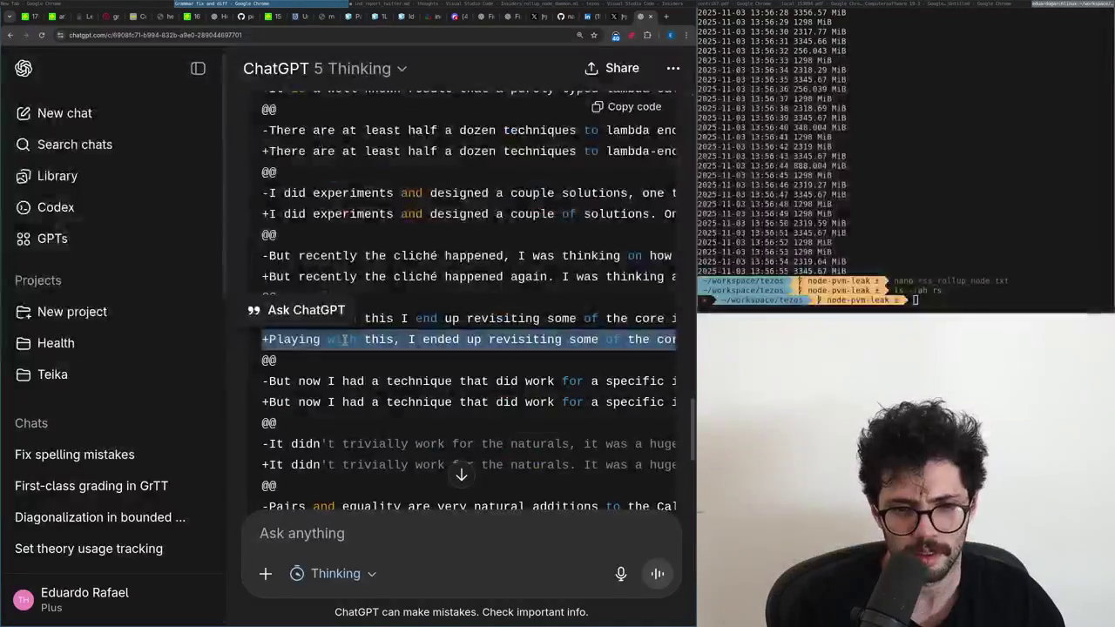
Paste ChatGPT's corrected 'But now I had a technique' paragraph above the original.
triple_click(378, 400)
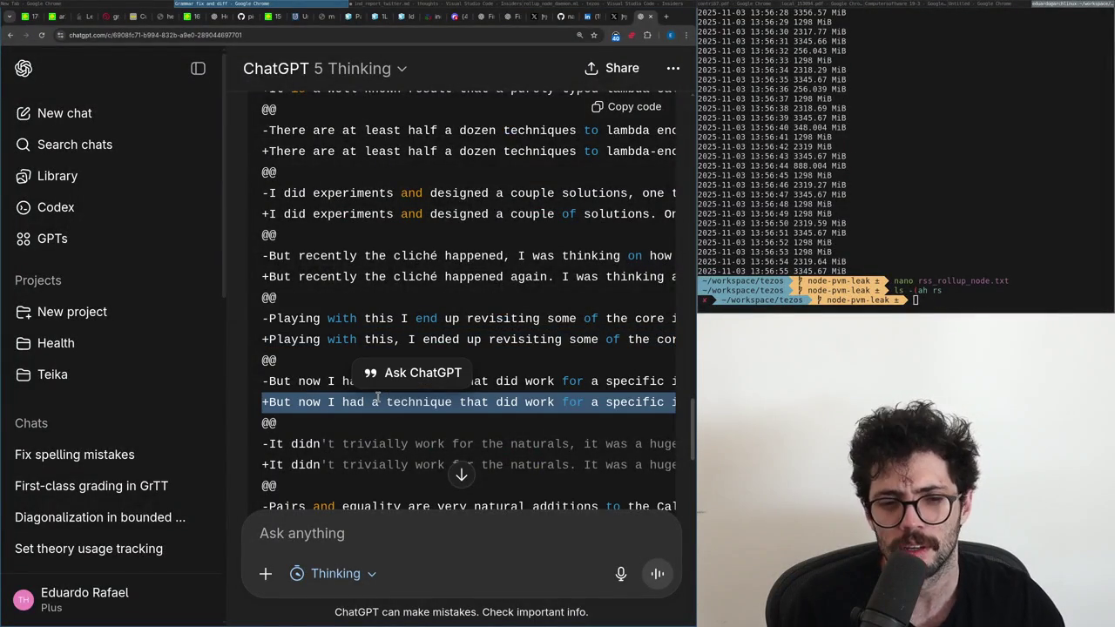
key("alt+Tab")
key("Up")
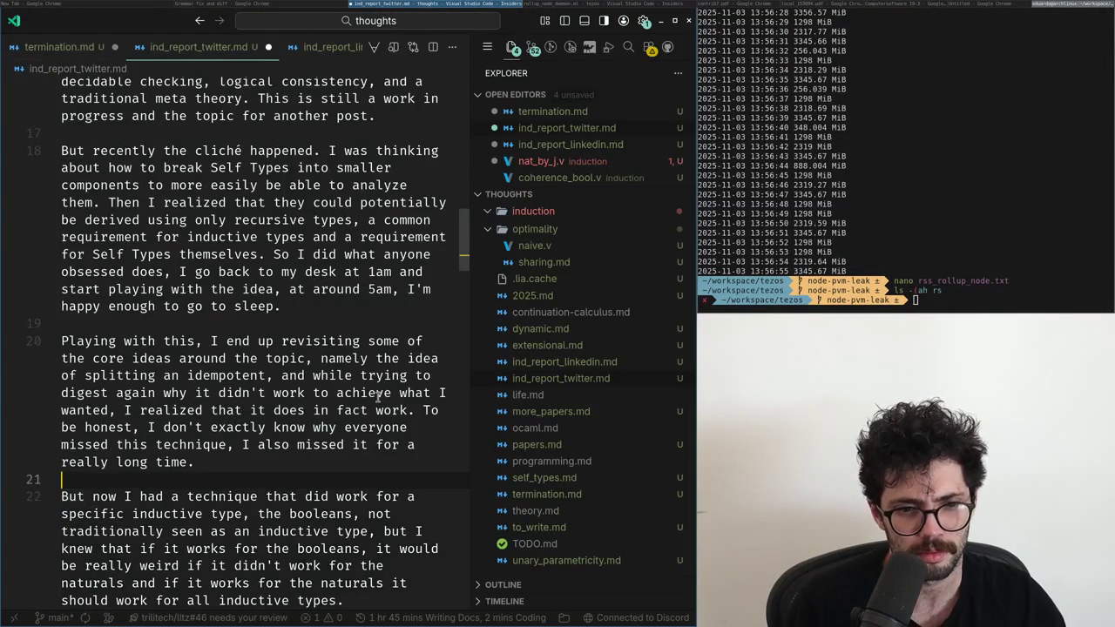
type("+But now I had a technique that did work for a specific inductive type: the booleans. They're not traditionally seen as an inductive type, but I knew that if it works for the booleans, it would be really weird if it didn't work for the naturals, and if it works for the naturals it should work for all inductive types.")
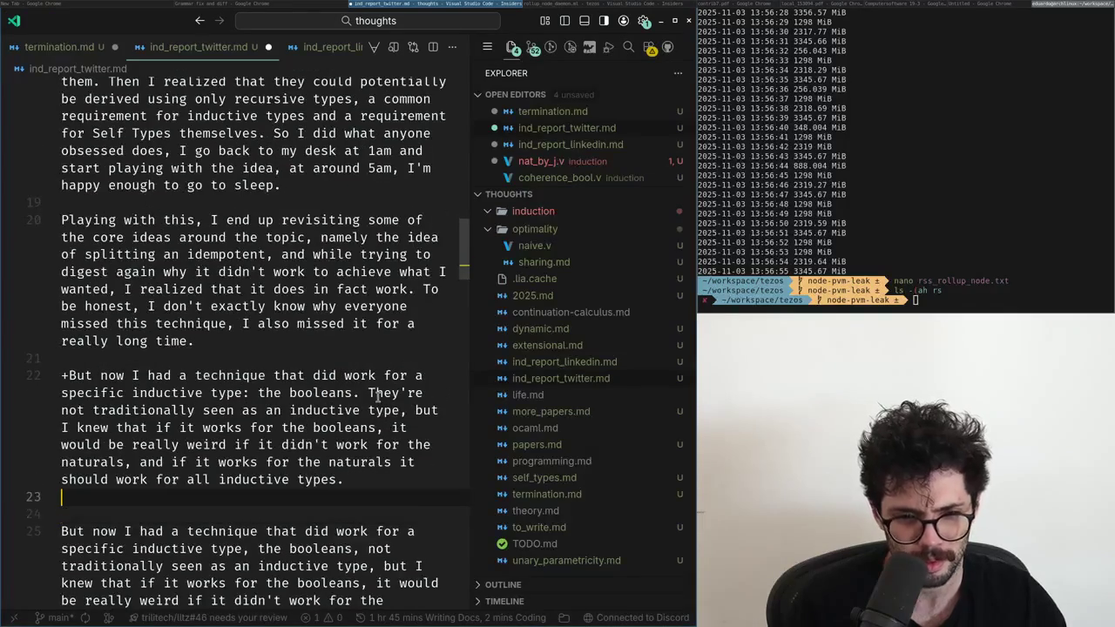
key("Up")
key("Up")
key("Up")
key("Up")
key("Right")
key("ctrl+shift+Right")
key("ctrl+shift+Right")
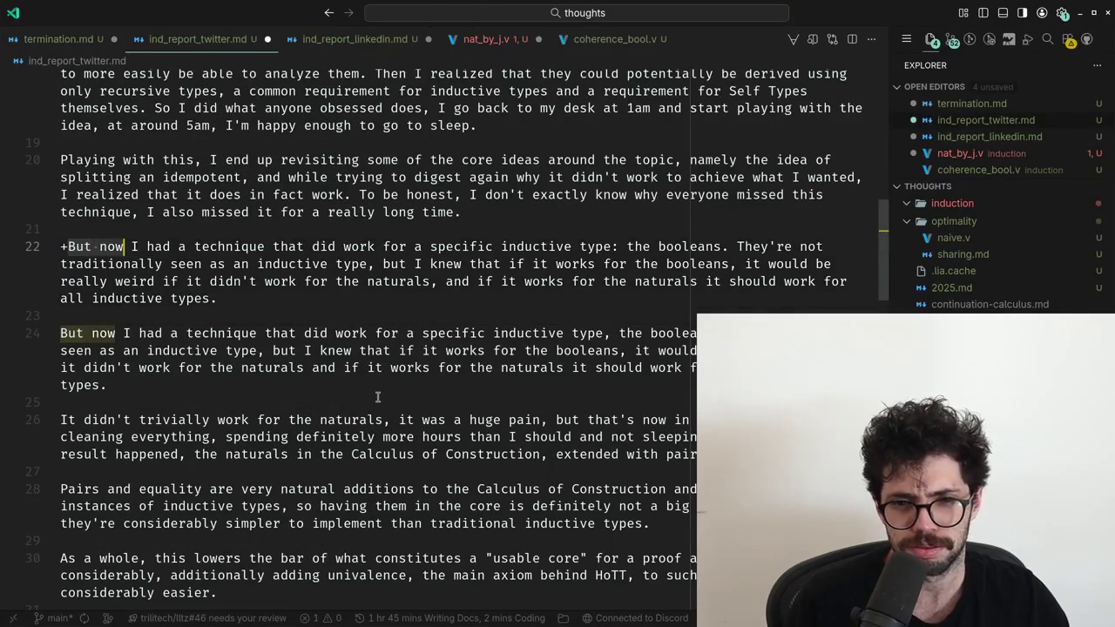
key("ctrl+shift+Right")
key("ctrl+shift+Right")
key("ctrl+shift+Right")
key("ctrl+shift+Right")
key("ctrl+shift+Right")
key("ctrl+shift+Right")
key("ctrl+shift+Right")
key("ctrl+shift+Right")
key("ctrl+shift+Right")
key("ctrl+shift+Right")
key("ctrl+shift+Right")
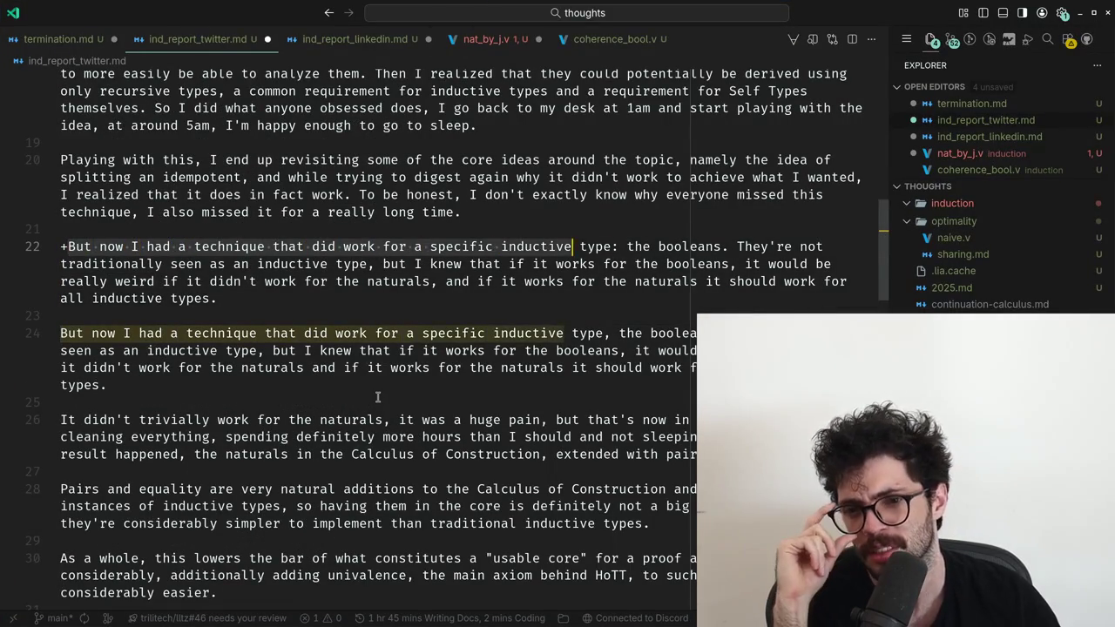
Insert 'traditionally' after 'booleans' in the original paragraph to match the suggestion.
key("ctrl+Right")
key("Right")
key("ctrl+Right")
key("ctrl+Right")
key("ctrl+Right")
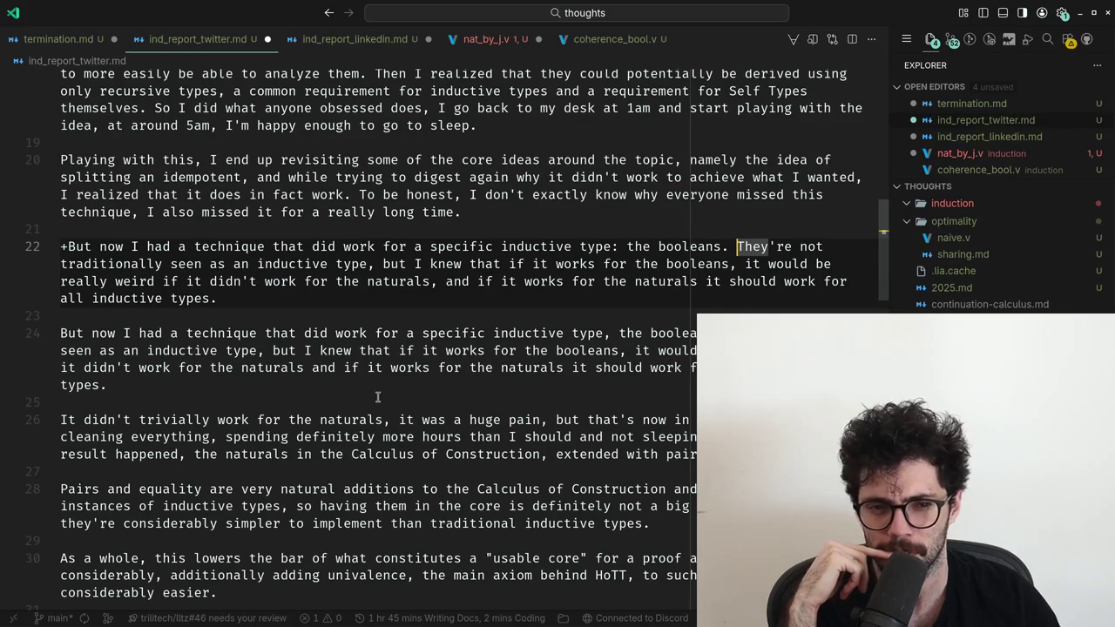
key("ctrl+shift+Right")
key("ctrl+shift+Right")
key("ctrl+shift+Right")
key("ctrl+shift+Right")
key("ctrl+shift+Right")
key("ctrl+shift+Right")
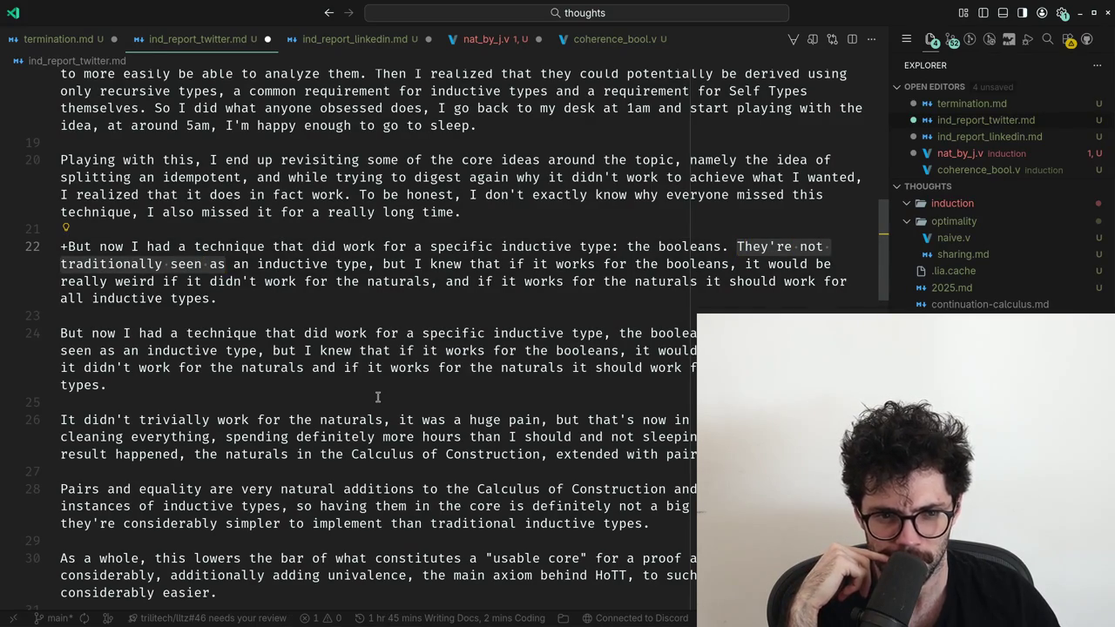
key("Down")
key("Down")
key("Down")
key("Down")
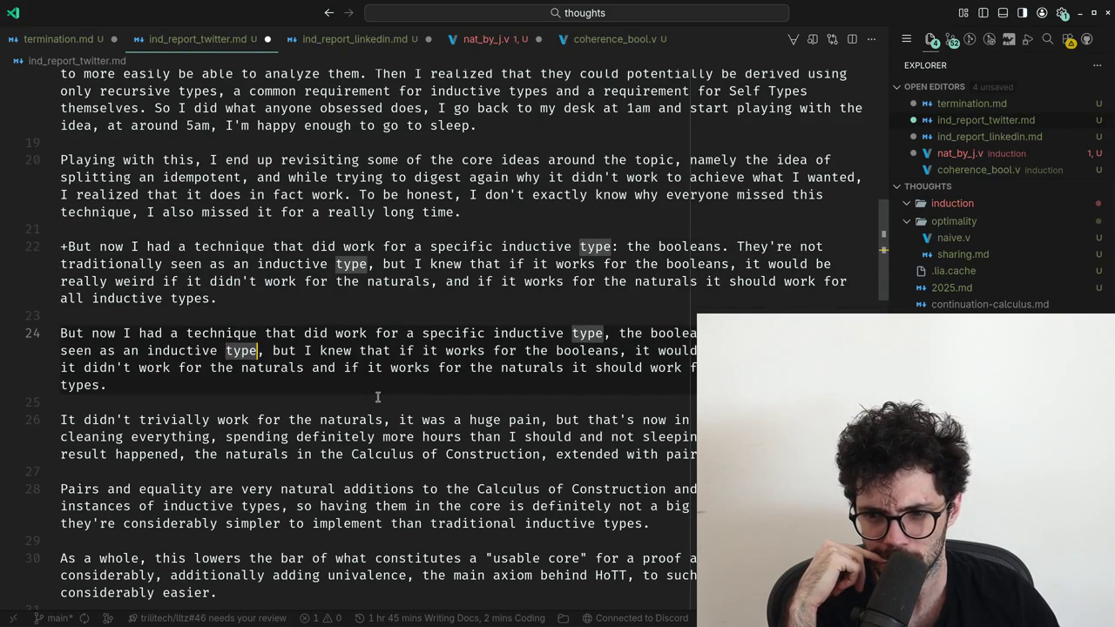
key("ctrl+Right")
key("ctrl+Right")
key("ctrl+Right")
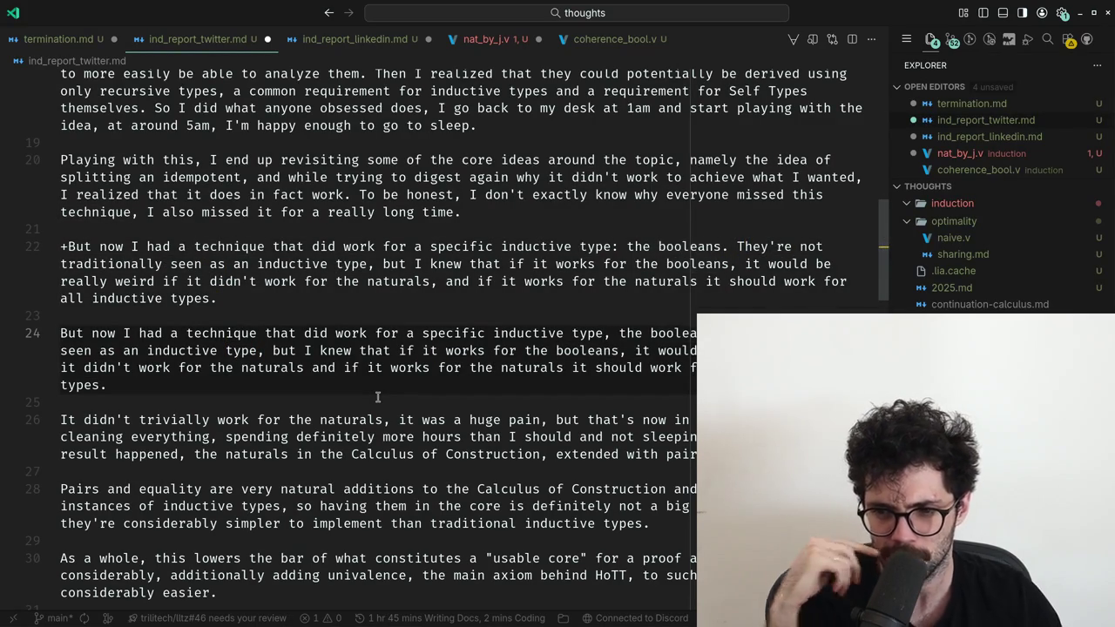
type("traditionally")
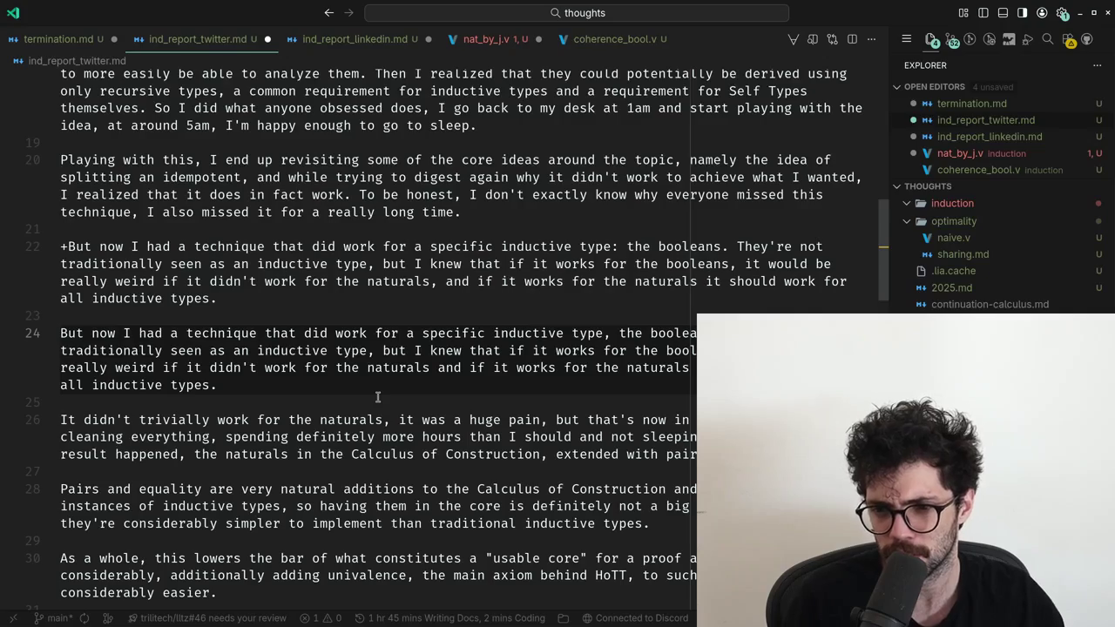
Compare the 'inductive type' clause and add a comma after 'naturals'.
key("ctrl+Right")
key("ctrl+Right")
key("ctrl+Right")
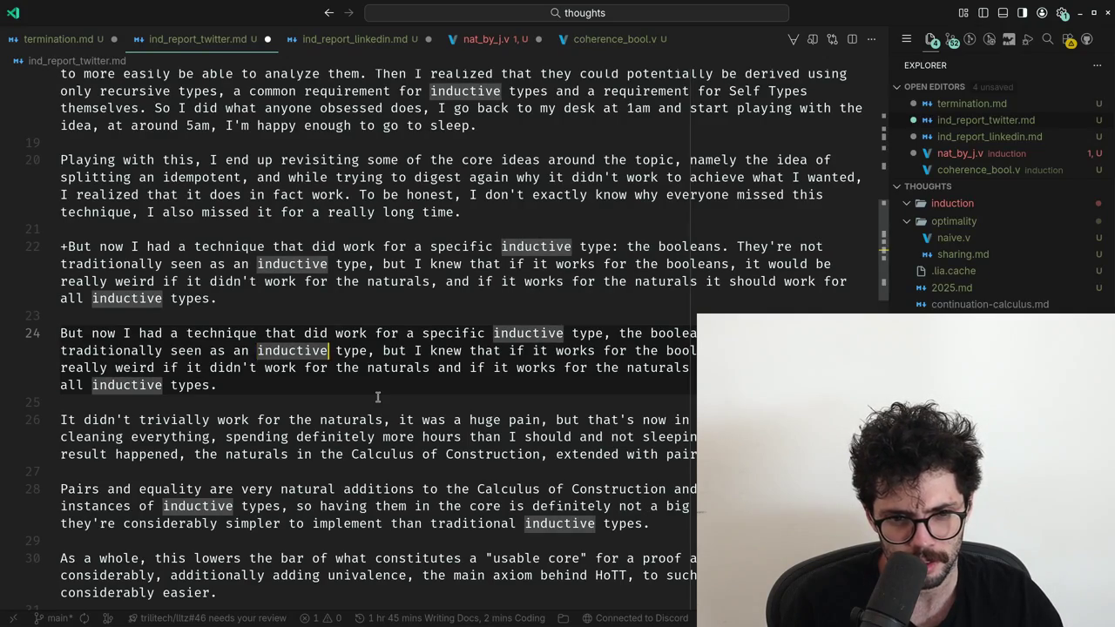
key("ctrl+Right")
key("ctrl+Right")
key("ctrl+Right")
key("ctrl+shift+Right")
key("ctrl+shift+Right")
key("ctrl+shift+Right")
key("ctrl+shift+Right")
key("ctrl+shift+Right")
key("ctrl+shift+Right")
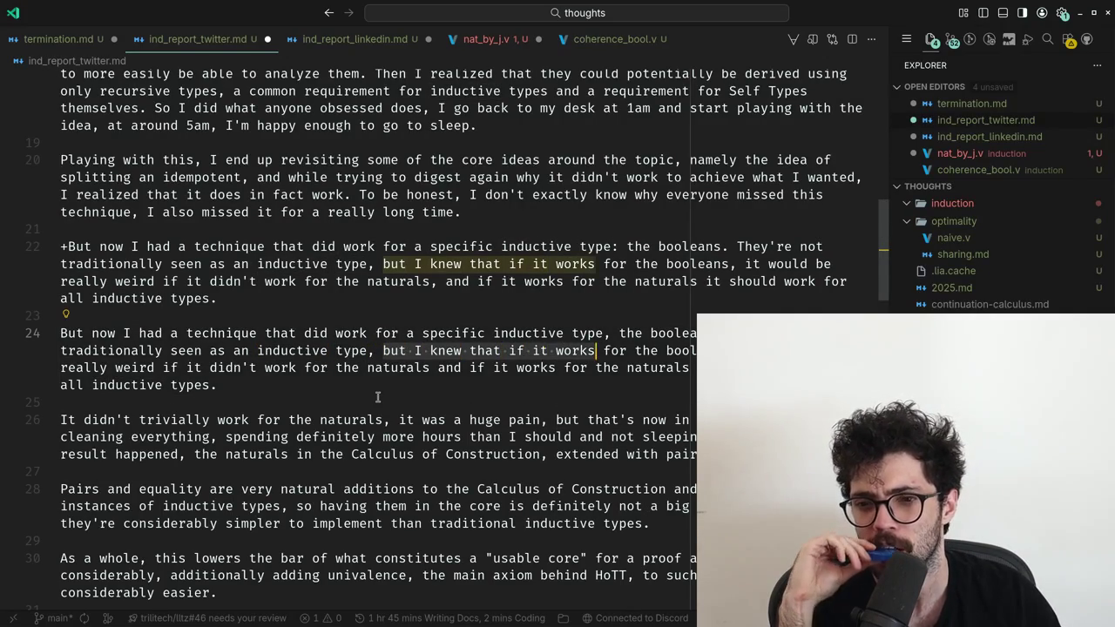
key("ctrl+shift+Right")
key("ctrl+shift+Right")
key("ctrl+shift+Right")
key("ctrl+shift+Right")
key("ctrl+shift+Right")
key("ctrl+shift+Right")
key("ctrl+shift+Right")
key("ctrl+shift+Right")
key("ctrl+shift+Right")
key("ctrl+shift+Right")
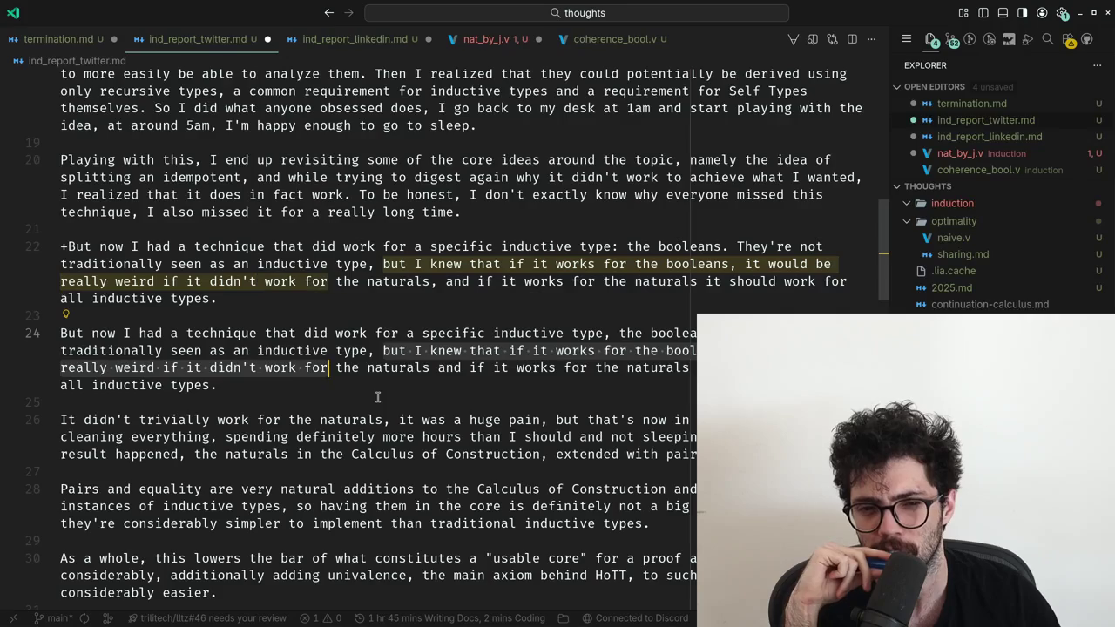
key("ctrl+shift+Right")
key("ctrl+shift+Right")
key("ctrl+shift+Right")
key("Escape")
key("Left")
type(",")
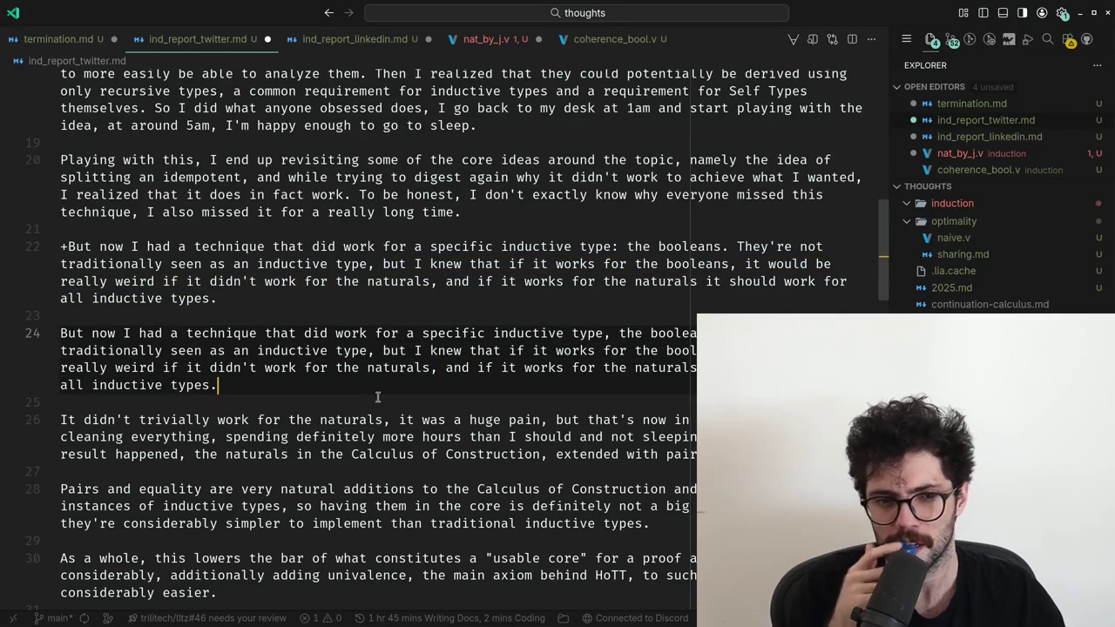
Delete the pasted suggestion paragraph and its leftover blank line.
key("Up")
key("Up")
key("shift+Up")
key("shift+Up")
key("shift+Up")
key("shift+Home")
key("BackSpace")
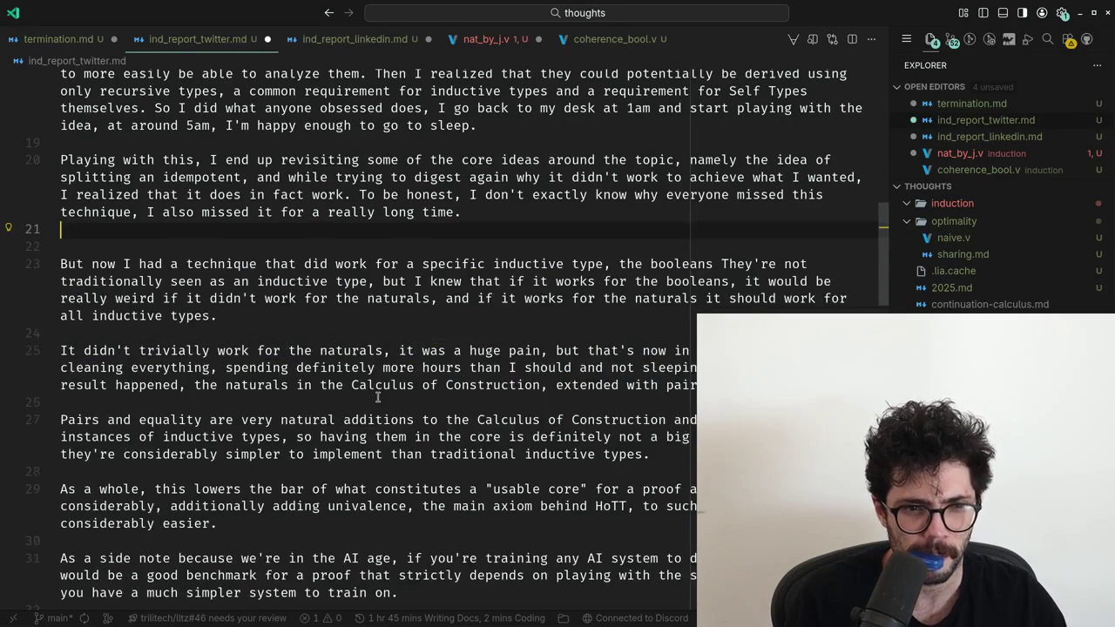
key("BackSpace")
key("BackSpace")
key("alt+Tab")
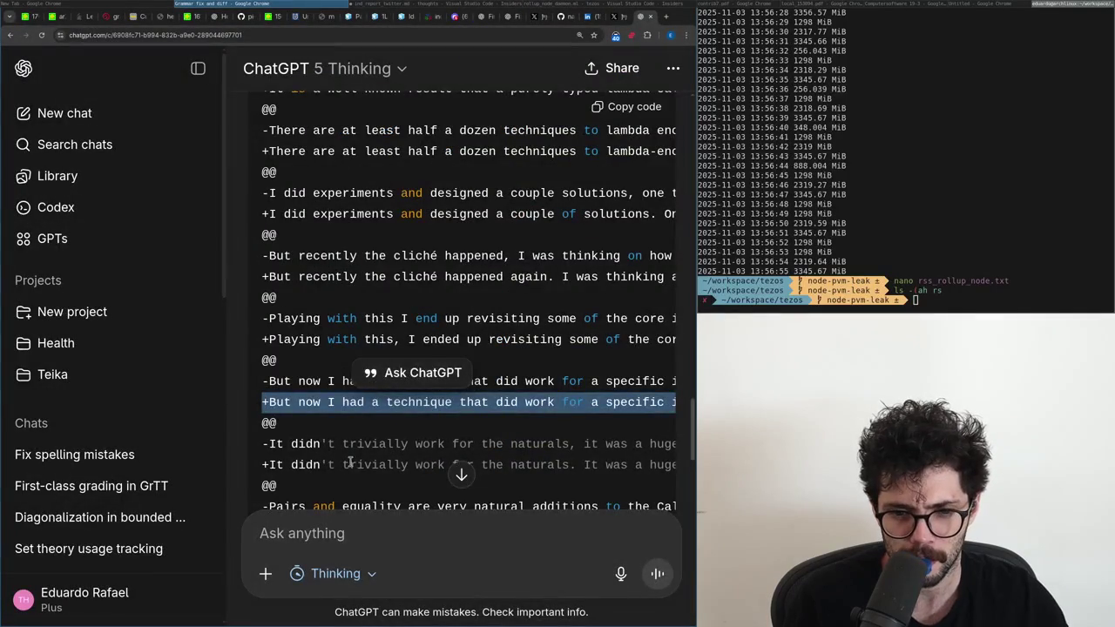
Copy ChatGPT's corrected 'It didn't trivially work' line into the essay above the original paragraph.
left_click(348, 464)
double_click(347, 464)
scroll(348, 464, "up", 1)
scroll(348, 436, "down", 2)
triple_click(279, 412)
key("alt+Tab")
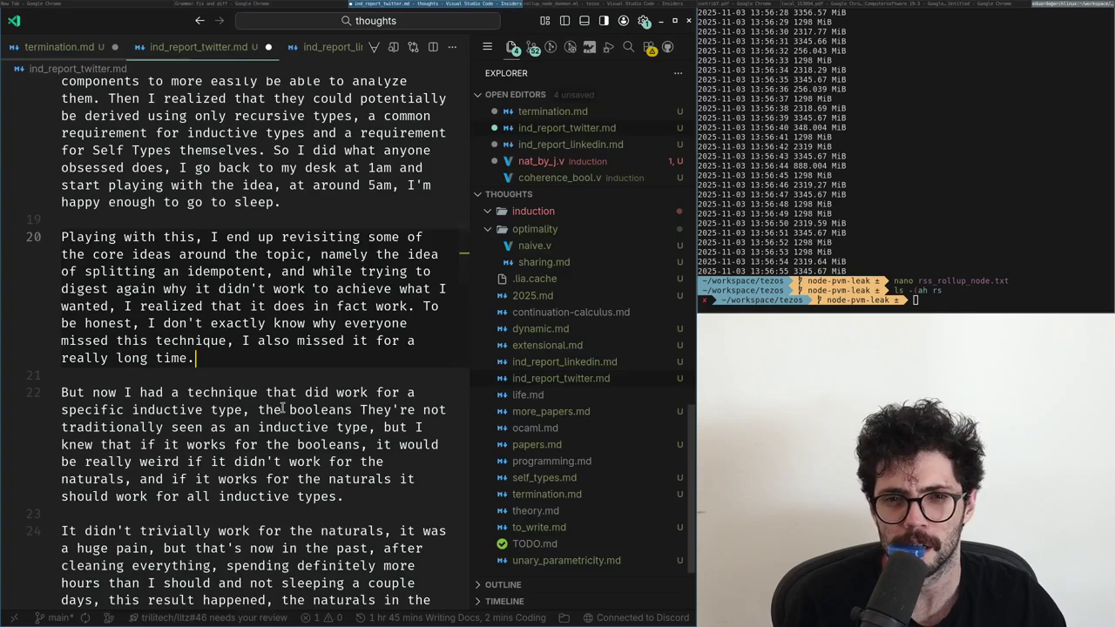
key("Return")
key("Return")
type("+It didn't trivially work for the naturals. It was a huge pain, but that's now in the past. After cleaning everything, spending definitely more hours than I should, and not sleeping a couple of days, this result happened: the naturals in the Calculus of Constructions, extended with pairs and equality.")
key("super+Up")
Start a new sentence with a capital 'It' and add a comma after 'should'.
key("Up")
key("Up")
key("Up")
key("Up")
key("Right")
key("ctrl+shift+Right")
key("ctrl+shift+Right")
key("ctrl+shift+Right")
key("ctrl+shift+Right")
key("ctrl+shift+Right")
key("Down")
key("Down")
key("Down")
key("Down")
key("Left")
key("BackSpace")
key("BackSpace")
type(". I")
key("Delete")
key("ctrl+shift+Right")
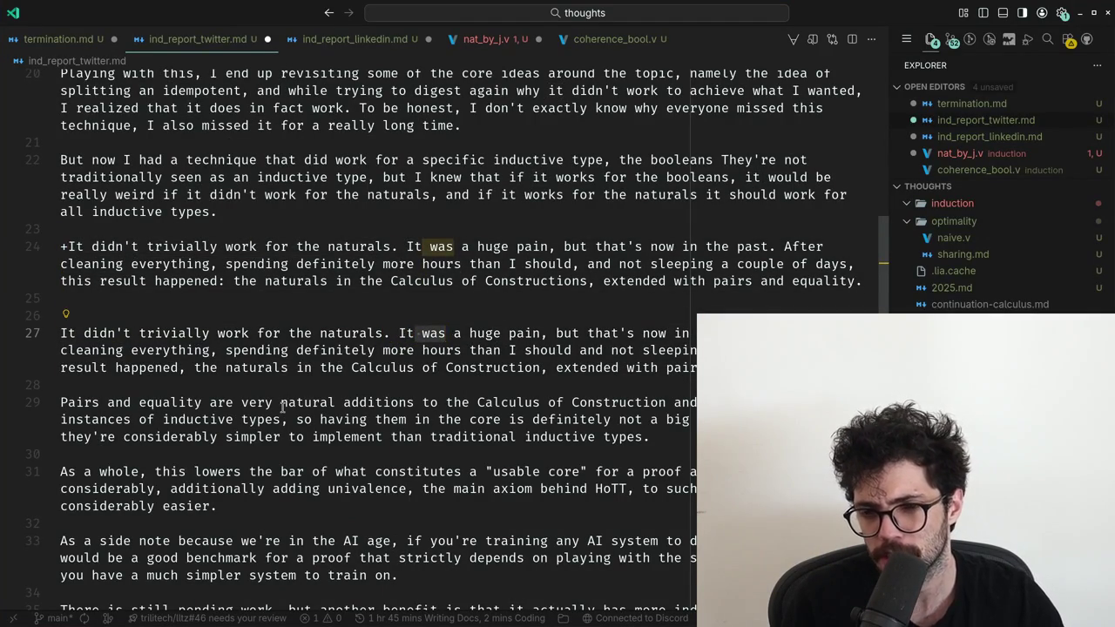
key("ctrl+shift+Right")
key("ctrl+shift+Right")
key("ctrl+shift+Right")
key("ctrl+Right")
key("ctrl+Right")
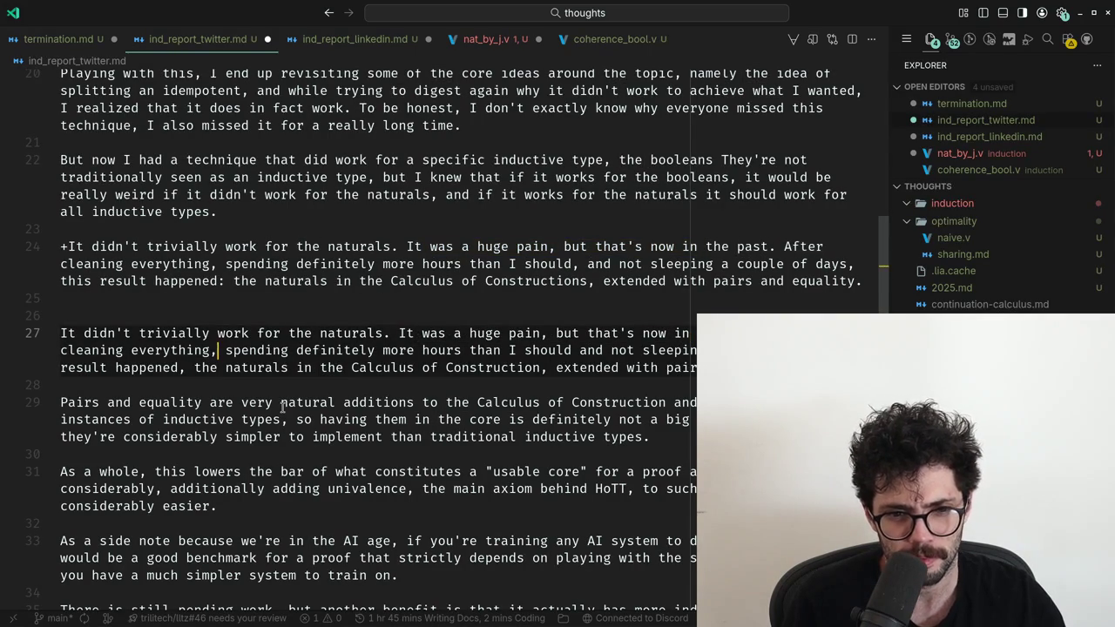
key("ctrl+Right")
key("ctrl+Right")
Change 'happened, the naturals' to 'happened. The naturals' in the original paragraph.
key("ctrl+Right")
key("ctrl+Right")
key("ctrl+Right")
key("ctrl+Right")
key("ctrl+Right")
type(",")
key("ctrl+Right")
key("ctrl+Right")
key("ctrl+Right")
key("ctrl+Right")
key("ctrl+Right")
key("ctrl+Right")
key("ctrl+Right")
key("ctrl+Right")
key("ctrl+Right")
key("ctrl+Right")
key("ctrl+Right")
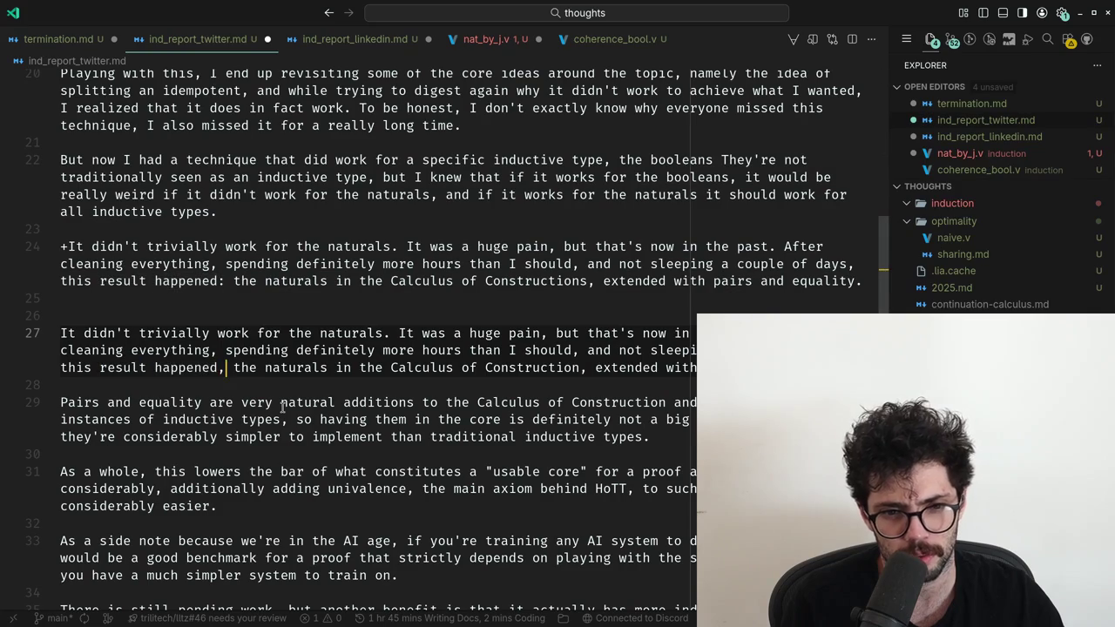
key("BackSpace")
type(".")
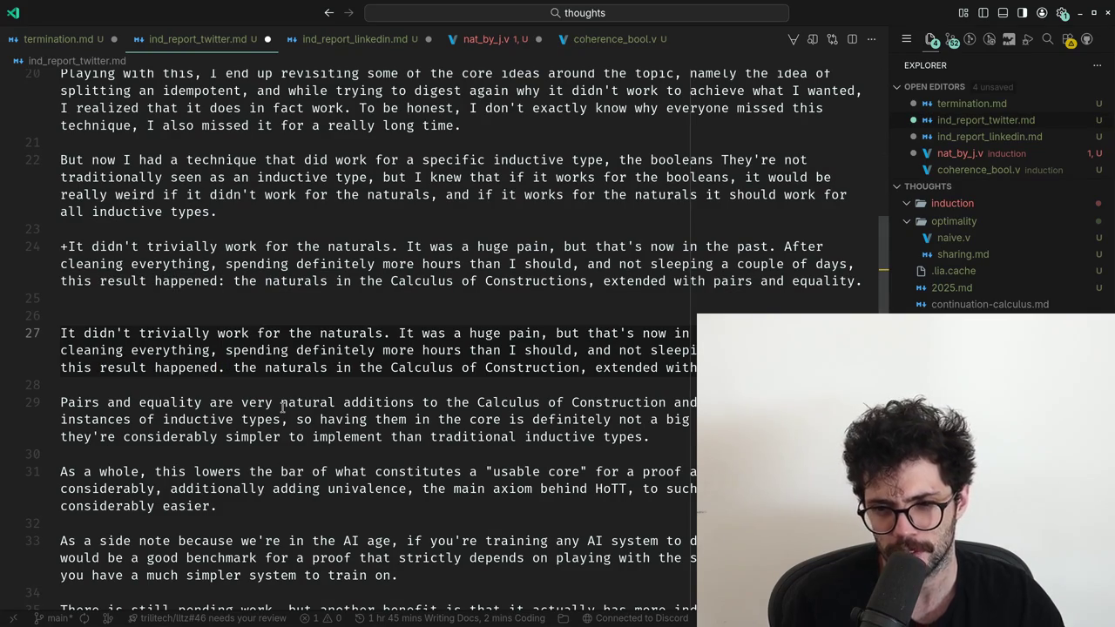
key("Right")
key("shift+Right")
type("T")
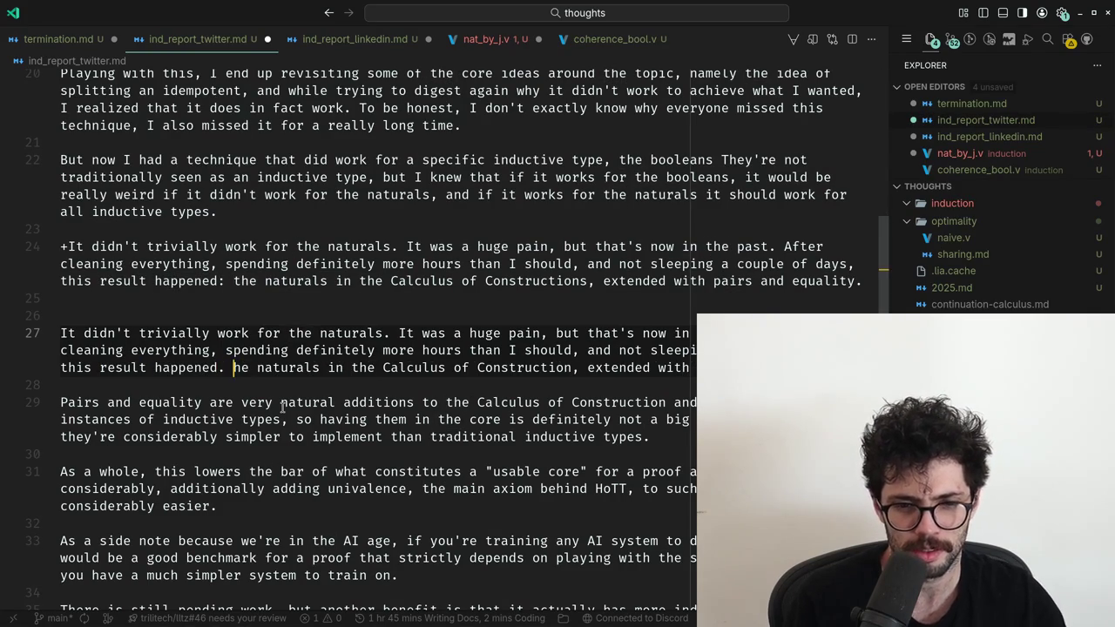
left_click(282, 407)
key("ctrl+shift+Left")
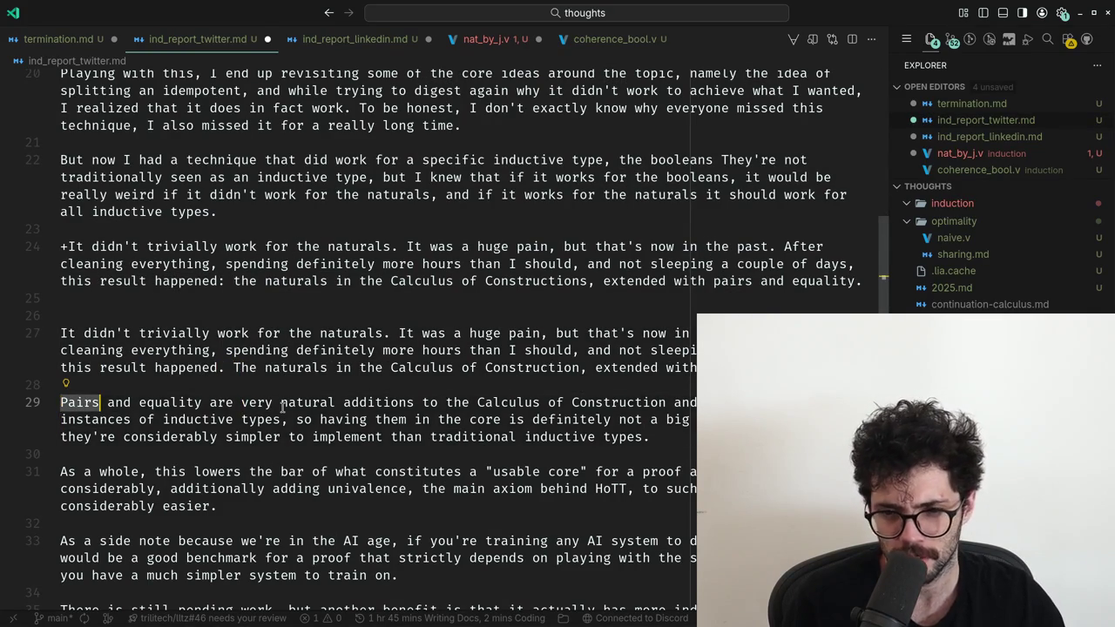
key("alt+Tab")
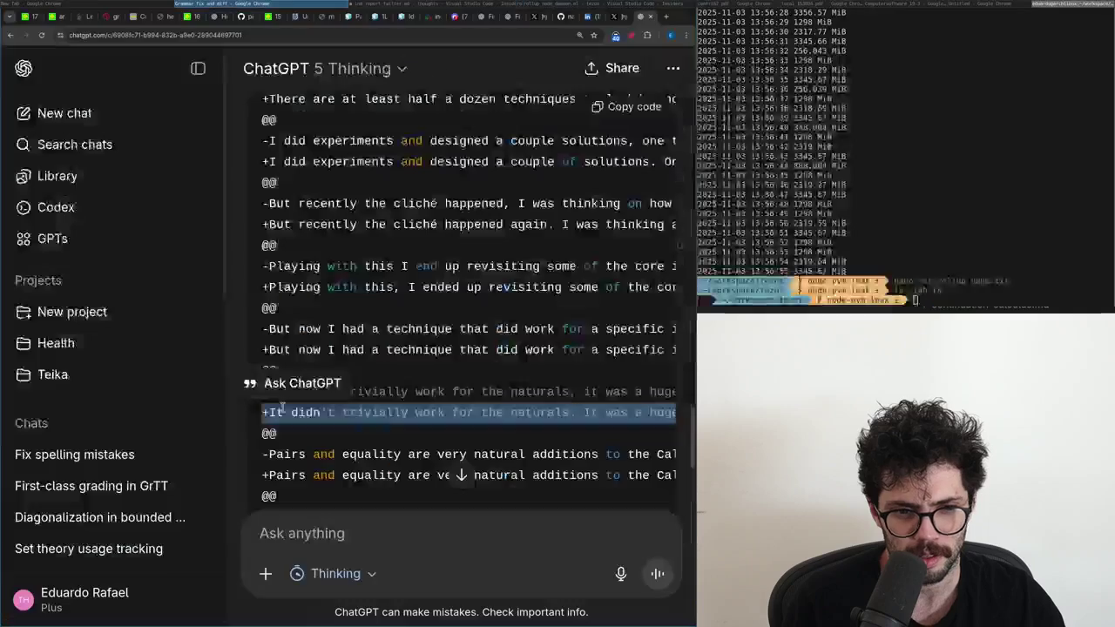
Copy ChatGPT's corrected 'Pairs and equality' line into the essay.
scroll(284, 418, "down", 3)
scroll(288, 421, "down", 2)
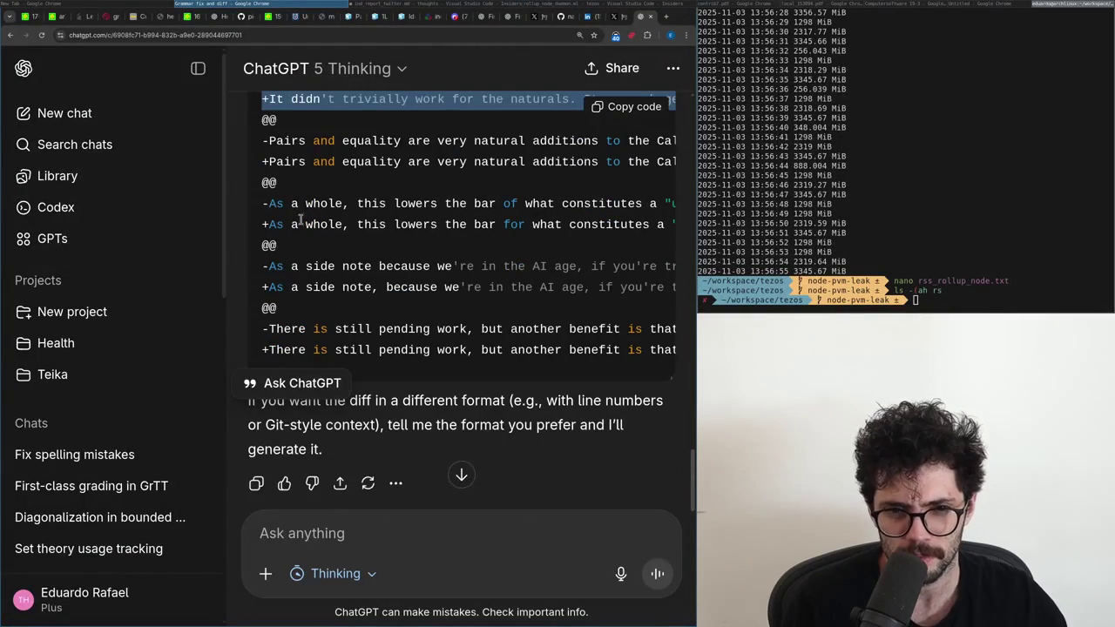
triple_click(298, 162)
key("ctrl+c")
key("alt+Tab")
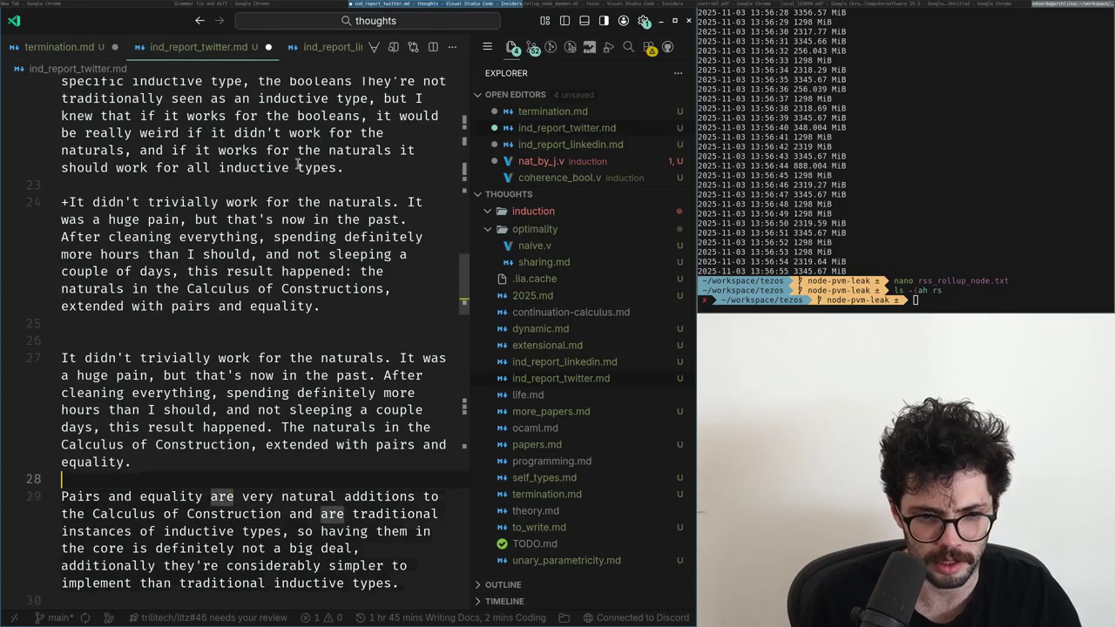
key("ctrl+v")
key("super+f")
Compare the pasted 'Pairs and equality' line with the original to spot 'Calculus of Constructions'.
key("Up")
key("Up")
key("Up")
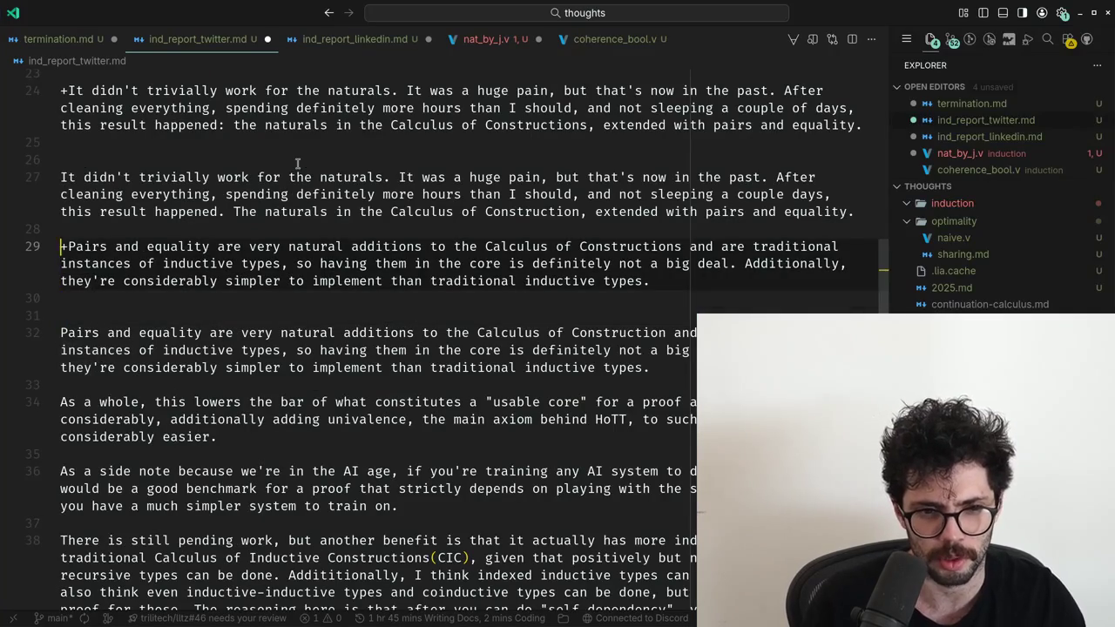
key("Right")
key("ctrl+Right")
key("ctrl+Right")
key("ctrl+Right")
key("shift+ctrl+Left")
key("shift+ctrl+Left")
key("shift+ctrl+Right")
key("shift+ctrl+Left")
key("shift+ctrl+Right")
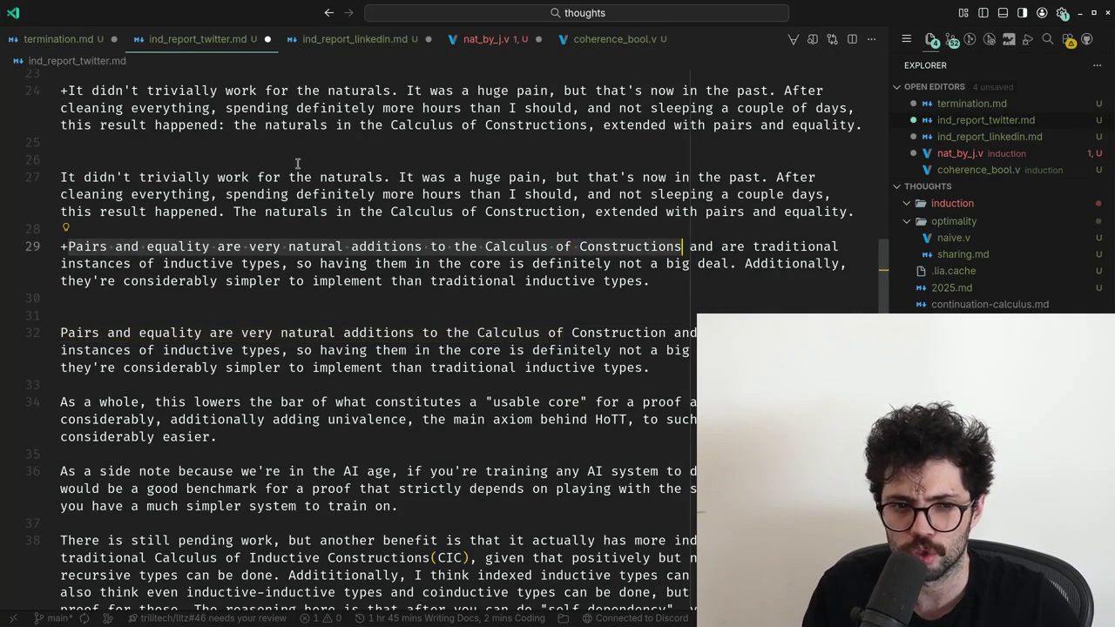
Find 'Construction' in the essay and change it to 'Constructions' on line 8.
key("ctrl+Home")
key("ctrl+f")
type("C")
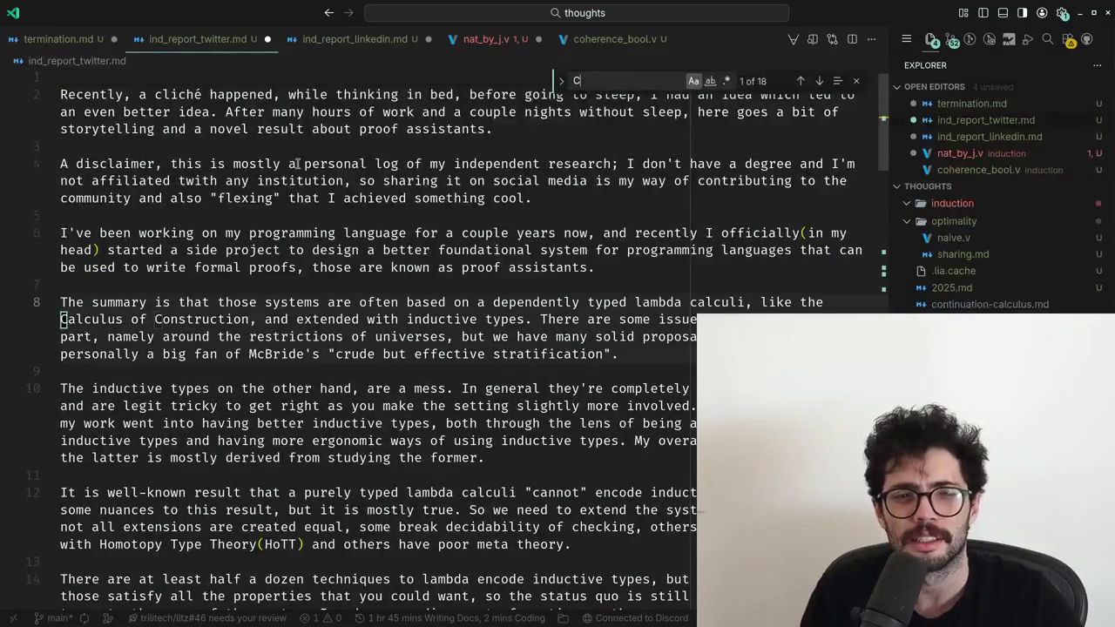
key("Escape")
key("ctrl+Right")
key("ctrl+Right")
key("ctrl+Right")
type("s")
key("ctrl+f")
type("C")
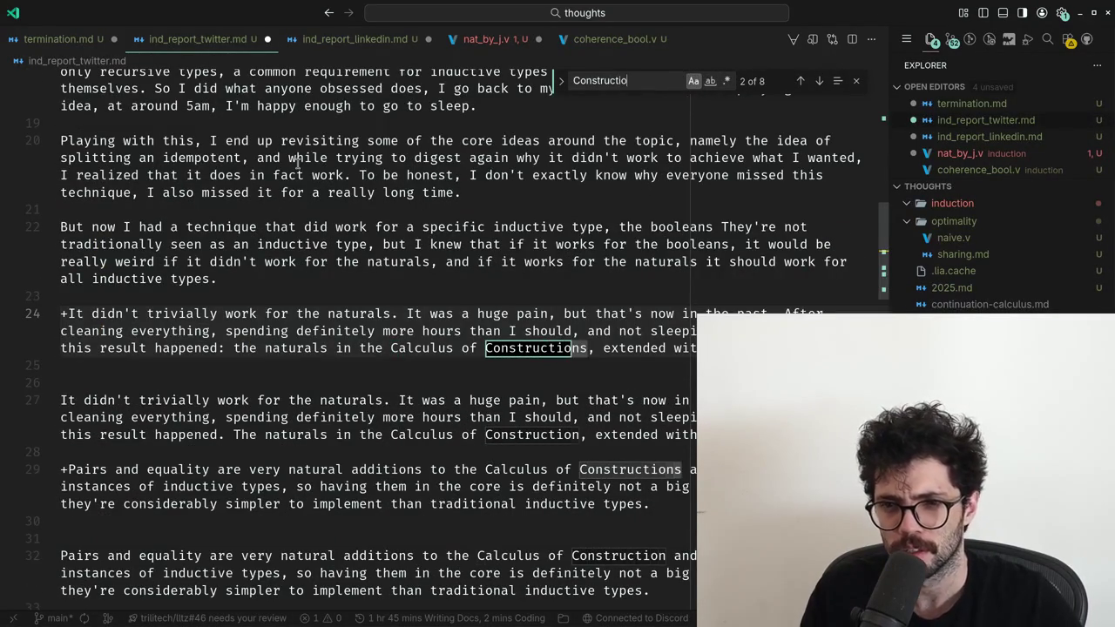
key("Return")
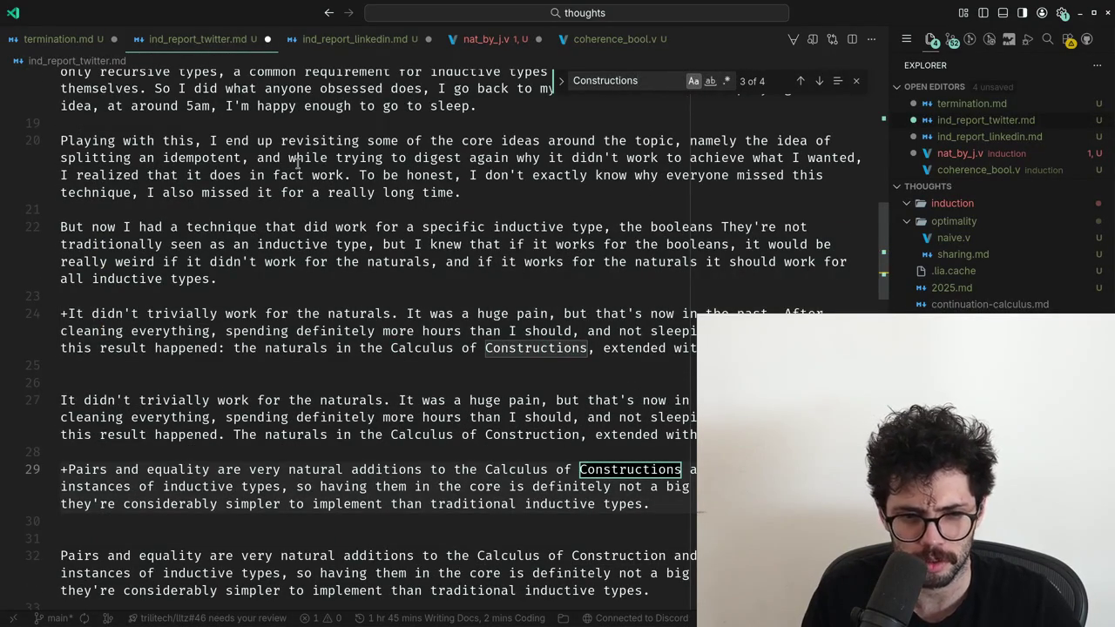
key("Escape")
Delete the duplicate 'It didn't trivially work' paragraph and pluralise 'Construction' to 'Constructions'.
key("Up")
key("Up")
key("Up")
key("Up")
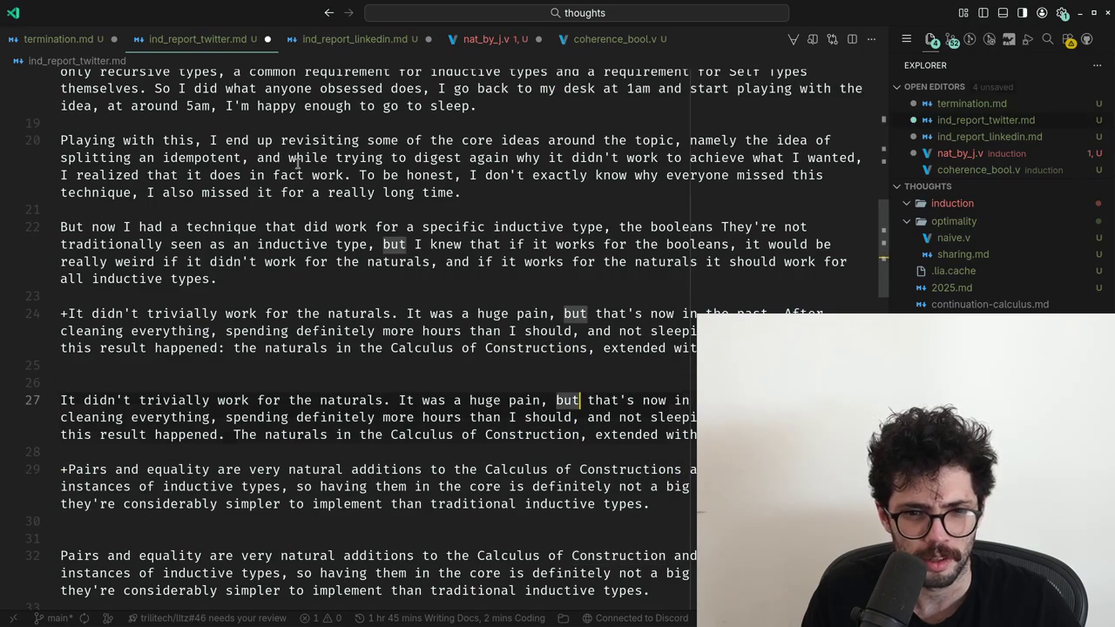
key("Up")
key("Up")
key("shift+Up")
key("shift+Up")
key("shift+Up")
key("shift+Up")
key("shift+Up")
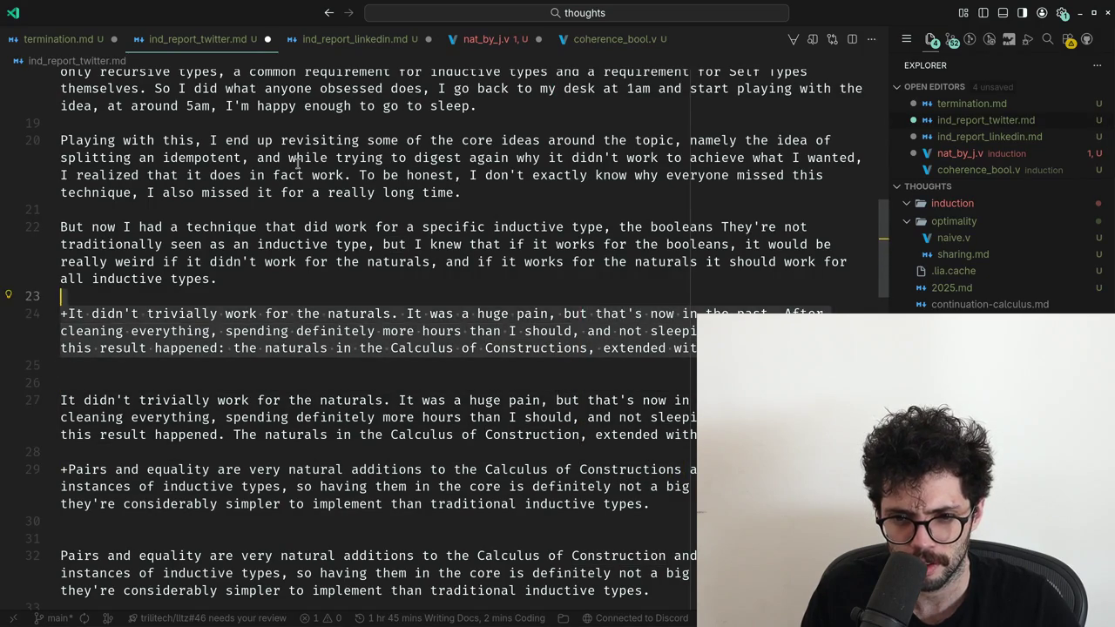
key("BackSpace")
key("Down")
key("Down")
key("Down")
key("Down")
key("ctrl+Right")
key("ctrl+Right")
key("ctrl+Right")
key("ctrl+Right")
key("ctrl+Right")
key("ctrl+Right")
type("s")
key("Down")
key("Down")
key("Down")
key("Down")
key("Down")
key("Down")
key("Down")
key("ctrl+Right")
key("ctrl+Right")
key("ctrl+Right")
key("ctrl+Right")
key("ctrl+Right")
type("s")
Check the 'Pairs and equality' paragraph against its copy, then delete the pasted copy.
key("ctrl+shift+Right")
key("ctrl+shift+Right")
key("ctrl+shift+Right")
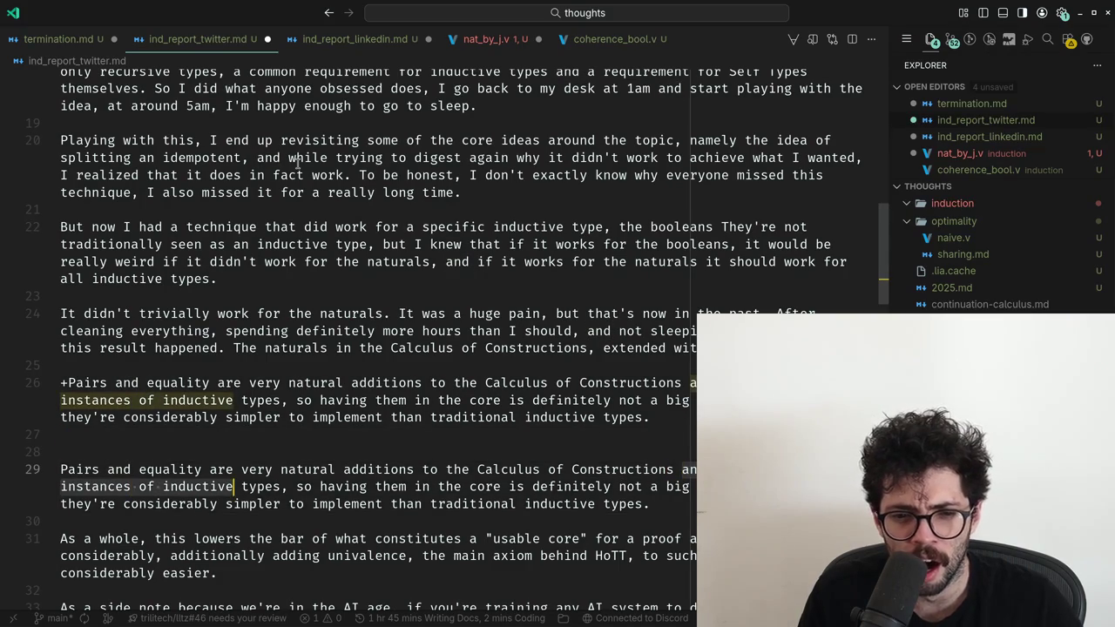
key("ctrl+shift+Right")
key("ctrl+shift+Right")
key("ctrl+shift+Right")
key("ctrl+shift+Right")
key("ctrl+shift+Right")
key("ctrl+shift+Right")
key("ctrl+shift+Right")
key("ctrl+shift+Right")
key("ctrl+shift+Right")
key("ctrl+shift+Right")
key("Down")
key("ctrl+Left")
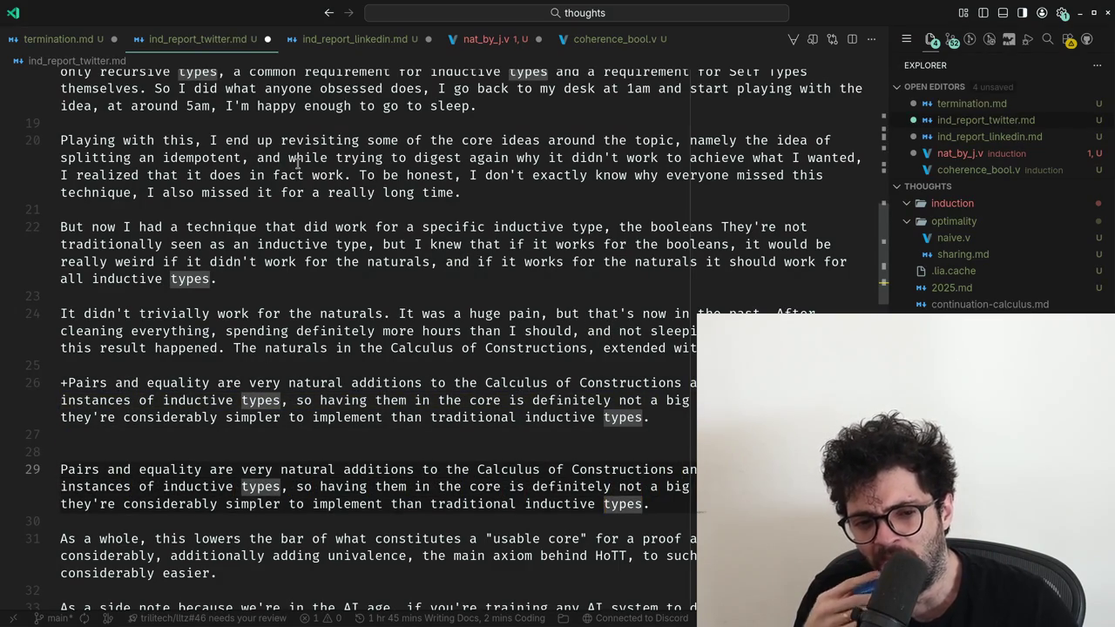
key("ctrl+Left")
key("ctrl+Left")
key("ctrl+Left")
key("ctrl+Right")
key("ctrl+Right")
key("ctrl+Right")
key("ctrl+Right")
key("Up")
key("Up")
key("Up")
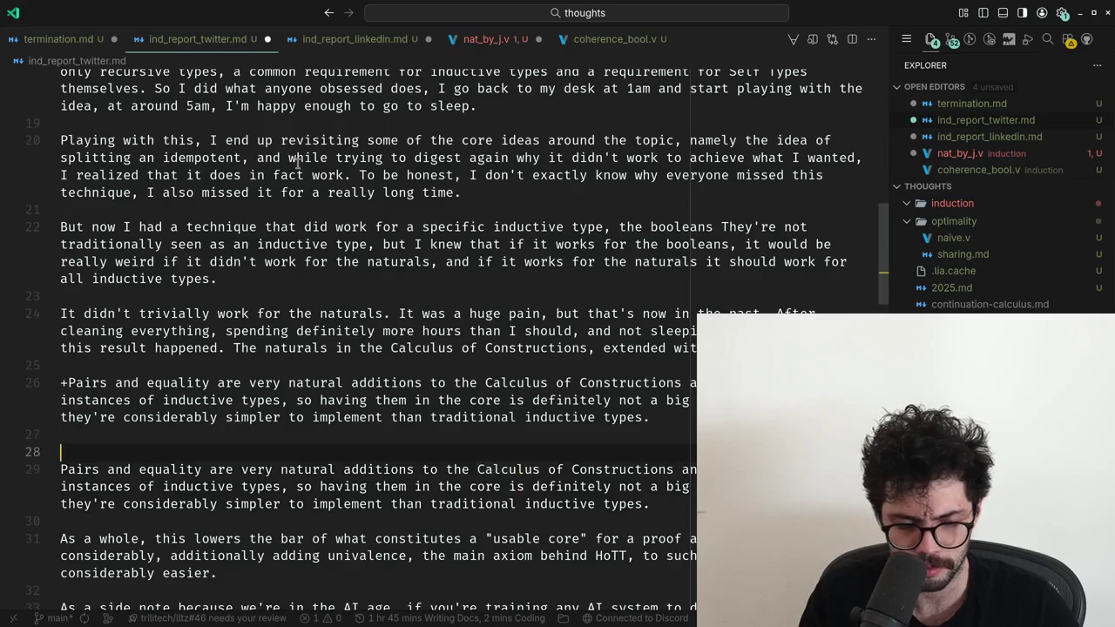
key("Up")
key("Up")
key("Home")
key("ctrl+shift+k")
key("ctrl+shift+k")
key("ctrl+shift+k")
key("Down")
key("Down")
key("Down")
key("Down")
key("alt+Tab")
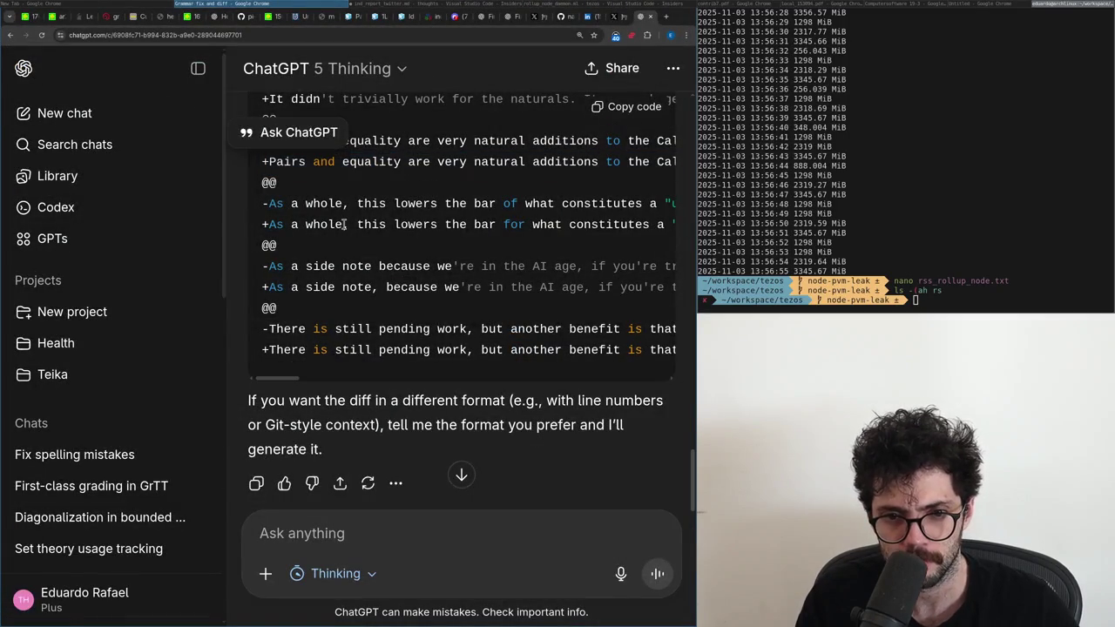
Paste ChatGPT's corrected 'As a whole' line above the original paragraph in the essay.
triple_click(344, 225)
key("ctrl+c")
key("alt+Tab")
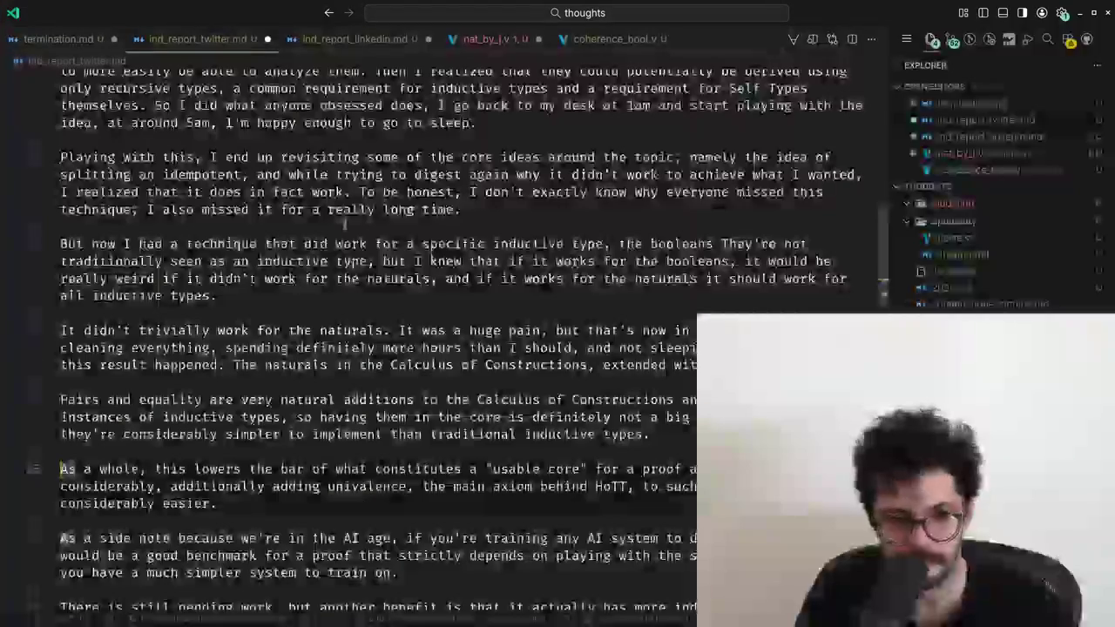
key("ctrl+v")
key("Up")
key("Up")
key("ctrl+Right")
key("ctrl+Right")
key("ctrl+shift+Right")
key("ctrl+shift+Right")
key("ctrl+shift+Right")
key("ctrl+shift+Right")
key("ctrl+shift+Right")
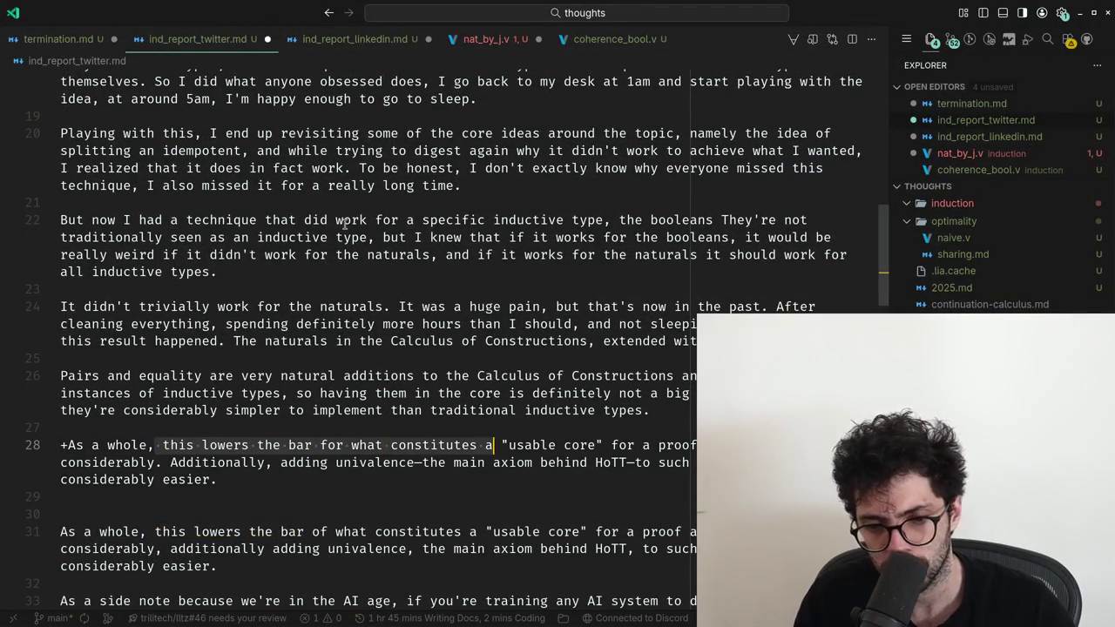
Replace 'of' with 'for' so the paragraph reads 'for what constitutes'.
key("ctrl+shift+Left")
key("ctrl+shift+Left")
key("ctrl+shift+Left")
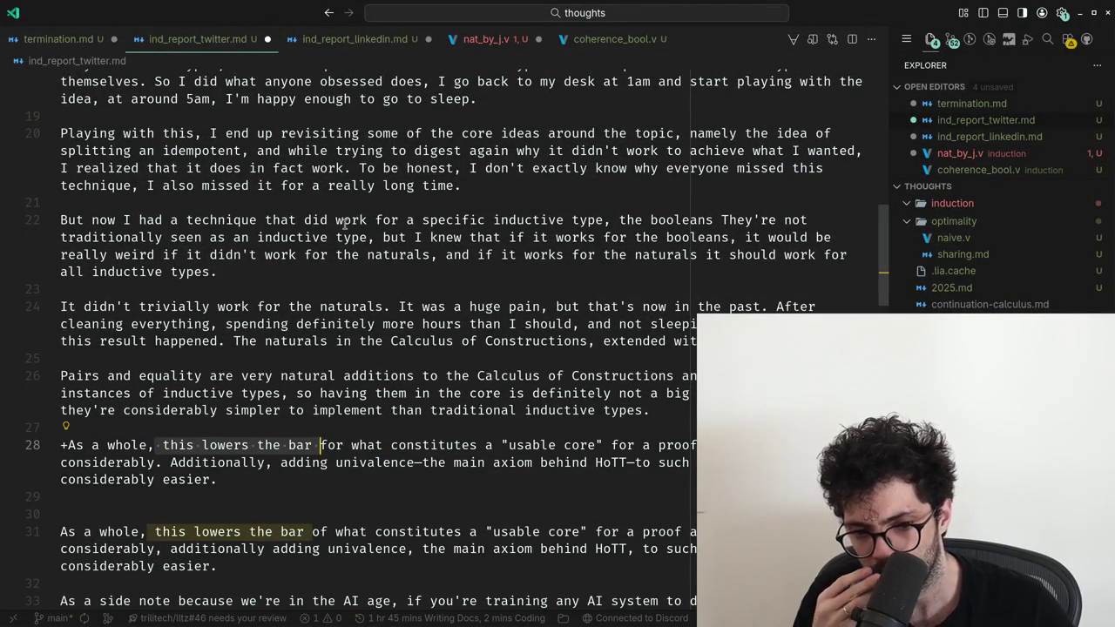
key("ctrl+Right")
key("ctrl+Right")
key("ctrl+Right")
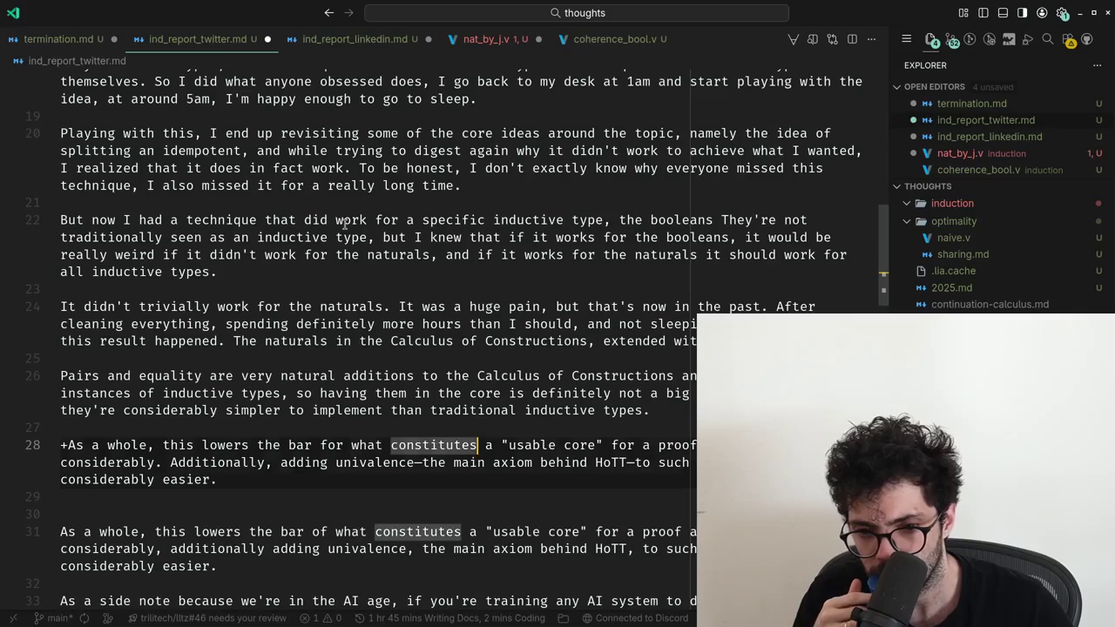
key("ctrl+Left")
key("ctrl+Left")
key("ctrl+Left")
key("Down")
key("Down")
key("Down")
key("Down")
key("Down")
key("ctrl+Delete")
type("for")
key("ctrl+Right")
key("ctrl+Right")
Change the comma after 'considerably' to a period, making 'considerably. Additionally'.
key("Up")
key("Up")
key("Up")
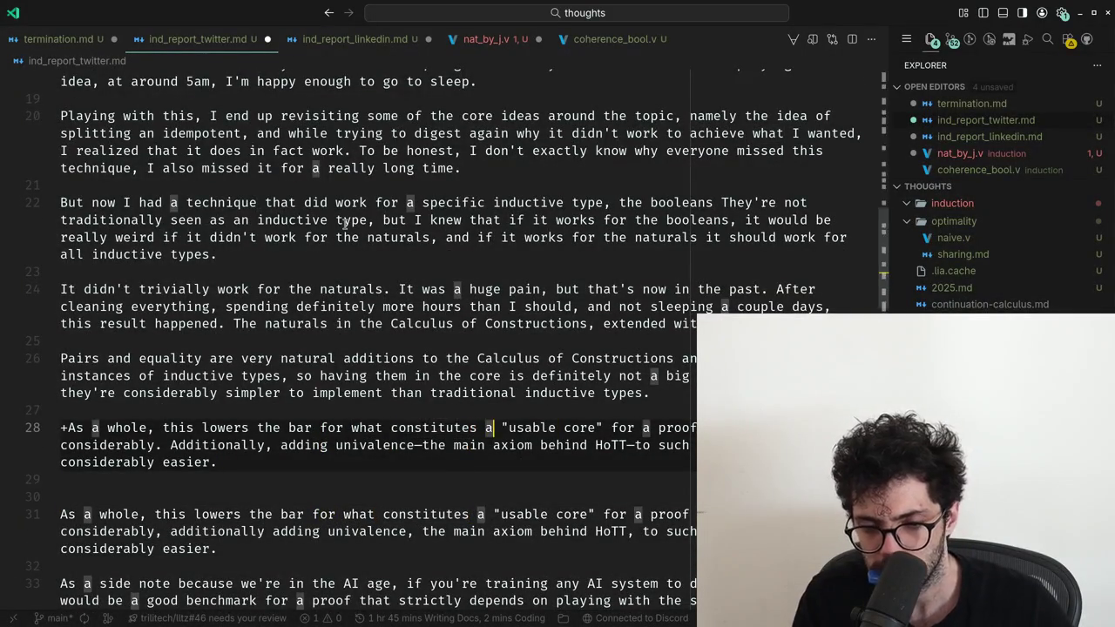
key("ctrl+Left")
key("ctrl+Left")
key("ctrl+Left")
key("Down")
key("ctrl+Right")
key("ctrl+Left")
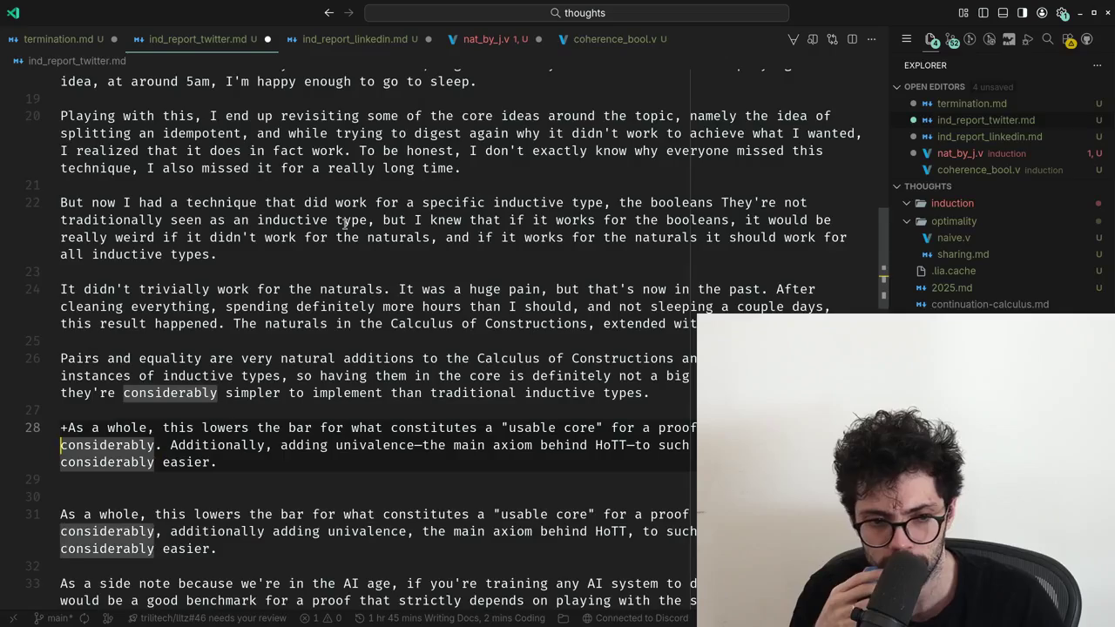
key("Down")
key("Down")
key("Down")
key("Down")
key("Down")
key("Down")
key("Up")
key("Up")
key("Up")
key("ctrl+Right")
key("ctrl+Right")
key("BackSpace")
type(".")
key("Right")
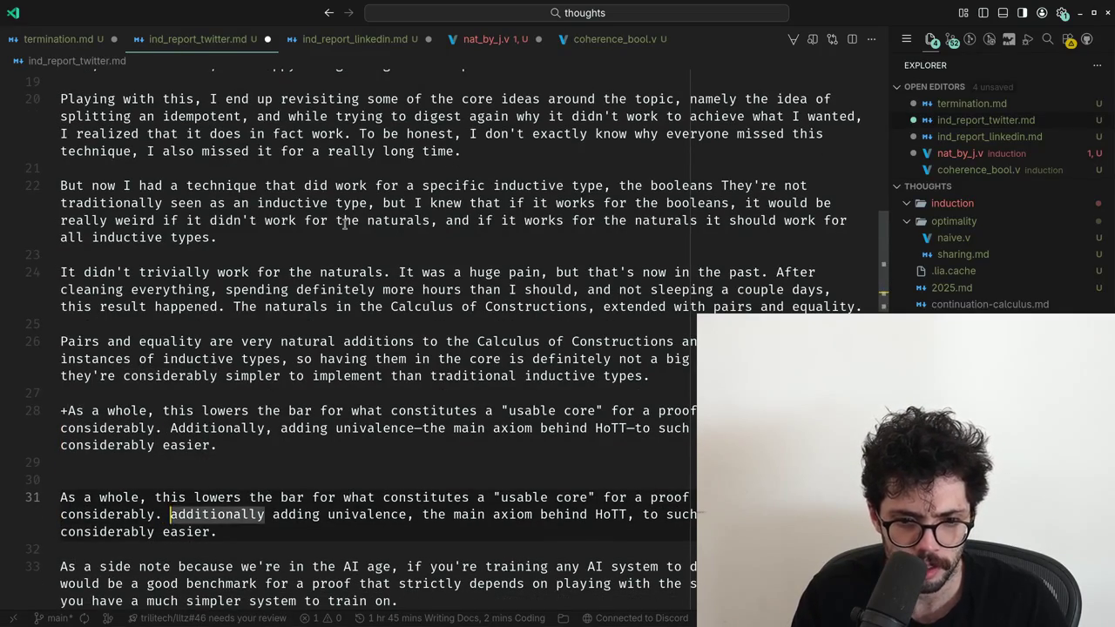
Delete the pasted 'As a whole' copy and its blank lines, returning to ChatGPT's diff.
key("ctrl+Right")
key("ctrl+Right")
key("ctrl+Right")
key("ctrl+Right")
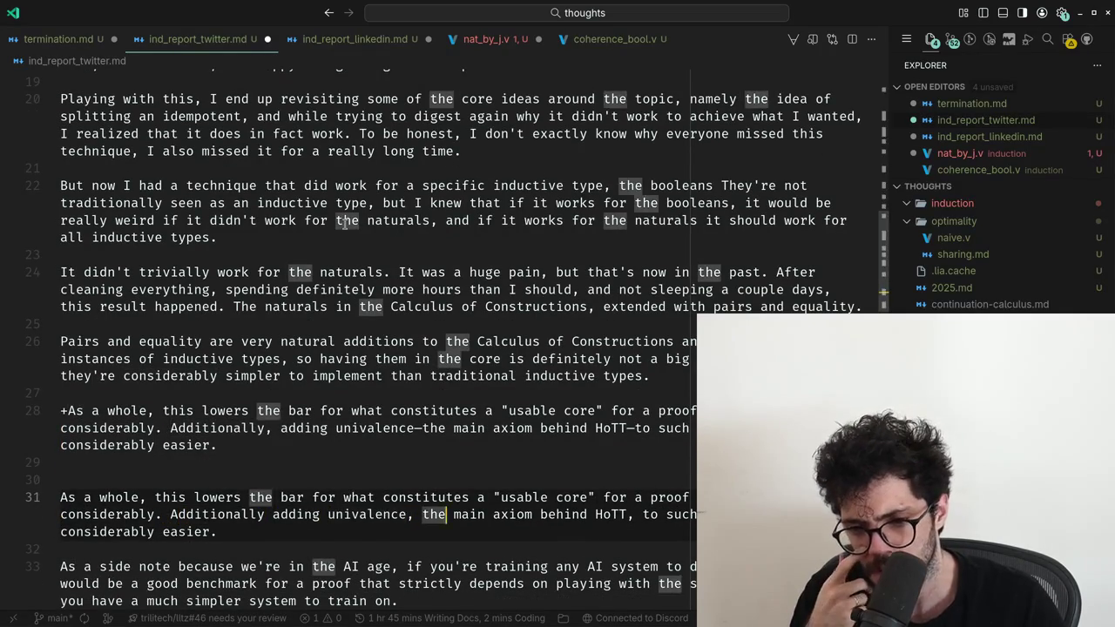
key("Down")
key("Down")
key("Down")
key("Up")
key("Up")
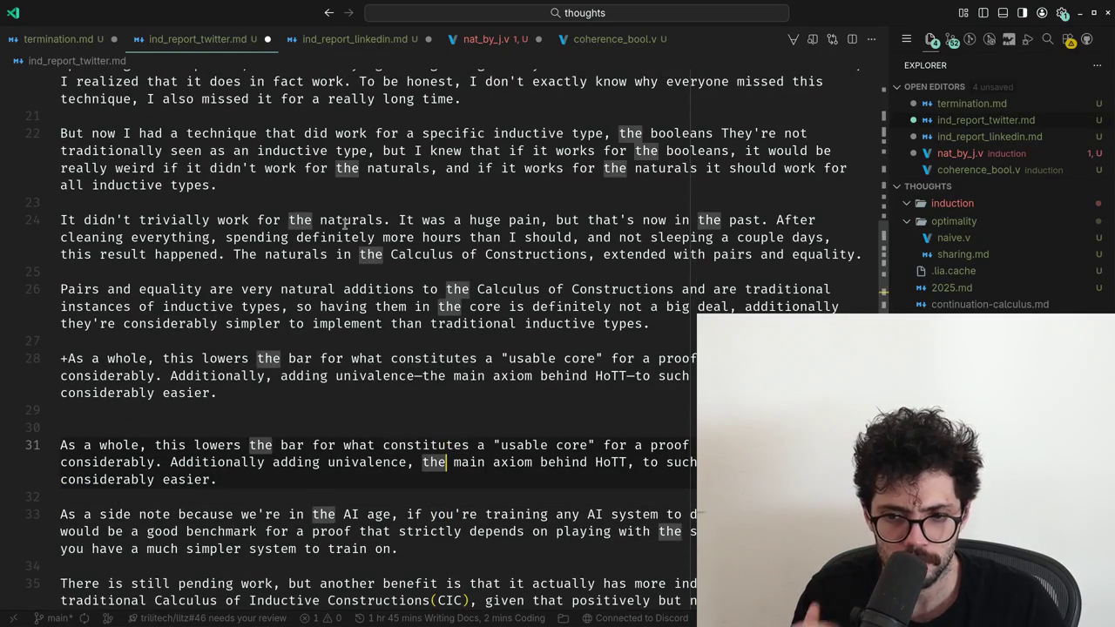
key("ctrl+Right")
key("Up")
key("Up")
key("Up")
key("shift+Up")
key("shift+Up")
key("shift+Up")
key("BackSpace")
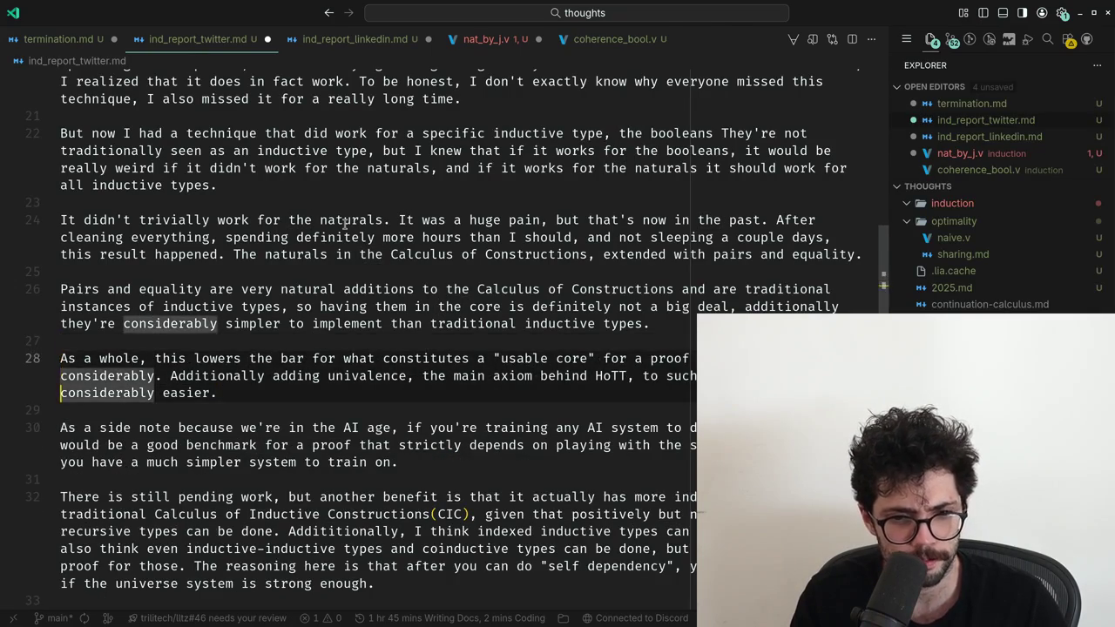
key("alt+Tab")
left_click(385, 307)
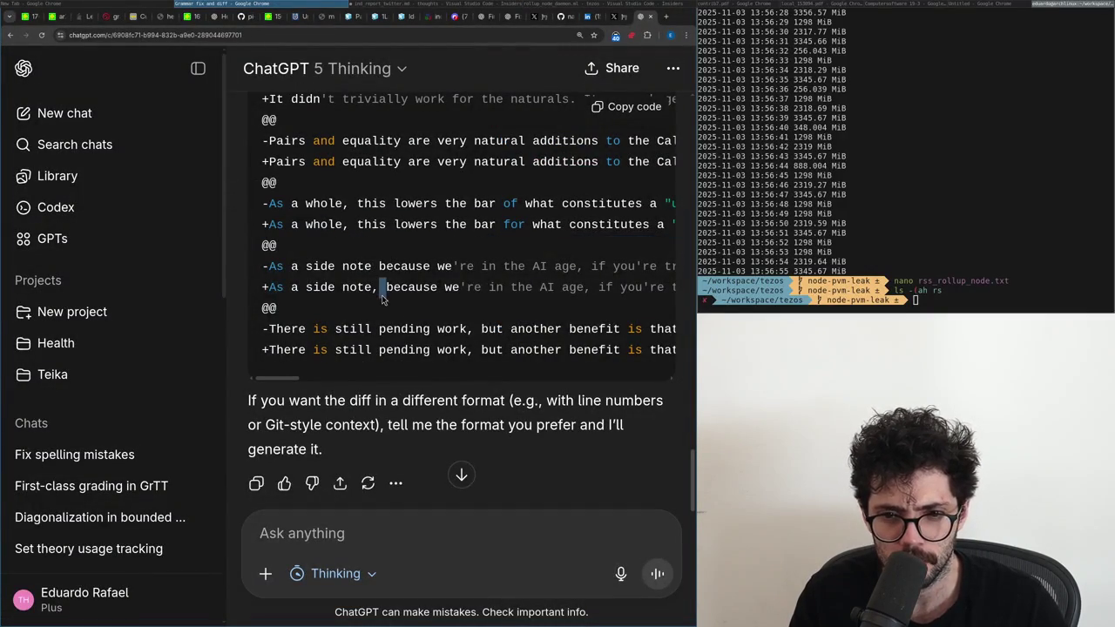
Paste ChatGPT's corrected side-note line into the essay and add a comma after 'As a side note'.
triple_click(376, 287)
key("ctrl+c")
key("alt+Tab")
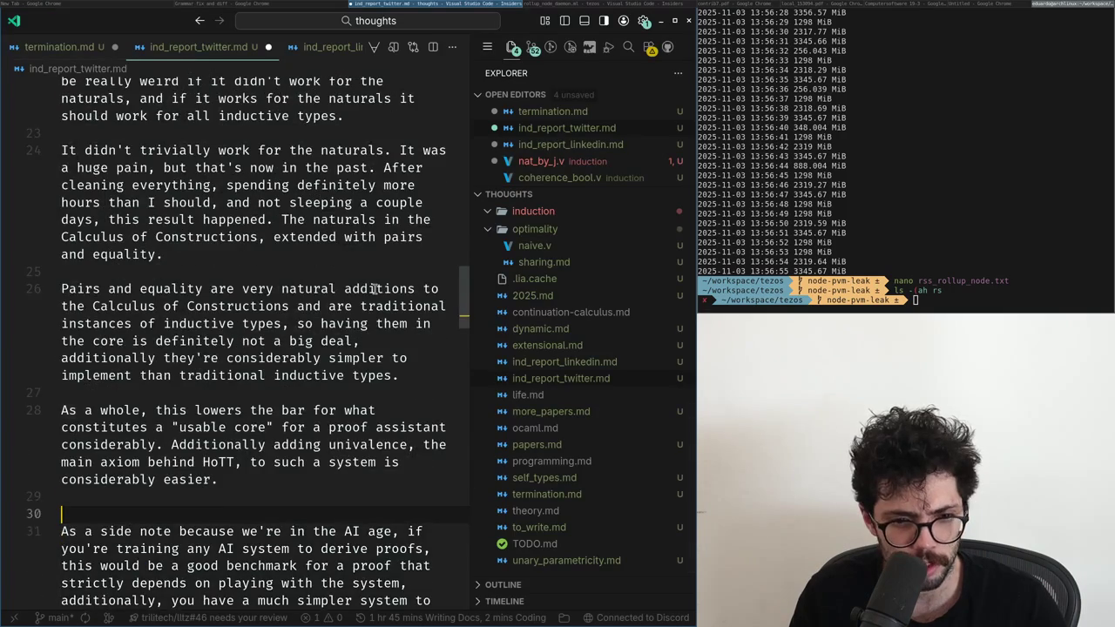
key("ctrl+v")
key("super+f")
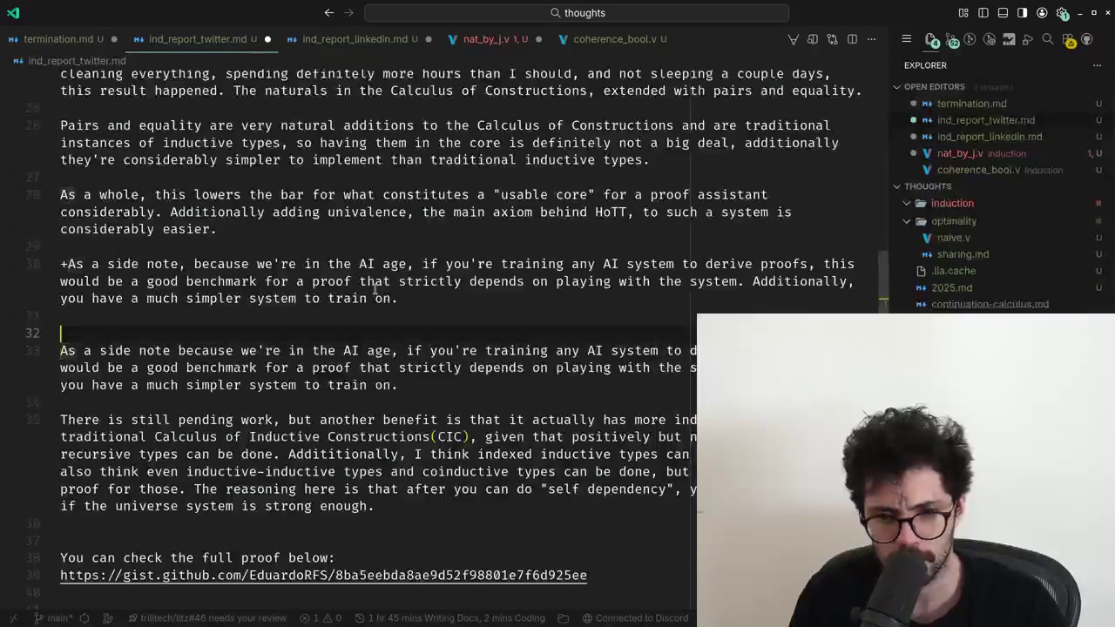
key("Down")
type(",")
key("Up")
key("Up")
key("Up")
Compare the corrected side-note wording against the original paragraph through 'train RL on'.
key("ctrl+shift+Right")
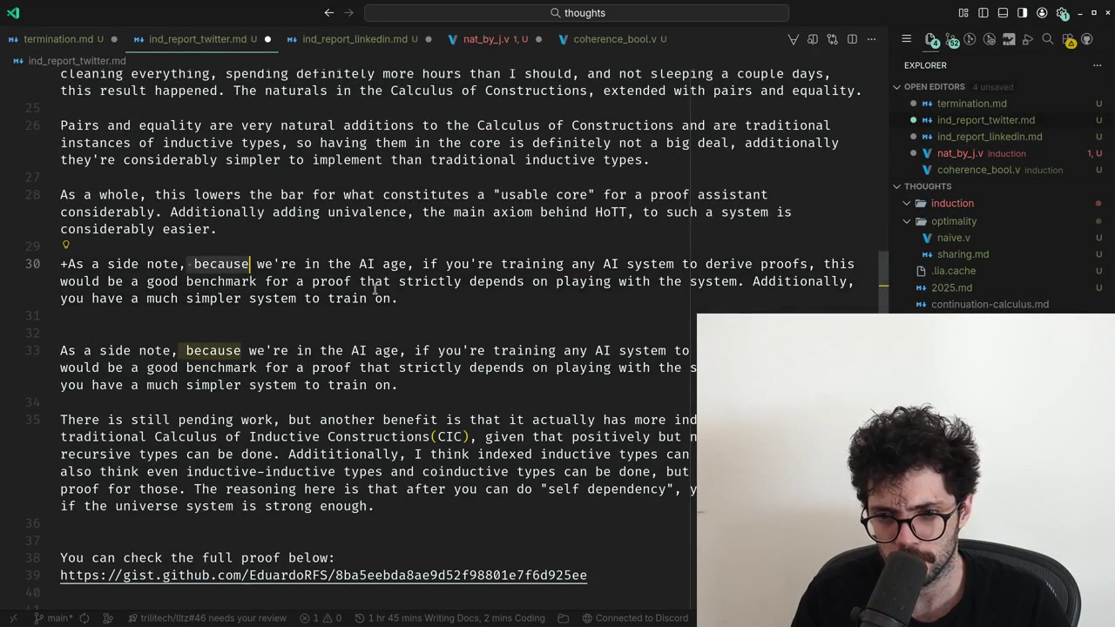
key("ctrl+shift+Right")
key("ctrl+shift+Right")
key("ctrl+shift+Right")
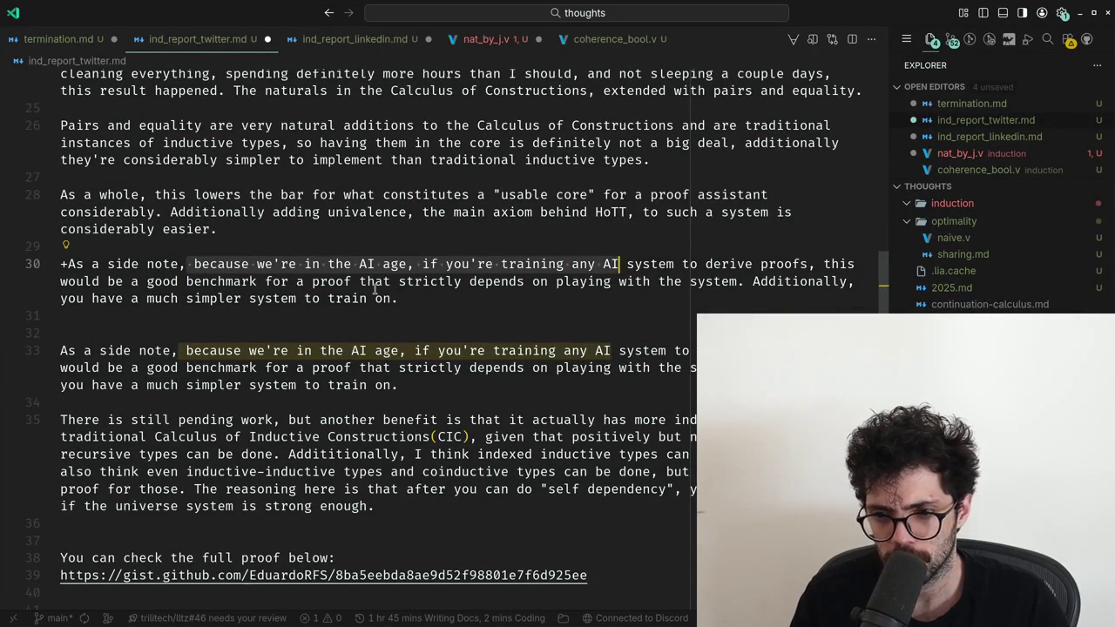
key("ctrl+shift+Right")
key("ctrl+shift+Right")
key("ctrl+shift+Right")
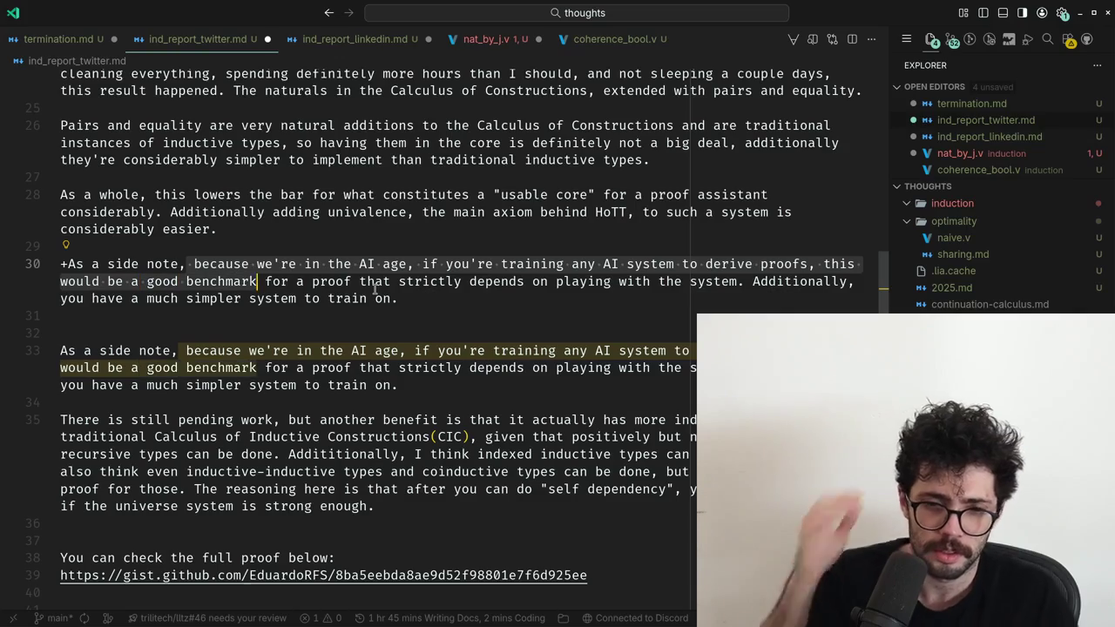
key("ctrl+shift+Right")
key("ctrl+shift+Right")
key("ctrl+shift+Right")
key("ctrl+shift+Right")
key("ctrl+shift+Right")
key("ctrl+shift+Right")
key("ctrl+shift+Right")
key("ctrl+shift+Right")
key("ctrl+shift+Right")
key("ctrl+shift+Right")
key("ctrl+shift+Right")
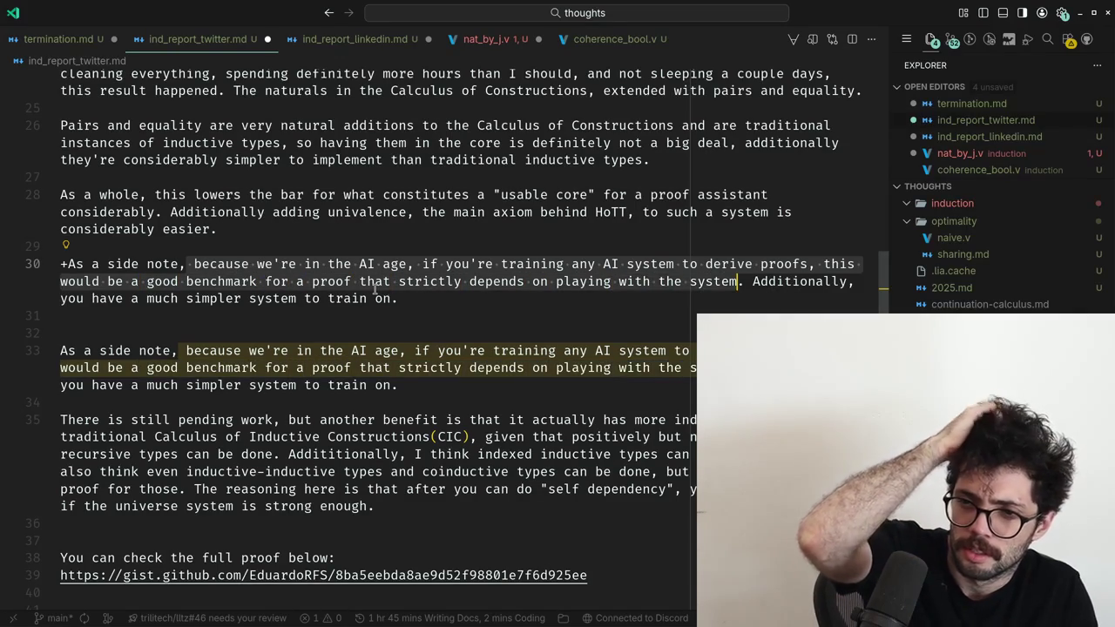
key("Right")
key("Down")
key("Down")
key("Down")
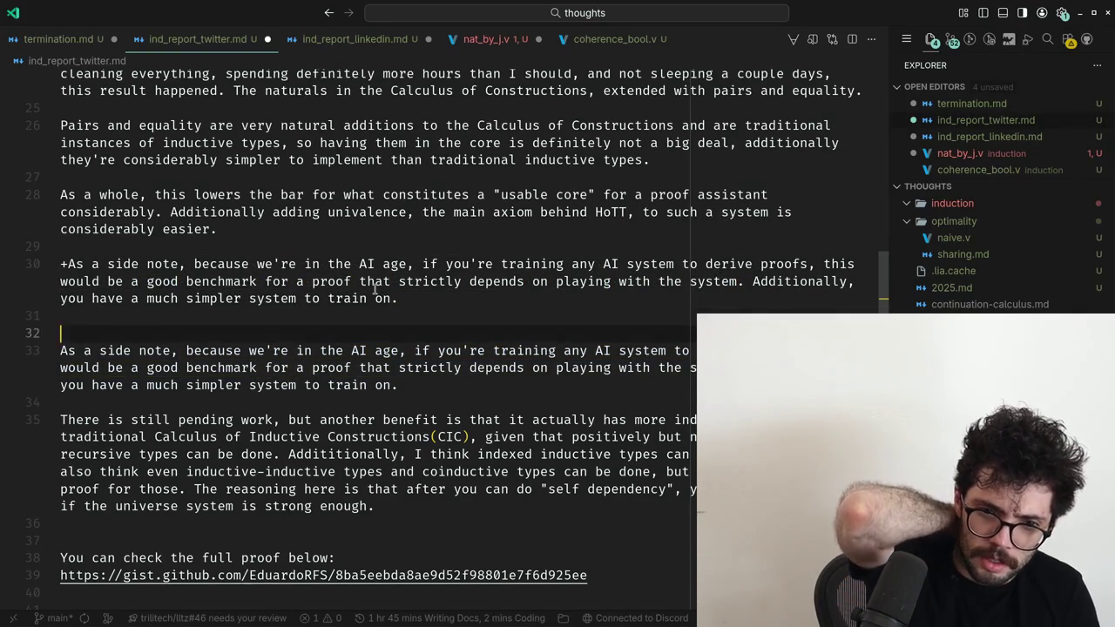
key("Down")
key("Down")
key("Down")
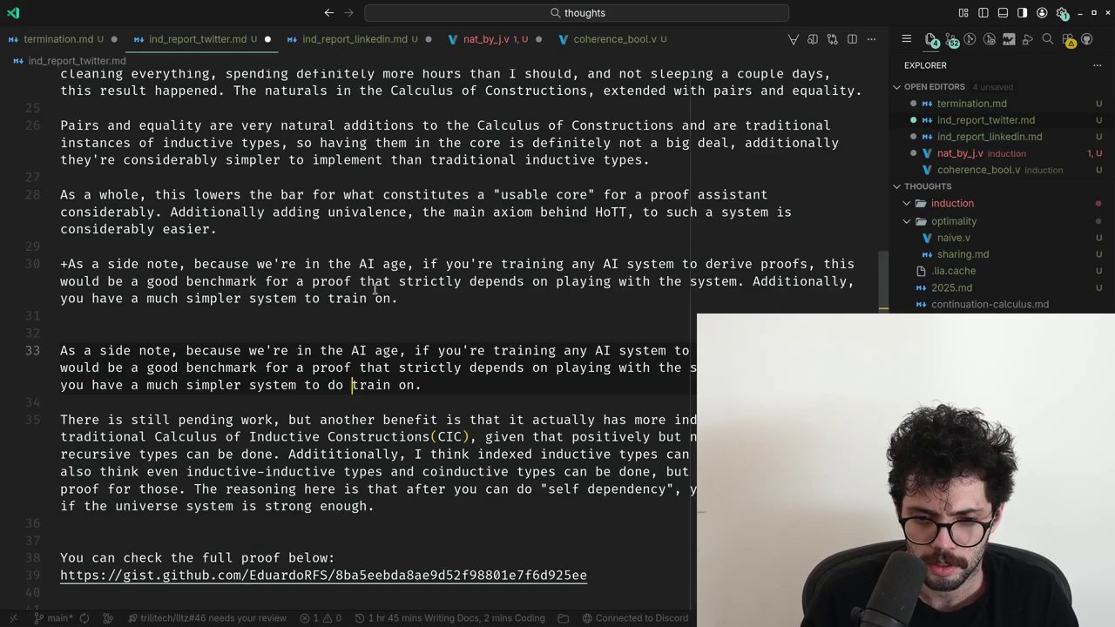
Delete the pasted side-note copy and its blank lines, then return to ChatGPT's diff.
key("Up")
key("Up")
key("Up")
key("shift+Up")
key("shift+Up")
key("BackSpace")
key("Down")
key("Down")
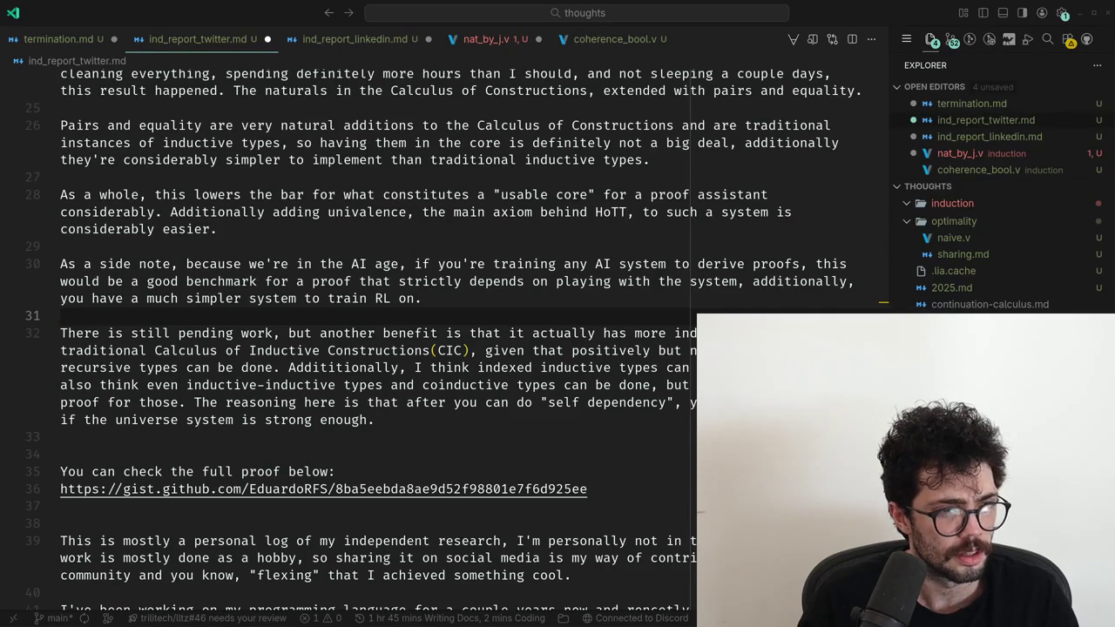
key("Down")
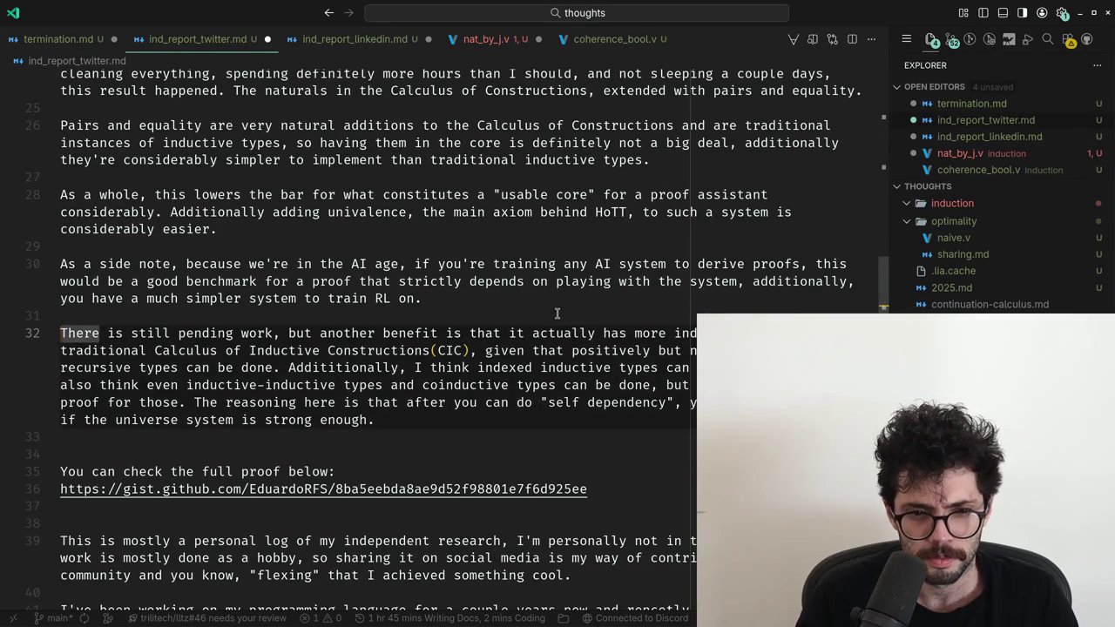
key("alt+Tab")
left_click(553, 347)
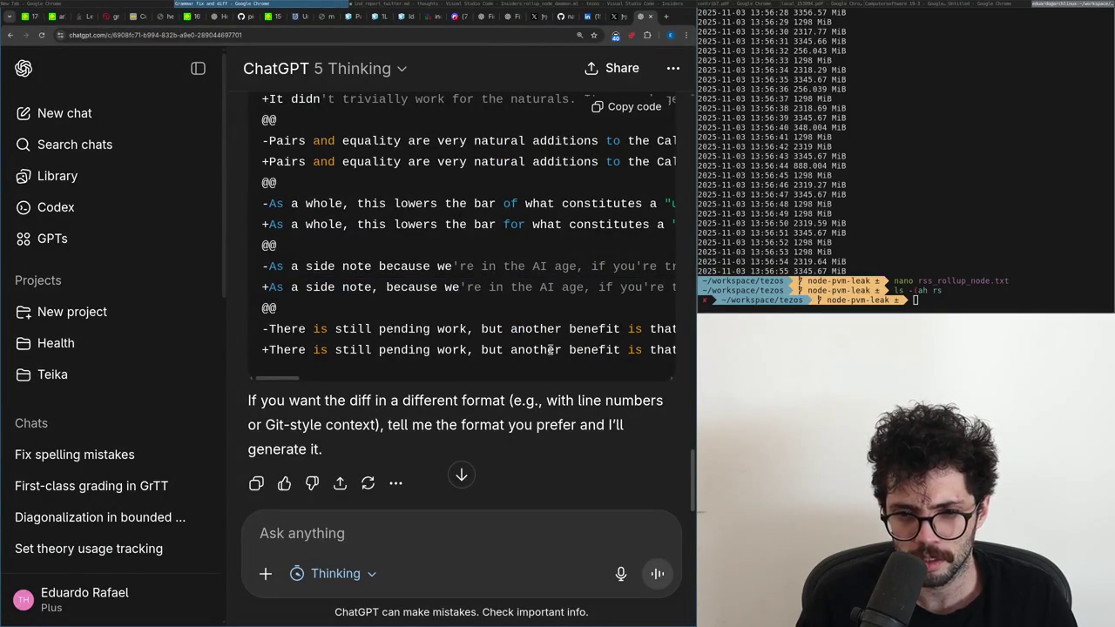
Copy the corrected 'There is still pending work' line and paste it above the original paragraph.
double_click(549, 349)
triple_click(540, 349)
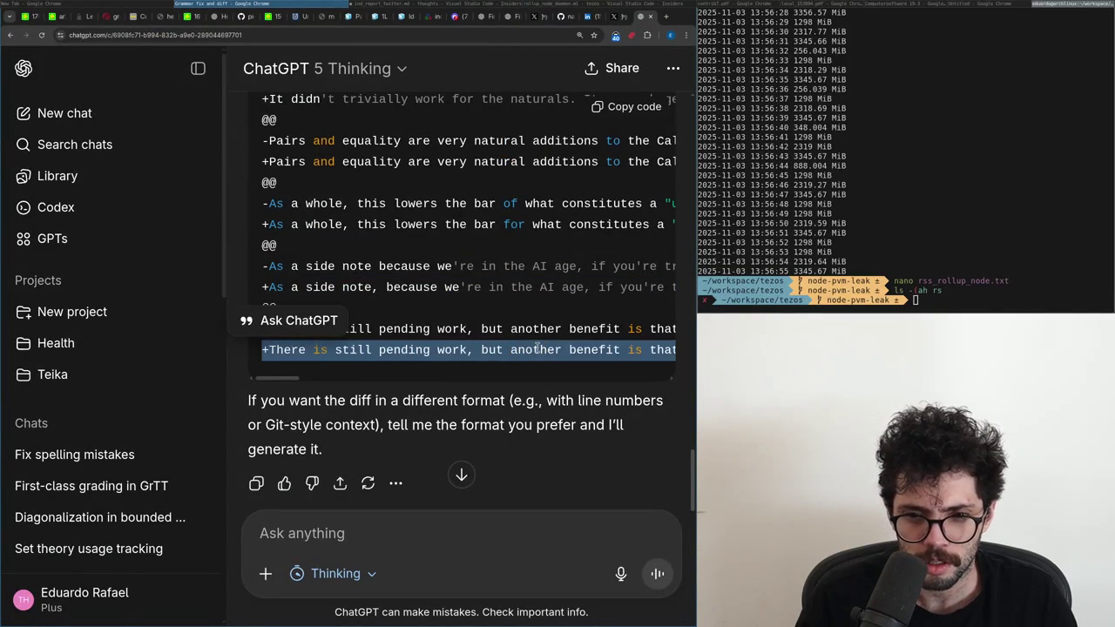
key("ctrl+c")
key("alt+Tab")
key("Return")
key("Return")
key("Up")
key("ctrl+v")
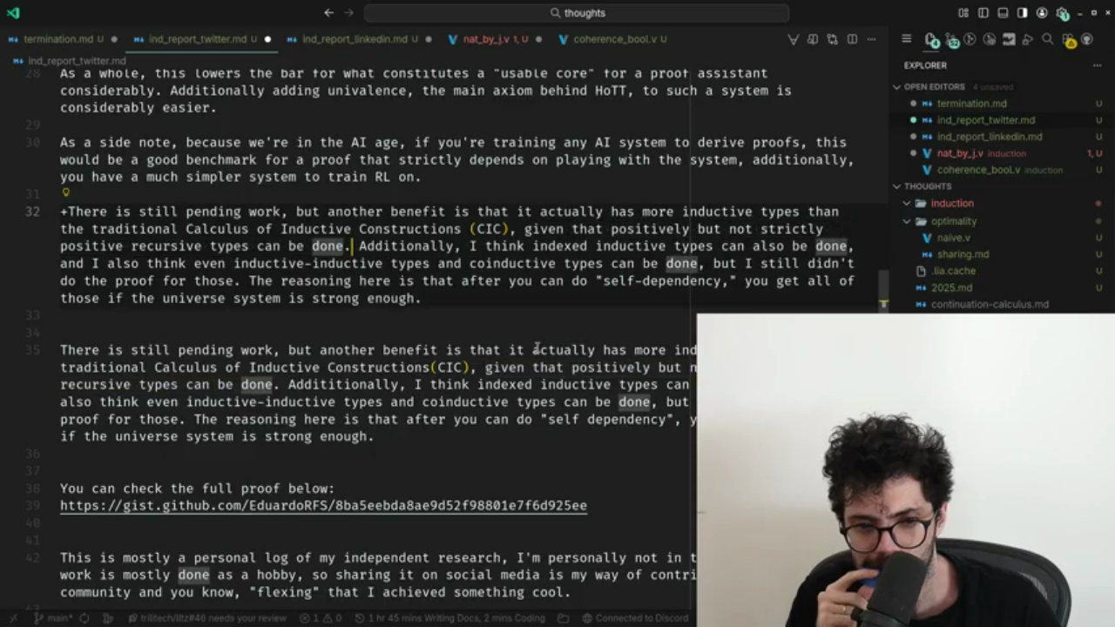
Compare the two versions and add a comma after 'Additionally' in the original paragraph.
key("ctrl+shift+Right")
key("ctrl+shift+Right")
key("ctrl+shift+Right")
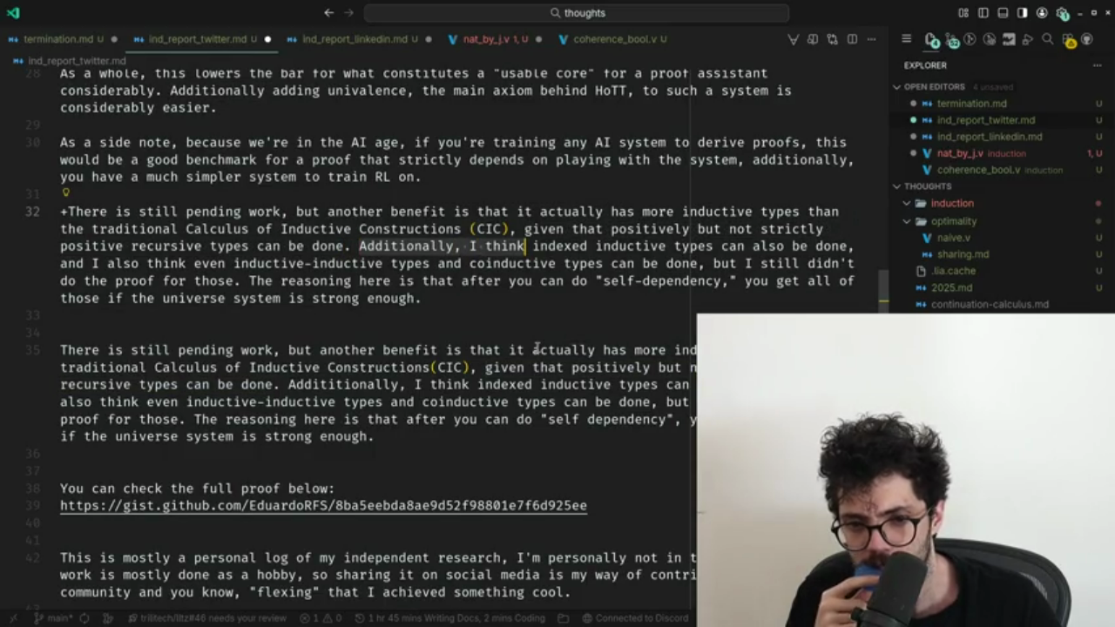
key("ctrl+shift+Left")
key("ctrl+shift+Left")
key("ctrl+shift+Left")
key("ctrl+shift+Right")
key("Down")
key("Down")
key("Down")
key("Down")
key("Down")
key("Down")
key("Down")
key("ctrl+Left")
key("ctrl+Left")
key("ctrl+Left")
key("ctrl+shift+Right")
key("ctrl+v")
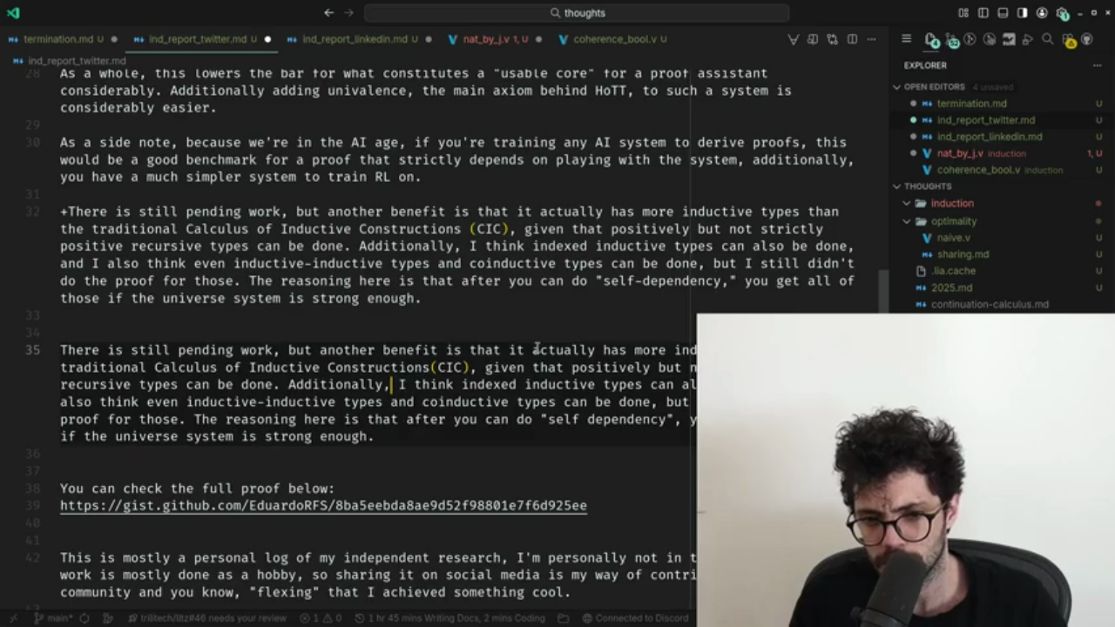
key("ctrl+shift+Right")
key("ctrl+shift+Right")
key("ctrl+shift+Right")
key("ctrl+shift+Right")
key("ctrl+shift+Right")
key("ctrl+shift+Right")
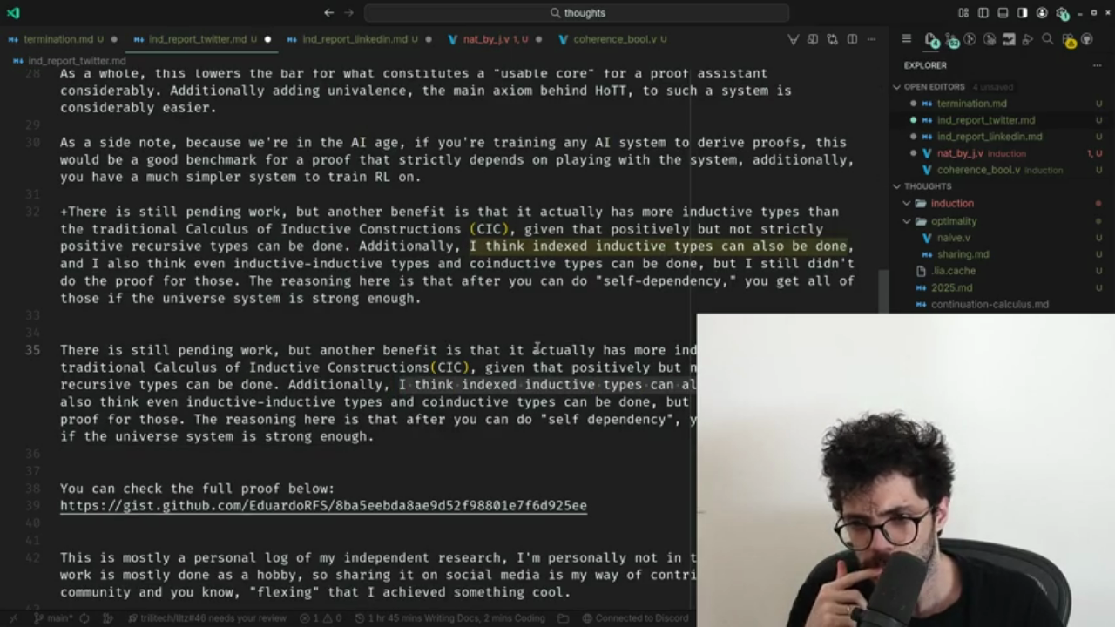
key("ctrl+shift+Right")
key("ctrl+shift+Right")
key("ctrl+shift+Right")
key("ctrl+shift+Right")
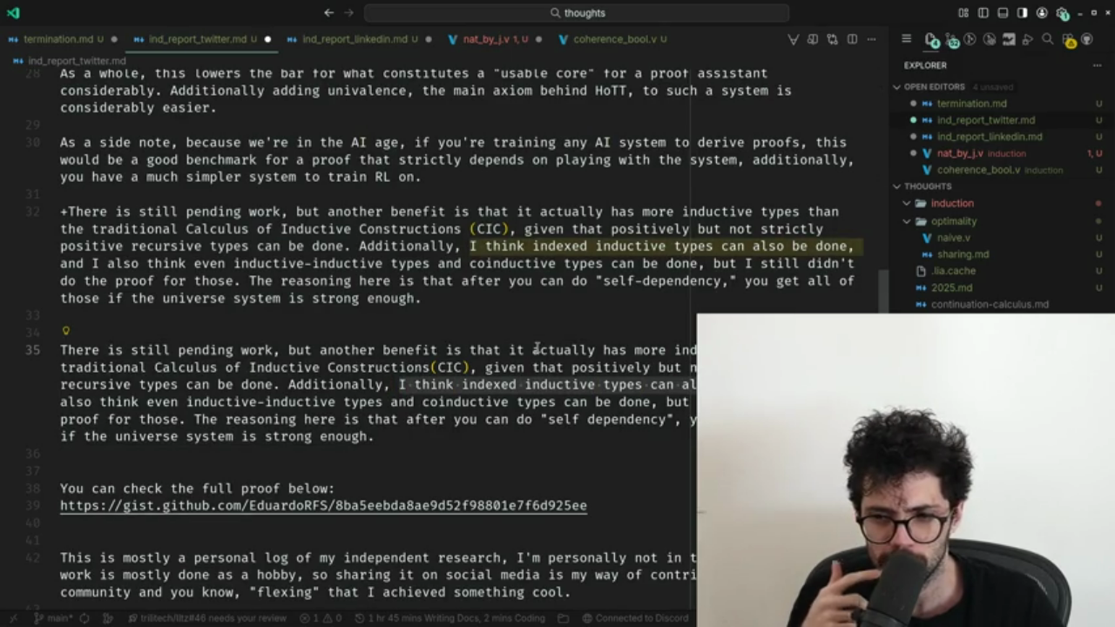
key("Escape")
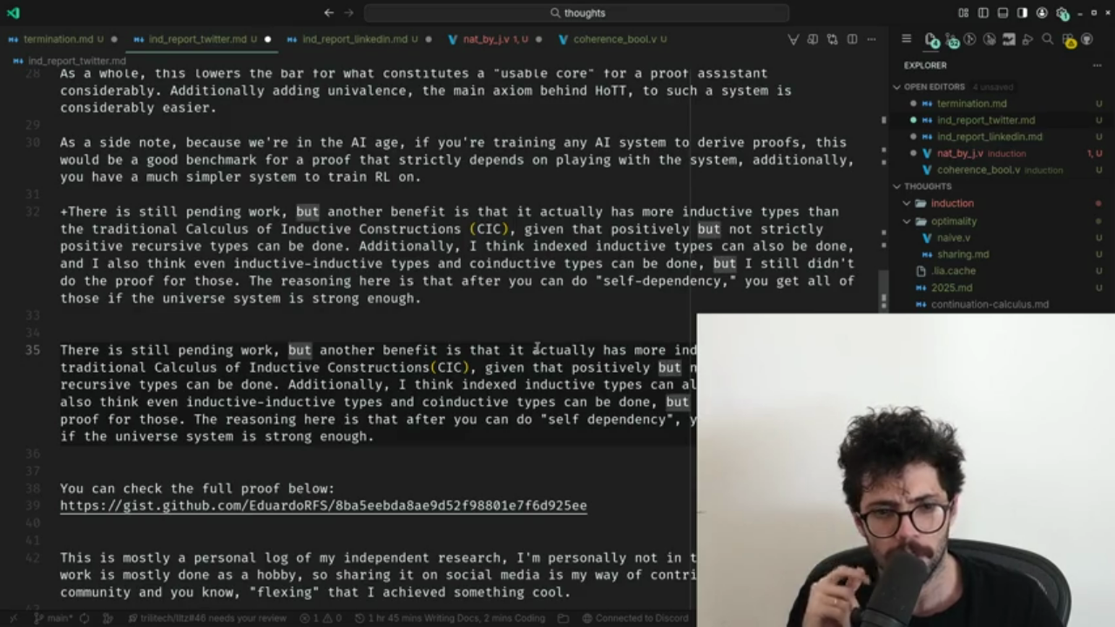
Delete the word 'even' before 'inductive-inductive' on line 35.
key("Down")
key("Down")
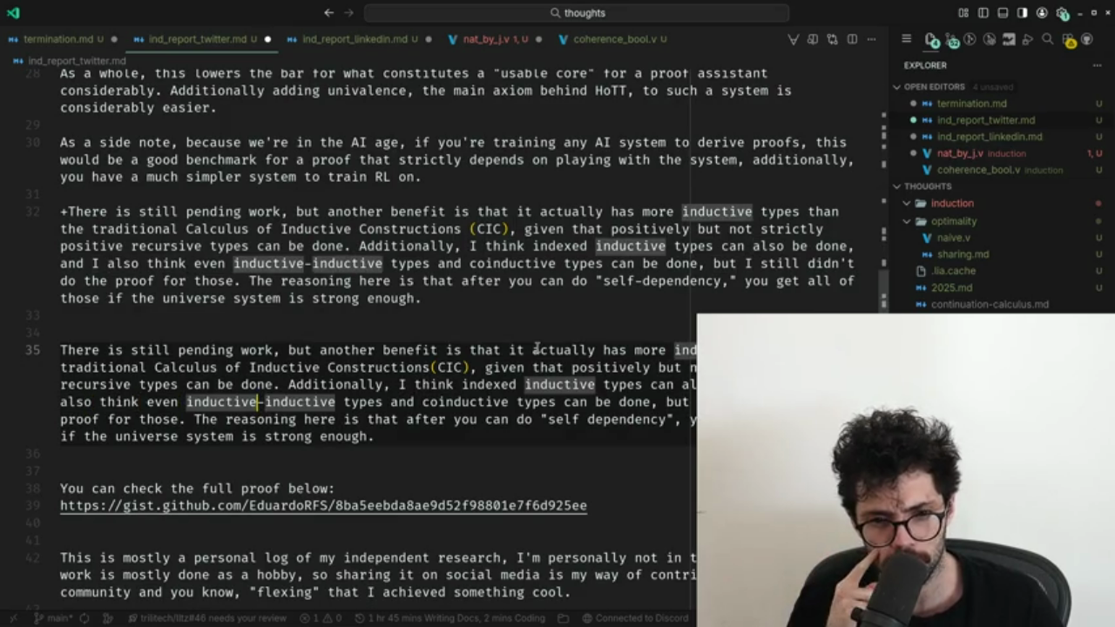
key("ctrl+BackSpace")
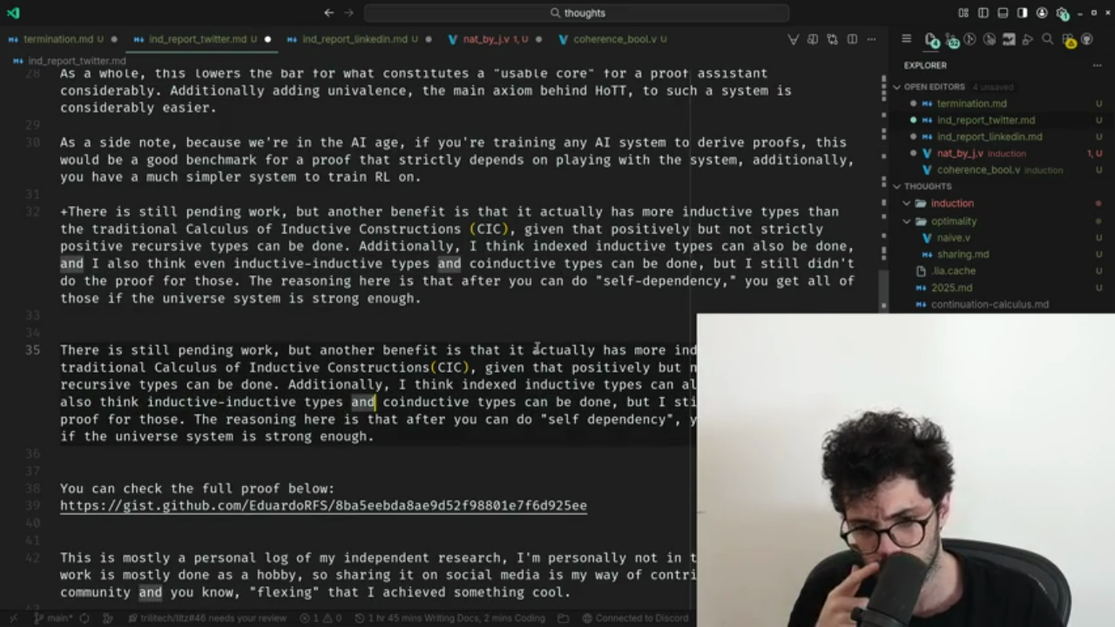
key("ctrl+z")
key("ctrl+BackSpace")
key("ctrl+Right")
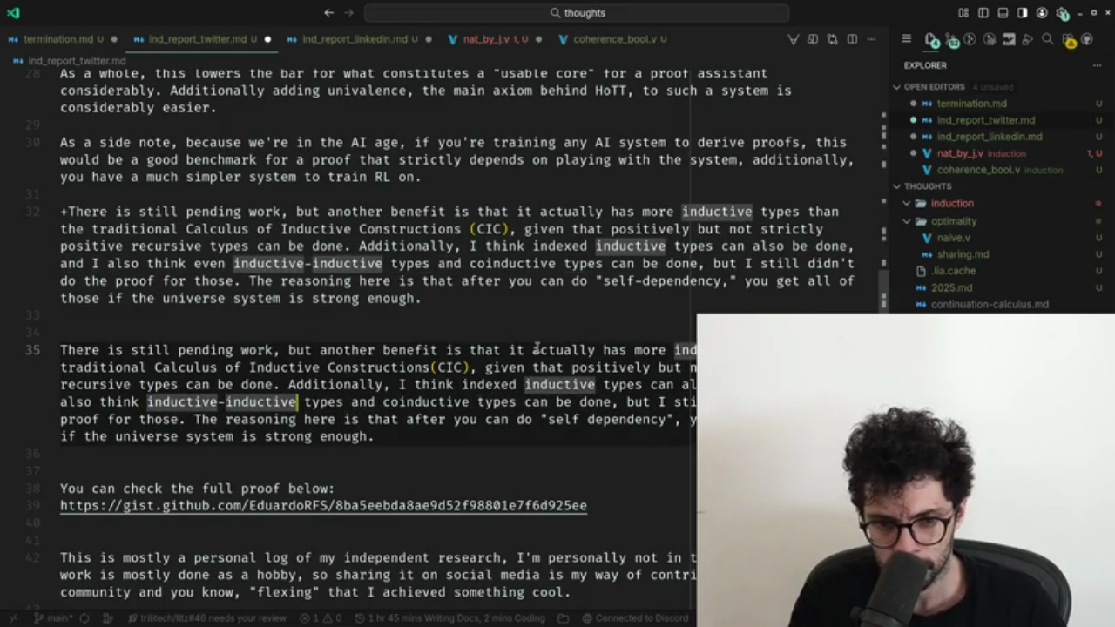
key("ctrl+Right")
key("ctrl+Right")
key("ctrl+Right")
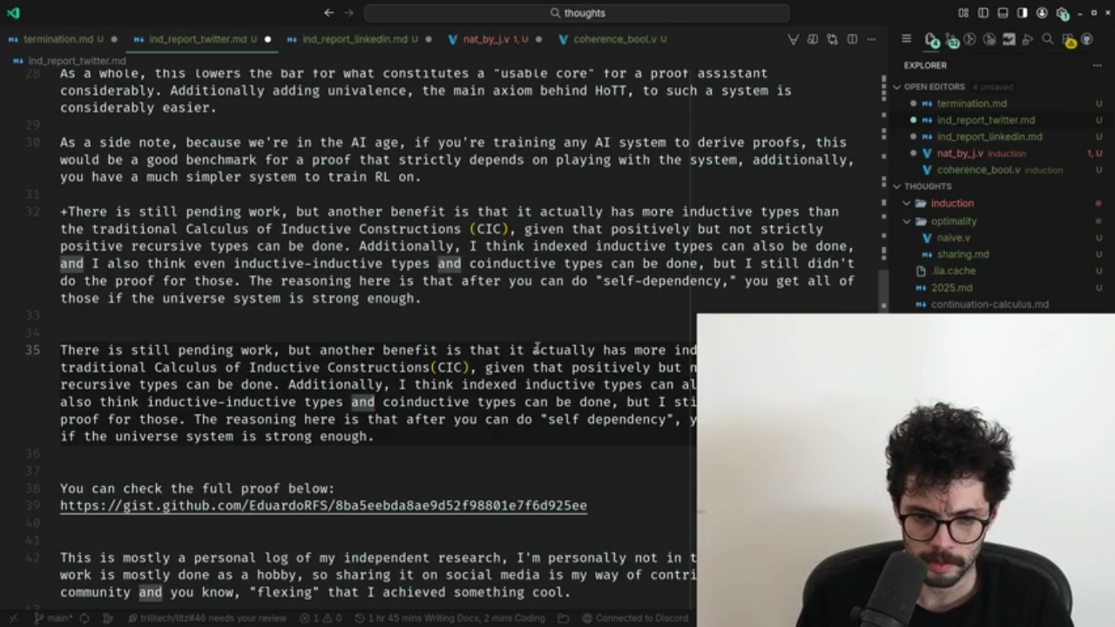
Check the rest of the paragraph, through the universe system clause, against the corrected copy.
key("ctrl+Right")
key("ctrl+Right")
key("ctrl+Right")
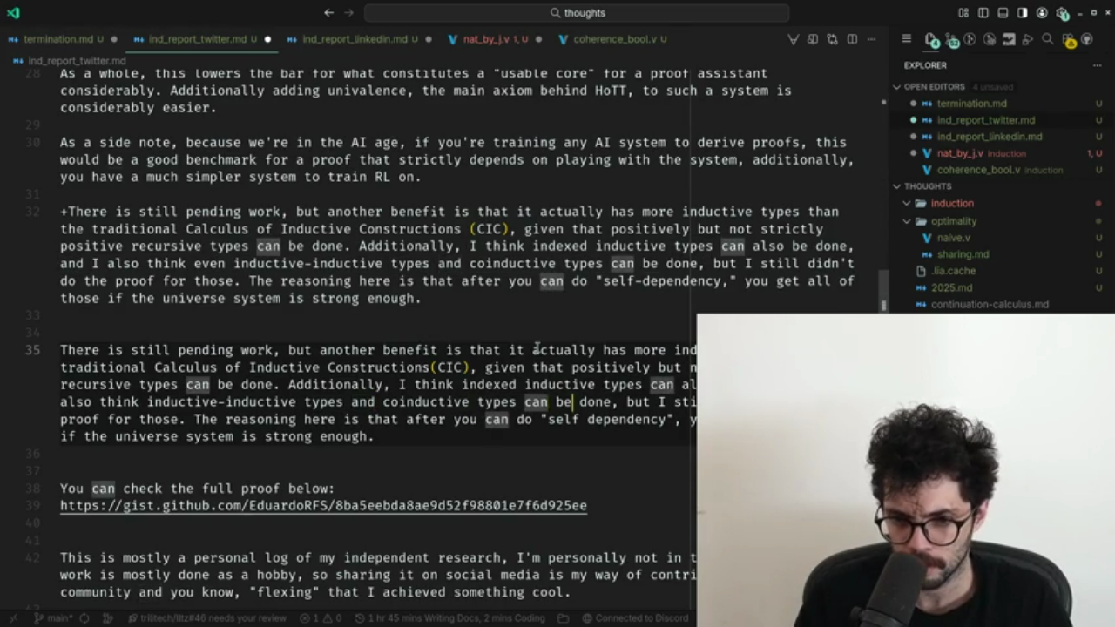
key("ctrl+Right")
key("ctrl+Right")
key("Right")
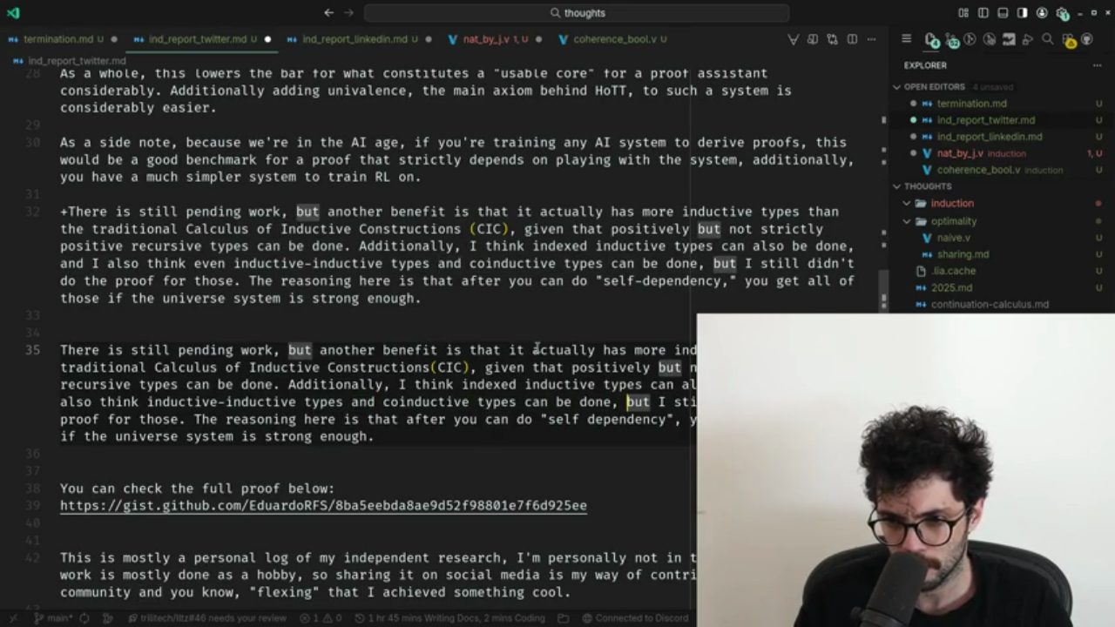
key("ctrl+shift+Right")
key("ctrl+shift+Right")
key("ctrl+shift+Right")
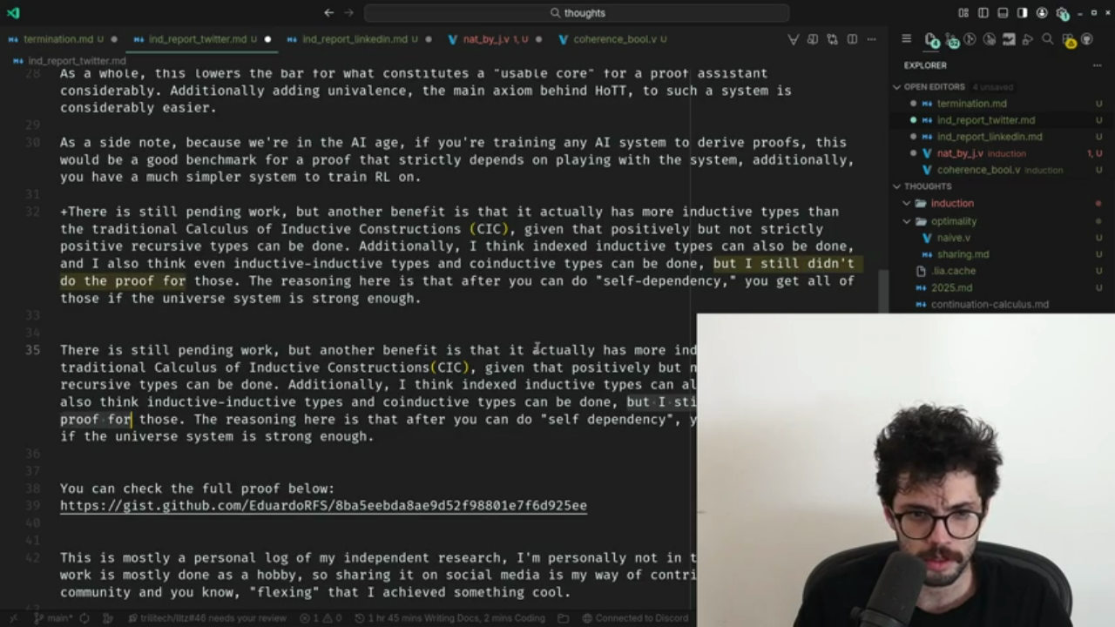
key("Right")
key("Right")
key("ctrl+shift+Right")
key("ctrl+shift+Right")
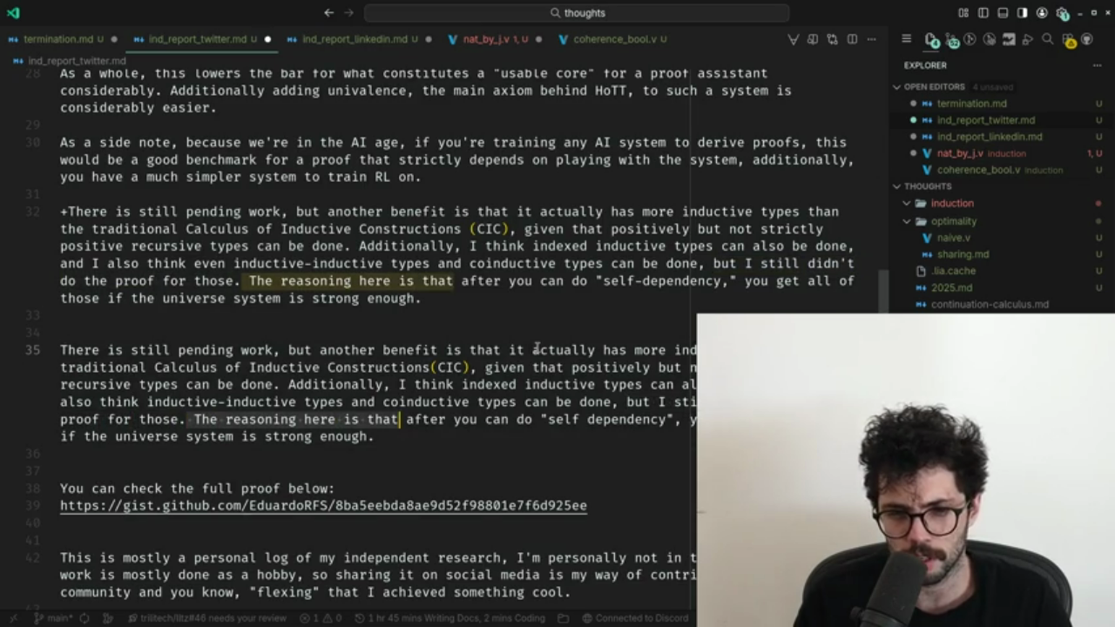
key("ctrl+shift+Right")
key("Right")
key("Right")
key("Right")
key("ctrl+shift+Right")
key("ctrl+shift+Right")
key("ctrl+shift+Right")
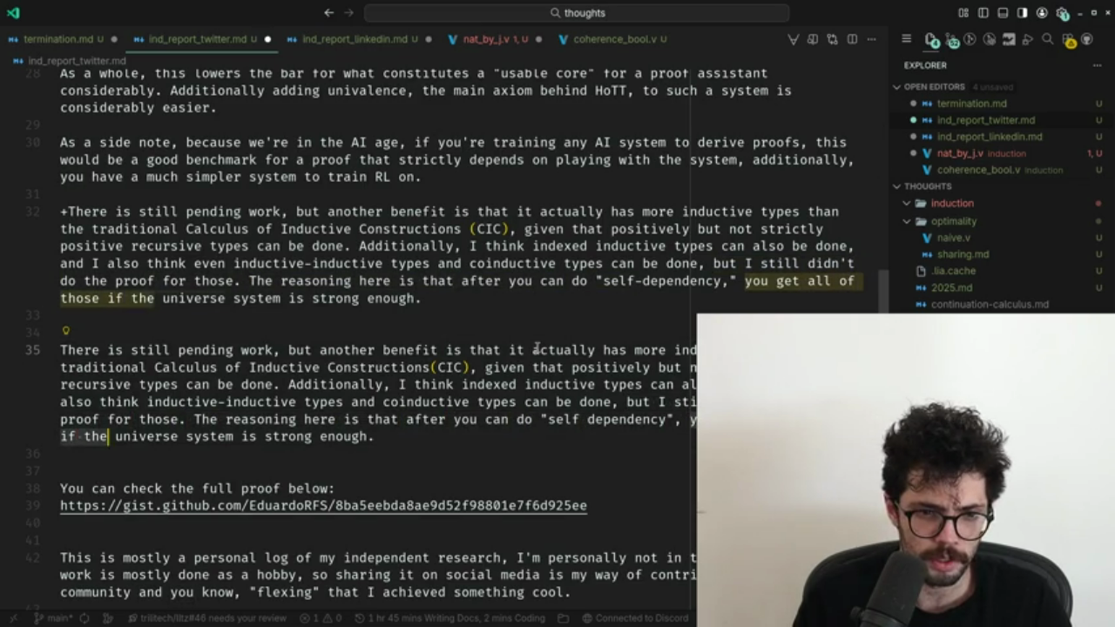
key("ctrl+shift+Right")
key("ctrl+shift+Right")
key("ctrl+shift+Right")
Delete the old '+There is still pending work' diff paragraph and the extra blank line.
key("ctrl+Right")
key("Up")
key("Up")
key("Up")
key("Up")
key("Up")
key("Up")
key("Up")
key("shift+Up")
key("shift+Up")
key("shift+Up")
key("Delete")
key("Delete")
key("Delete")
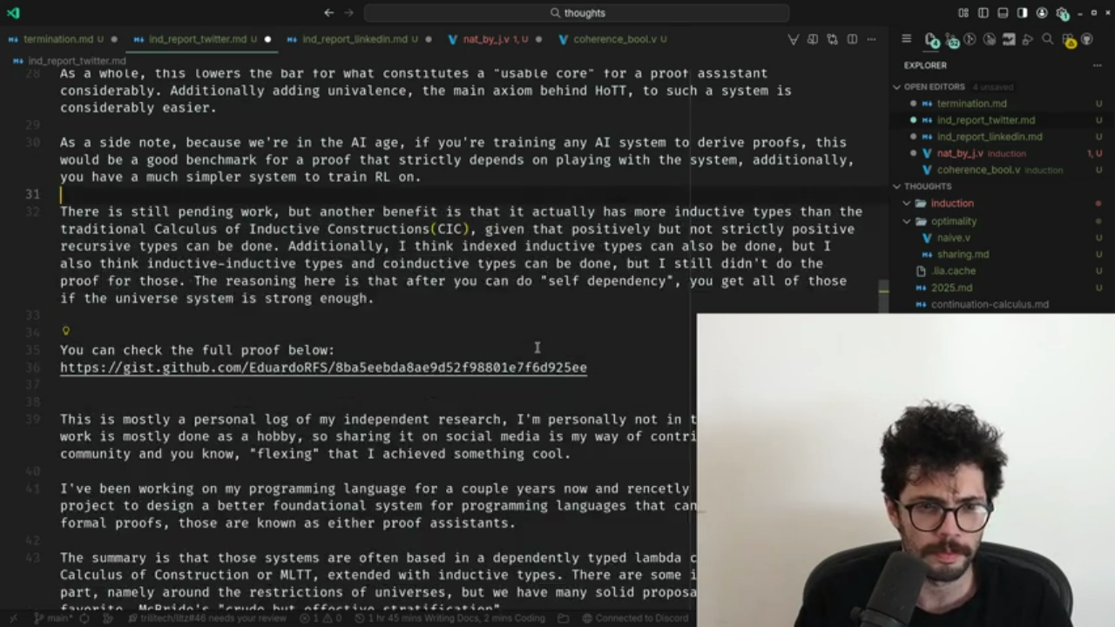
key("Down")
key("Down")
key("Down")
key("BackSpace")
key("Down")
key("Down")
key("Down")
Select the essay from the first line, copy it, and switch to the browser.
scroll(538, 348, "up", 5)
scroll(538, 348, "up", 5)
scroll(538, 348, "down", 8)
key("shift+Up")
key("shift+Up")
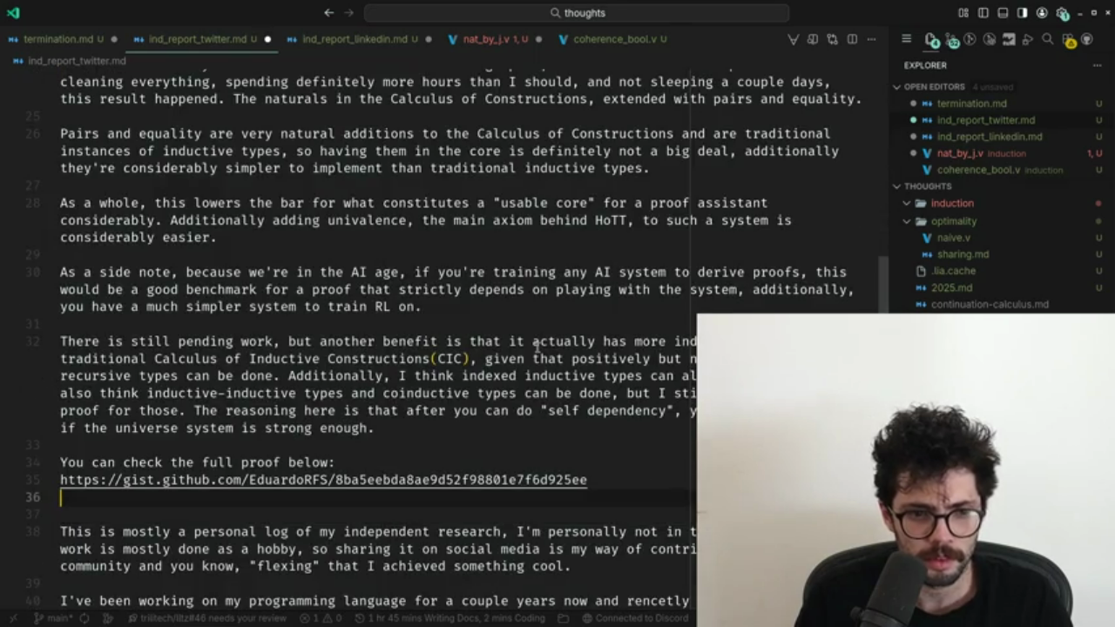
key("shift+Up")
key("shift+Up")
key("shift+Up")
key("shift+Up")
key("shift+Up")
key("shift+Up")
key("ctrl+c")
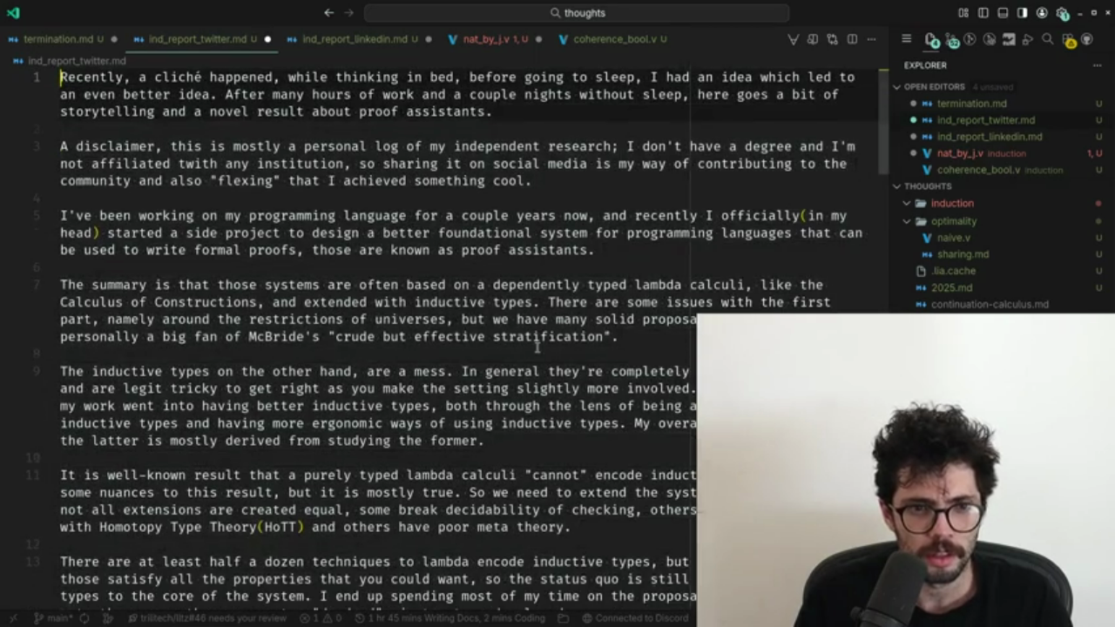
key("alt+Tab")
key("ctrl+Tab")
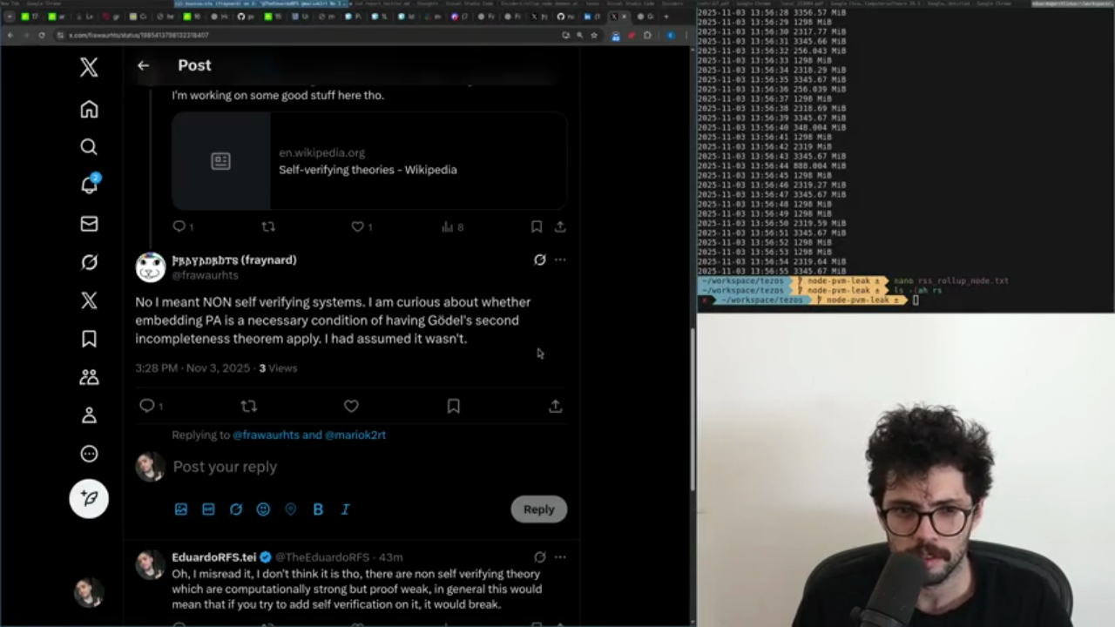
Paste the essay into the X home 'What's happening?' composer, then clear it.
left_click(91, 120)
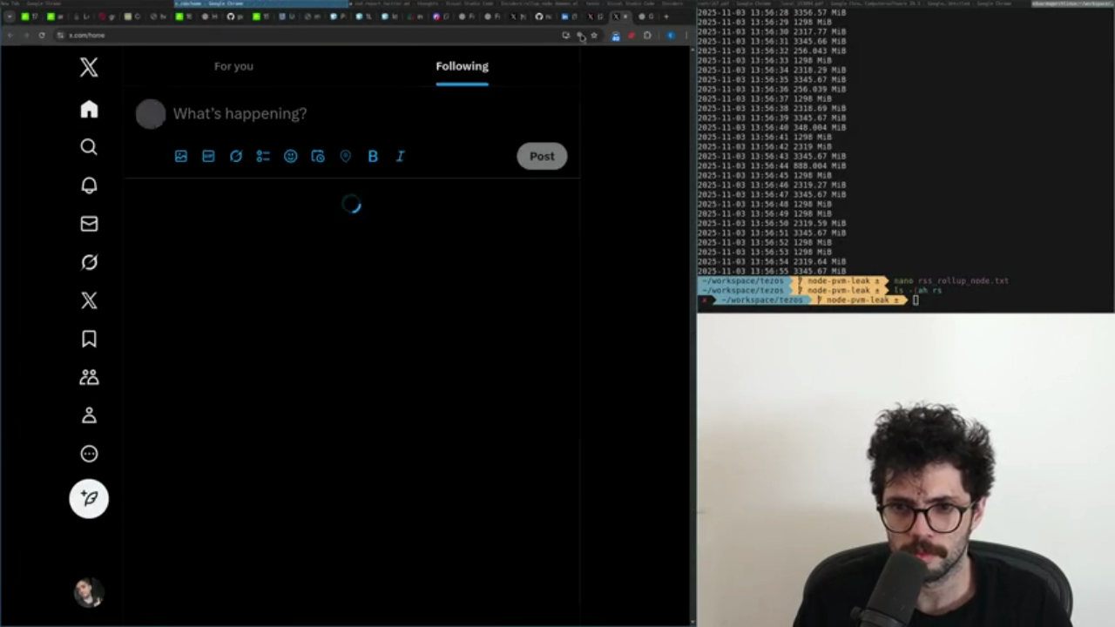
key("ctrl+v")
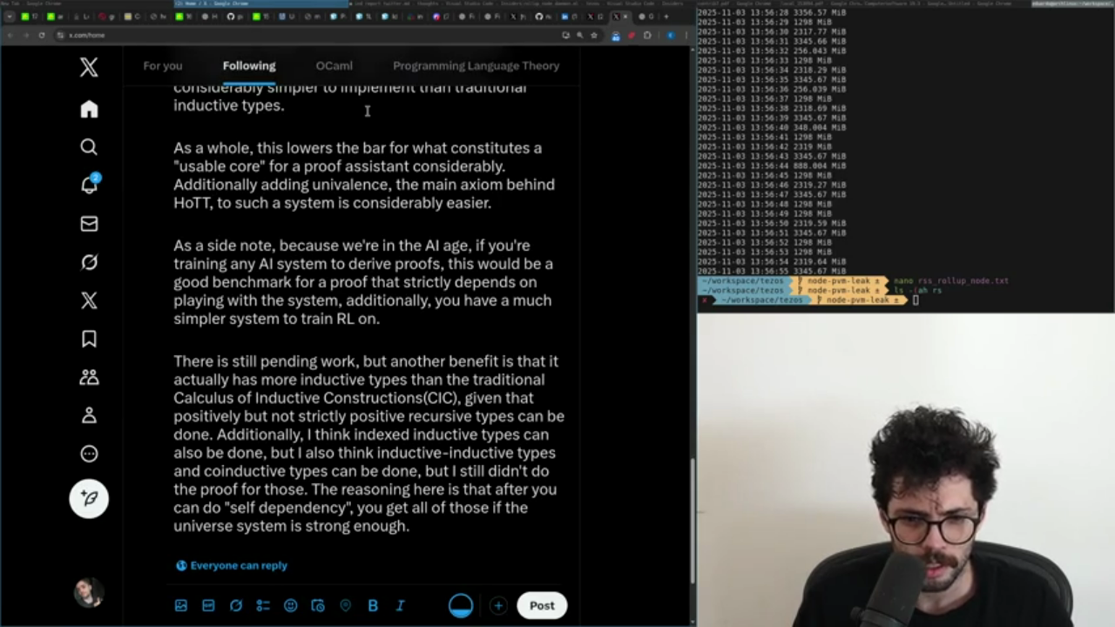
key("ctrl+Return")
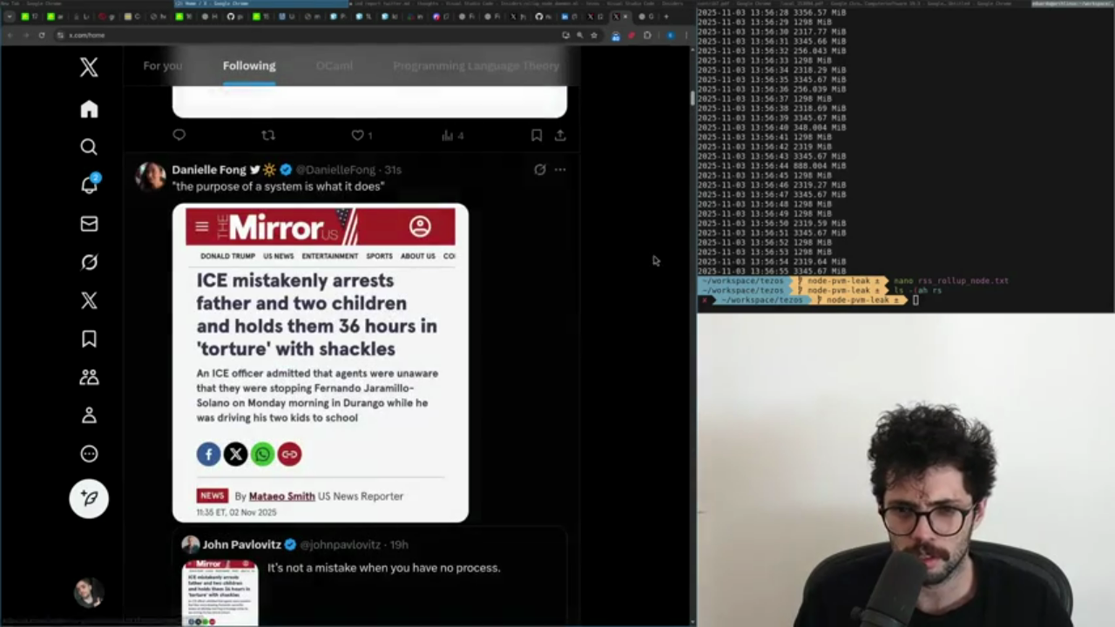
Start a new tab with 'twitter post article' in the address bar.
scroll(655, 258, "up", 5)
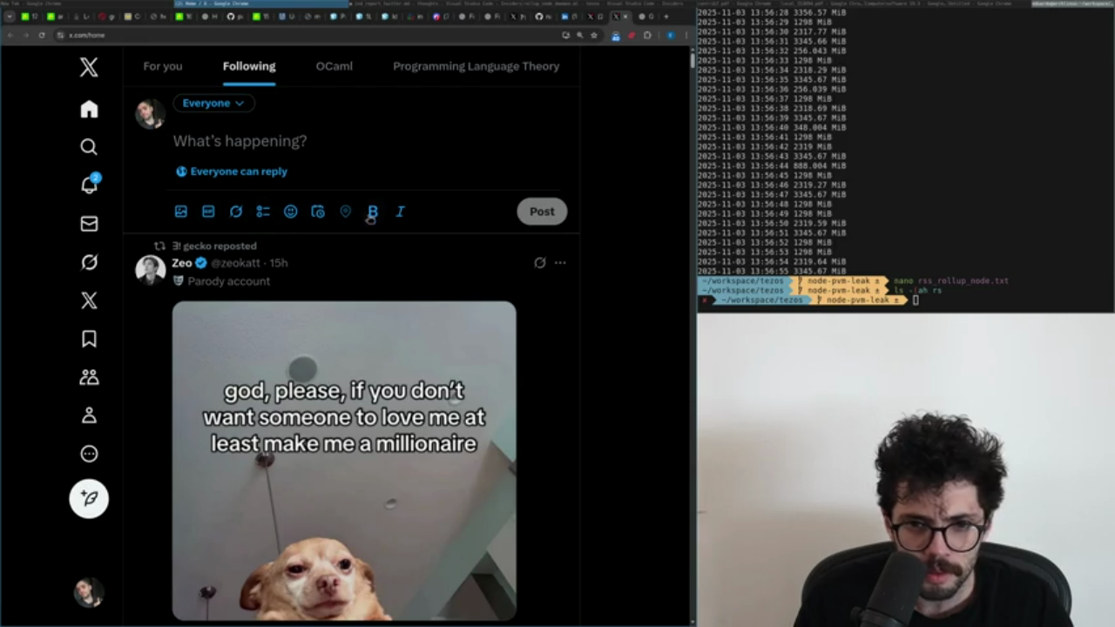
key("ctrl+t")
type("twitter post artic")
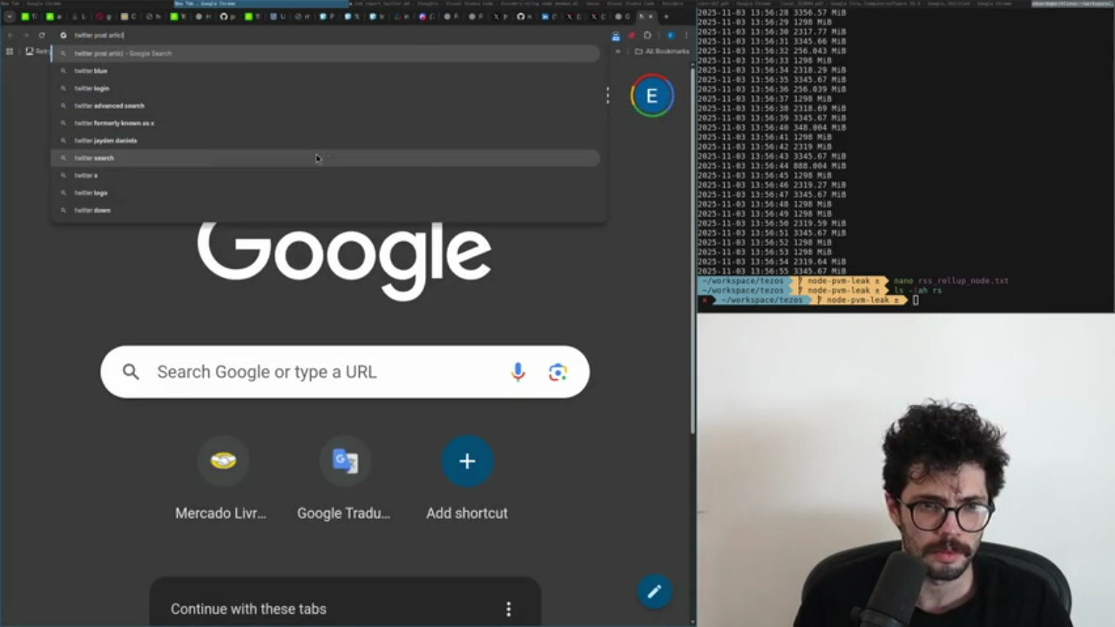
type("le")
Search 'twitter post article' and expand the AI Overview, which says articles need Premium+.
key("Return")
scroll(244, 462, "down", 5)
scroll(227, 436, "up", 1)
scroll(230, 409, "up", 2)
left_click(236, 361)
scroll(236, 383, "up", 1)
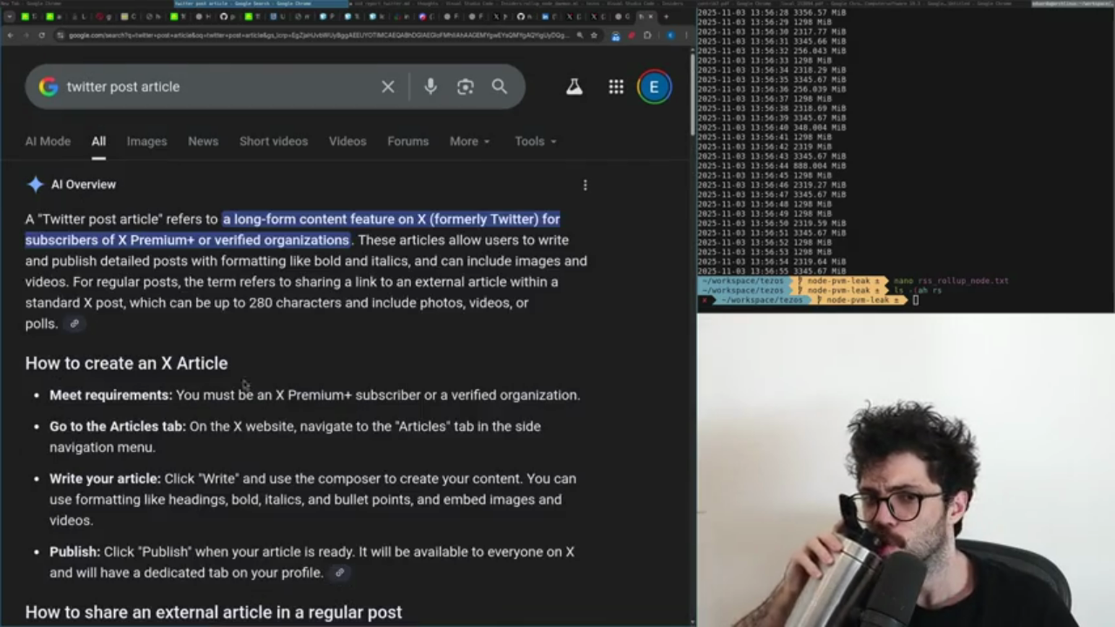
Close the extra tabs to return to X and open the Premium page.
key("ctrl+w")
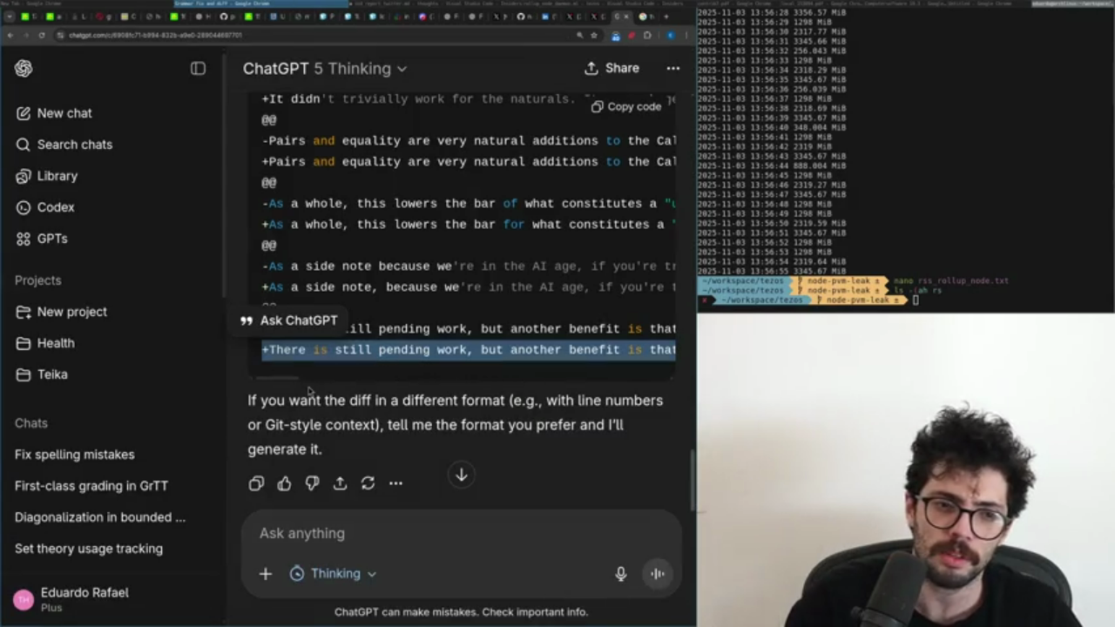
key("ctrl+w")
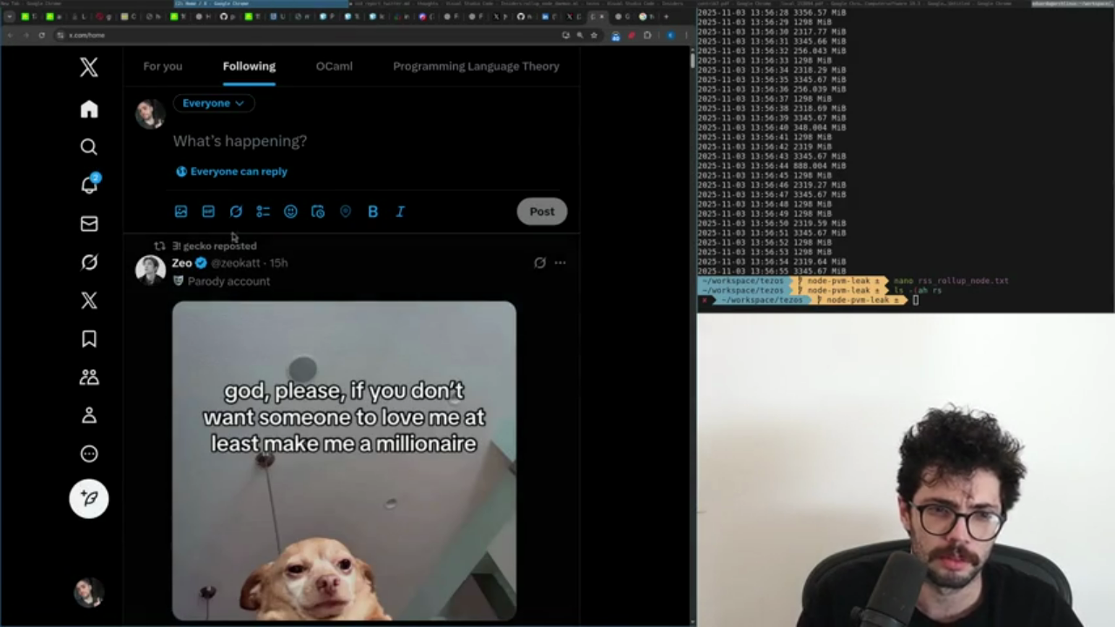
left_click(88, 300)
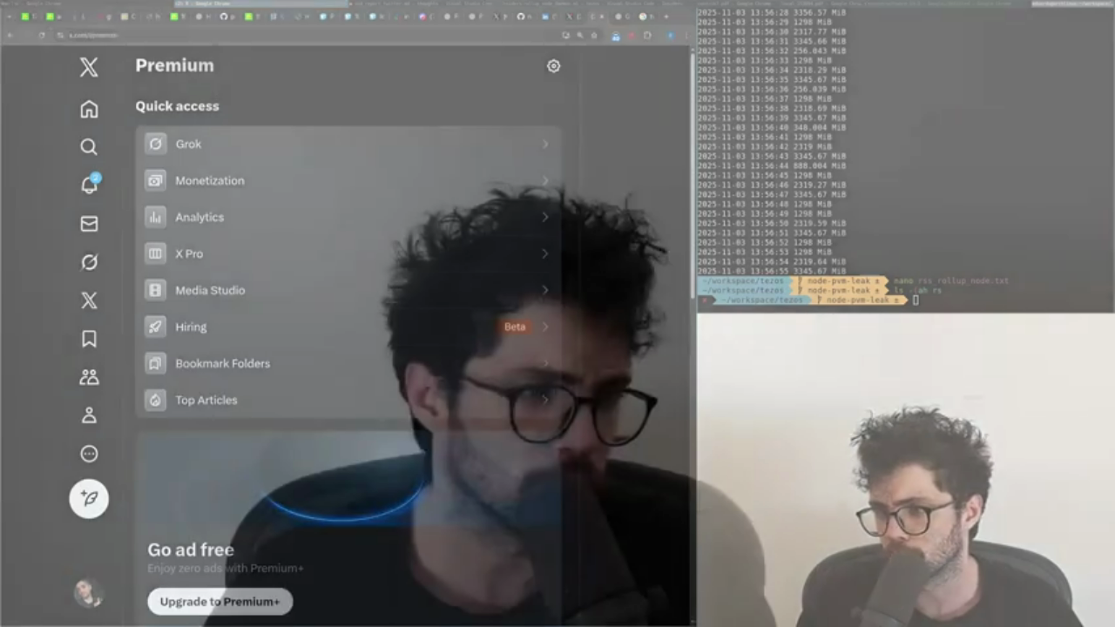
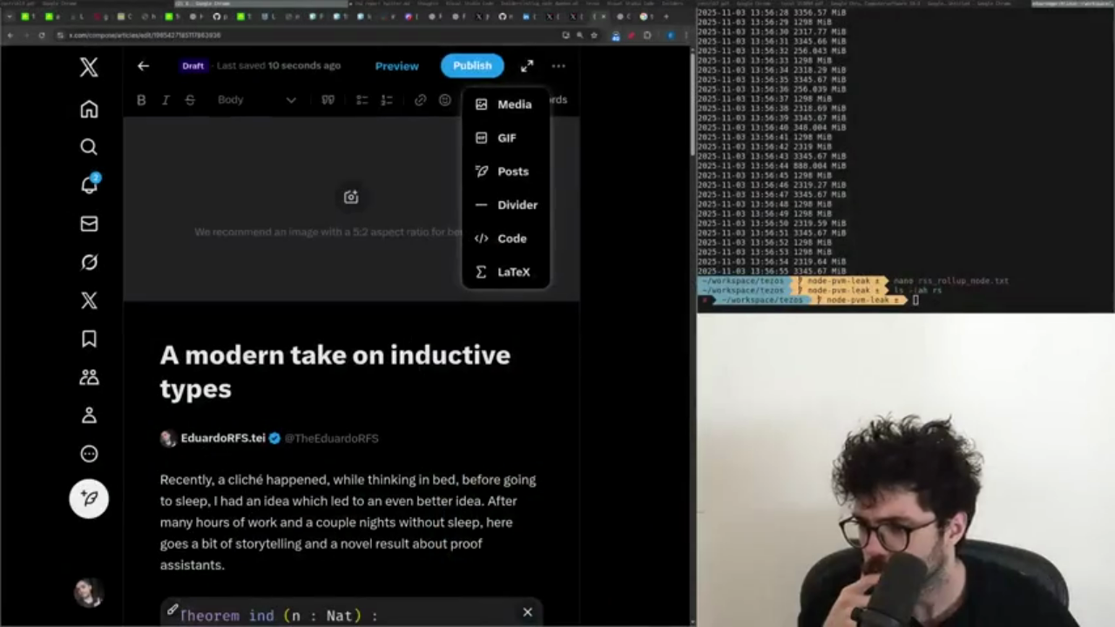
Dismiss the Insert menu and cancel the cover image picker.
left_click(606, 321)
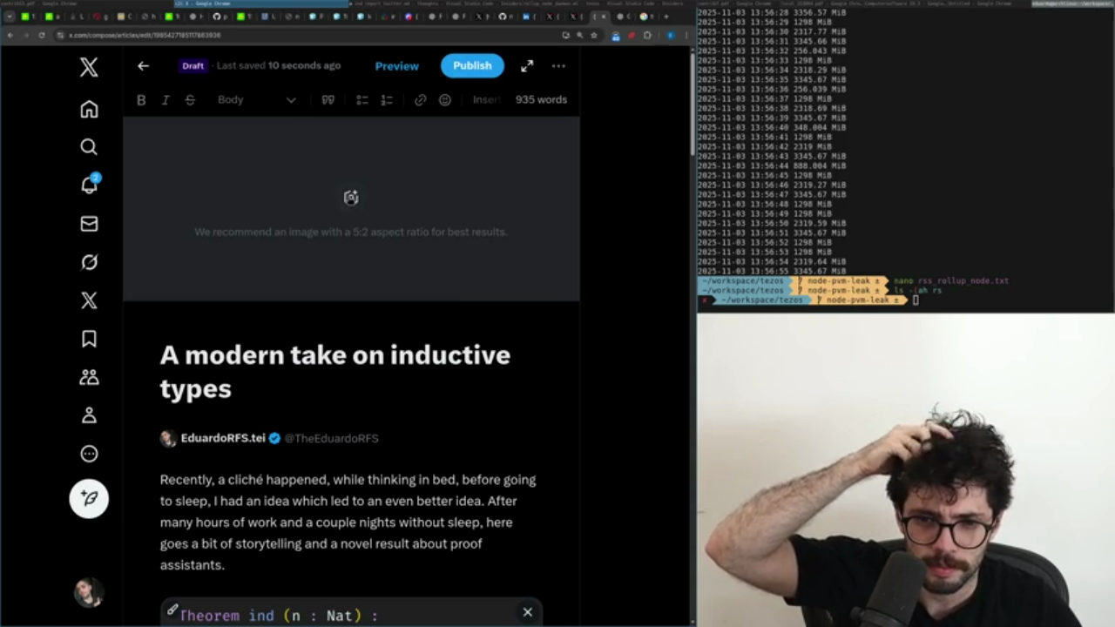
left_click(352, 199)
key("Escape")
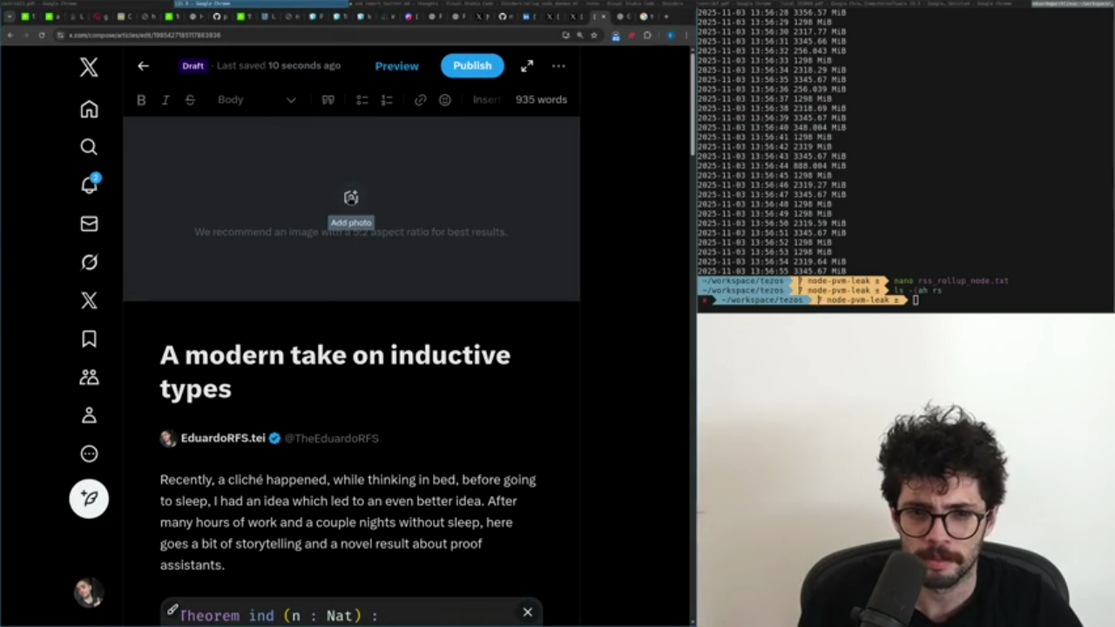
scroll(535, 551, "down", 2)
scroll(515, 327, "up", 2)
Save the Coq theorem image from the LinkedIn post as a JPEG, then return to the X draft.
key("ctrl+shift+Tab")
key("ctrl+shift+Tab")
right_click(394, 221)
left_click(394, 246)
key("Return")
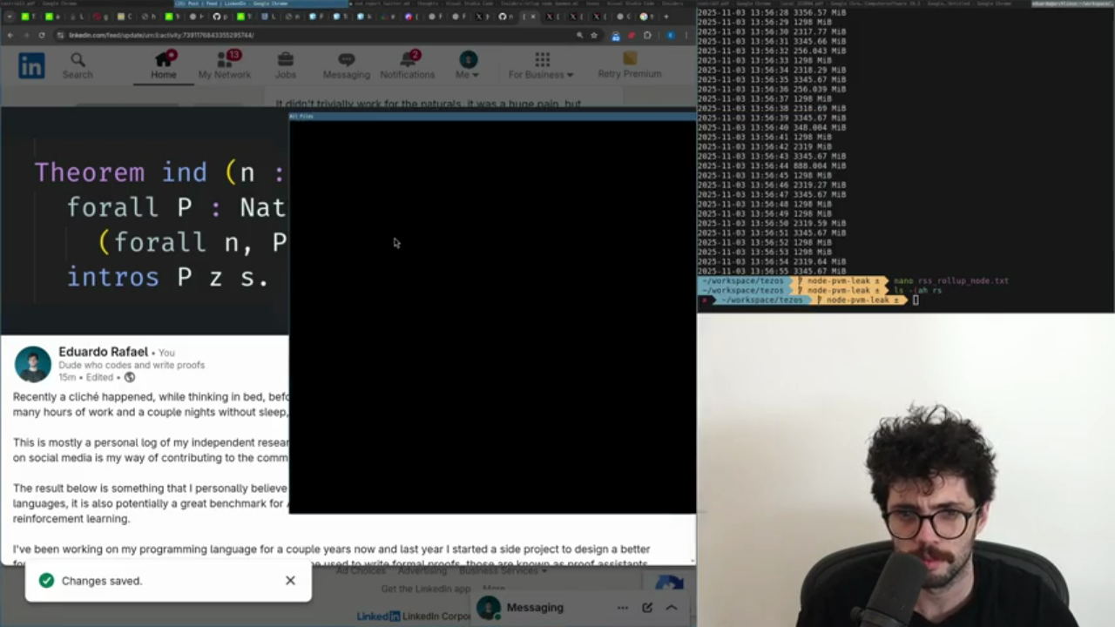
key("ctrl+Tab")
key("ctrl+Tab")
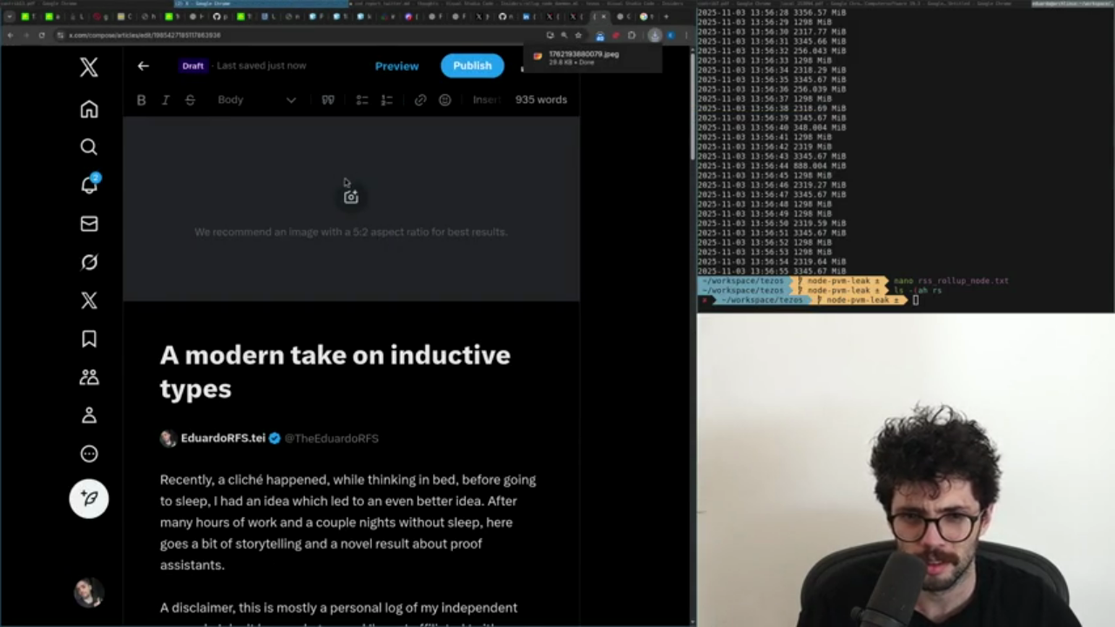
left_click(351, 197)
Load 1762193980079.jpeg from Downloads as the cover and shift it right so Theorem shows.
left_click(328, 197)
type("17")
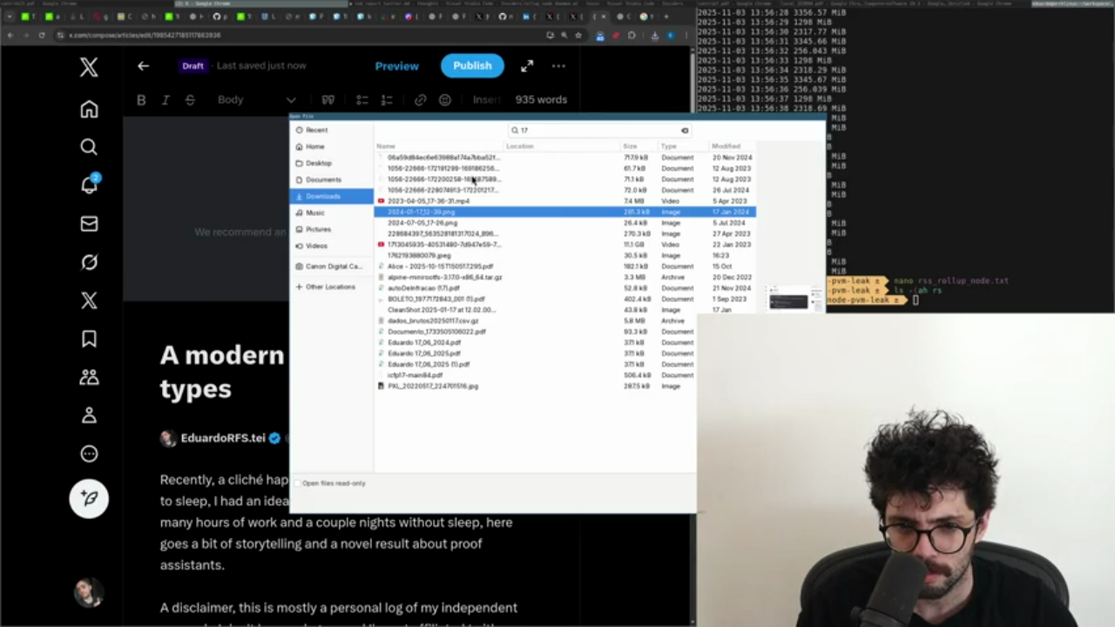
left_click(411, 246)
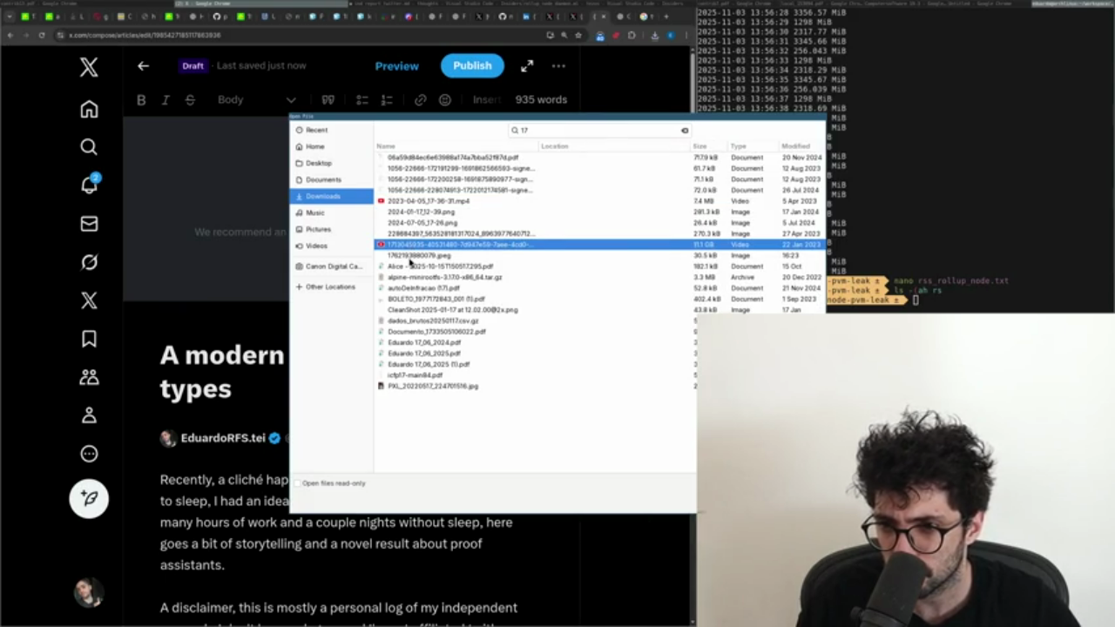
left_click(410, 257)
double_click(410, 259)
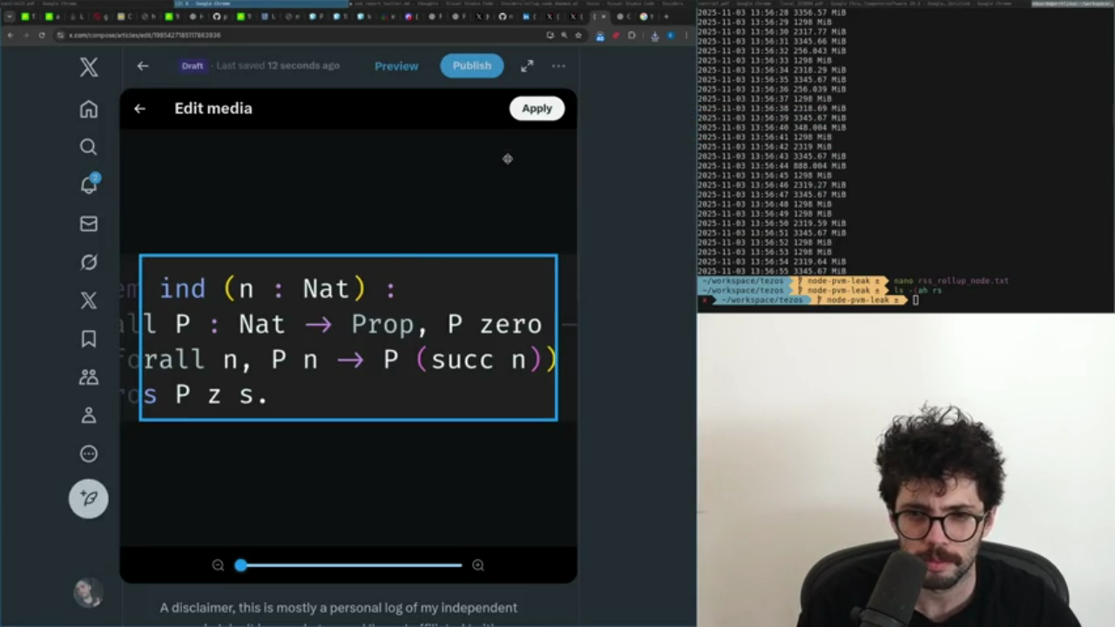
left_click_drag(282, 404, 398, 395)
key("alt+Tab")
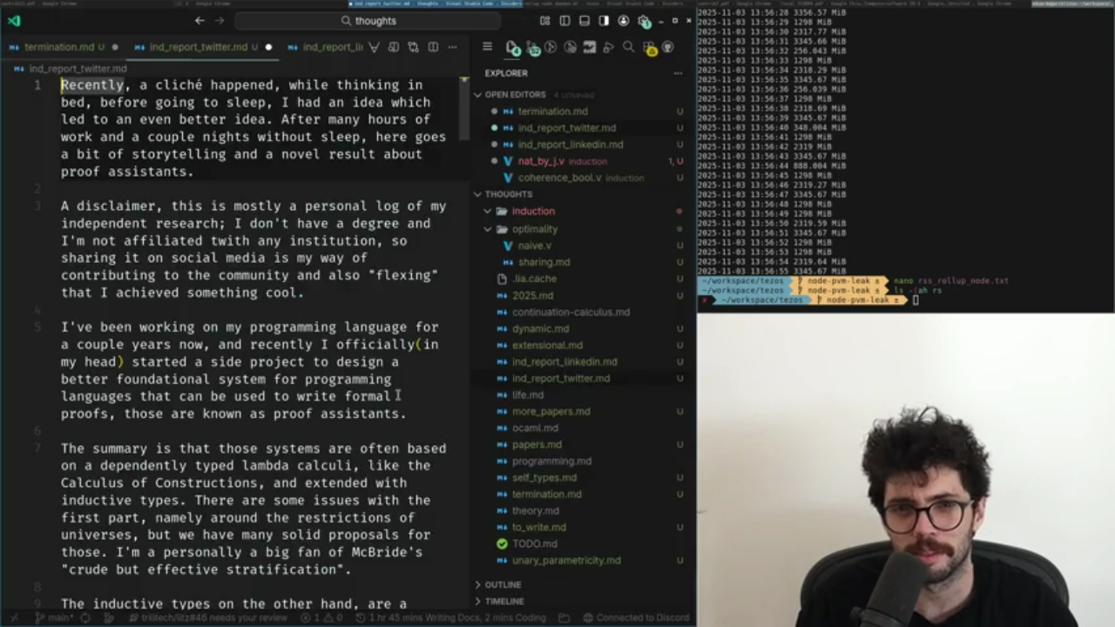
In nat_by_j.v, add a blank line after 'intros P z s.'.
key("ctrl+Tab")
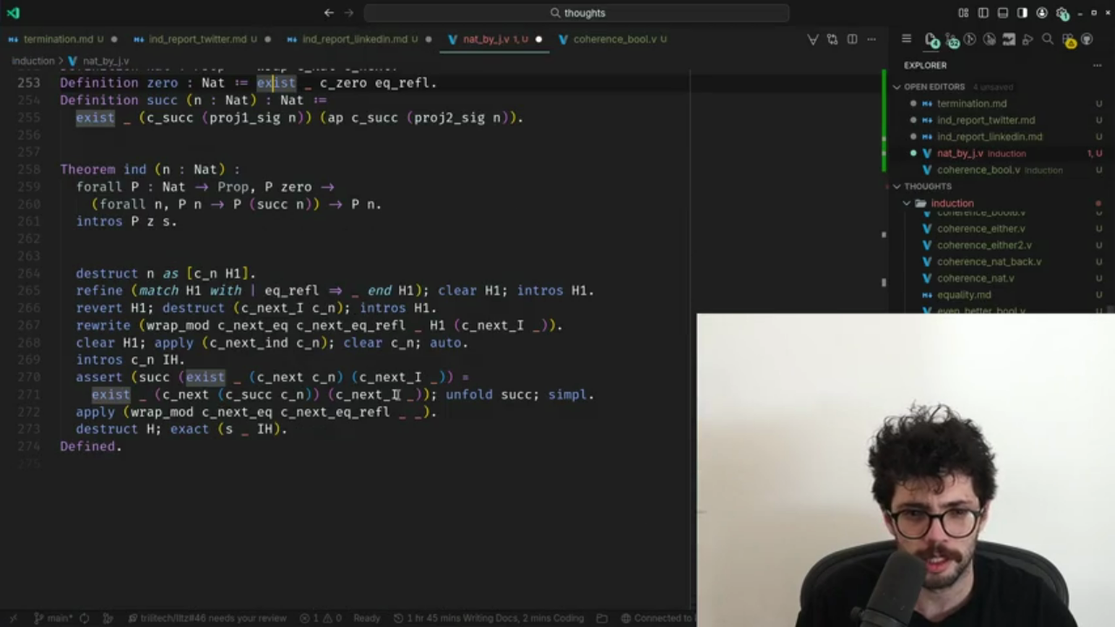
left_click(113, 242)
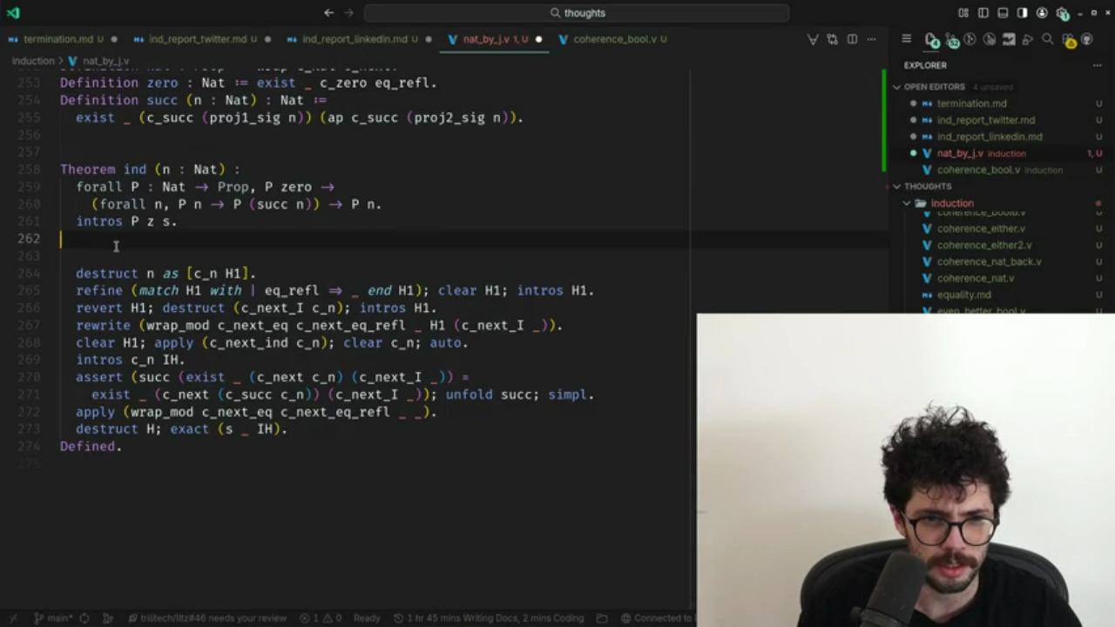
key("Return")
key("Return")
key("Return")
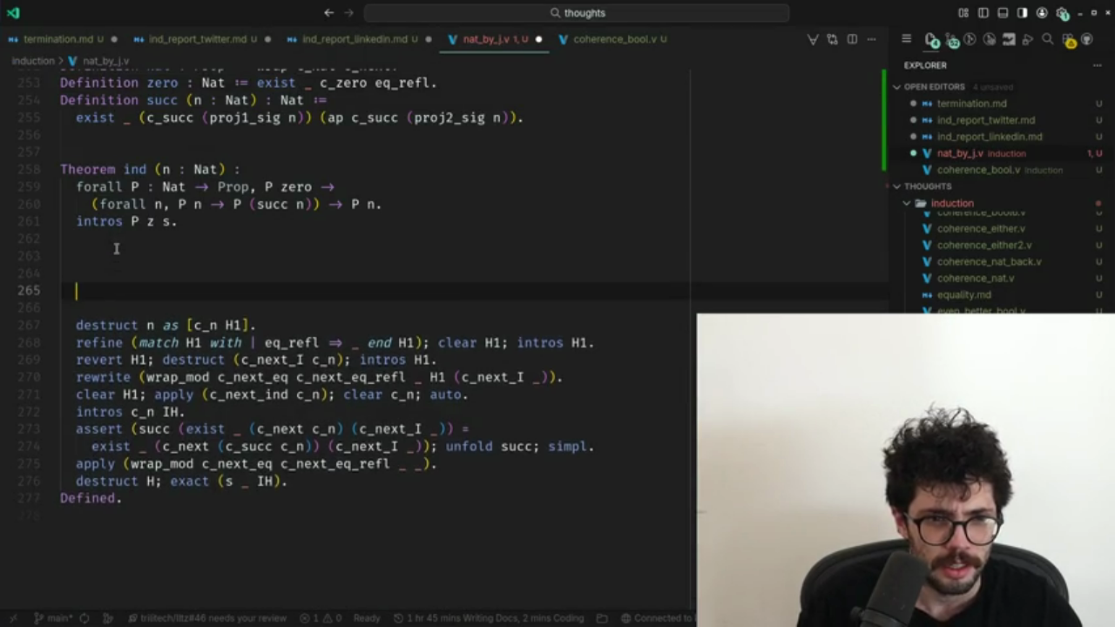
Frame Theorem ind in a Flameshot capture, abort it, and shift the cover image left.
mouse_move(0, 155)
left_mouse_down()
mouse_move(473, 243)
mouse_move(457, 249)
left_mouse_up()
left_click_drag(459, 202, 445, 202)
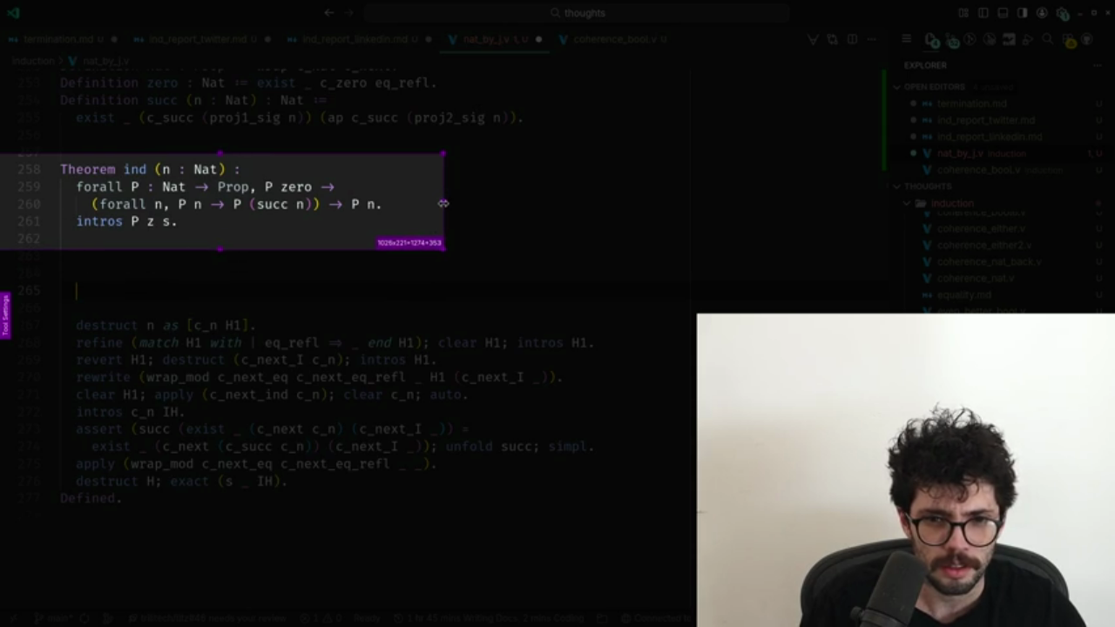
left_click_drag(221, 154, 221, 144)
left_click_drag(219, 248, 220, 242)
left_click_drag(223, 146, 223, 150)
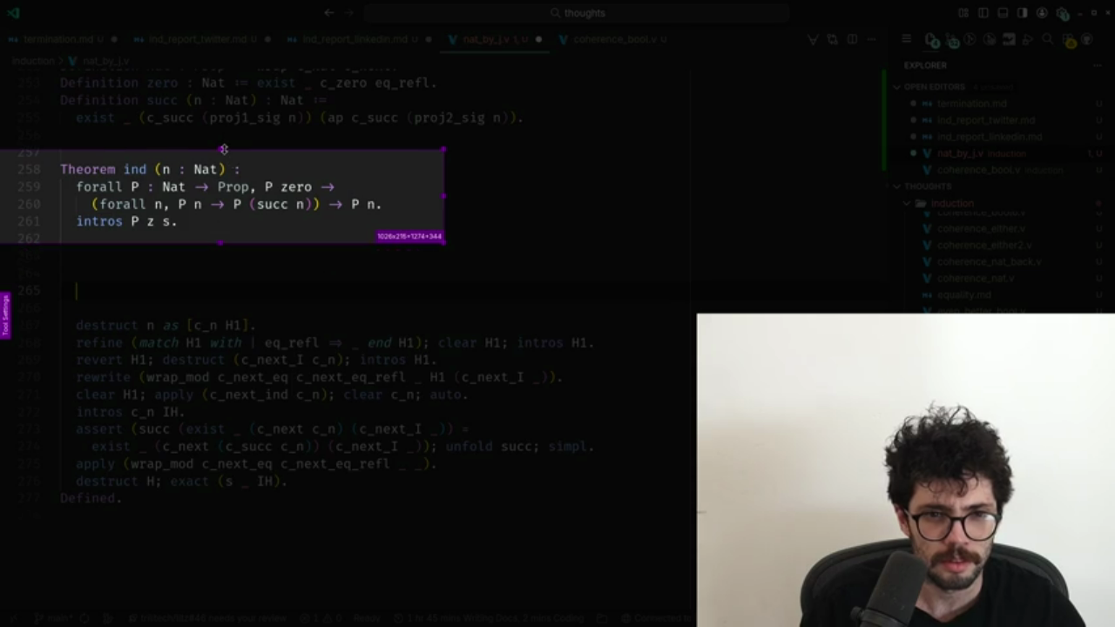
left_click_drag(217, 240, 218, 236)
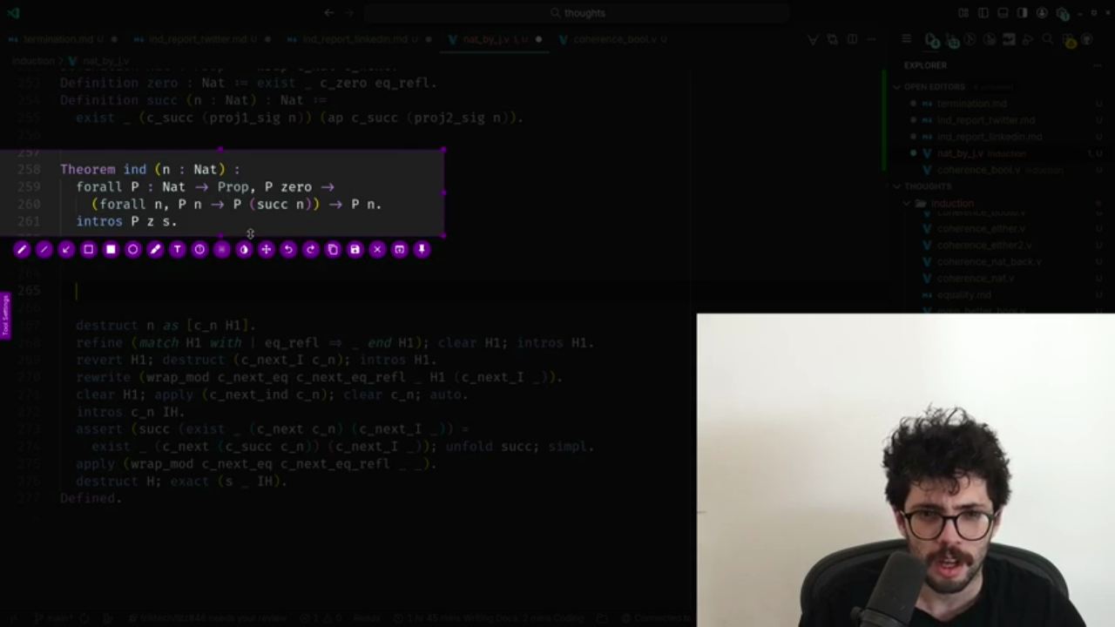
key("Escape")
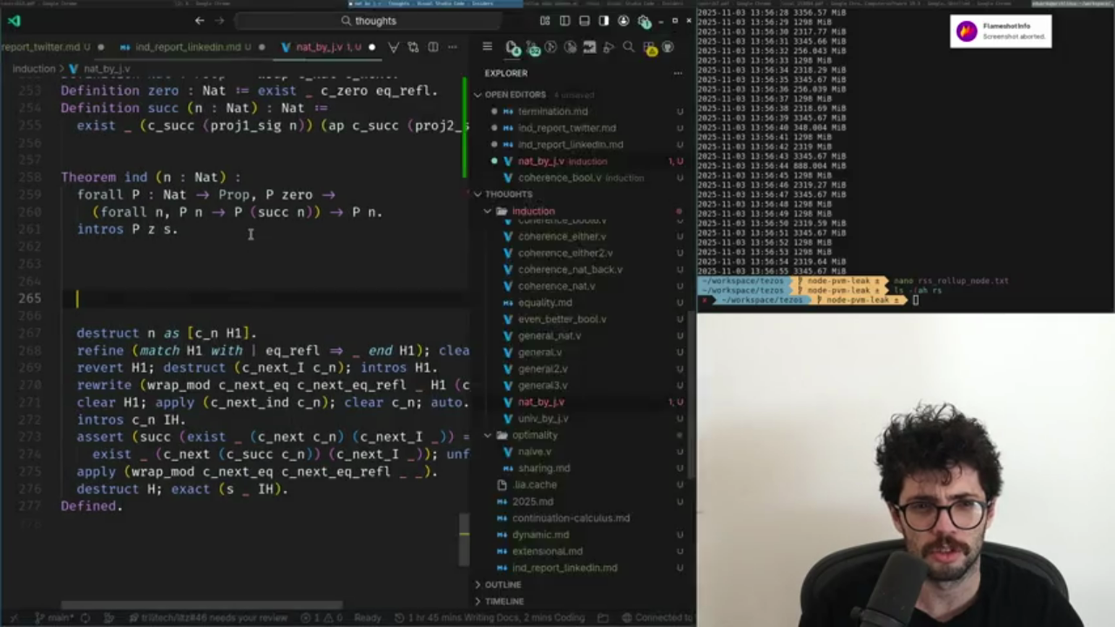
left_click_drag(366, 360, 330, 359)
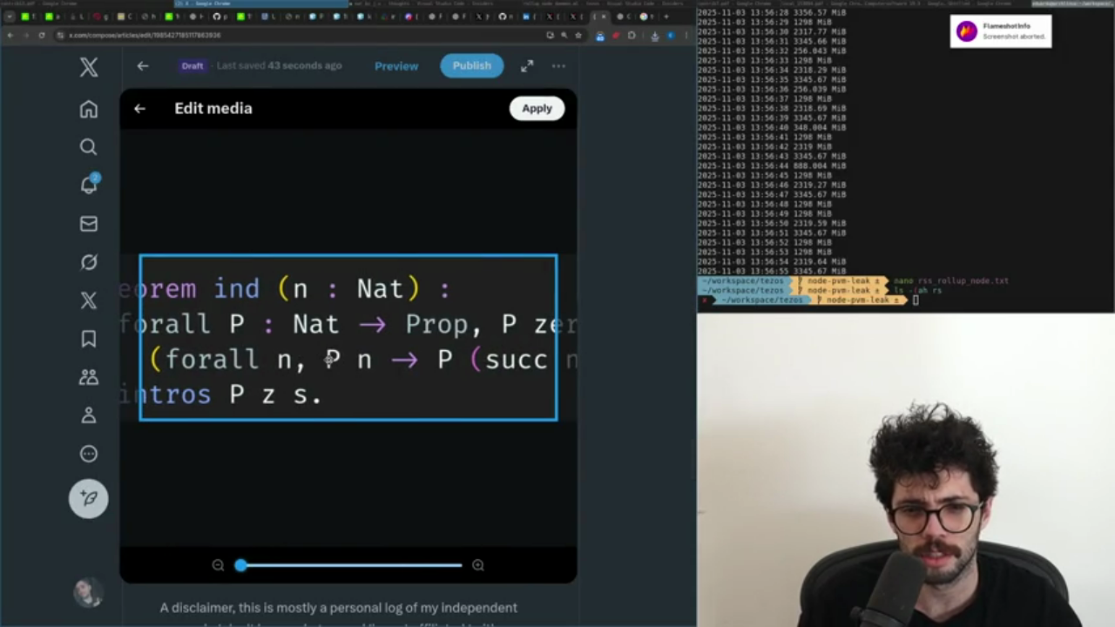
key("alt+Tab")
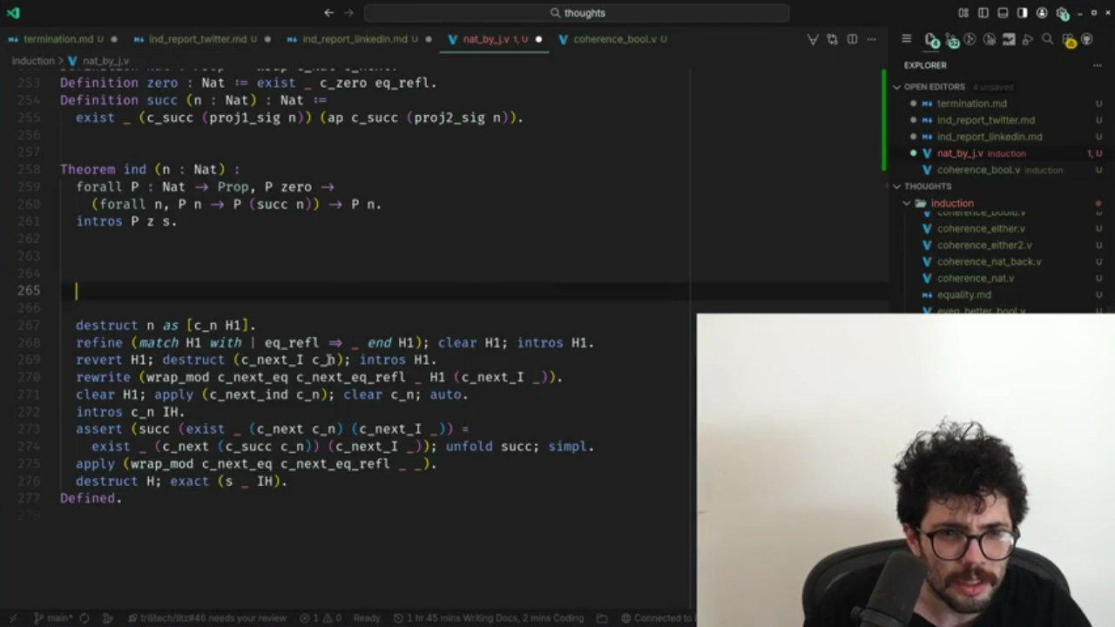
Cancel a first capture attempt and hide the VS Code sidebar to widen the code.
key("Print")
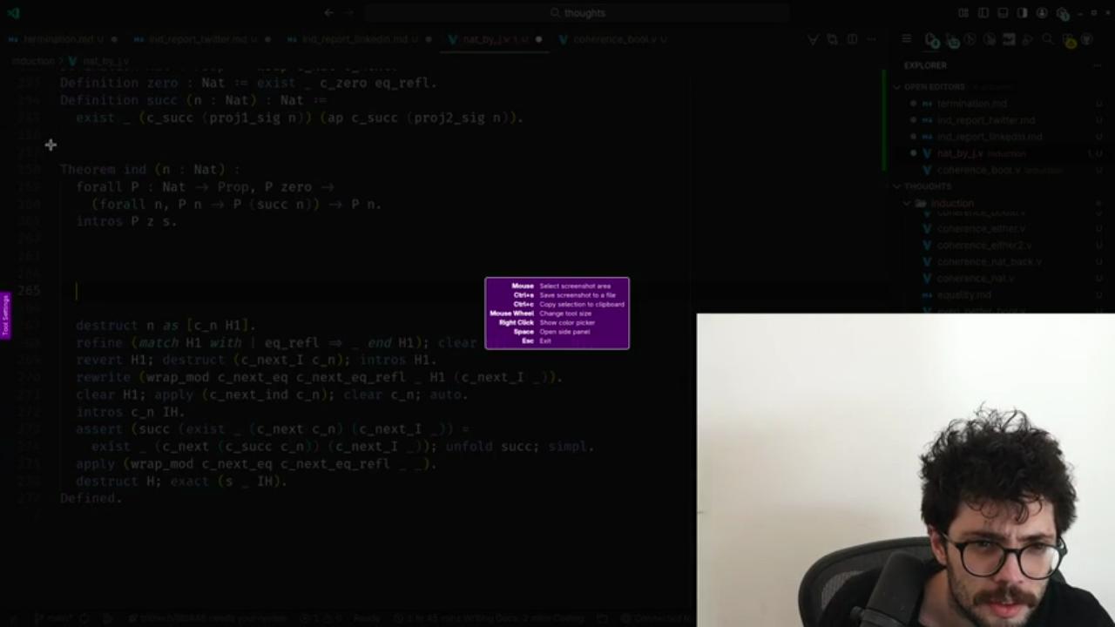
left_click_drag(50, 145, 401, 252)
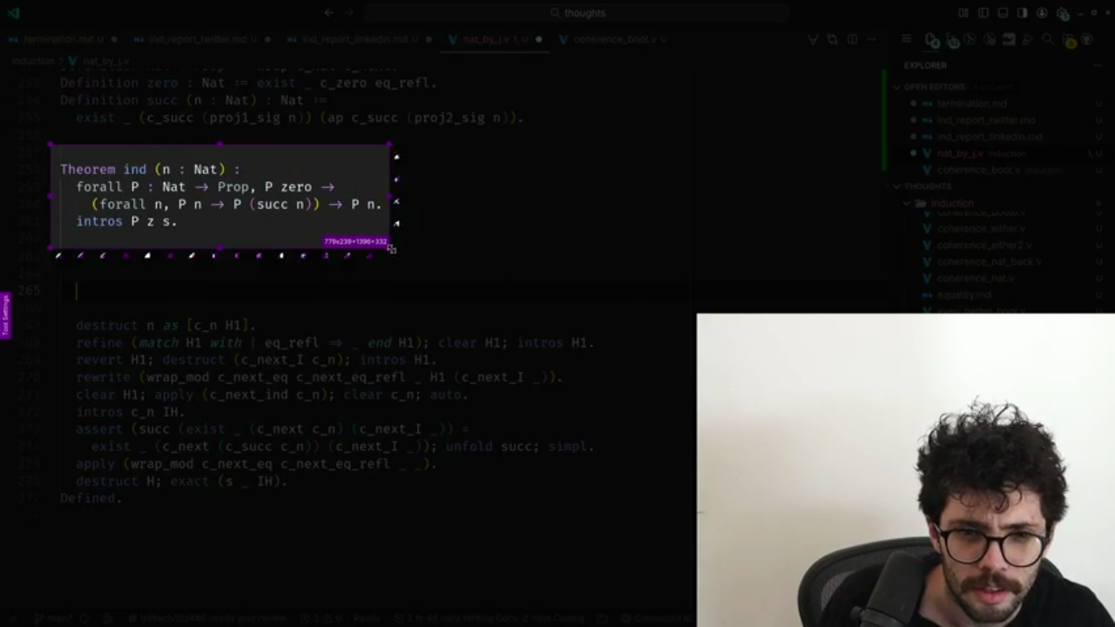
key("ctrl+c")
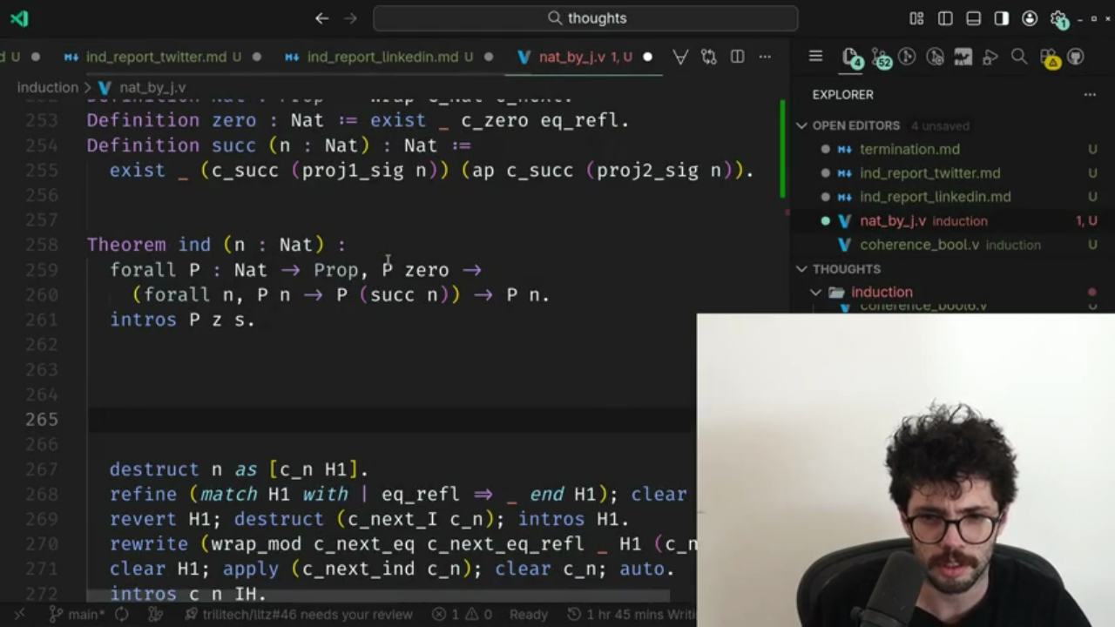
key("ctrl+b")
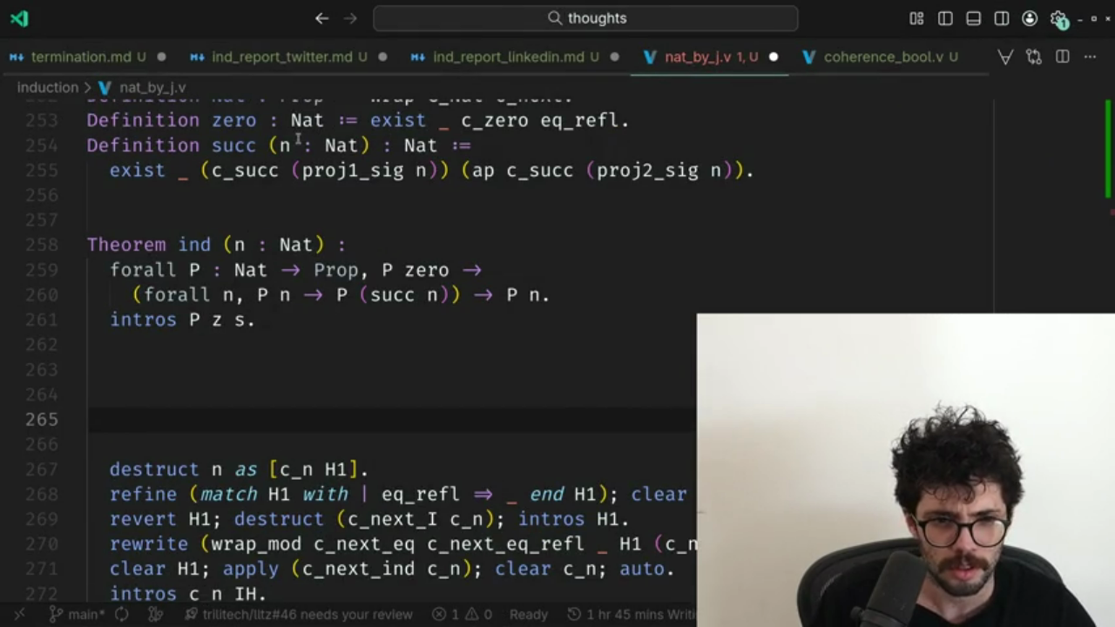
Capture the Theorem ind block with Flameshot, refine its edges, and save it.
key("Print")
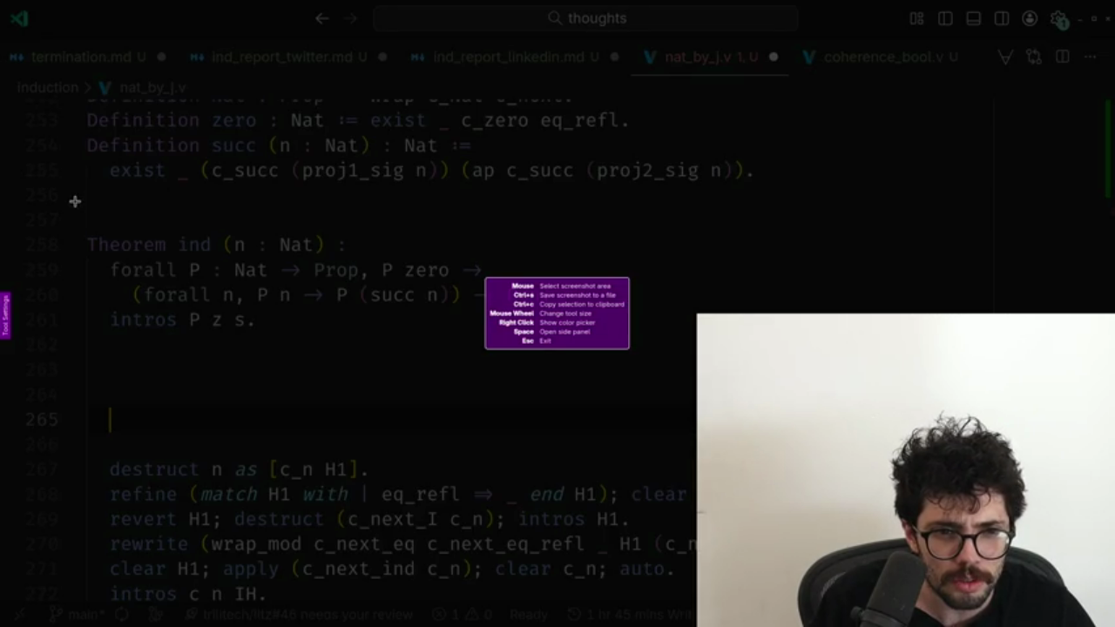
left_click_drag(71, 200, 551, 358)
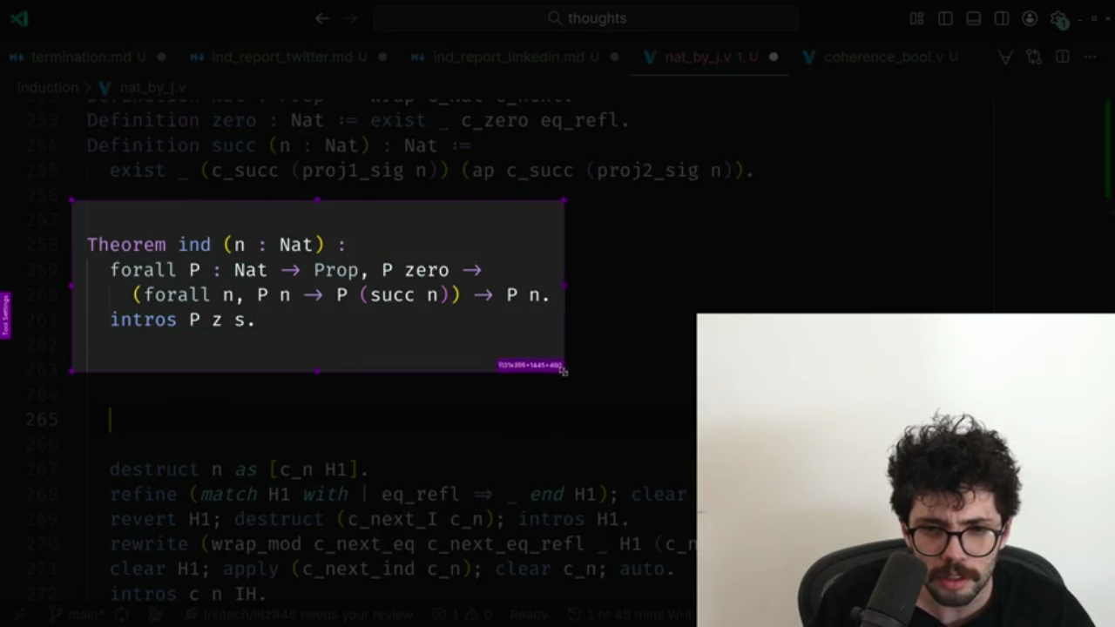
mouse_move(552, 359)
left_mouse_down()
mouse_move(552, 343)
mouse_move(555, 359)
left_mouse_up()
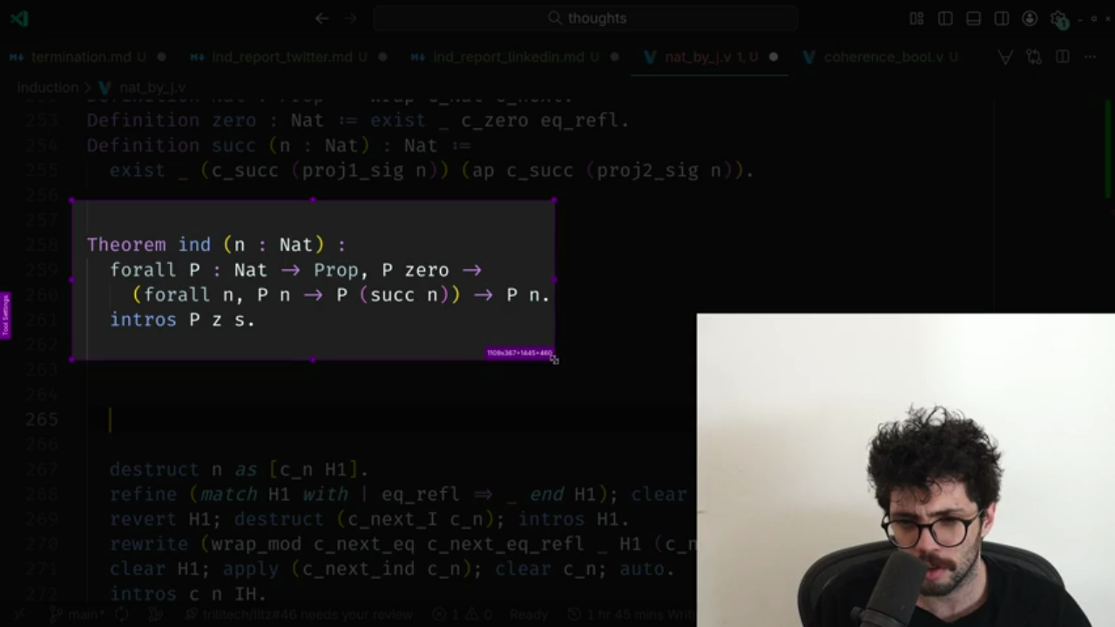
mouse_move(554, 359)
left_mouse_down()
mouse_move(258, 364)
mouse_move(562, 368)
mouse_move(563, 381)
mouse_move(563, 371)
left_mouse_up()
left_click_drag(317, 199, 318, 194)
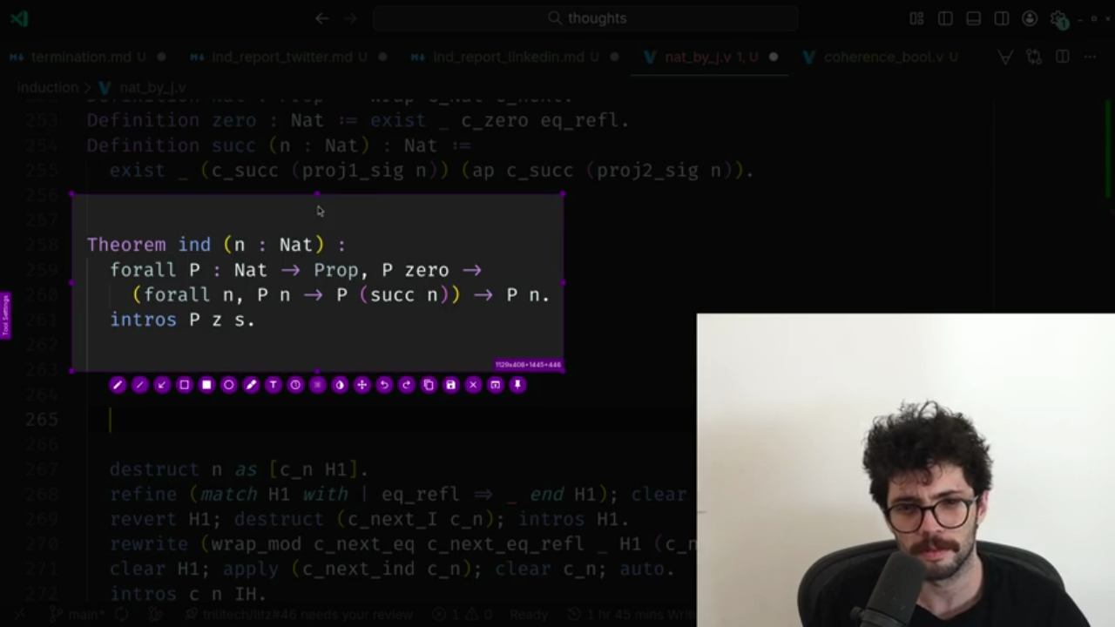
left_click(450, 386)
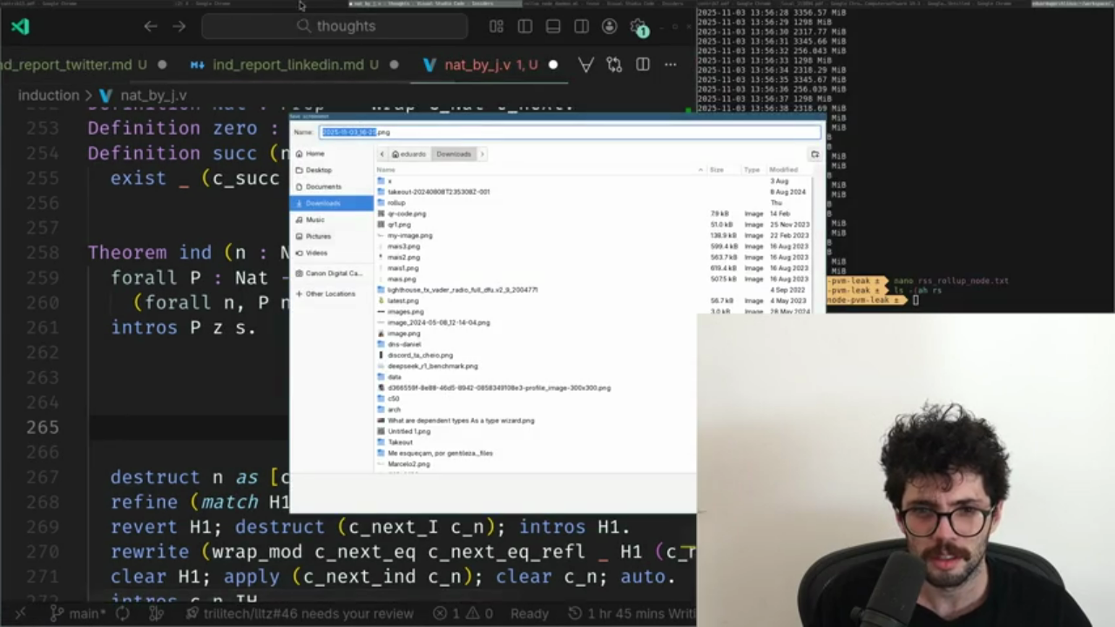
Save the capture as 2025-11-03_16-25.png and load it as the article cover.
key("Return")
left_click(140, 109)
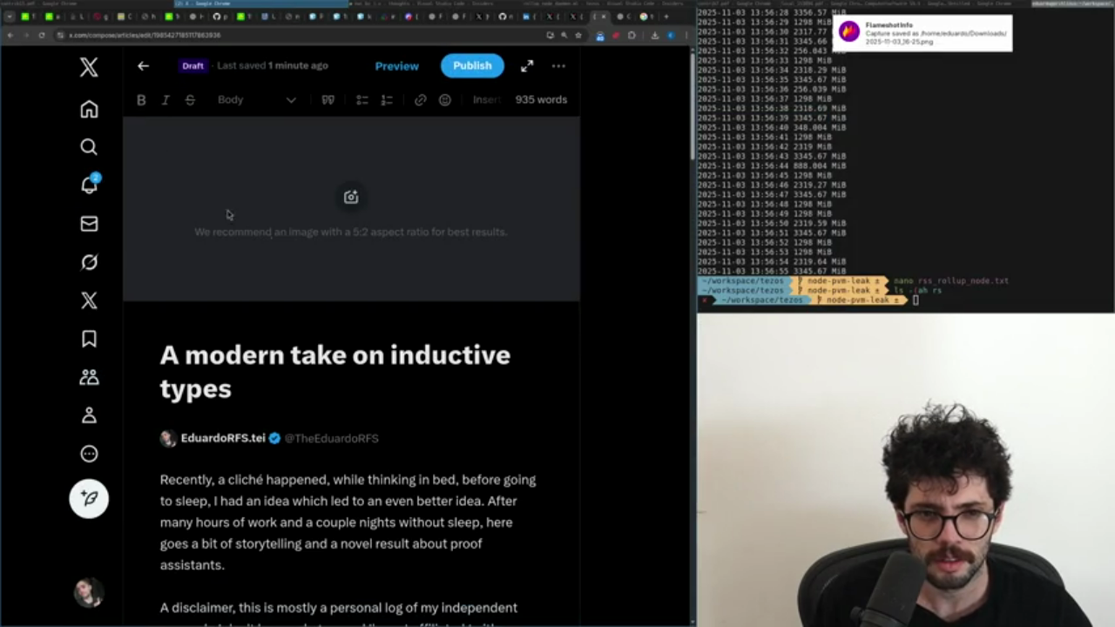
left_click(351, 197)
left_click(449, 193)
type("2015")
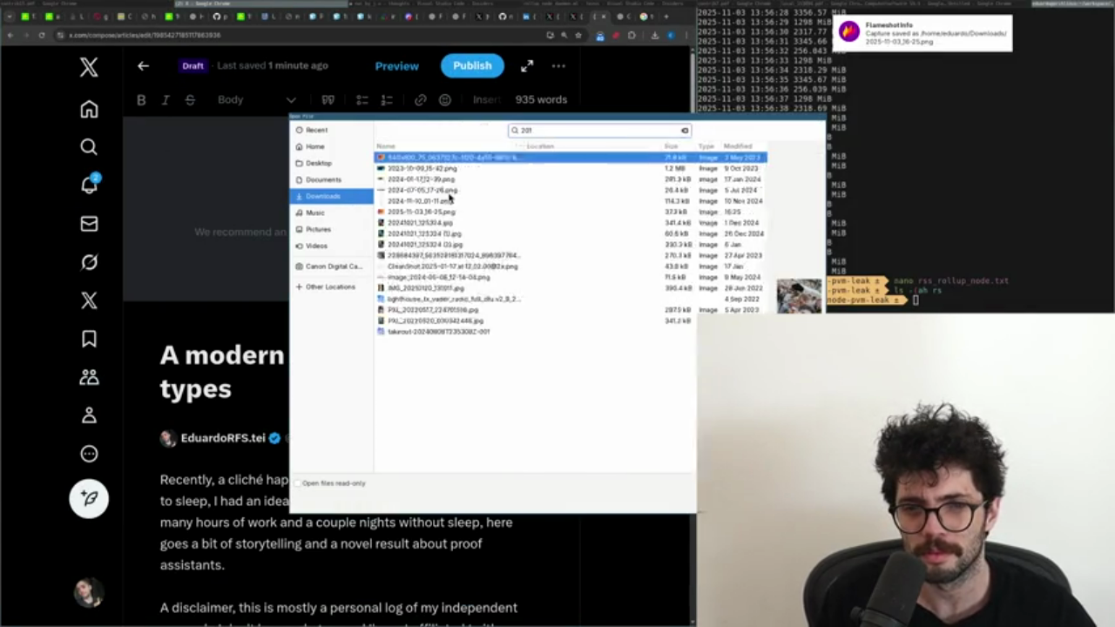
key("BackSpace")
type("25")
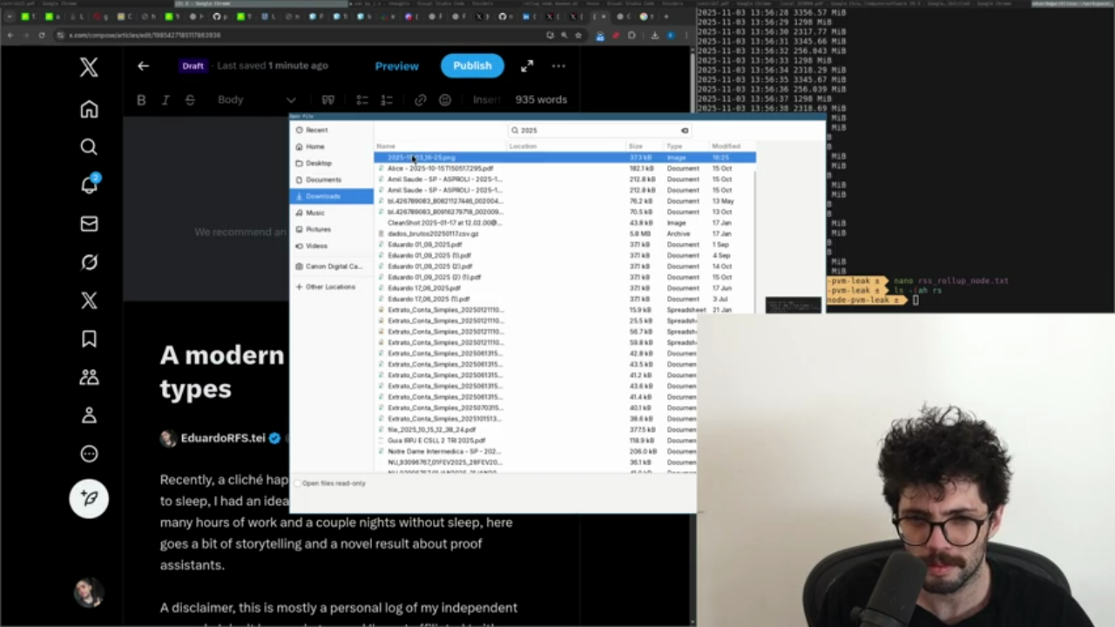
double_click(413, 158)
Shift the cover image so Theorem is fully visible and return to nat_by_j.v.
left_click_drag(366, 287, 398, 325)
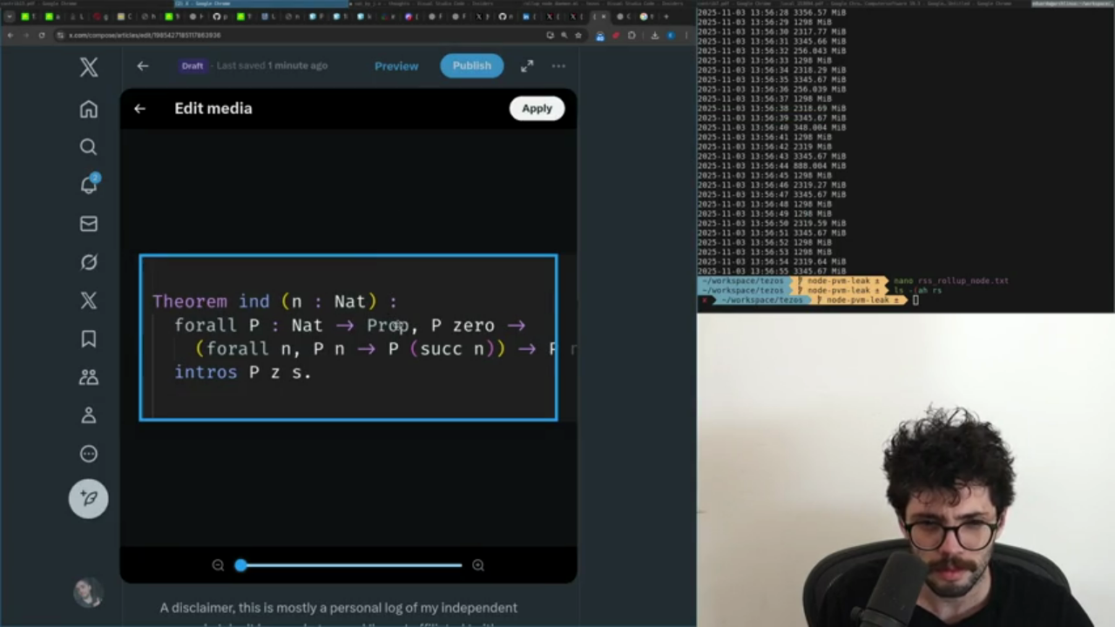
key("alt+Tab")
key("Down")
scroll(386, 311, "down", 1)
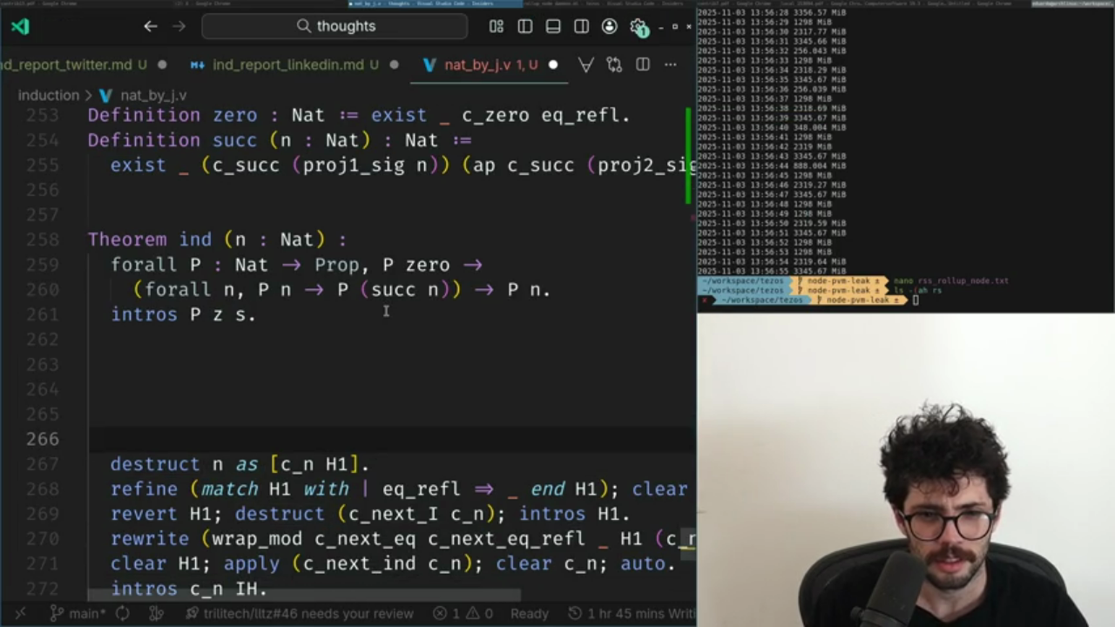
Move the destruct line directly under 'intros P z s.' by removing the blank lines between them.
key("BackSpace")
key("BackSpace")
key("BackSpace")
key("BackSpace")
key("Down")
key("Return")
key("BackSpace")
key("Return")
key("Return")
key("Return")
key("Return")
left_click(236, 189)
key("Return")
scroll(236, 187, "up", 1)
scroll(236, 186, "up", 1)
key("BackSpace")
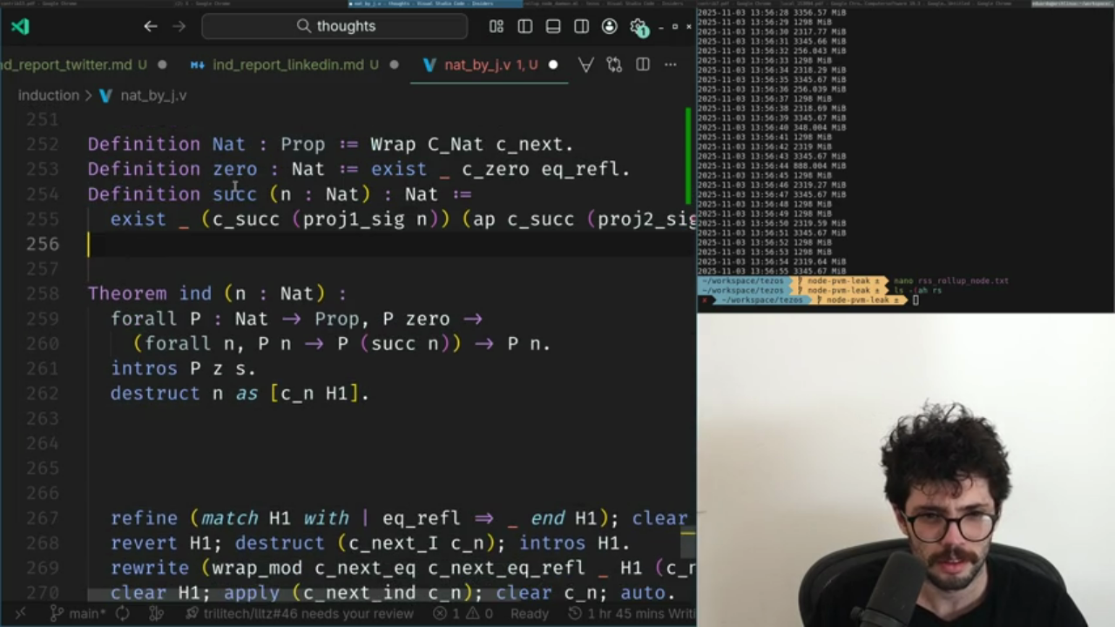
key("Return")
key("BackSpace")
key("Down")
key("Down")
key("Down")
key("BackSpace")
key("BackSpace")
key("BackSpace")
key("Up")
key("Up")
key("Up")
key("Up")
Tidy the blank lines above Theorem ind and after the destruct line.
key("Up")
key("Up")
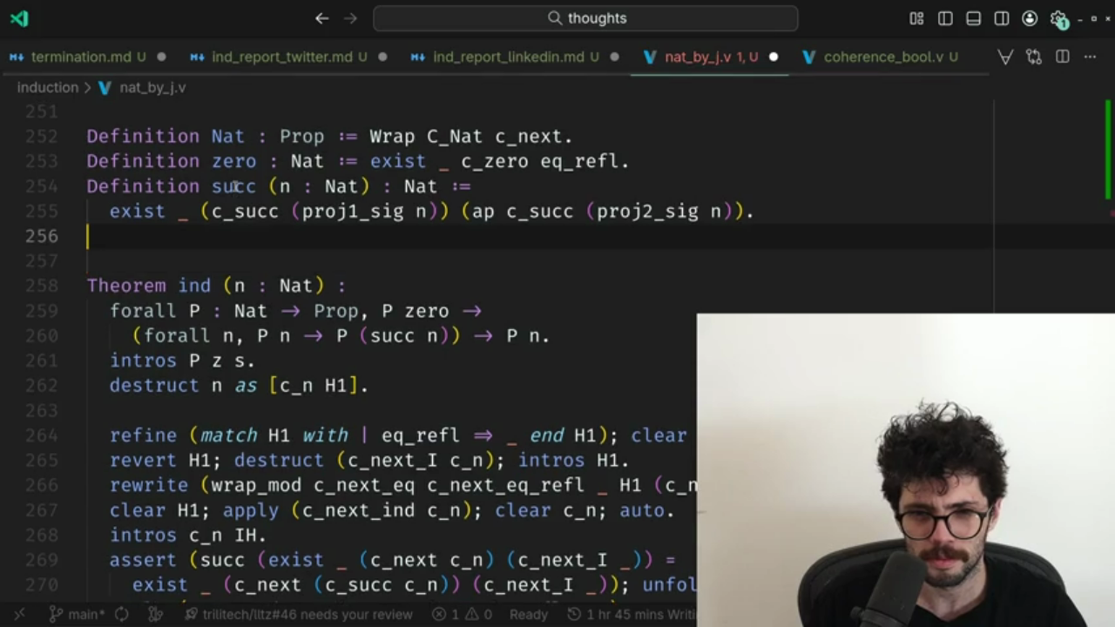
key("Up")
key("Down")
key("Down")
key("BackSpace")
key("Down")
key("Down")
key("Down")
key("End")
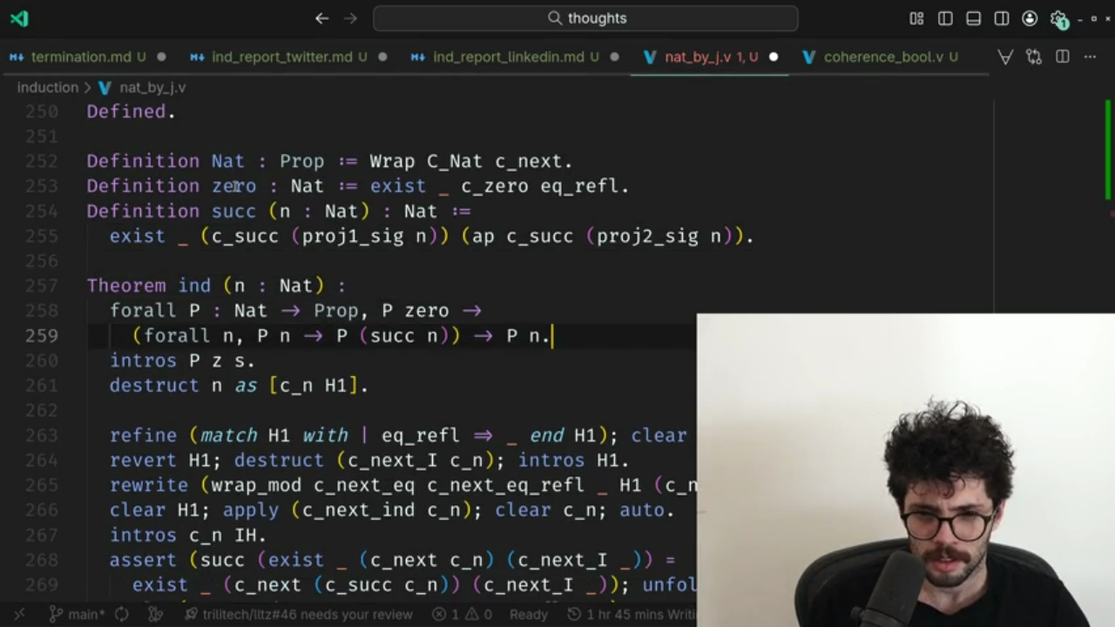
key("ctrl+z")
key("Down")
key("Down")
key("Down")
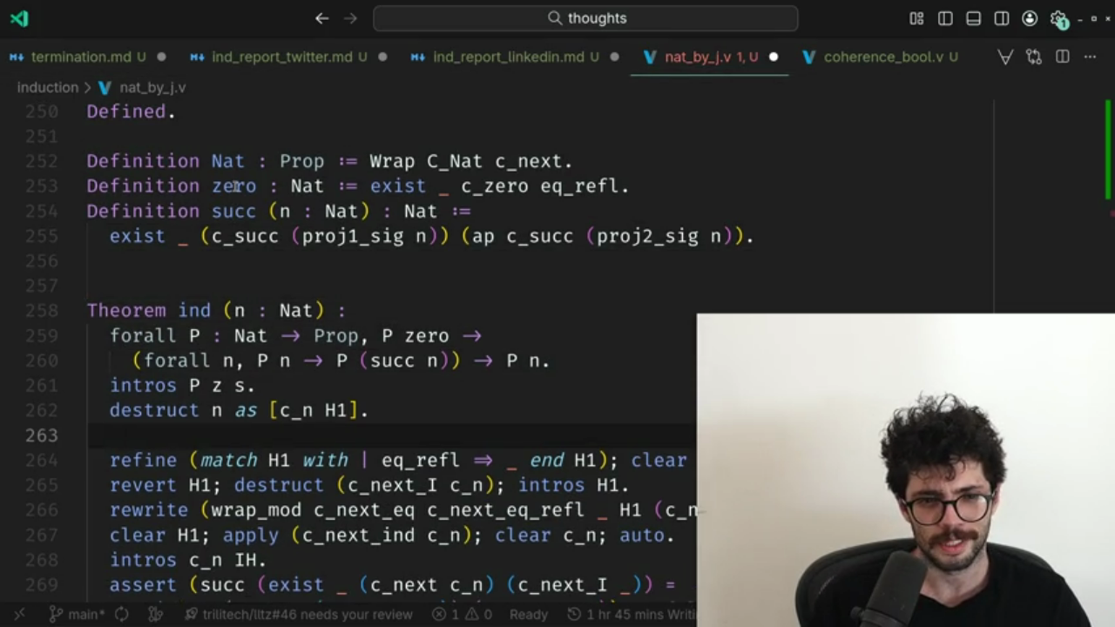
key("Return")
key("BackSpace")
key("Return")
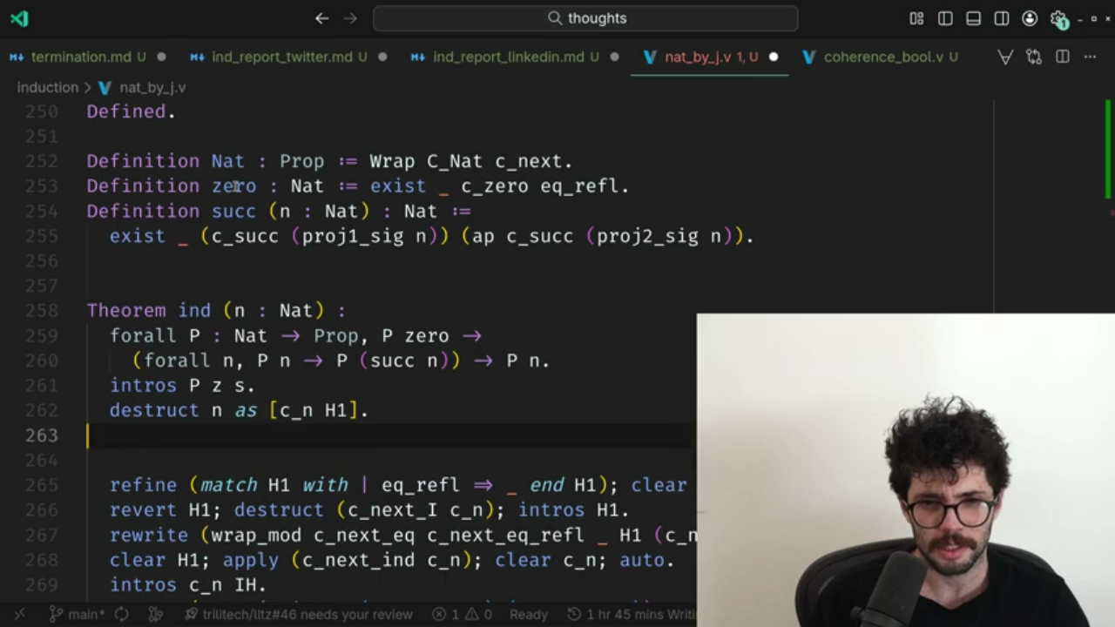
key("Up")
key("Up")
key("Up")
key("Up")
key("Up")
key("Up")
Paste the 'Definition Nat : Prop := Wrap C_Nat c_next.' line above Theorem ind.
key("Down")
key("Down")
key("Down")
key("Down")
type("Definition Nat : Prop := Wrap C_Nat c_next.")
key("Down")
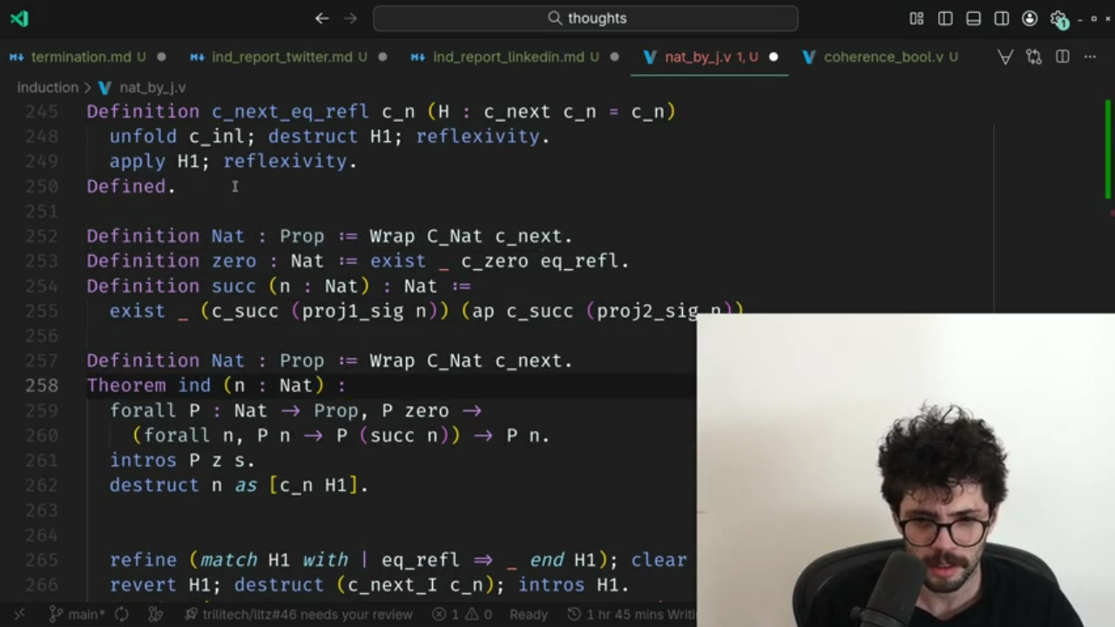
key("Down")
key("Down")
key("Down")
key("Up")
key("Up")
key("Up")
key("Up")
key("Up")
key("Return")
key("Down")
key("Down")
key("Down")
key("Down")
key("Down")
key("Down")
key("Down")
key("Return")
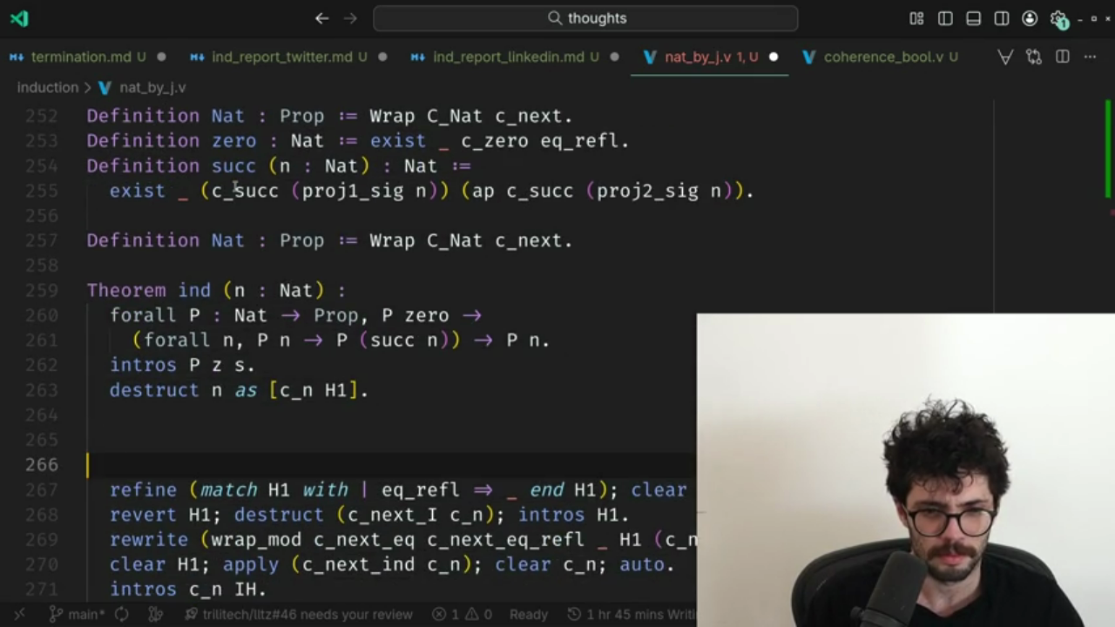
scroll(235, 187, "down", 1)
Add a blank line between Definition Nat and Theorem ind.
key("Print")
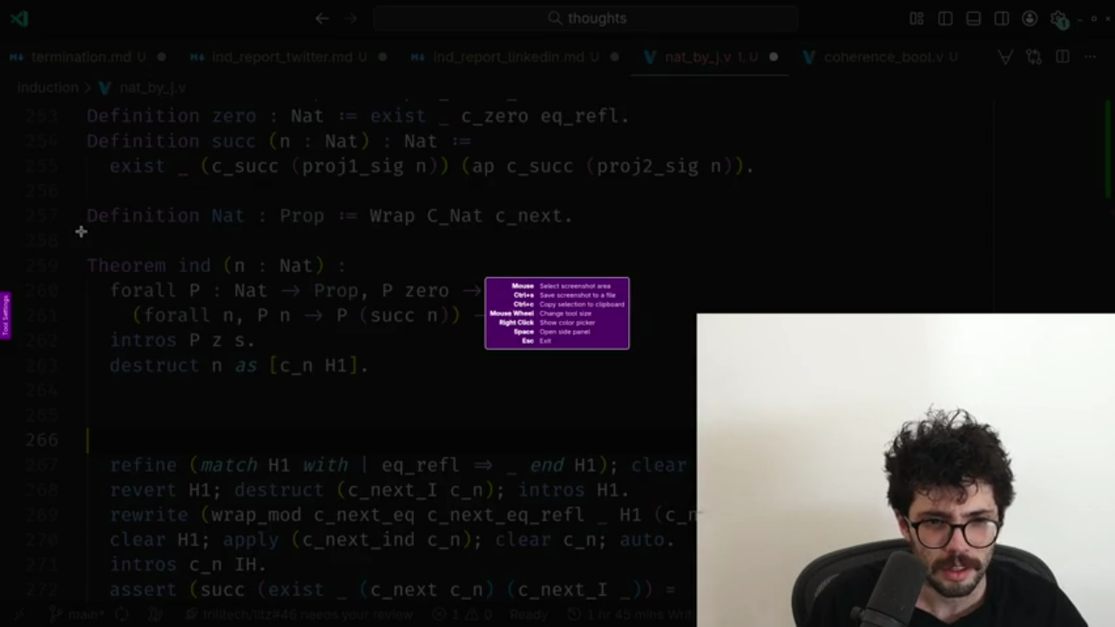
key("Escape")
left_click(85, 233)
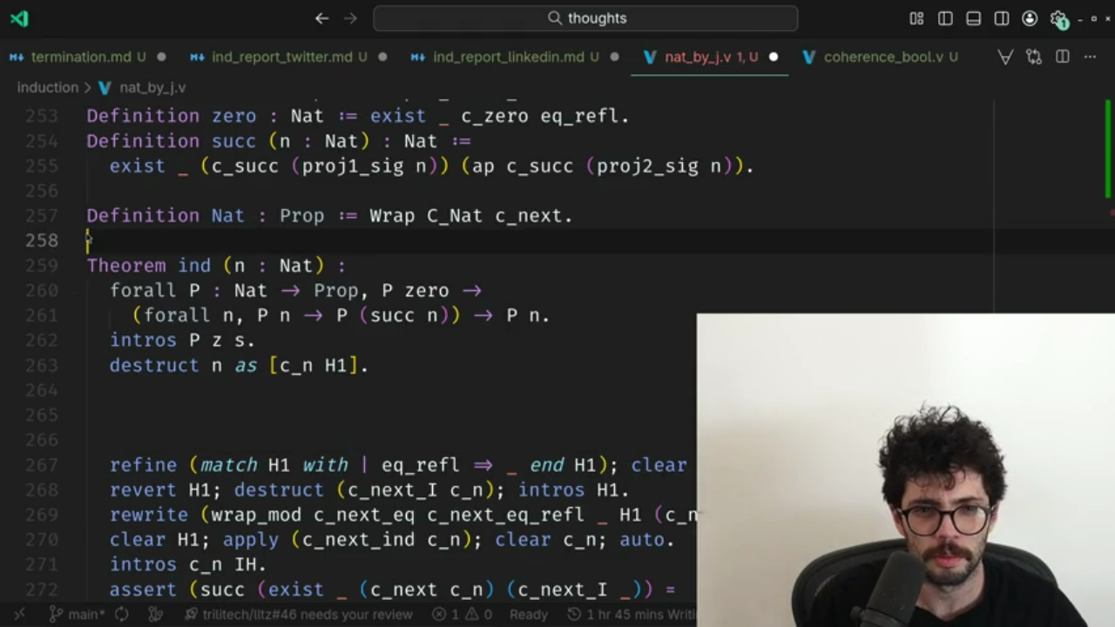
key("Return")
key("Up")
key("Up")
scroll(84, 233, "up", 1)
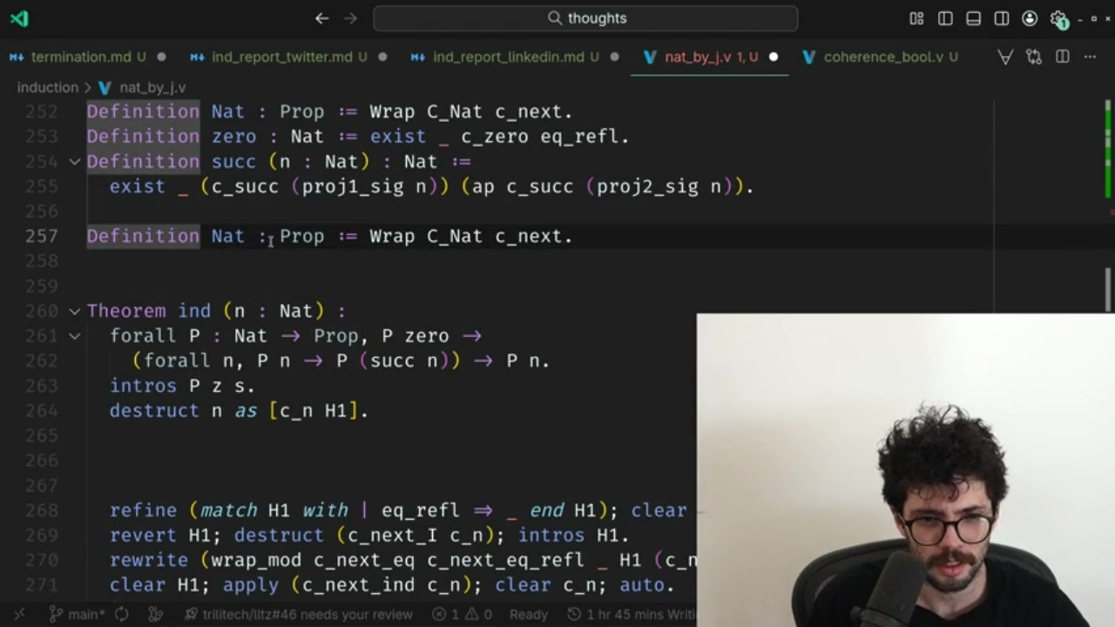
key("Print")
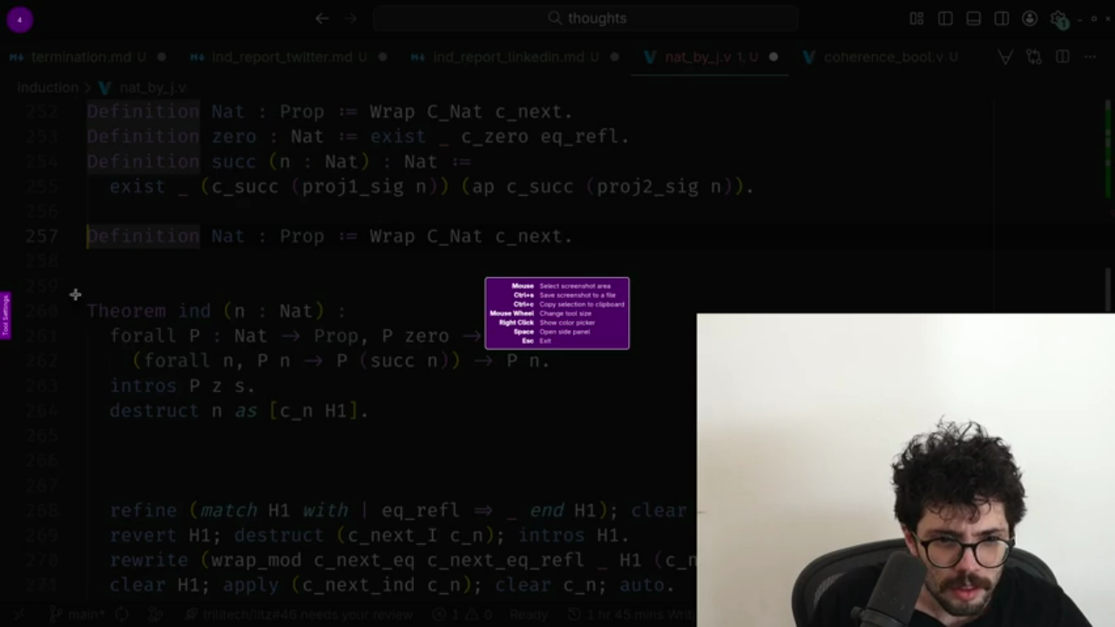
Frame Theorem ind through the destruct line, save it to Downloads, and close the X media editor.
mouse_move(67, 274)
left_mouse_down()
mouse_move(488, 442)
mouse_move(559, 439)
left_mouse_up()
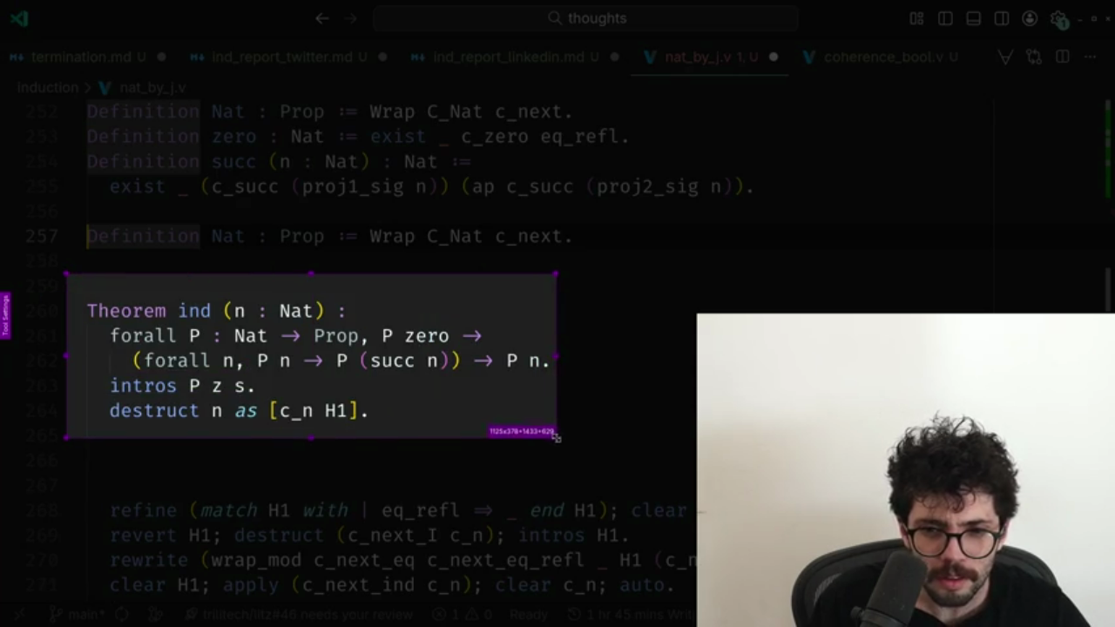
left_click_drag(313, 275, 313, 267)
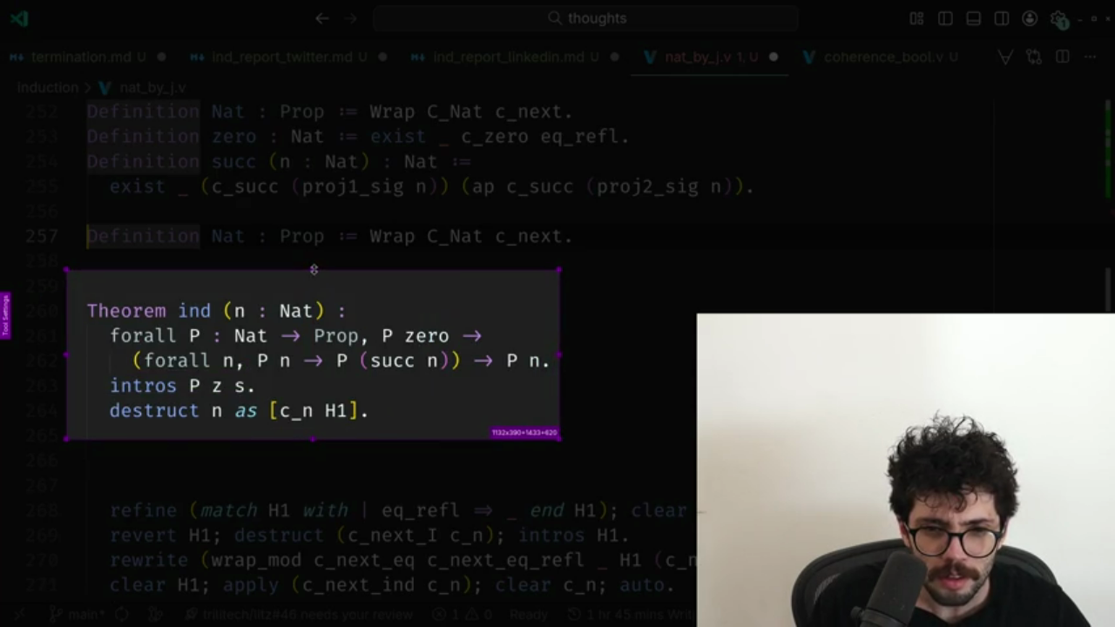
left_click_drag(318, 438, 316, 451)
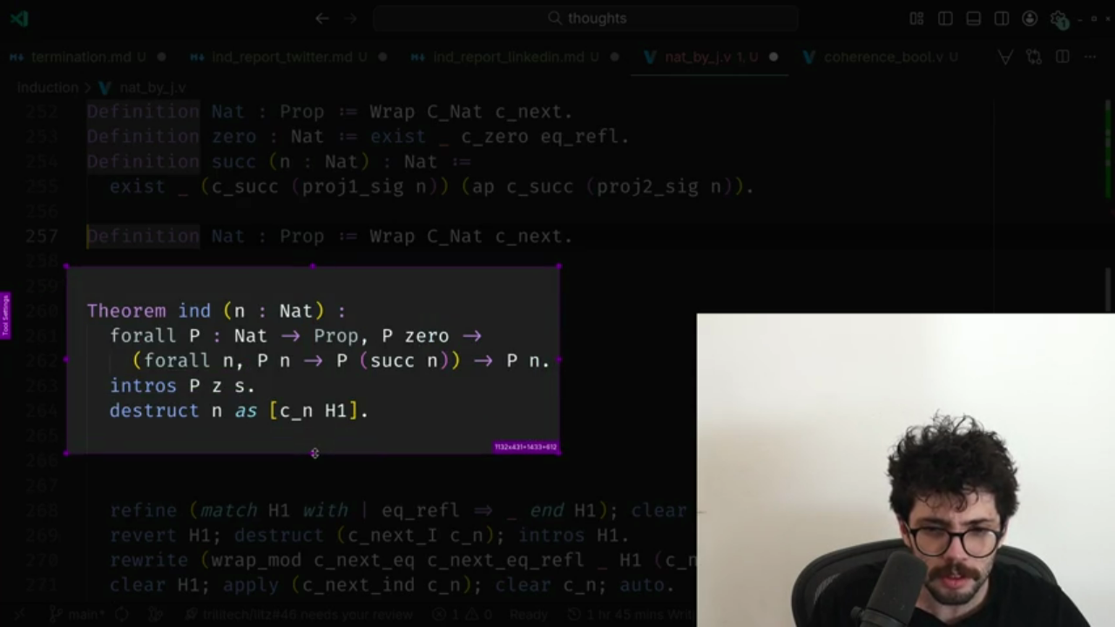
left_click_drag(312, 453, 315, 453)
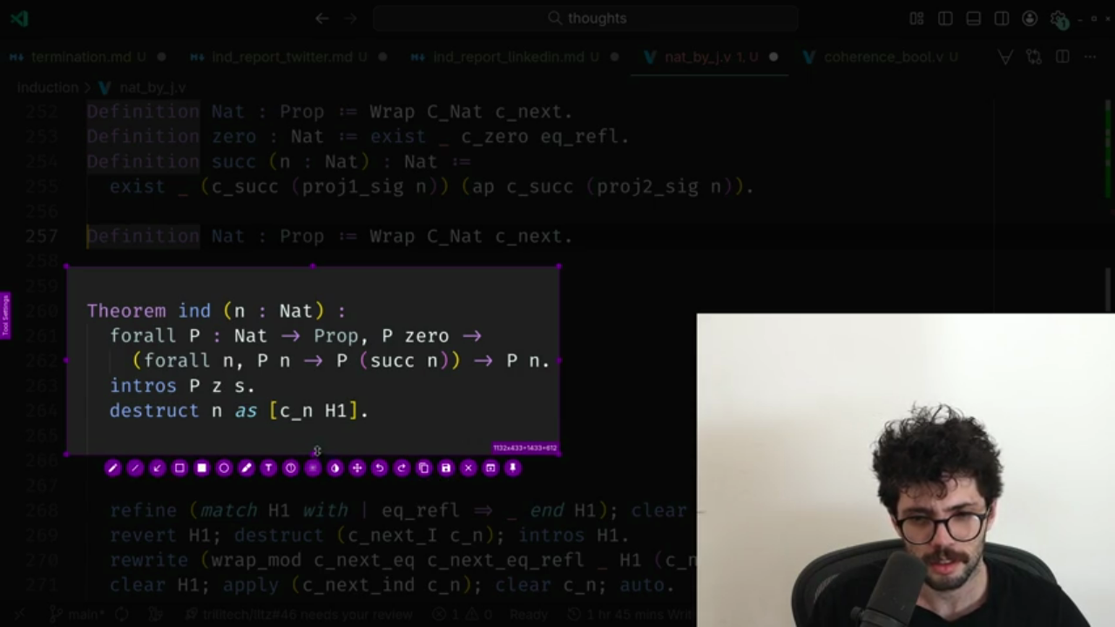
left_click(445, 468)
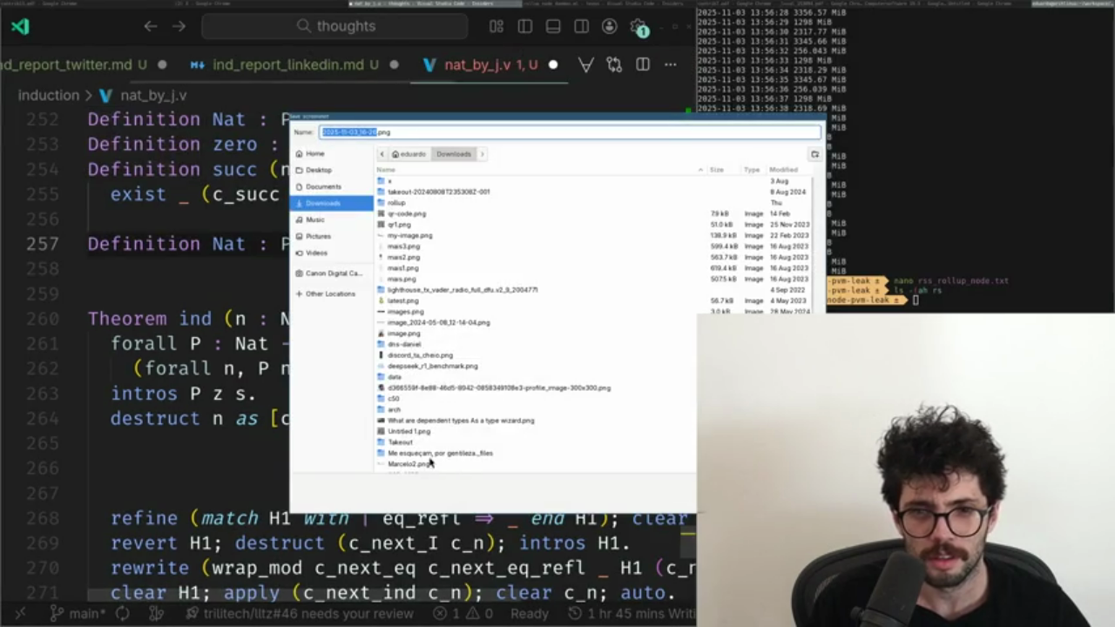
key("Return")
key("alt+Tab")
left_click(139, 108)
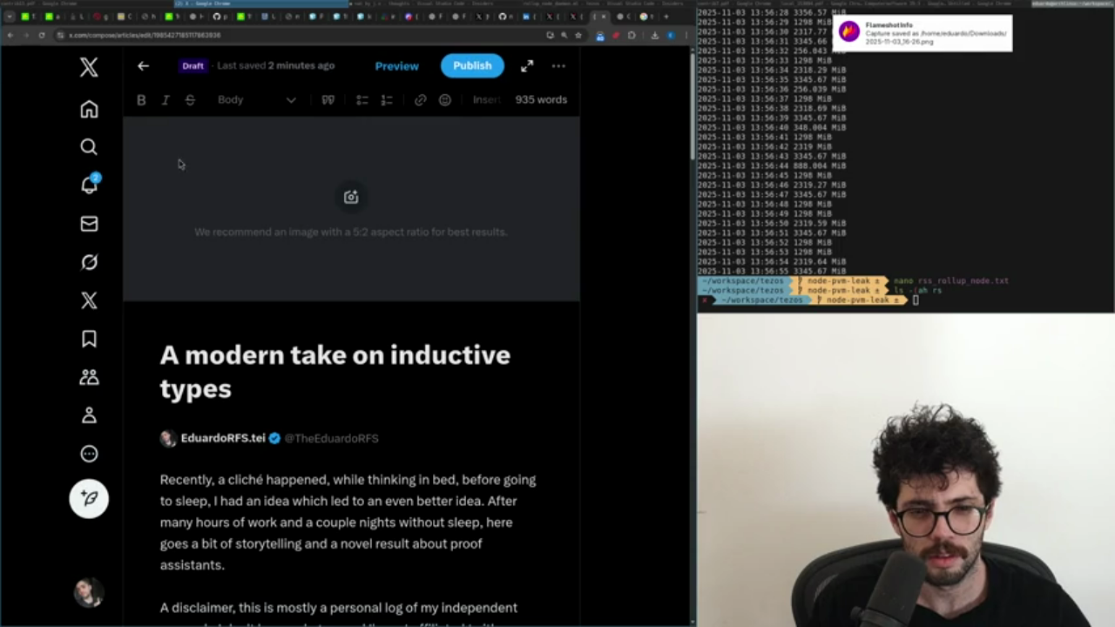
Load 2025-11-03_16-26.png as the cover and position it so 'P n.' fits.
left_click(347, 197)
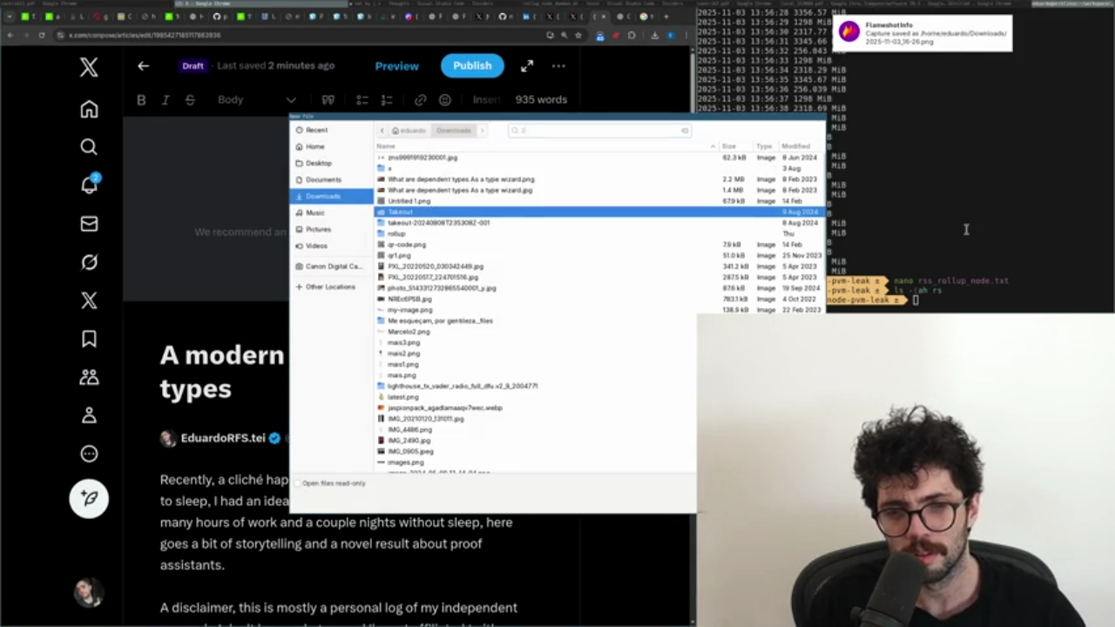
type("2025")
double_click(409, 168)
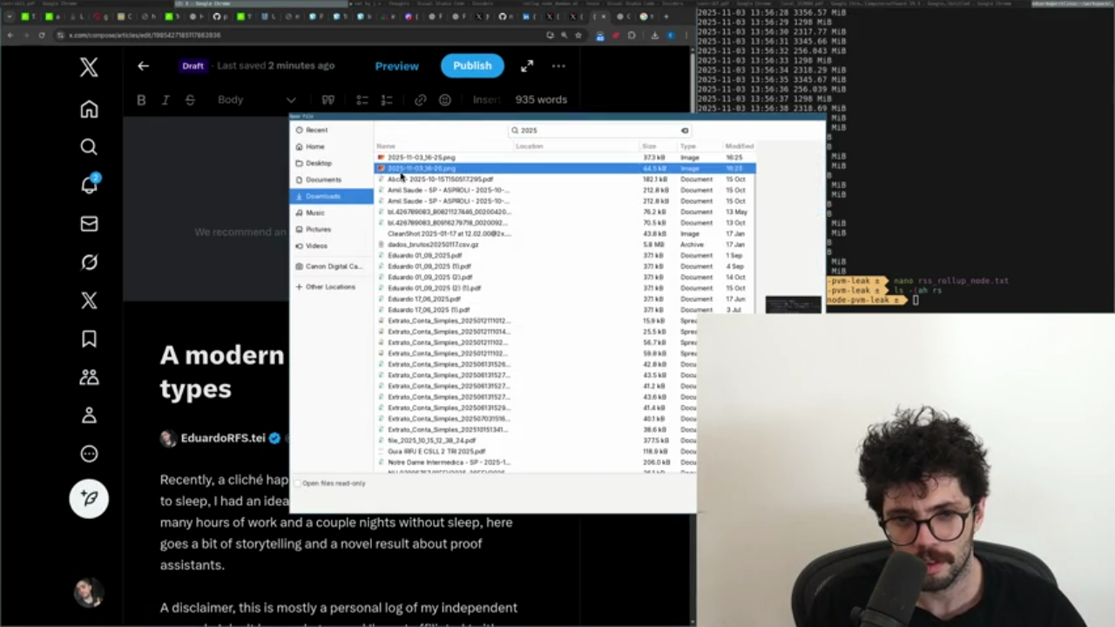
left_click_drag(422, 320, 436, 338)
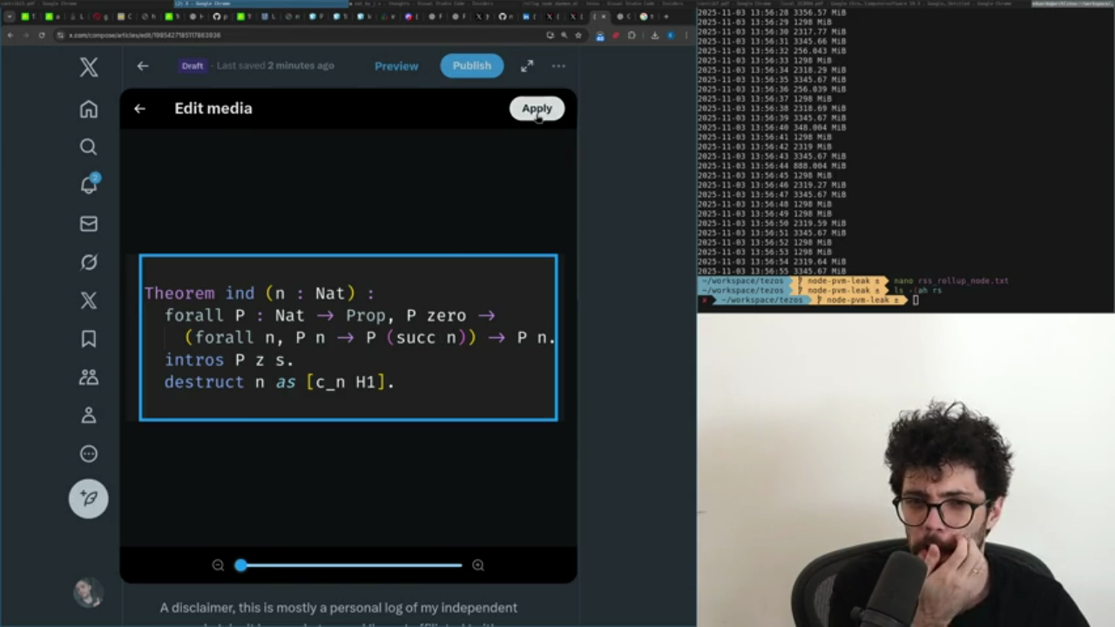
left_click_drag(455, 299, 449, 317)
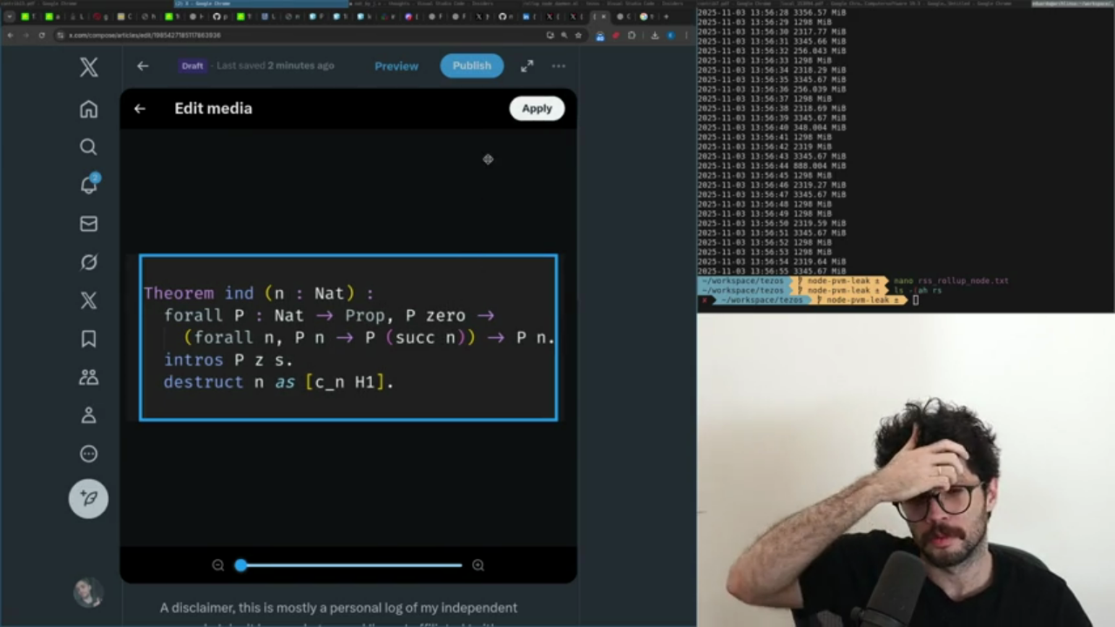
Parenthesize the P…Prop binder, split Theorem ind across lines, and apply the new cover.
left_click(369, 5)
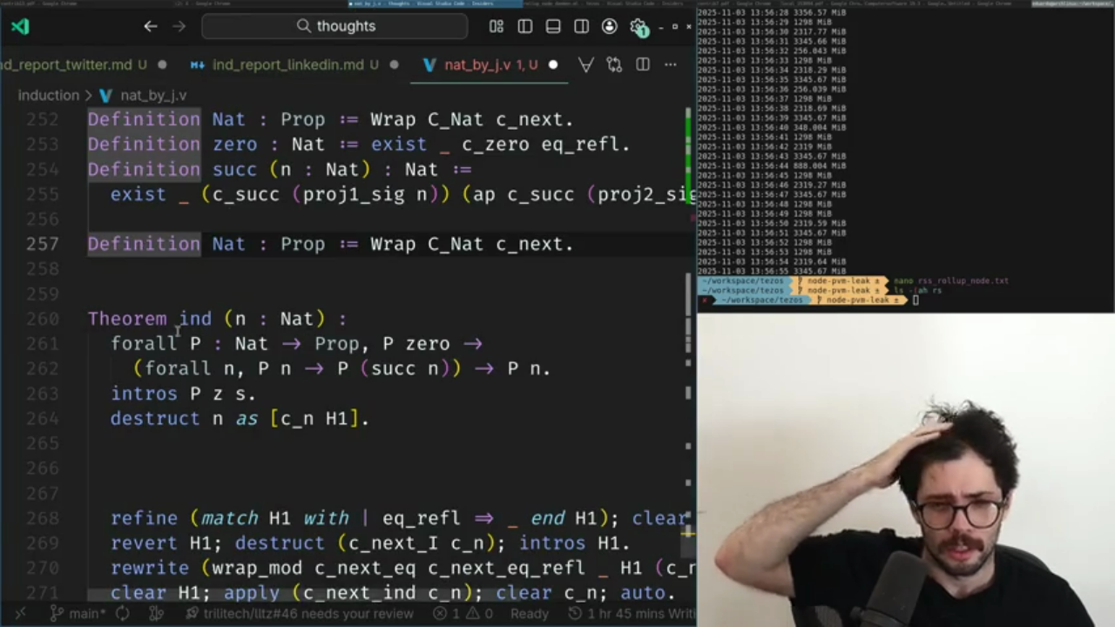
left_click(193, 345)
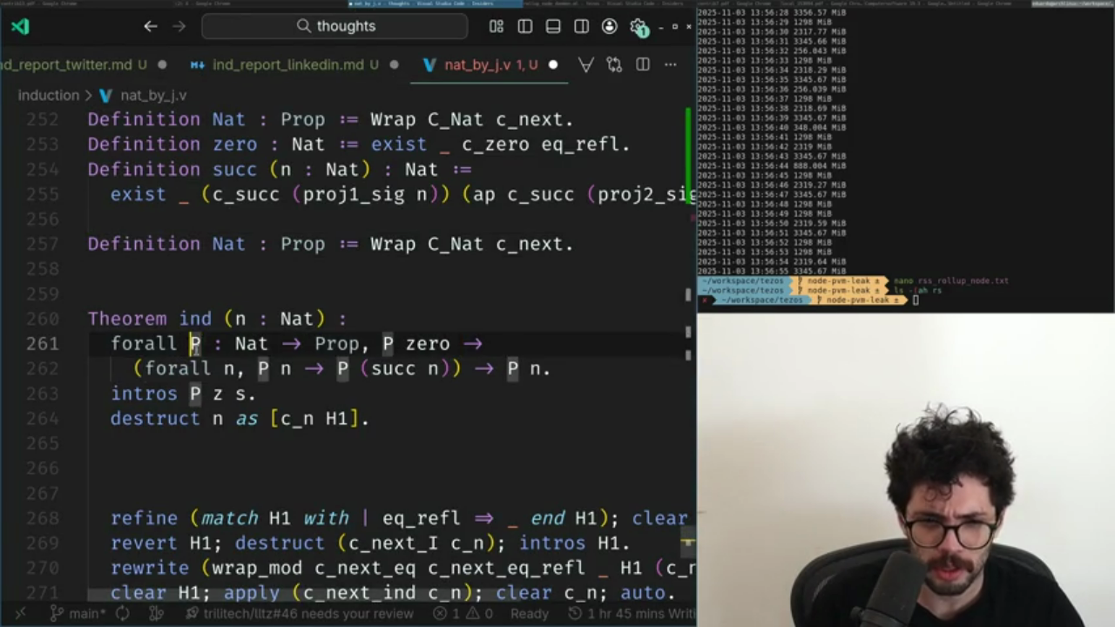
type("(")
key("ctrl+Right")
key("ctrl+Right")
key("ctrl+Right")
type(")")
key("Right")
key("Right")
key("Return")
key("Down")
key("End")
key("ctrl+Left")
key("ctrl+Left")
key("Return")
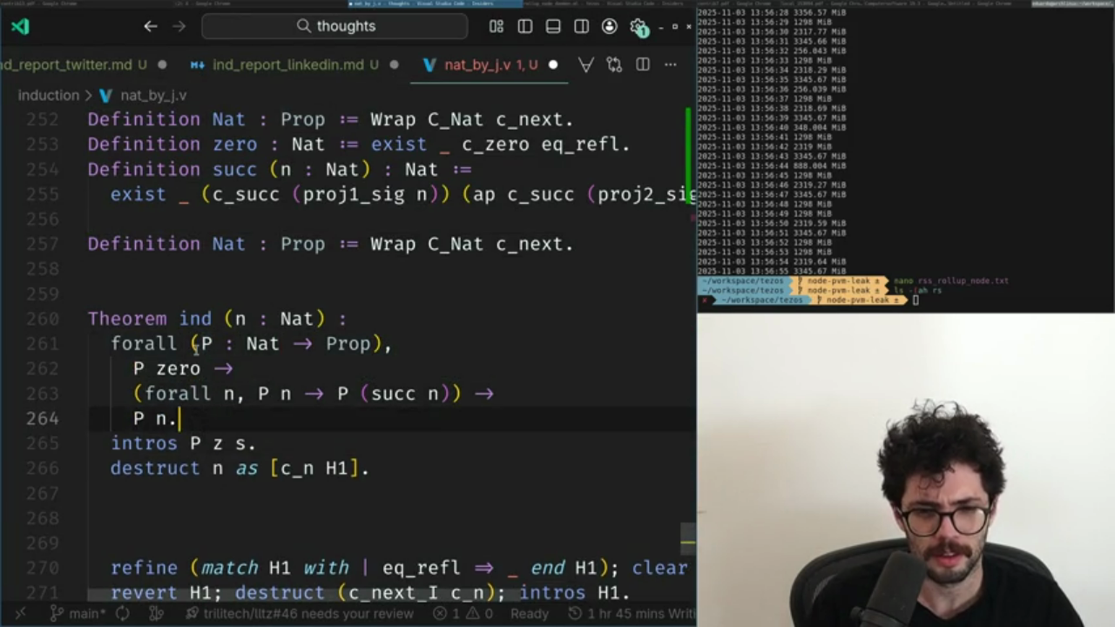
key("ctrl+z")
key("ctrl+z")
key("alt+Tab")
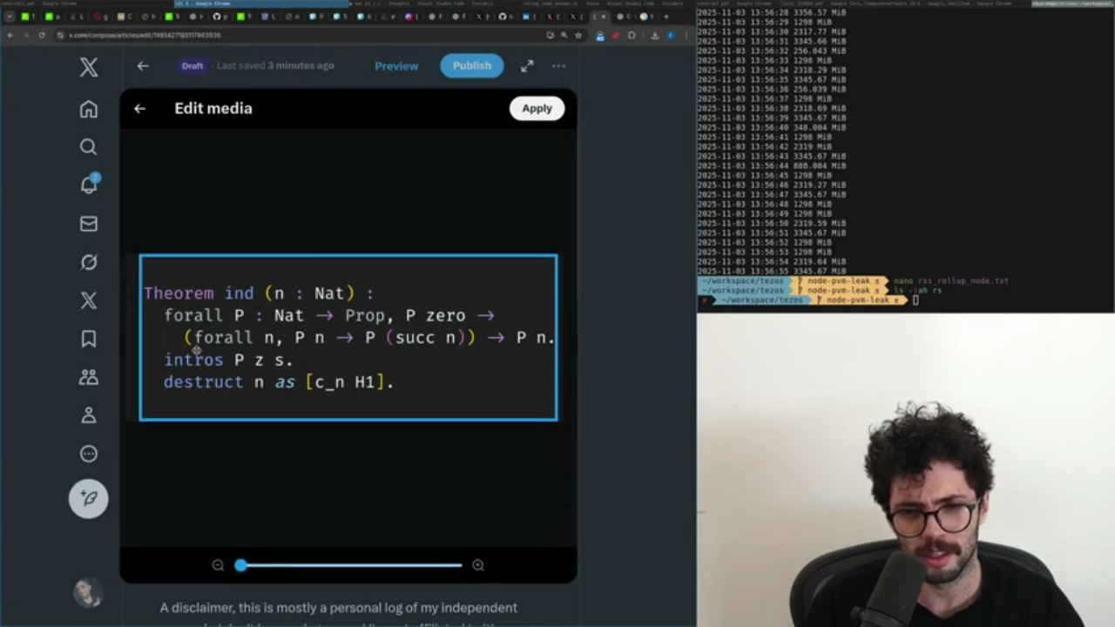
left_click(540, 115)
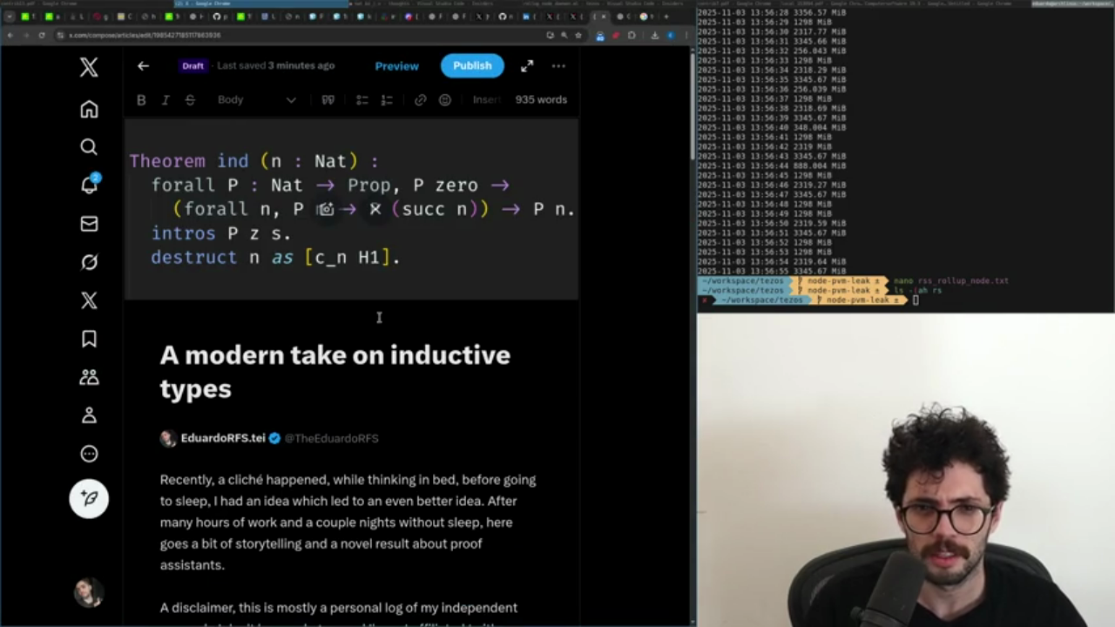
Review the draft and change 'modern' to 'novel' in the article title.
scroll(647, 403, "down", 3)
scroll(641, 406, "down", 4)
scroll(638, 410, "down", 4)
scroll(638, 411, "down", 5)
scroll(636, 411, "down", 5)
scroll(635, 411, "down", 5)
scroll(628, 411, "down", 2)
scroll(620, 411, "up", 5)
scroll(602, 386, "up", 5)
scroll(531, 356, "up", 5)
scroll(392, 340, "up", 5)
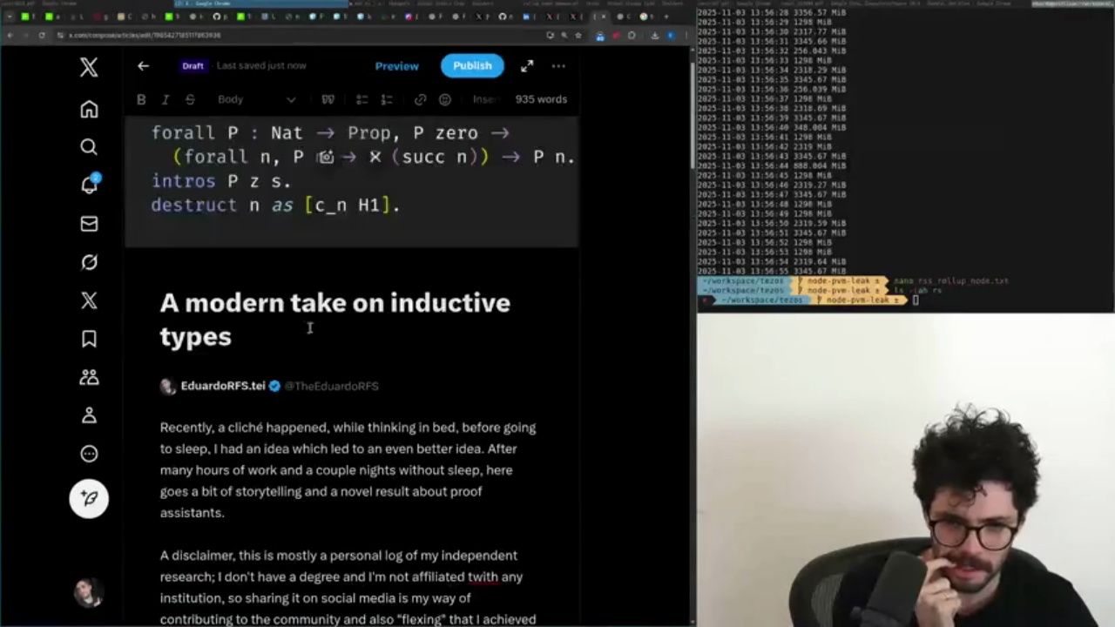
left_click(255, 301)
double_click(256, 300)
type("novel")
Publish the article with audience and replies set to Everyone.
scroll(256, 289, "up", 1)
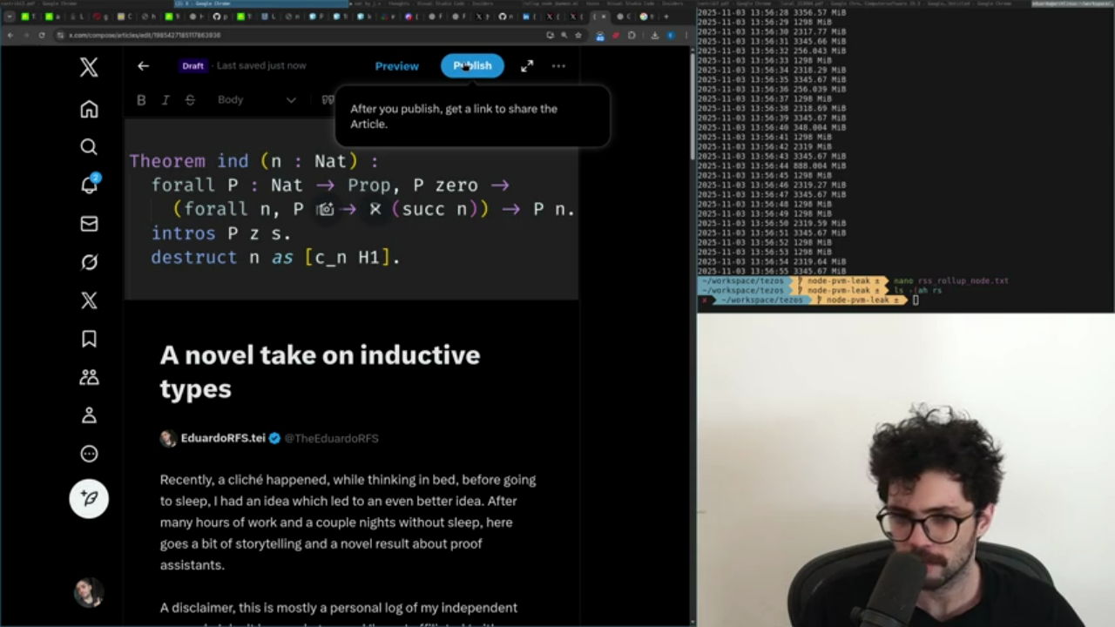
left_click(466, 66)
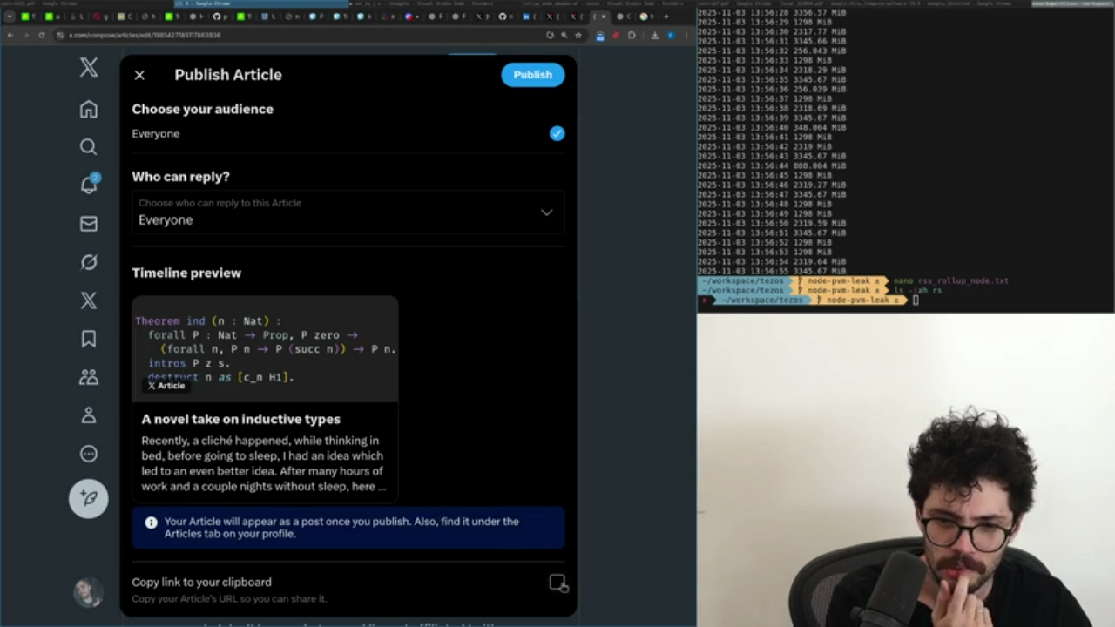
left_click(531, 75)
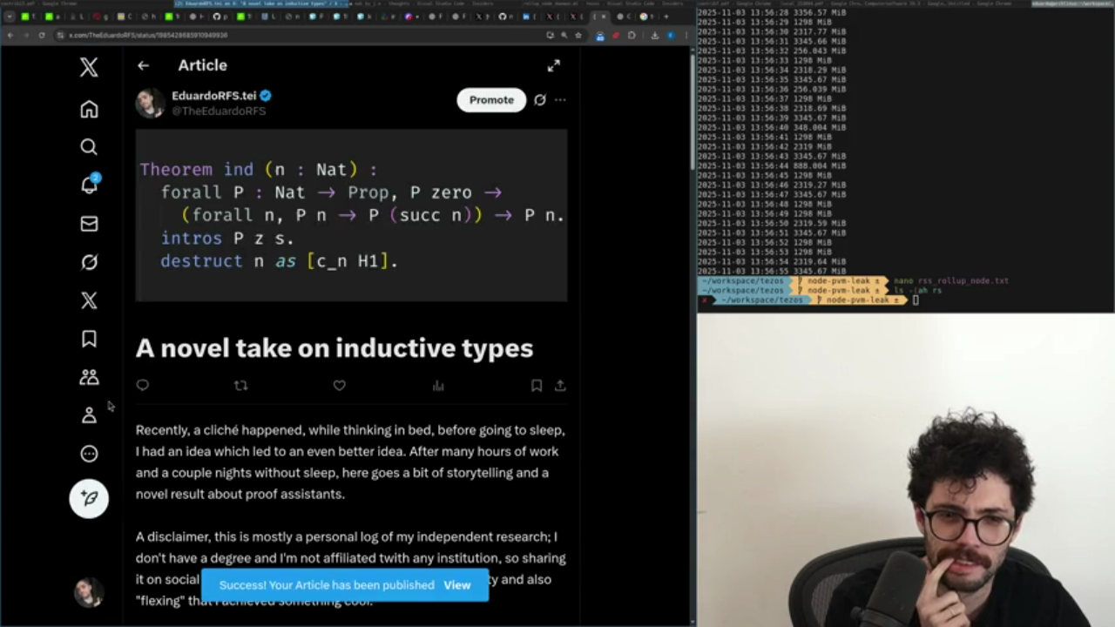
Check your own profile page after publishing the inductive types article.
left_click(89, 415)
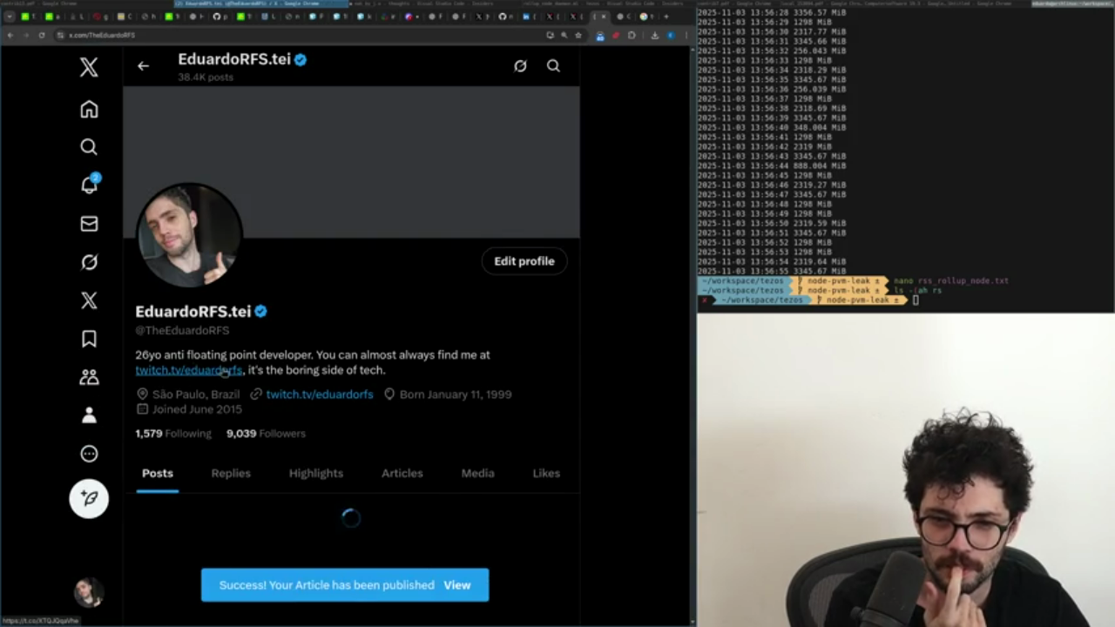
scroll(222, 373, "down", 4)
left_click(89, 109)
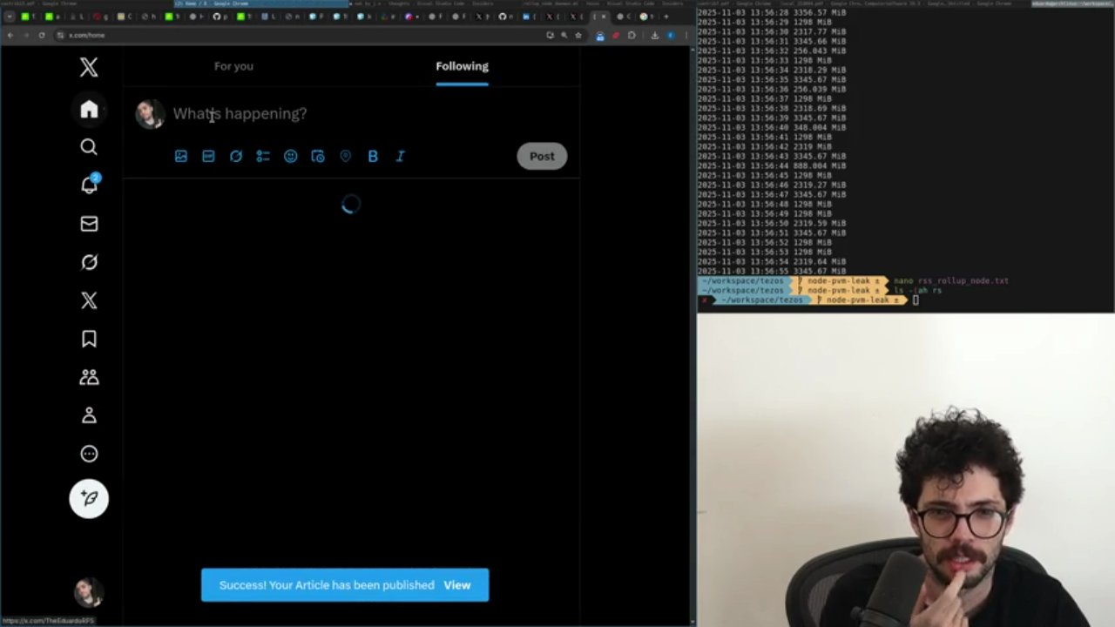
Post a follow-up tweet about spending money to post an article on social media.
type("I just spent a lot of money to be able to post an article.")
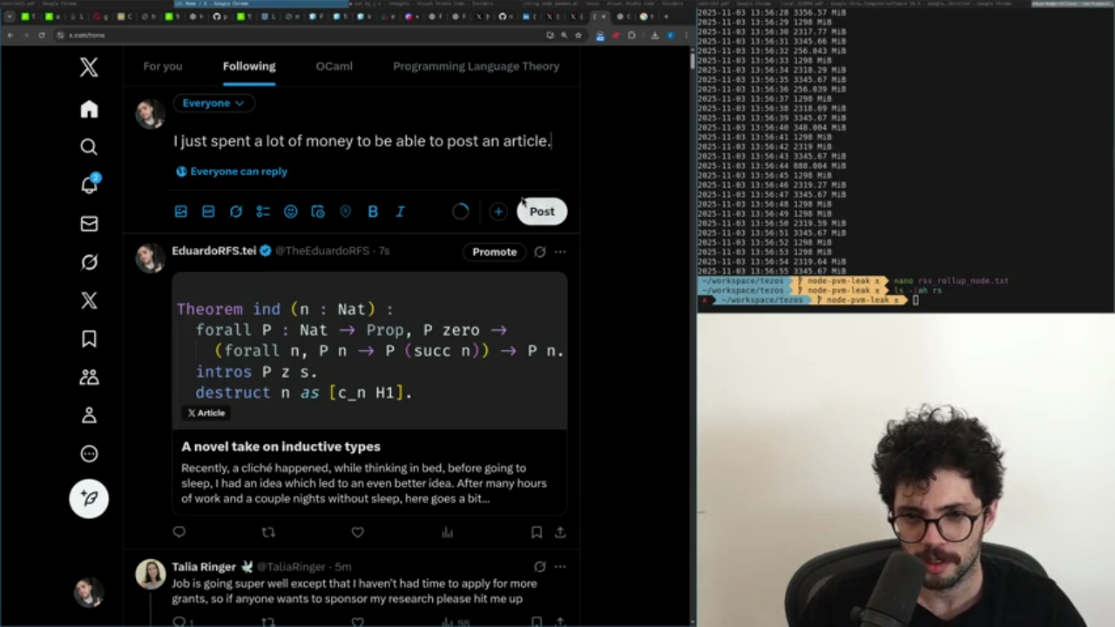
key("BackSpace")
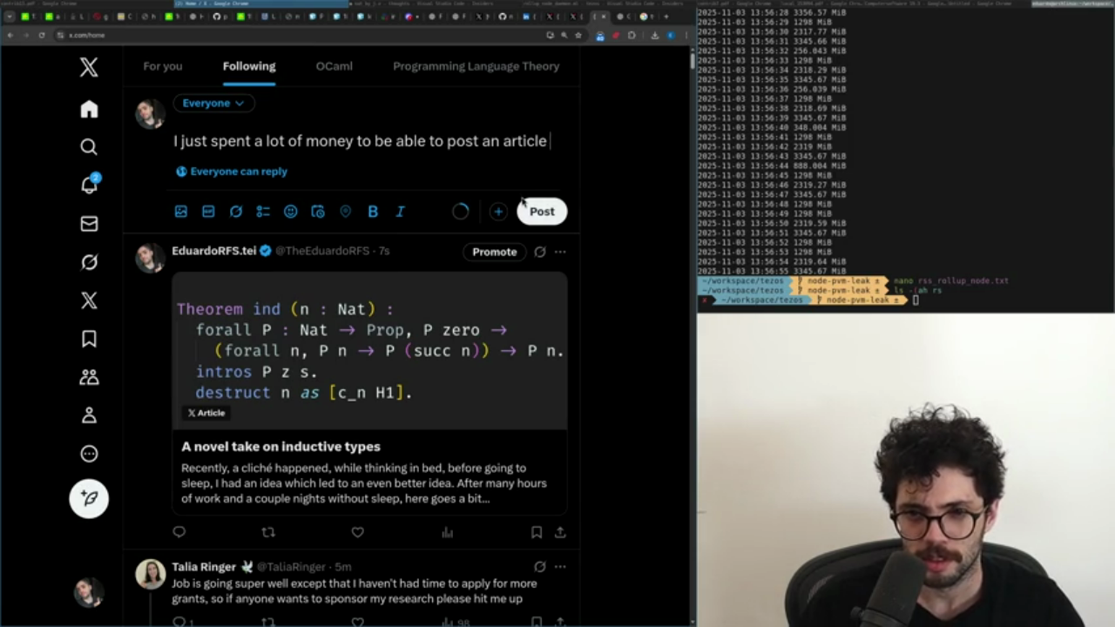
type("on a social media.")
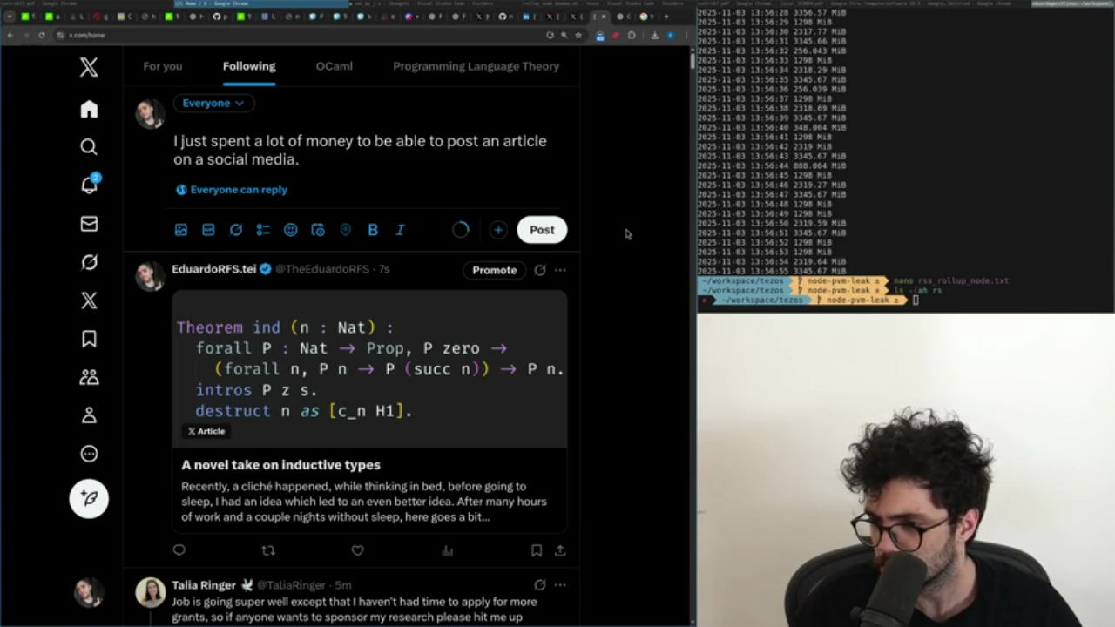
left_click(553, 233)
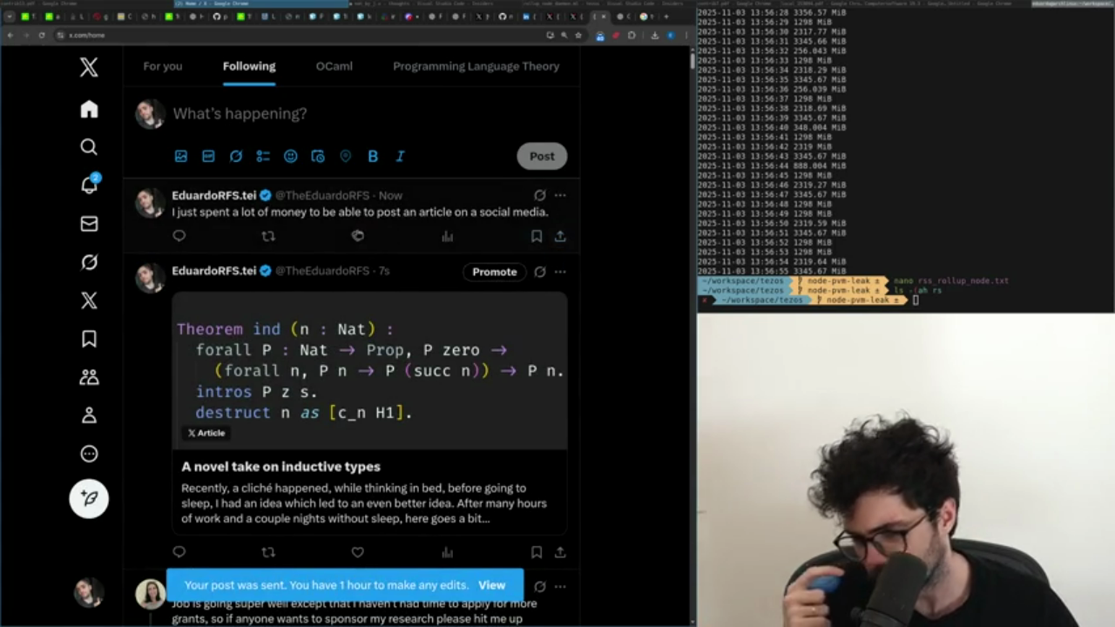
left_click(137, 381)
left_click(89, 184)
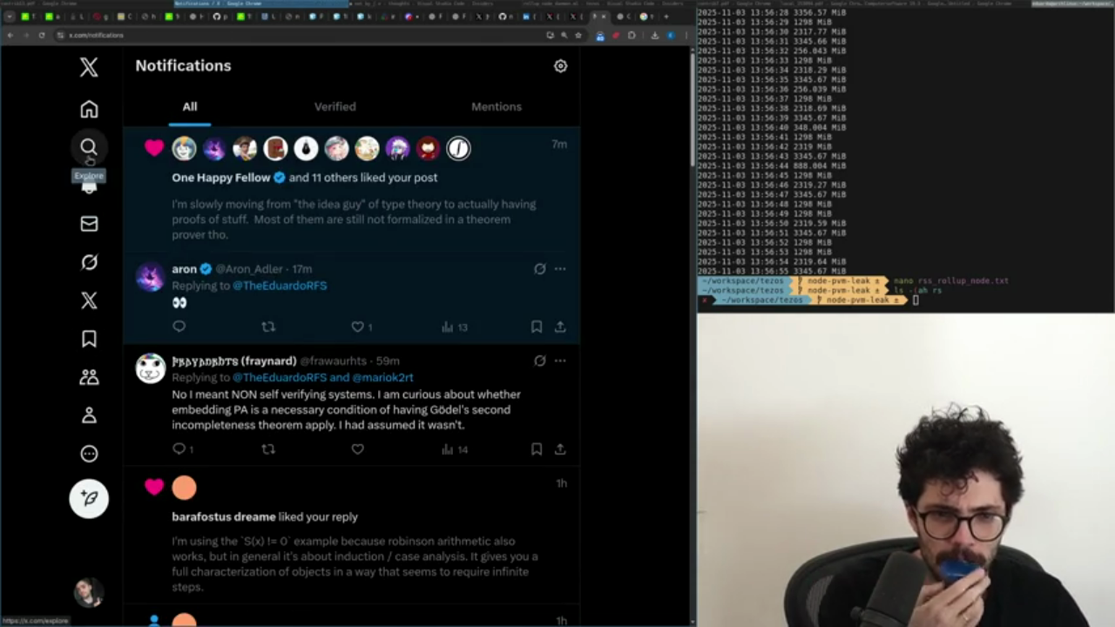
Read the eyes-emoji reply, return to the feed, and bring up nat_by_j.v in VS Code.
left_click(157, 302)
scroll(203, 307, "up", 2)
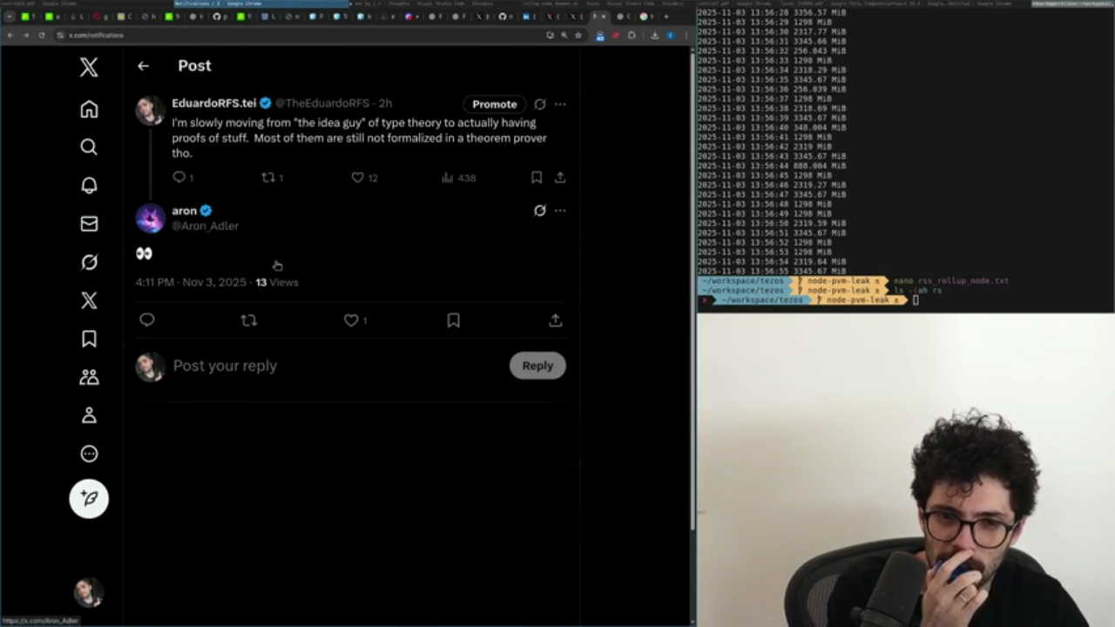
key("alt+Left")
key("alt+Left")
key("alt+Left")
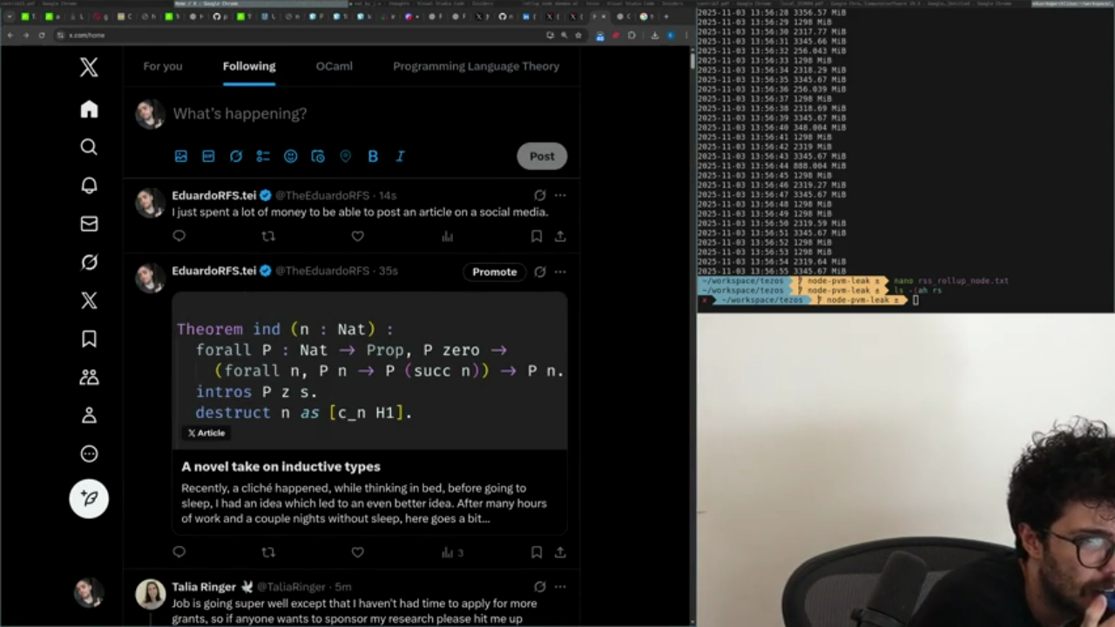
left_click(494, 5)
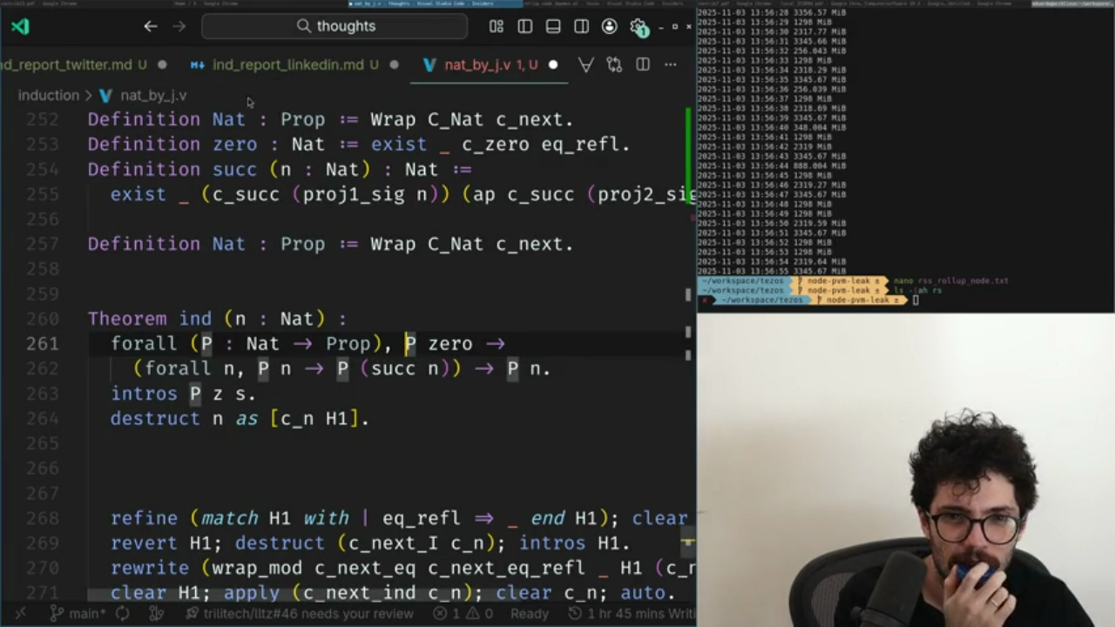
Show ind_report_twitter.md zoomed out and place the cursor at line 37, after the gist link.
key("ctrl+Tab")
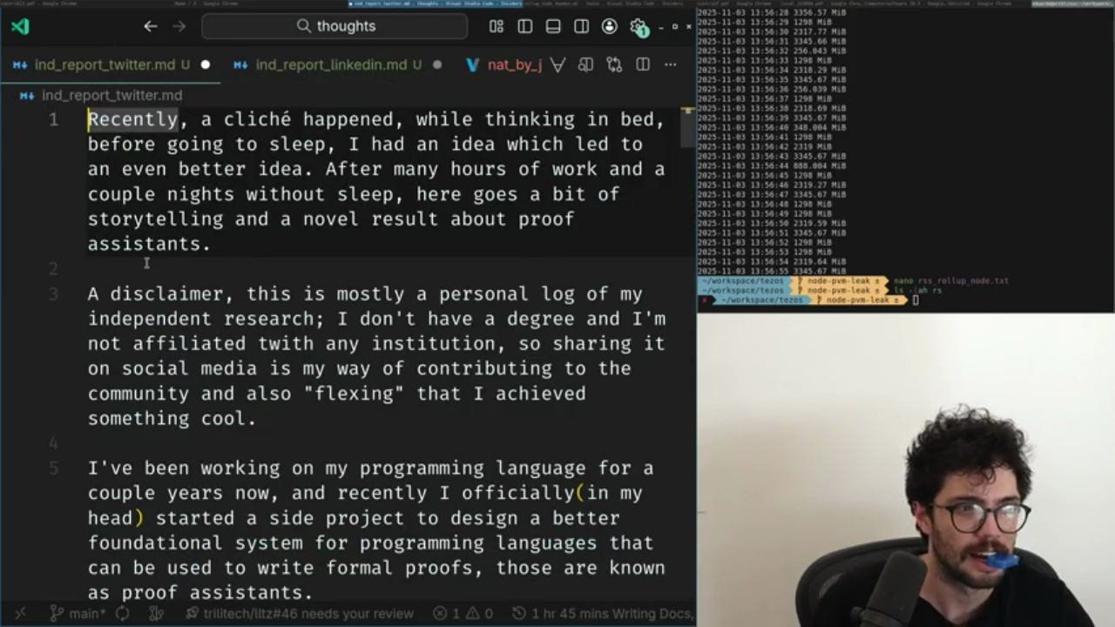
key("ctrl+minus")
key("ctrl+minus")
scroll(146, 261, "down", 1)
scroll(146, 262, "down", 10)
scroll(145, 261, "down", 10)
scroll(146, 261, "up", 5)
key("Down")
key("Down")
key("Down")
key("Down")
key("Down")
key("Down")
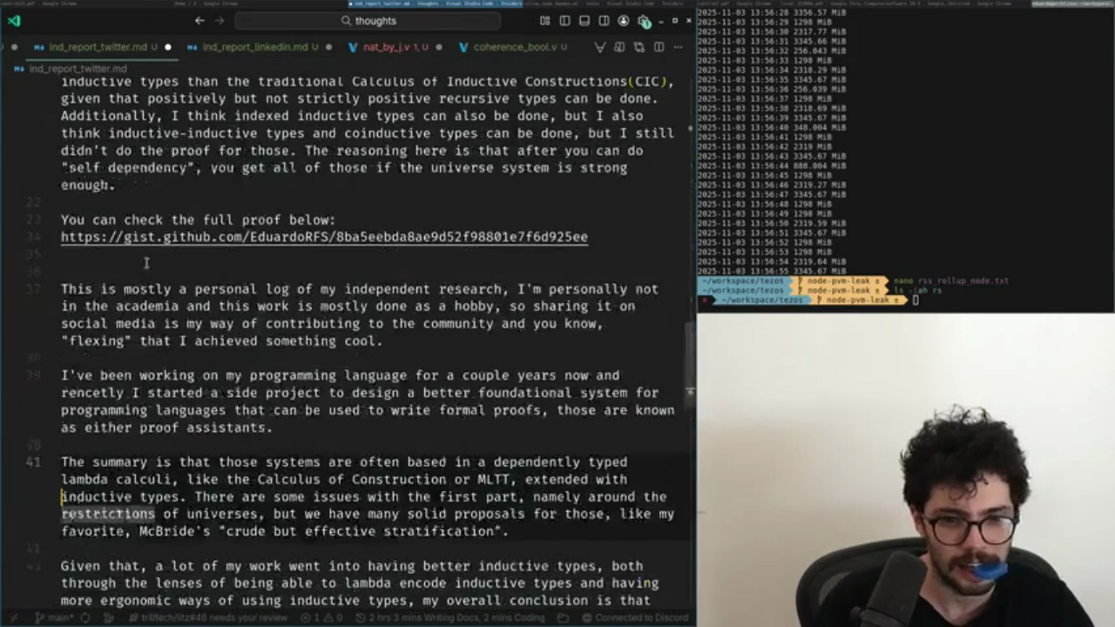
key("Up")
key("Up")
key("Up")
key("Up")
key("Up")
key("Up")
key("Up")
Delete everything from line 37 to the end of the file and save the draft.
key("shift+Down")
key("shift+Down")
key("shift+Down")
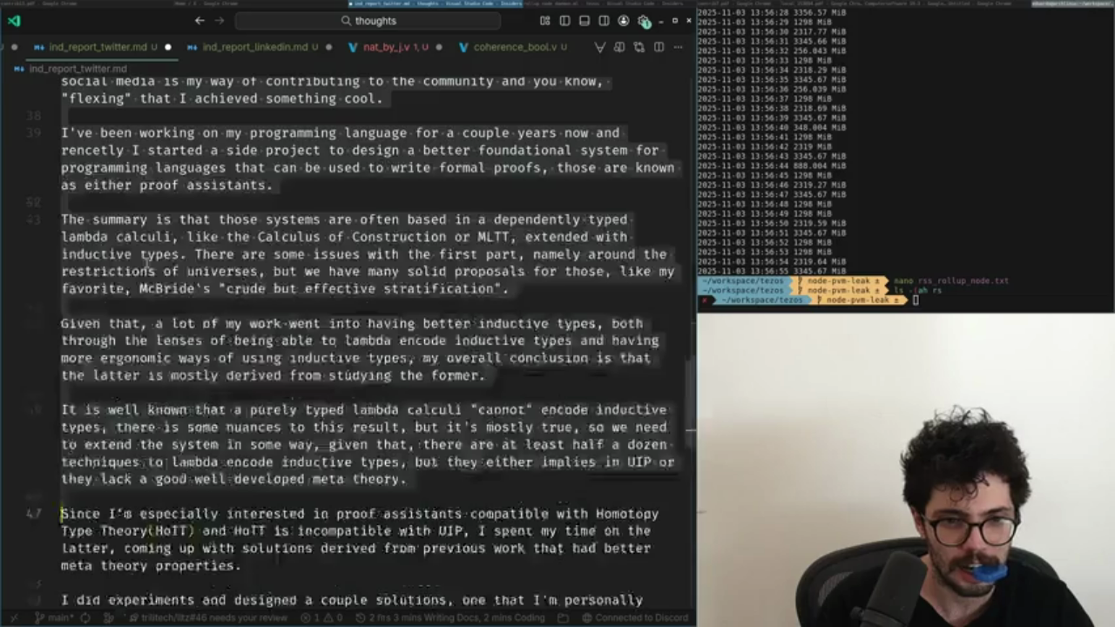
key("shift+Down")
key("shift+Down")
key("shift+Down")
key("Delete")
key("ctrl+s")
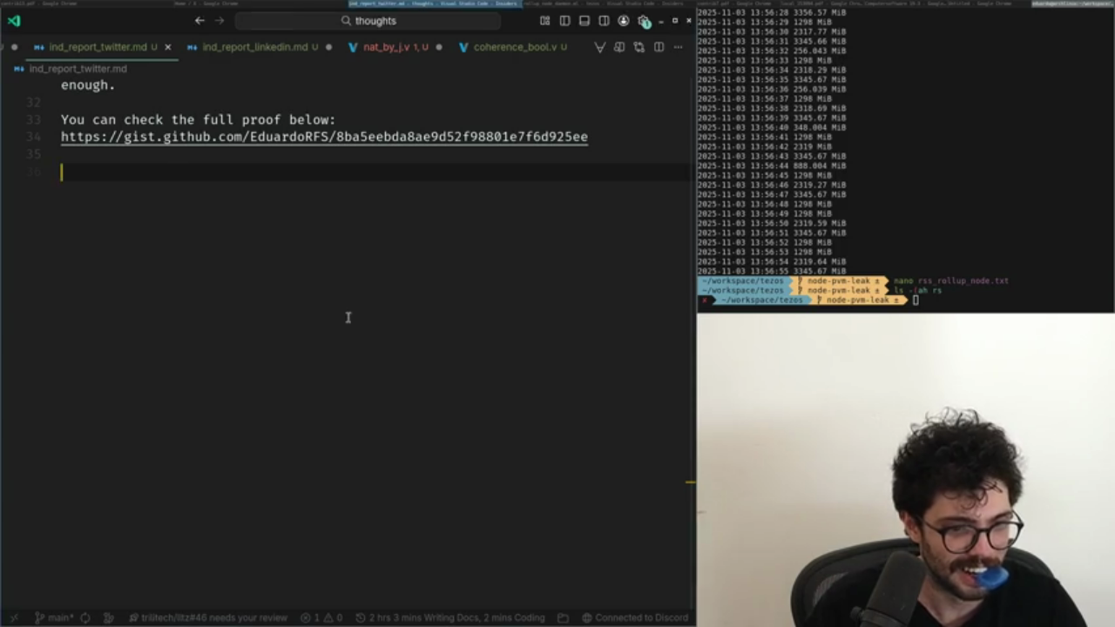
key("alt+Tab")
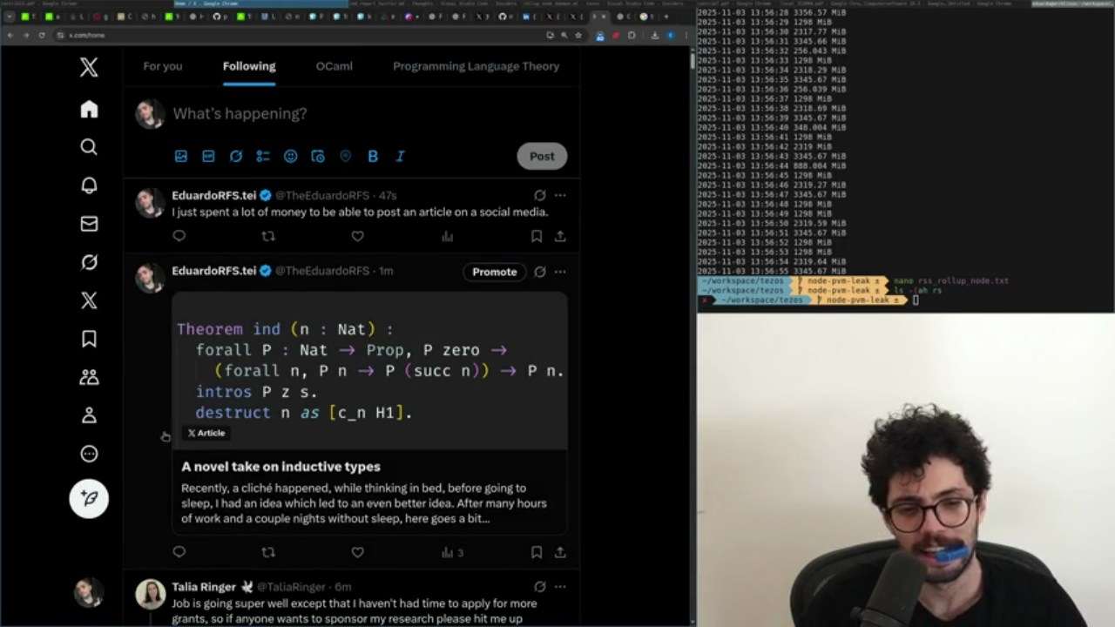
Open the published inductive types article and scroll through it.
left_click(309, 335)
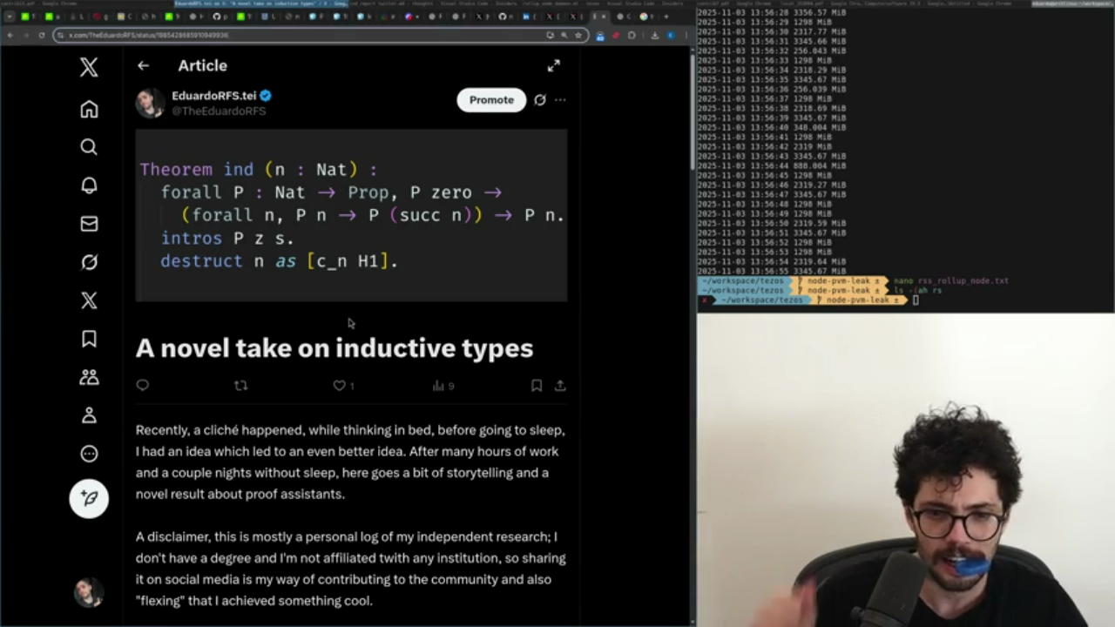
scroll(304, 295, "down", 2)
scroll(304, 296, "down", 2)
scroll(304, 295, "down", 2)
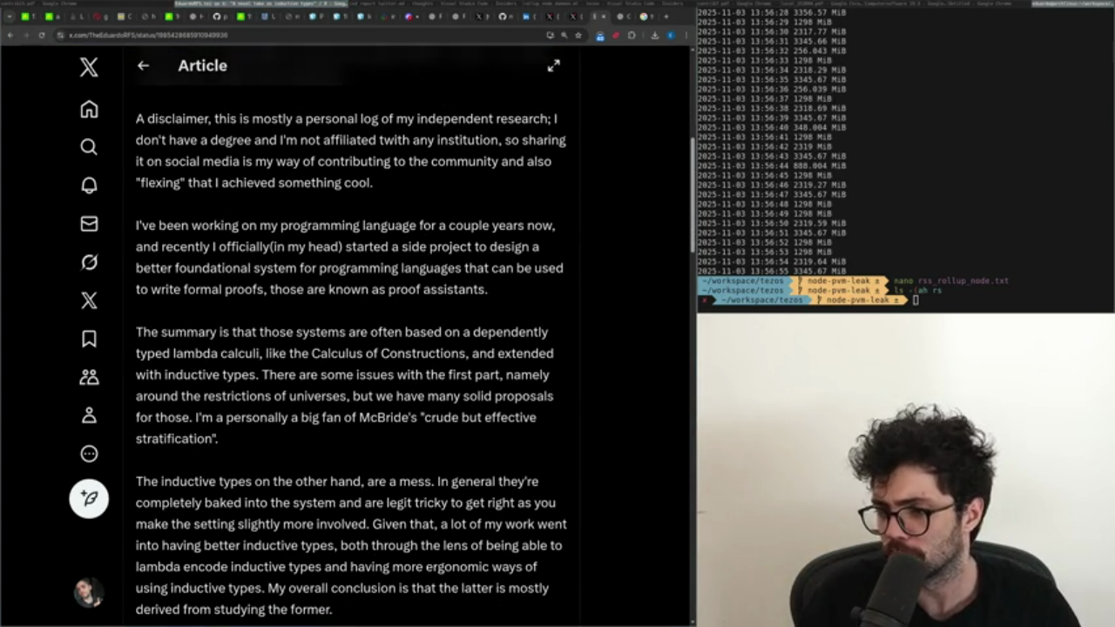
Close the article, X feed and LinkedIn pages, confirming Leave site, to reach Discord.
key("ctrl+l")
key("ctrl+w")
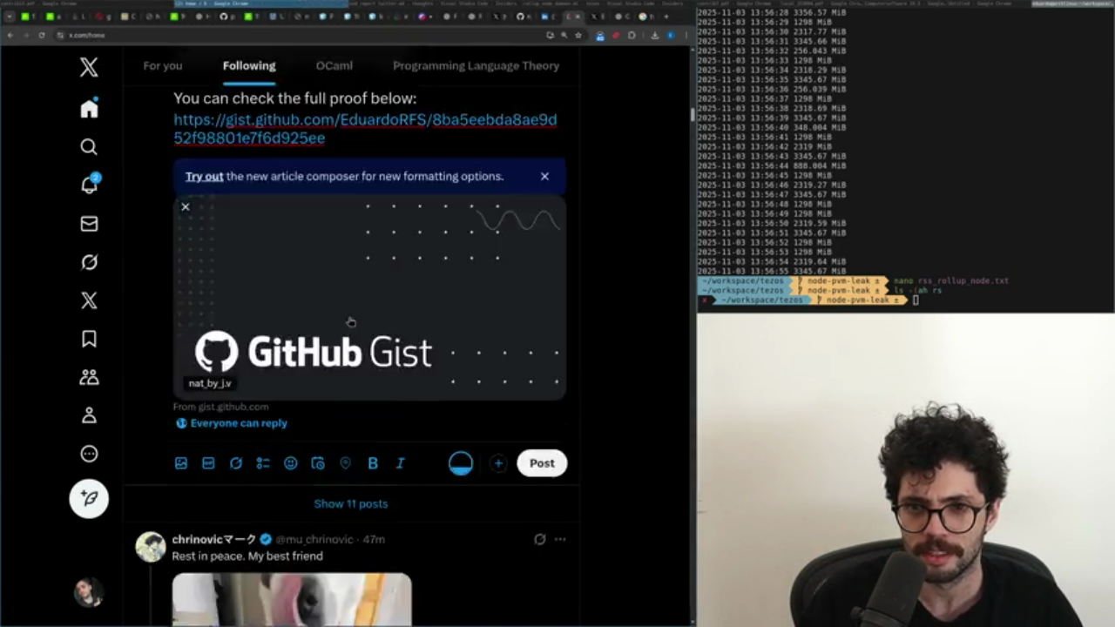
key("ctrl+w")
key("Return")
key("ctrl+w")
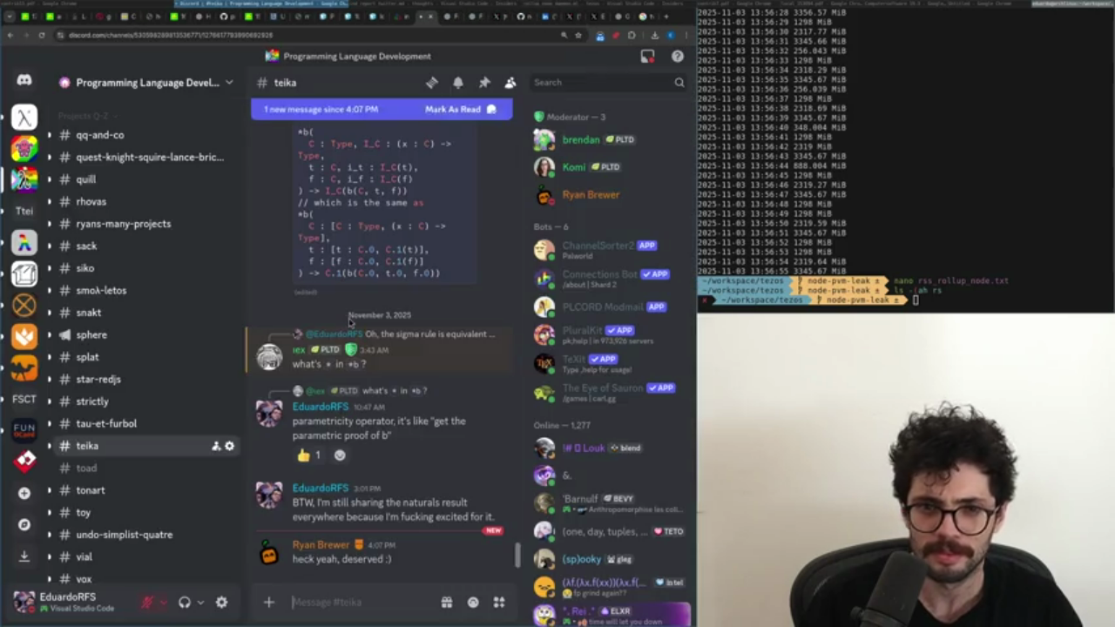
Open the 'Here goes the naturals' thread under #hey-look and reply to the large-eliminations question.
scroll(170, 383, "up", 2)
scroll(161, 385, "up", 2)
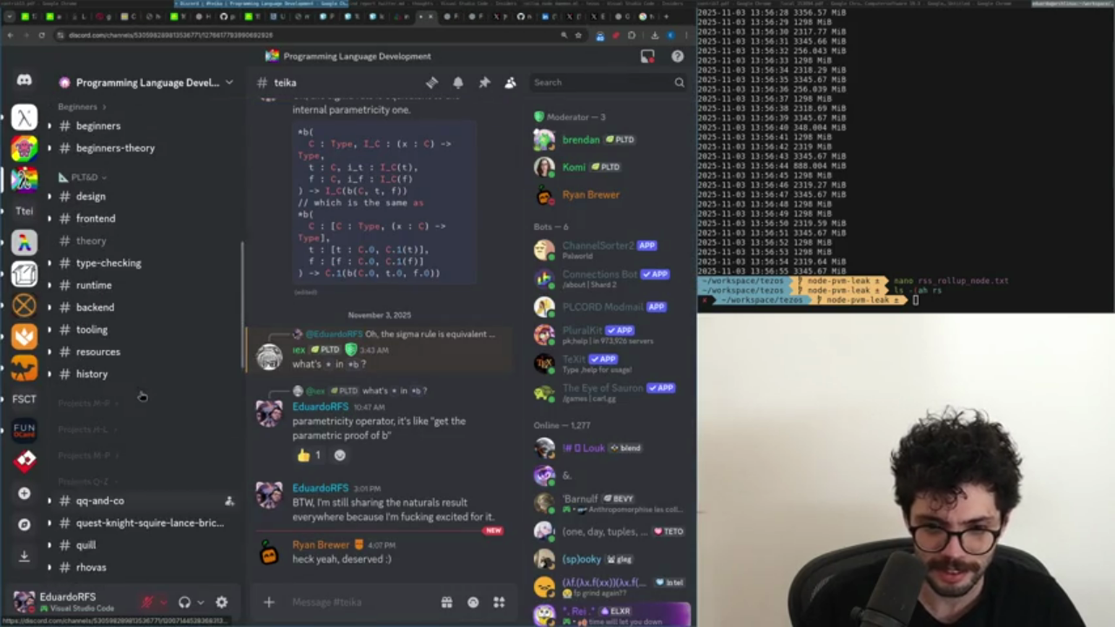
scroll(148, 387, "up", 1)
scroll(141, 389, "up", 2)
scroll(141, 386, "up", 4)
scroll(130, 366, "up", 1)
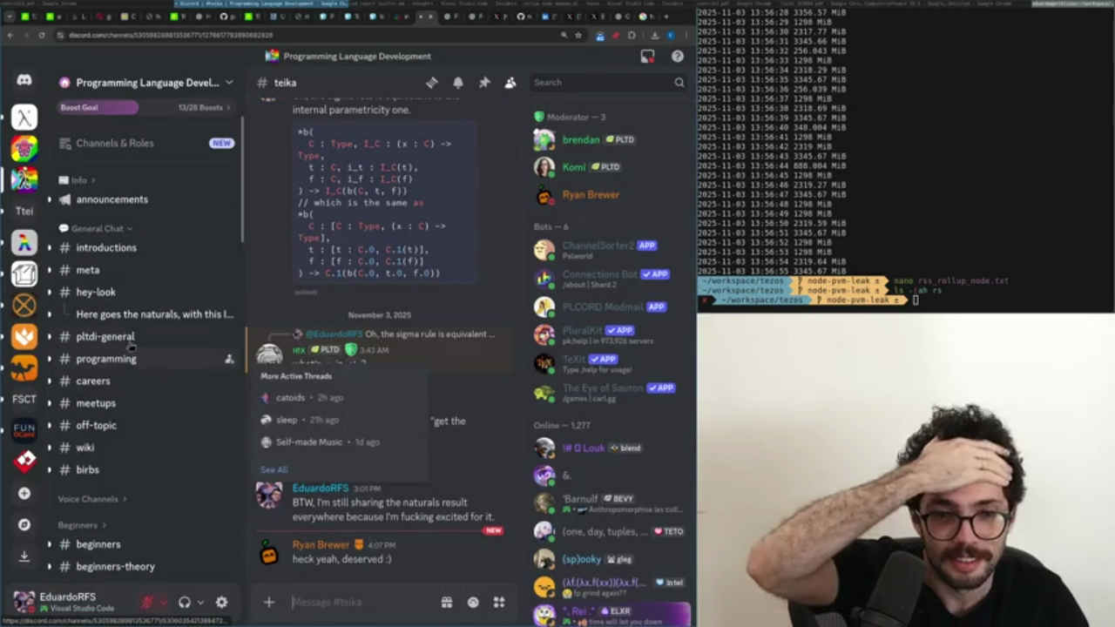
left_click(148, 314)
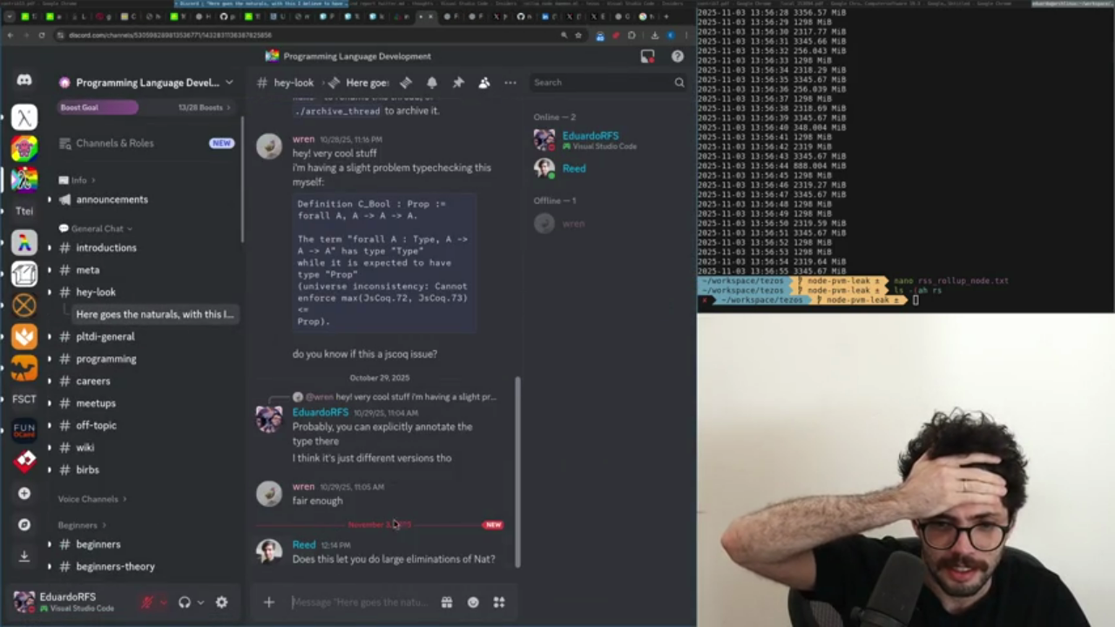
mouse_move(394, 553)
left_click(455, 536)
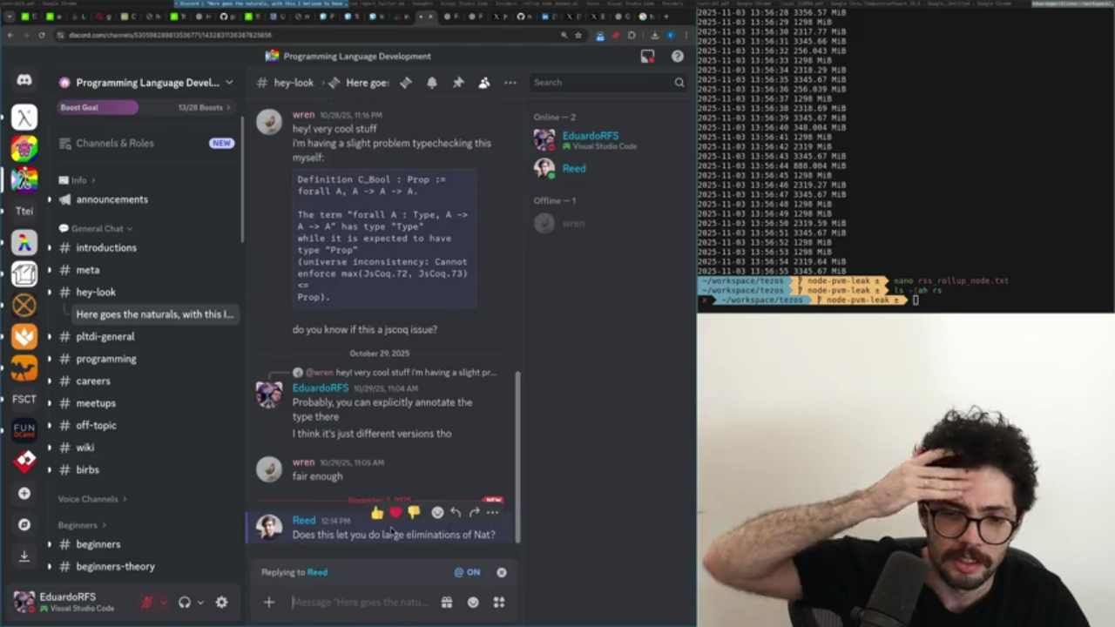
Reply that Nat stays in Prop, then explain large eliminations work in Type within universe limits.
type("this one doesn't")
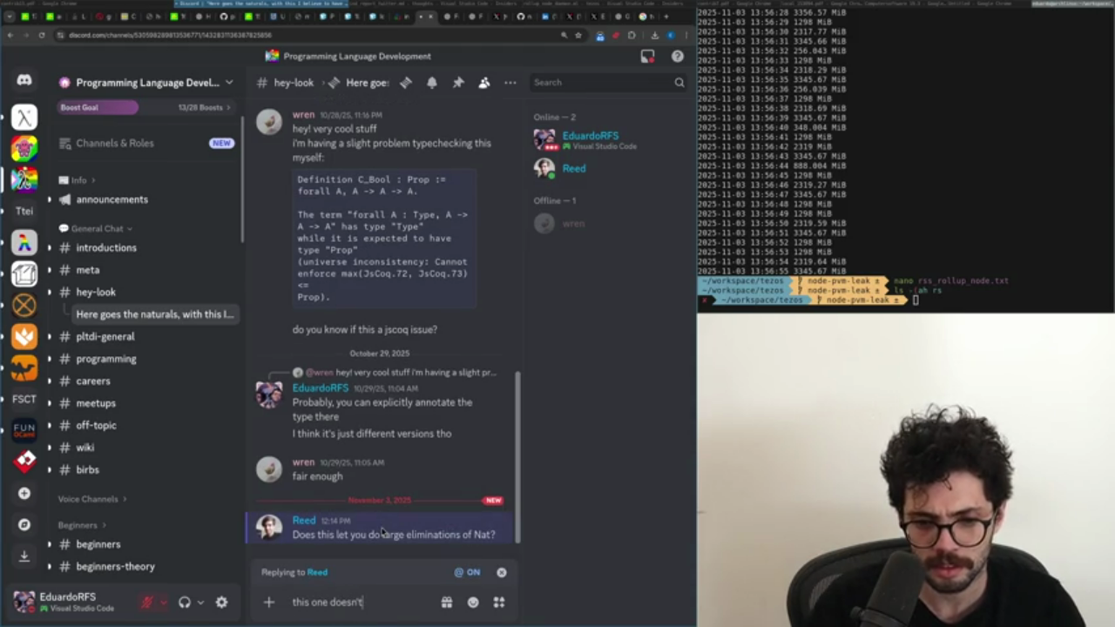
type("ntentionally kept it in P")
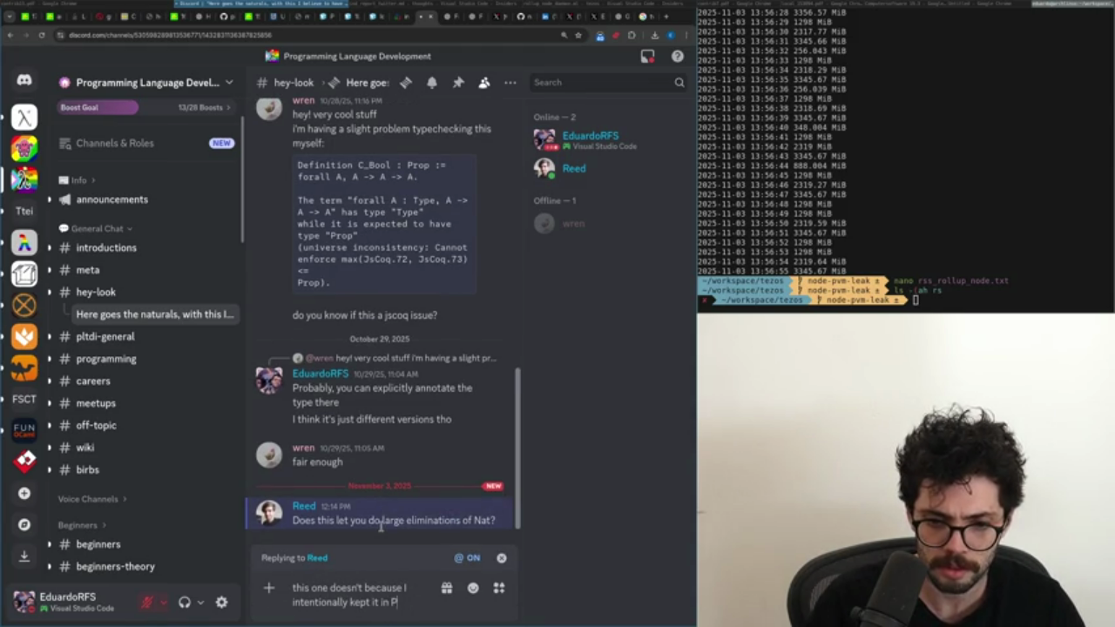
type("rop")
key("Return")
type("th")
key("BackSpace")
key("BackSpace")
key("BackSpace")
type("be")
key("BackSpace")
type("ut it can be done in")
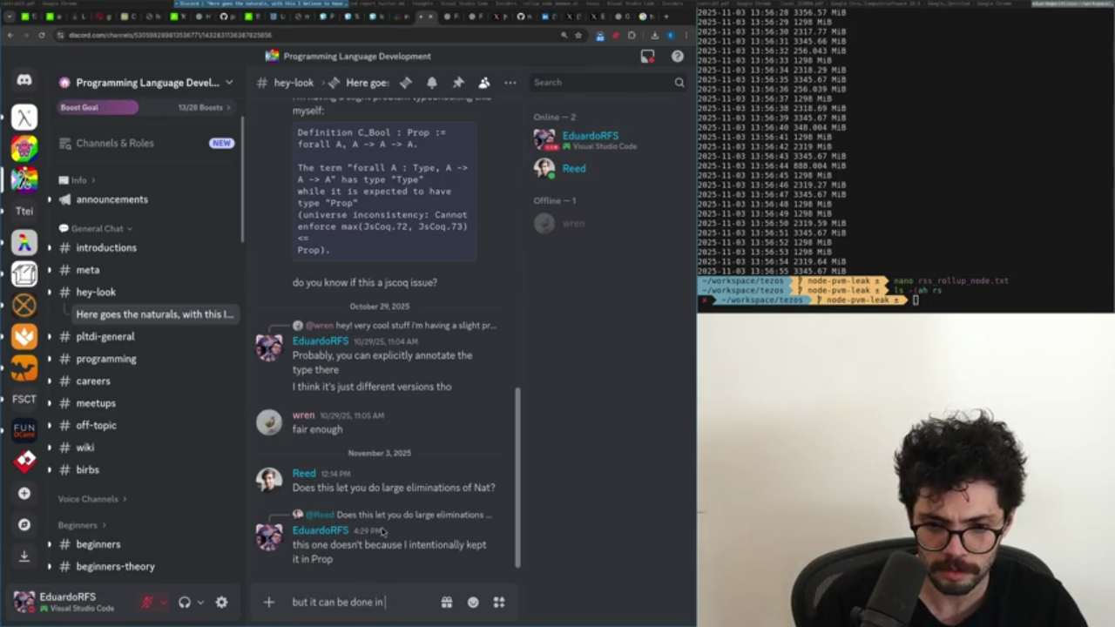
type("ourse you cannot eliminate")
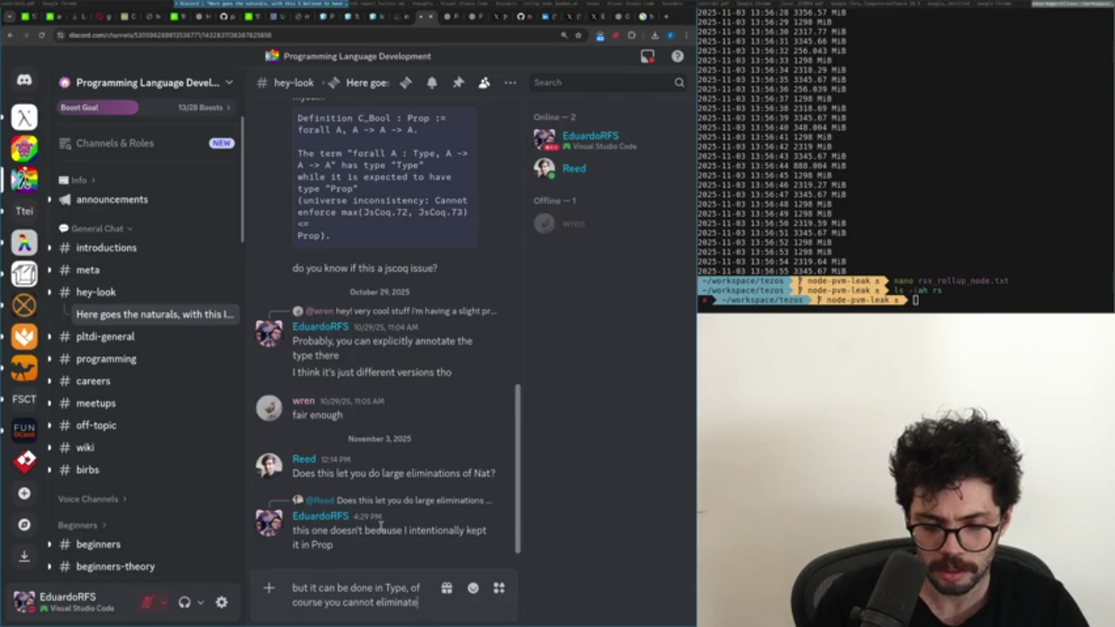
type(" to a larger univer")
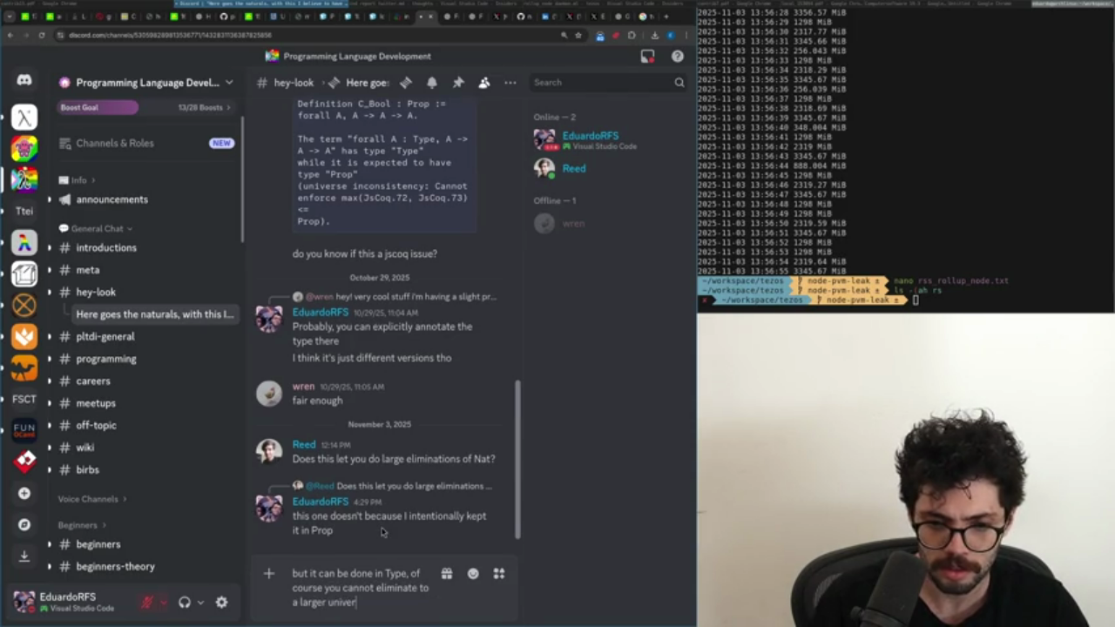
type("se than the")
type("se that it is defined, bu")
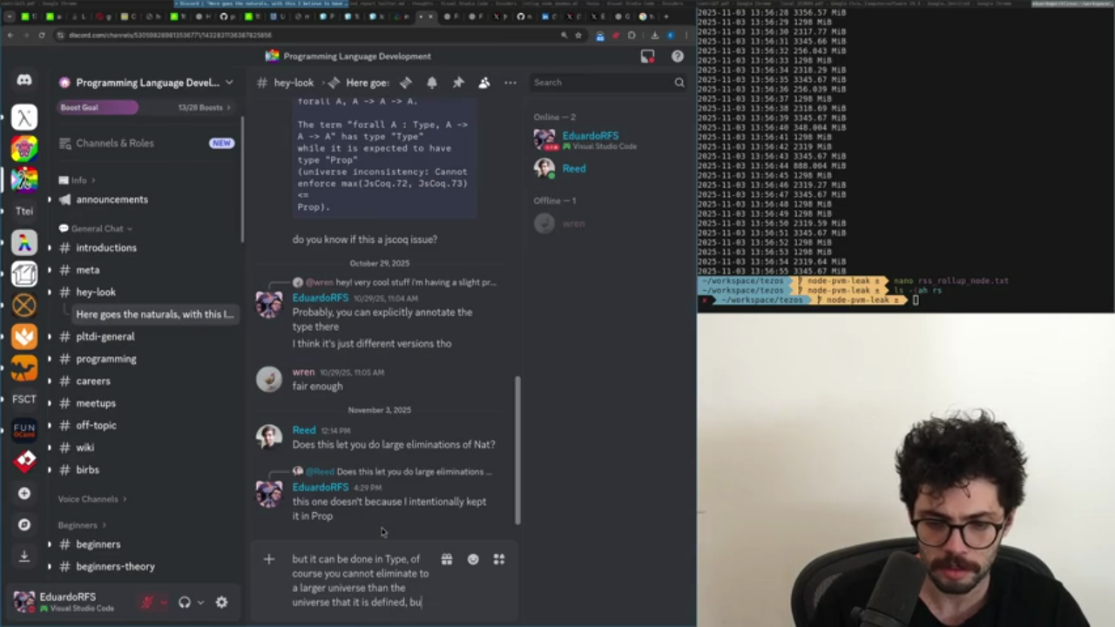
type("IMO that's a universe restriction")
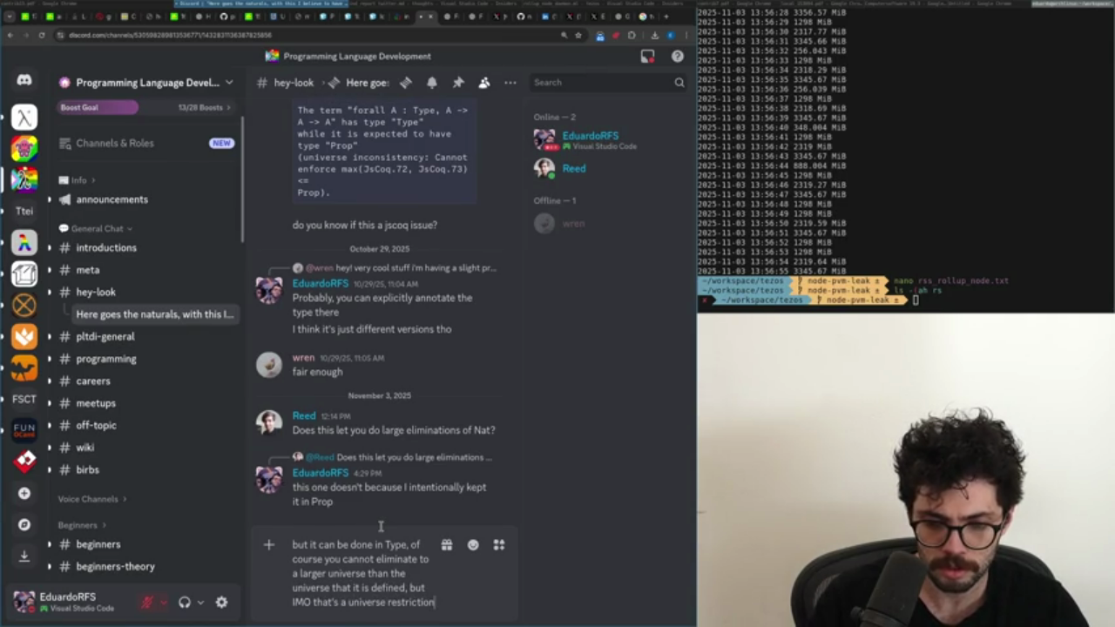
key("Return")
Send a follow-up saying a crude but effective workaround does bypass the restriction.
type("if you want to bypass")
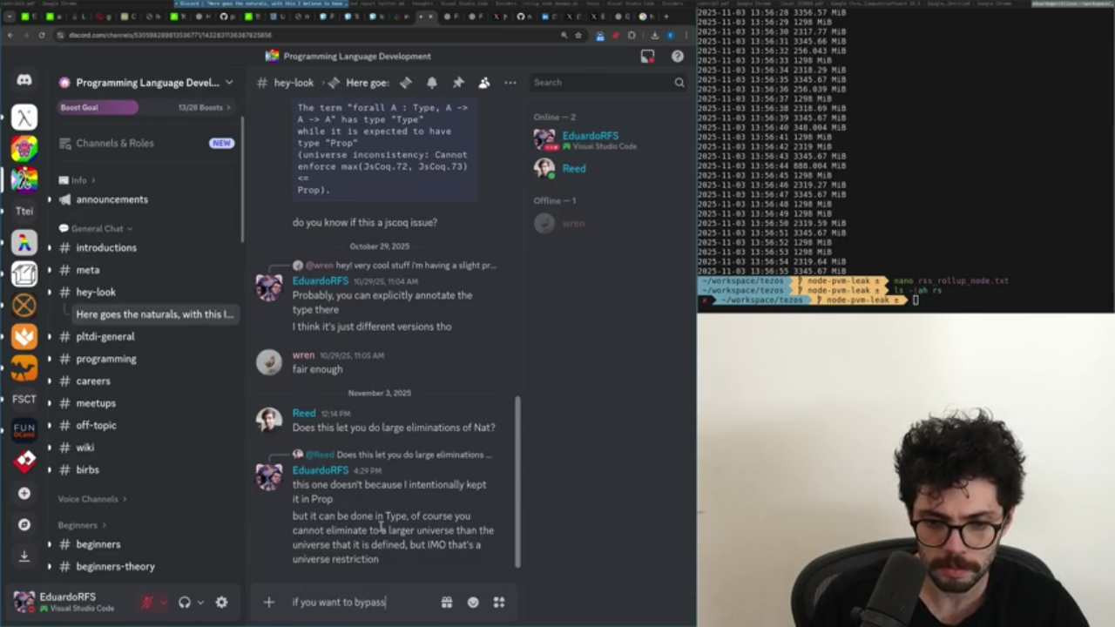
type("de but effective")
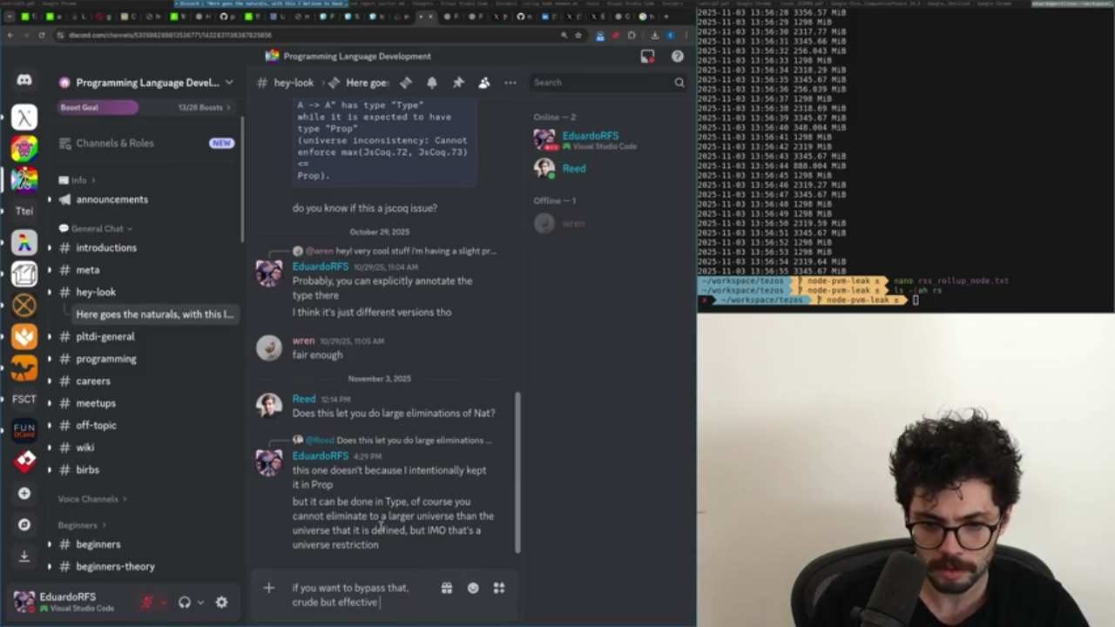
type("McBride's")
key("End")
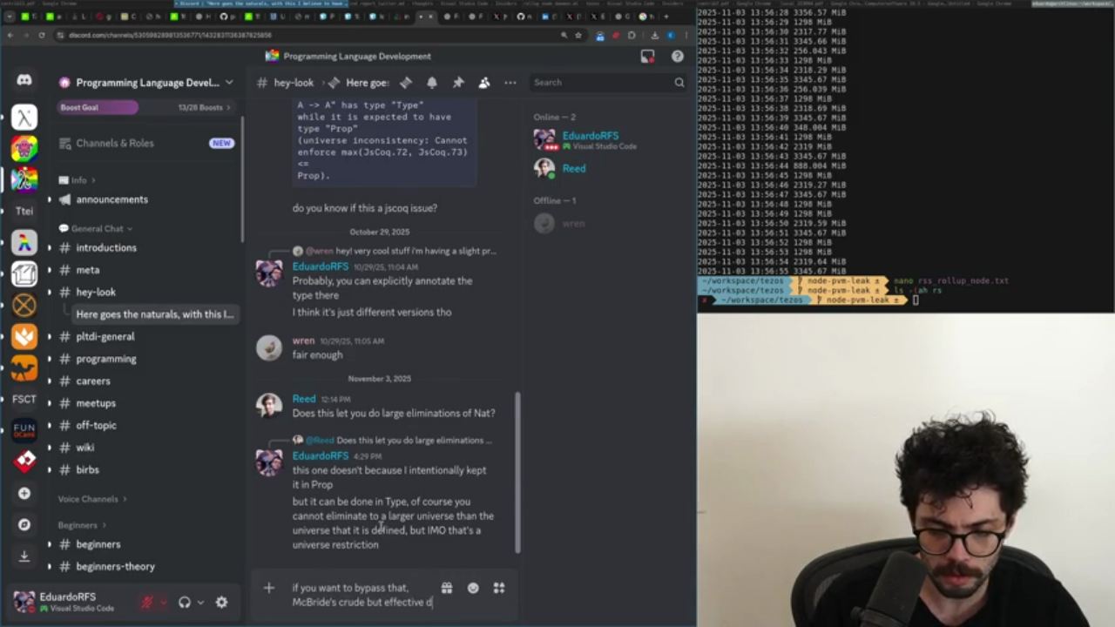
type("does work")
key("Return")
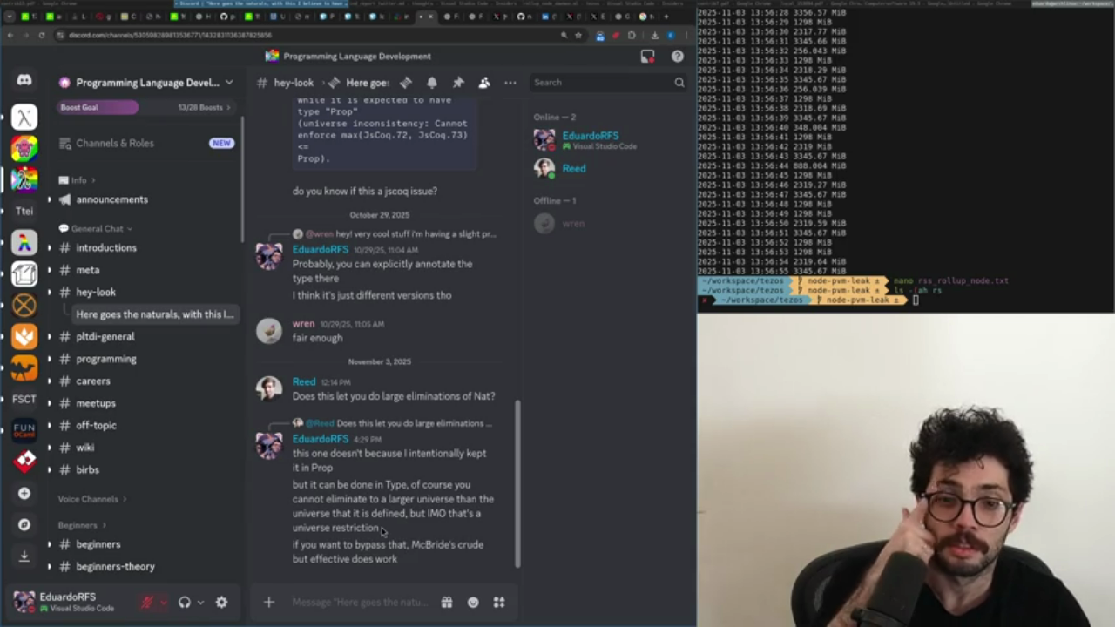
key("ctrl+Tab")
key("ctrl+l")
Go to gist.github.com and view your own gists list, zoomed out.
type("c")
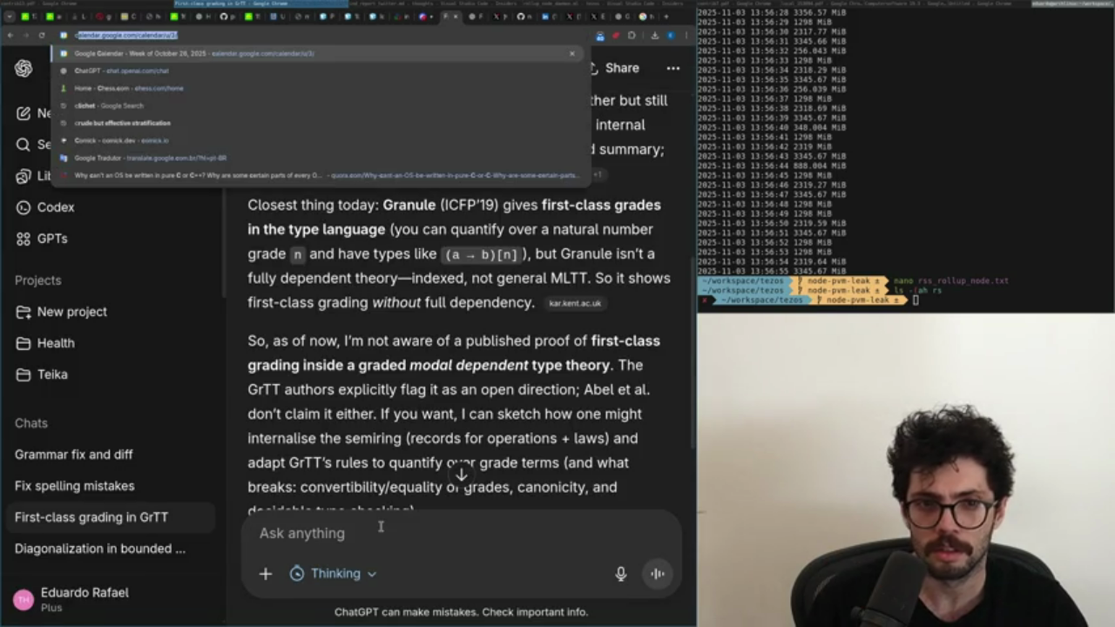
key("BackSpace")
type("gist")
key("Return")
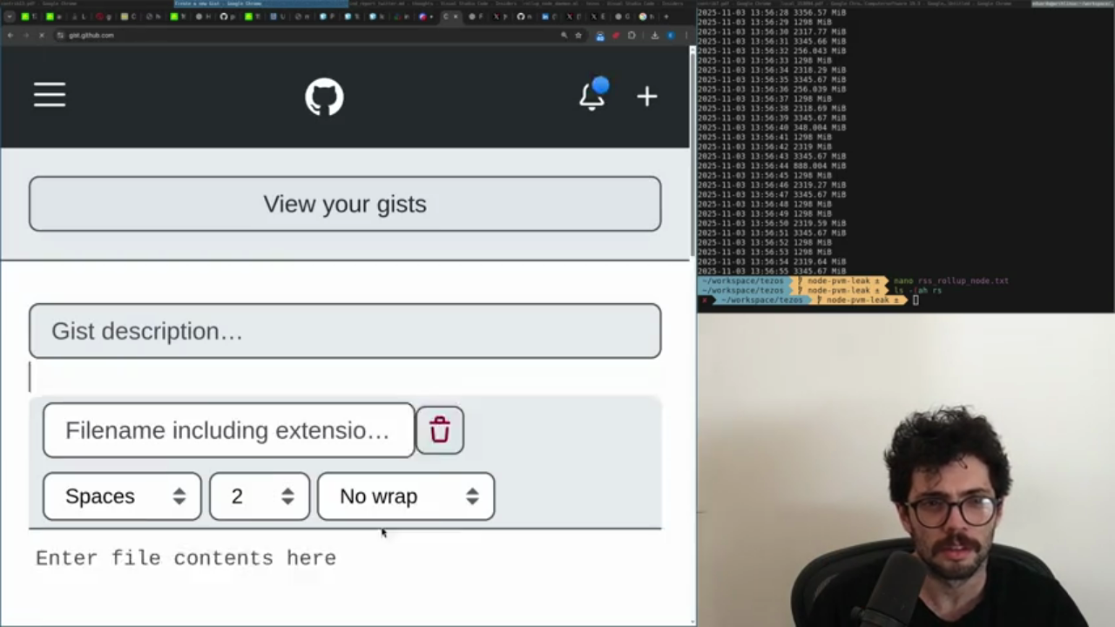
left_click(472, 209)
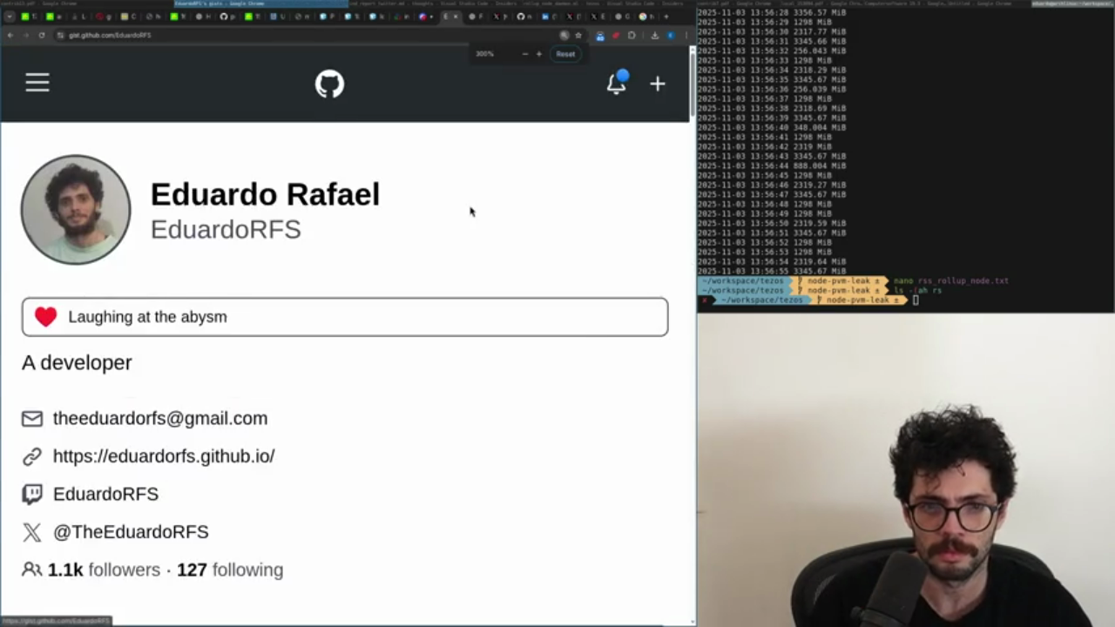
key("ctrl+minus")
key("ctrl+minus")
Find and open the bool_by_j_pred.v gist in the list.
scroll(471, 209, "down", 1)
scroll(363, 284, "down", 2)
scroll(359, 296, "down", 3)
scroll(360, 296, "down", 3)
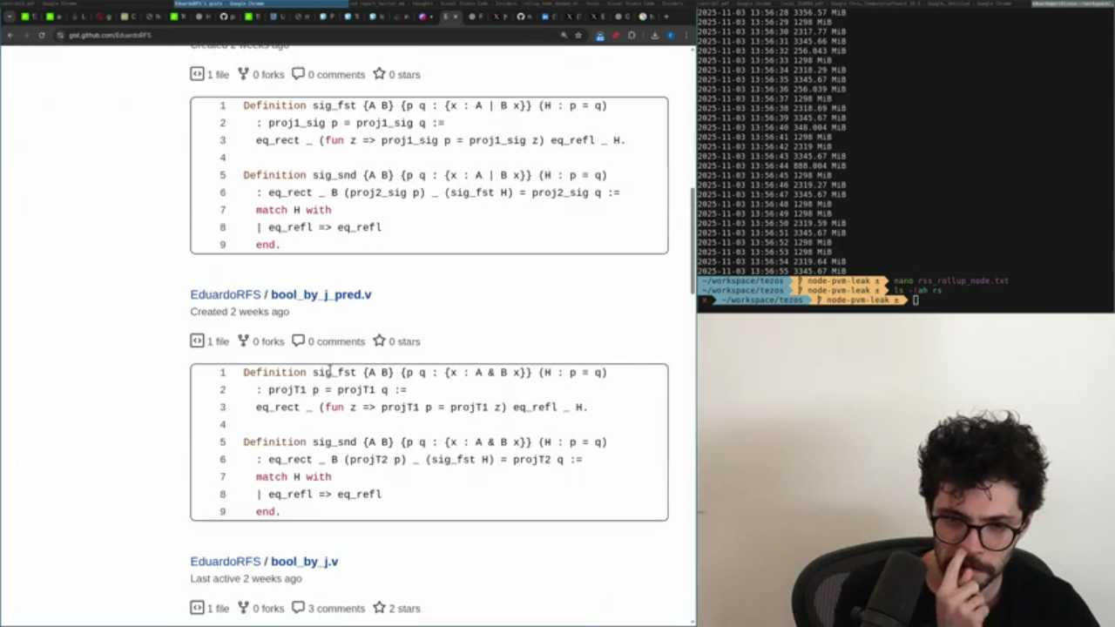
left_click(330, 296)
key("alt+Left")
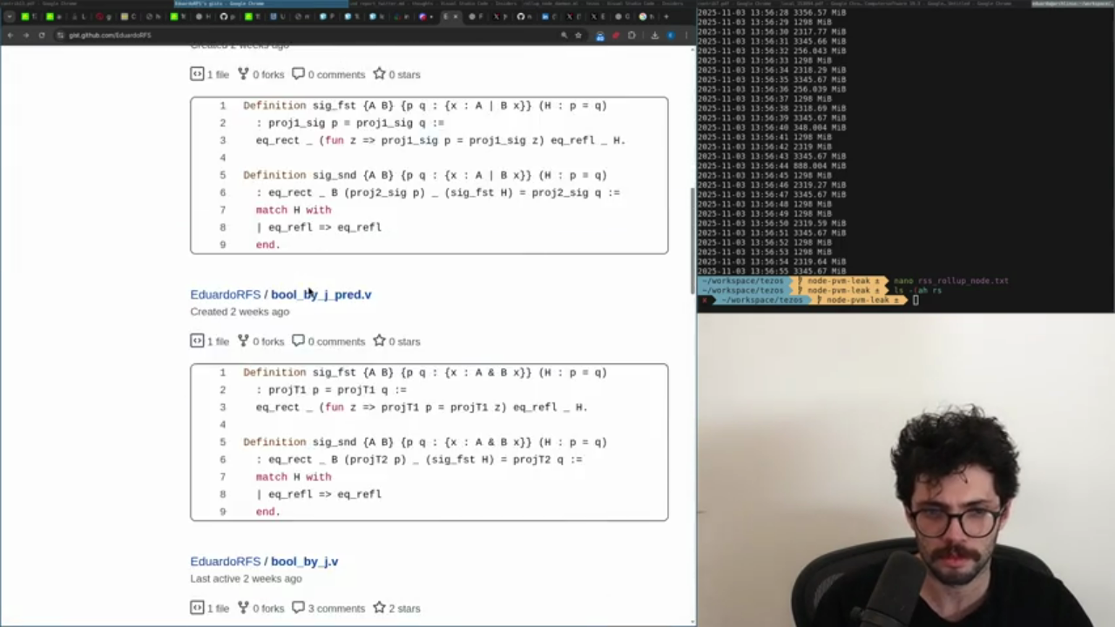
scroll(310, 462, "down", 2)
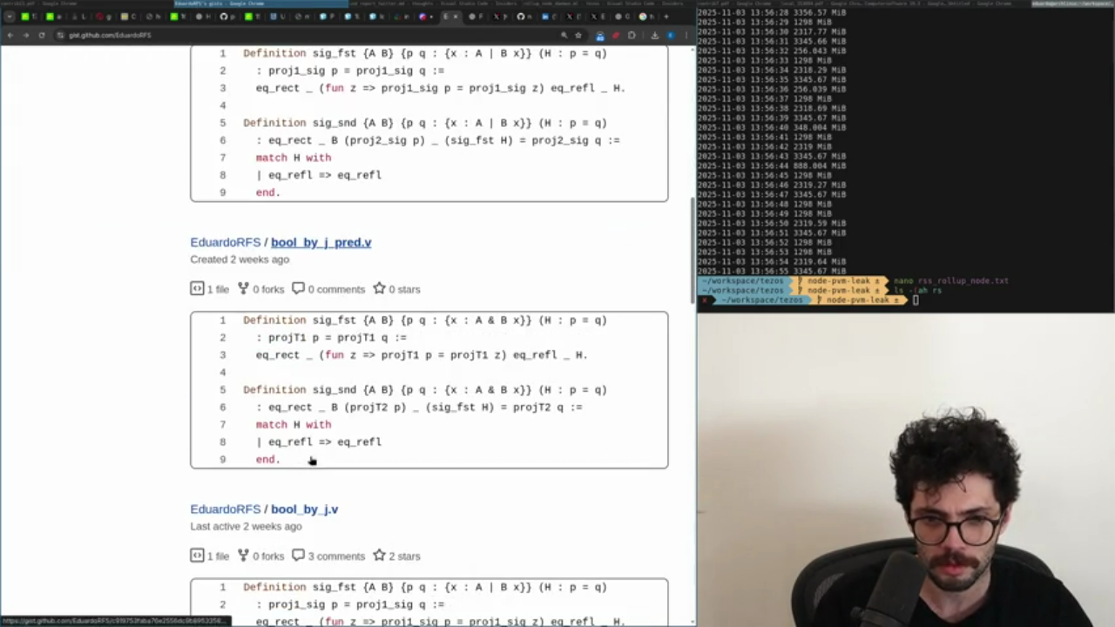
left_click(290, 248)
key("ctrl+shift+Tab")
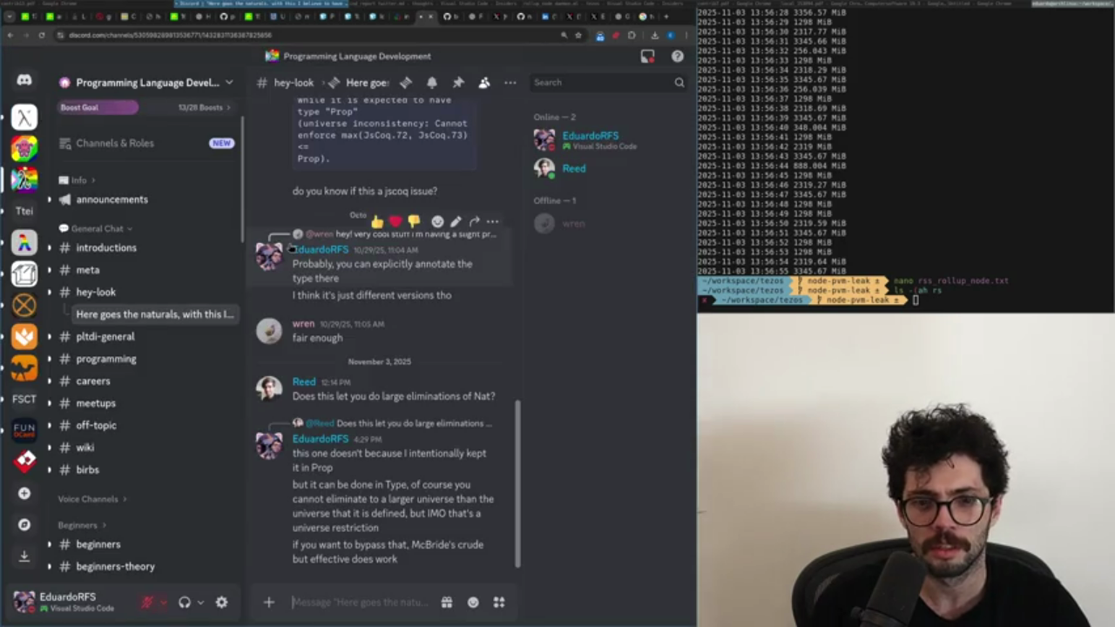
Draft a reply that the boolean in Type uses a similar technique with the gist link, then discard it.
type("this is the boolean in Type, s")
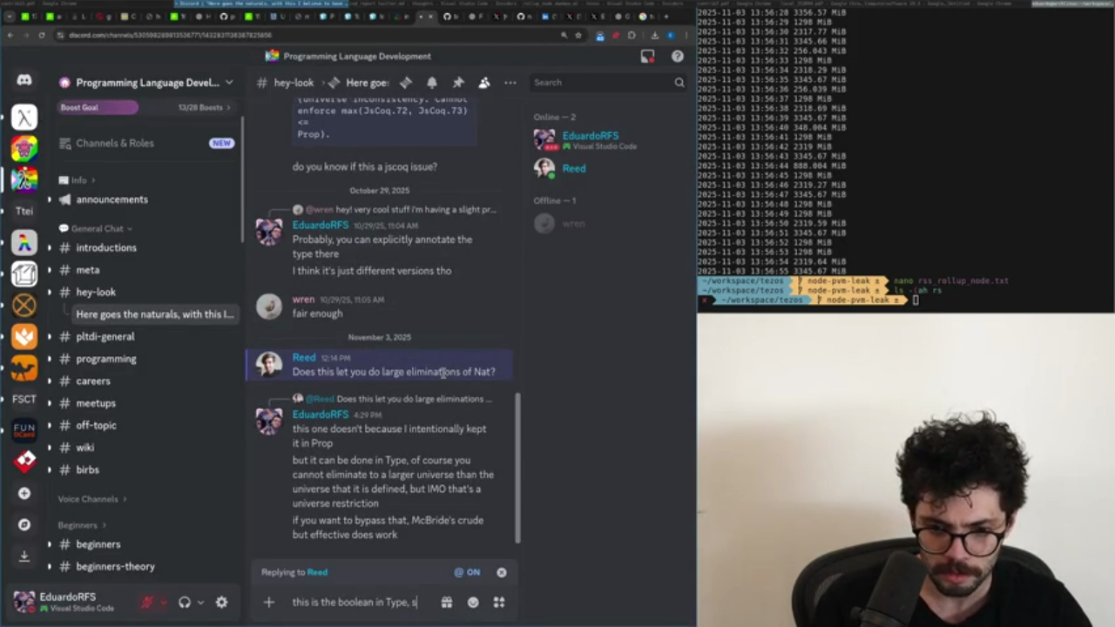
type("imilar technique works he")
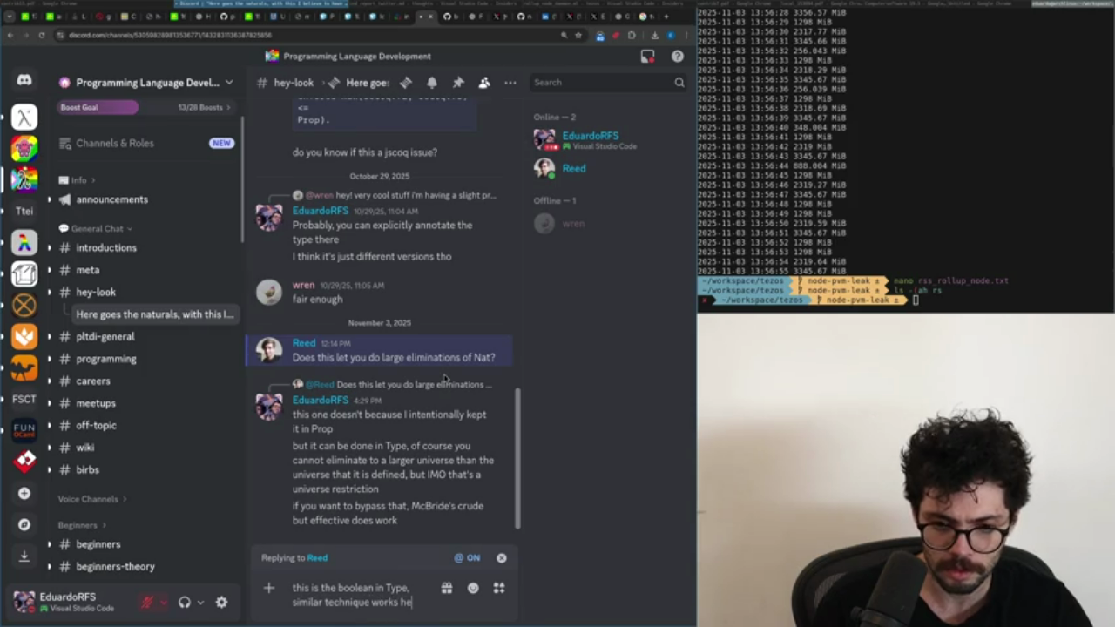
key("ctrl+v")
key("shift+Return")
key("shift+Return")
type("A")
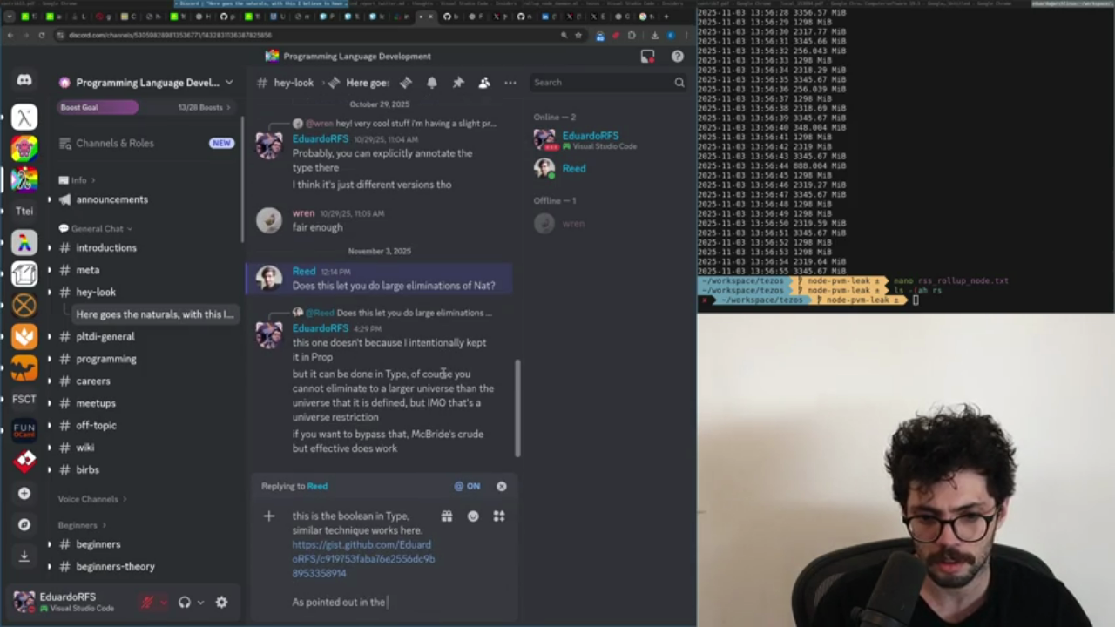
type(" all")
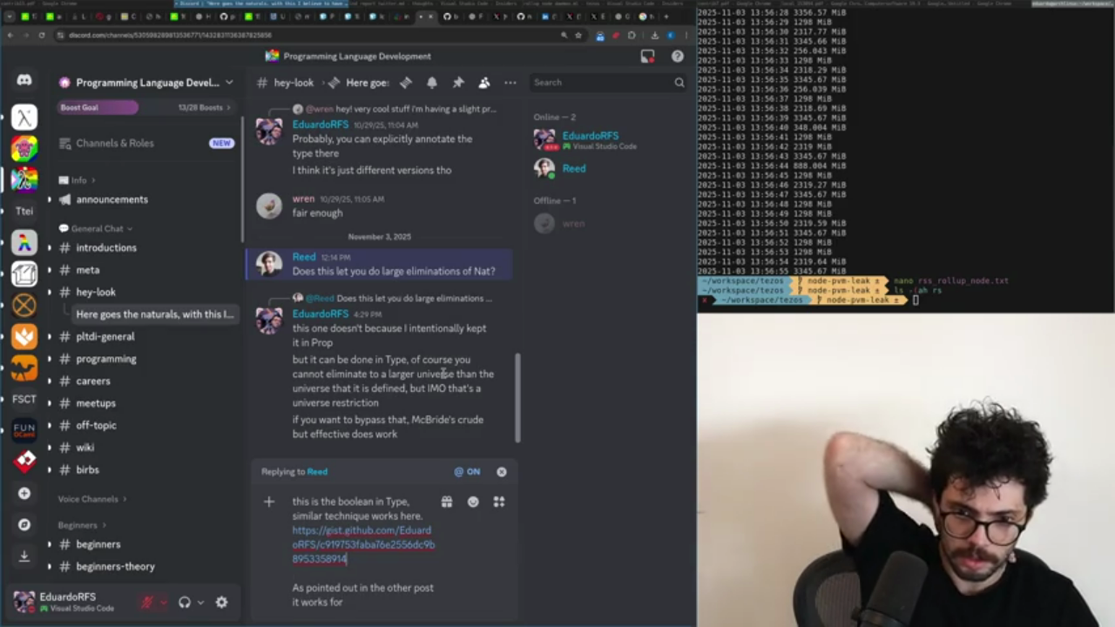
key("ctrl+a")
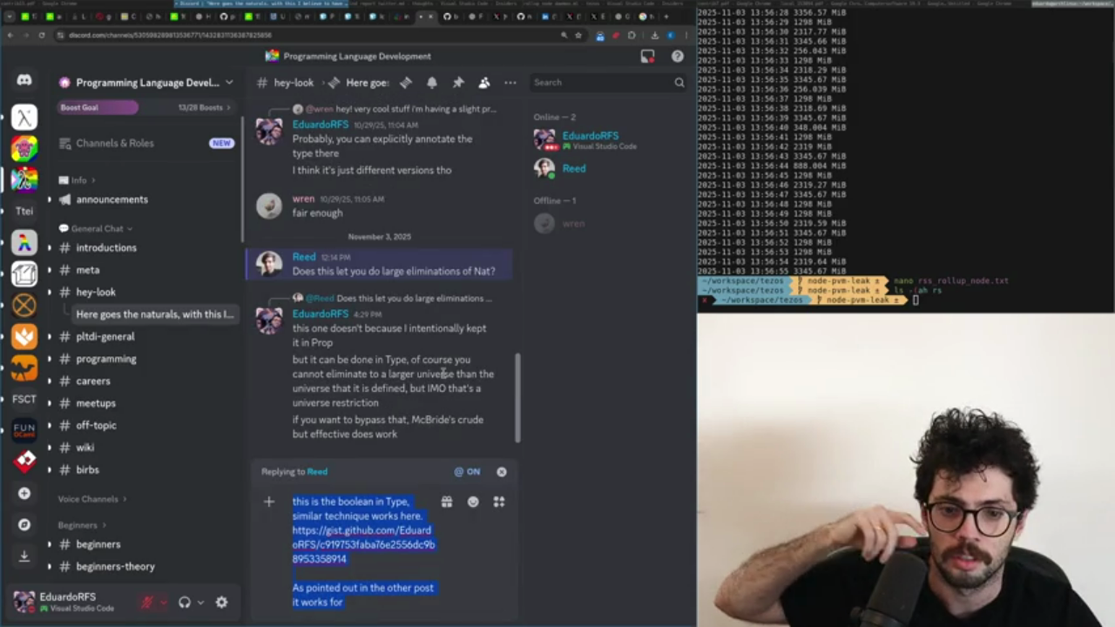
key("BackSpace")
key("BackSpace")
Post that in Coq you can eliminate to a larger universe via Prop and large indices.
type("technically")
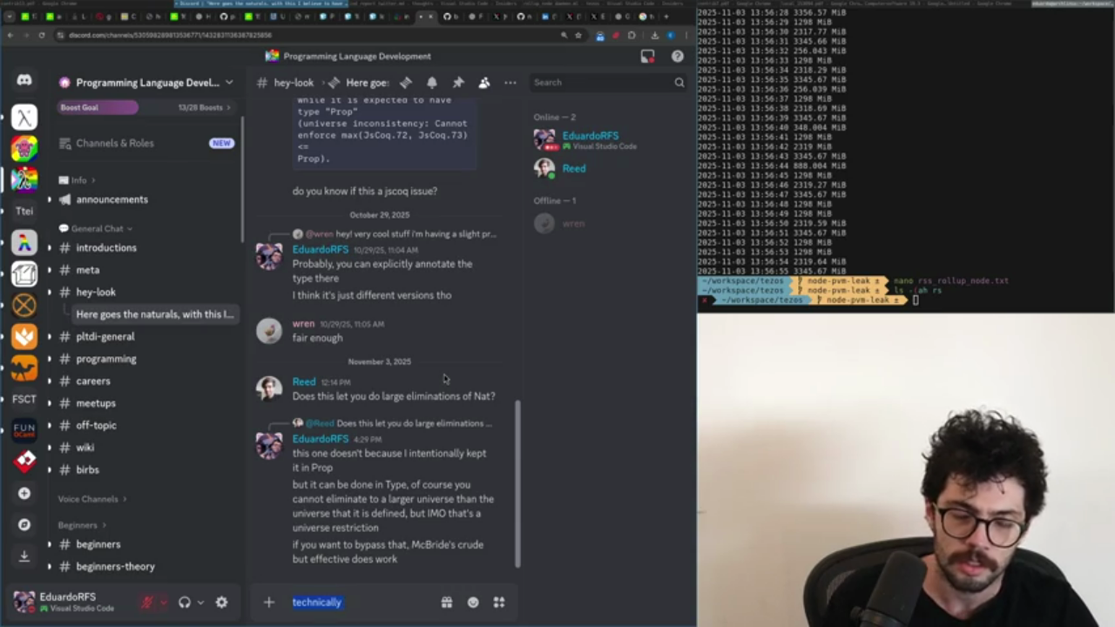
key("ctrl+BackSpace")
type("you can d")
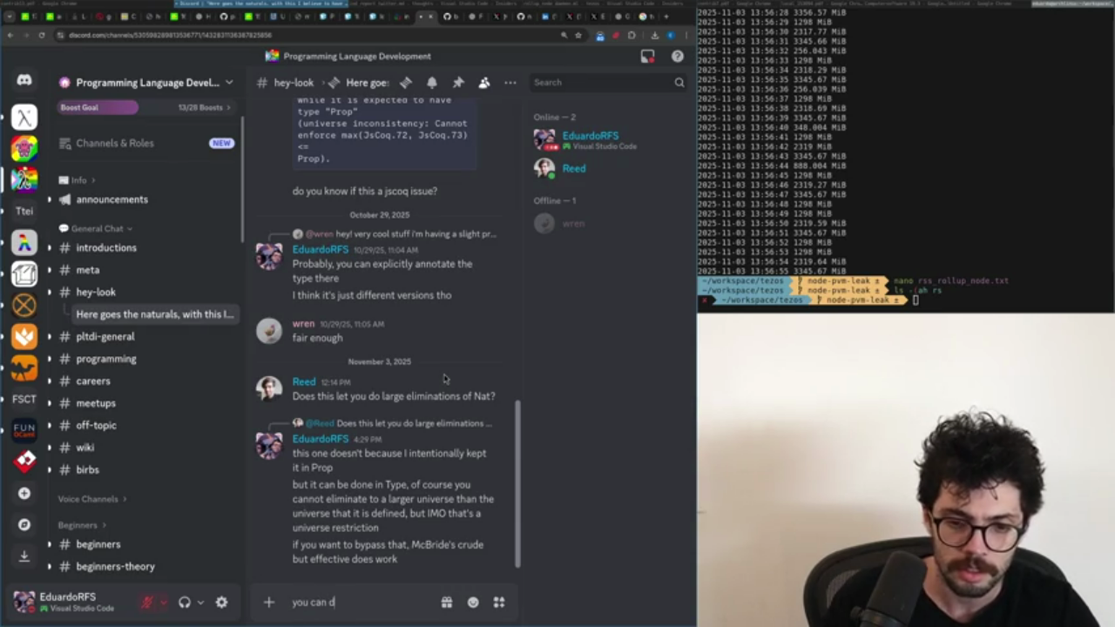
type("o large elimination in")
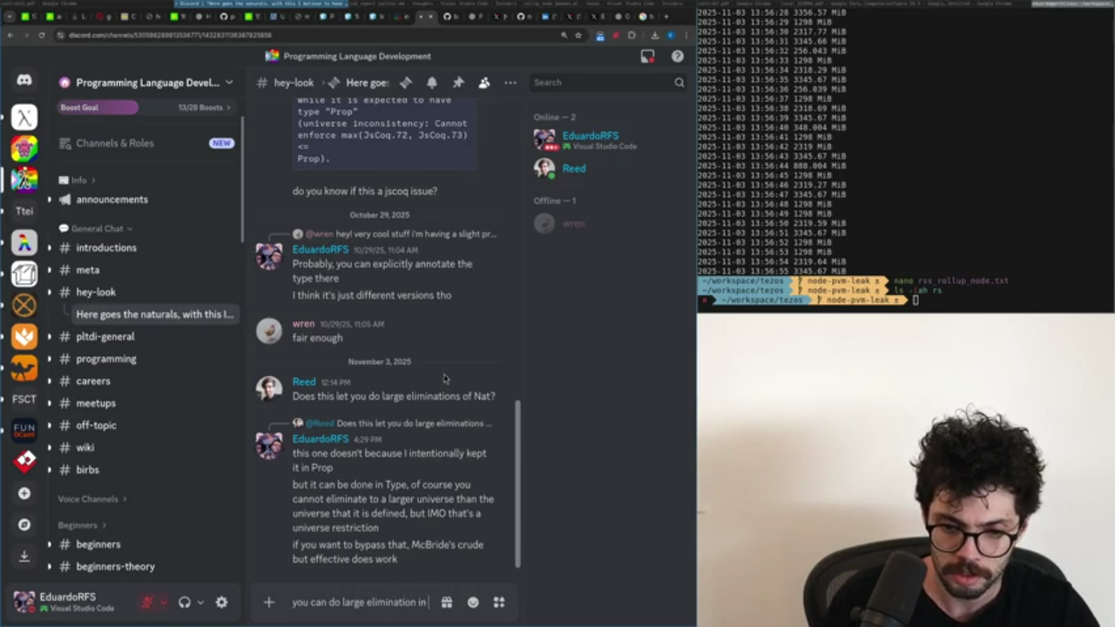
type(" Coq tho,")
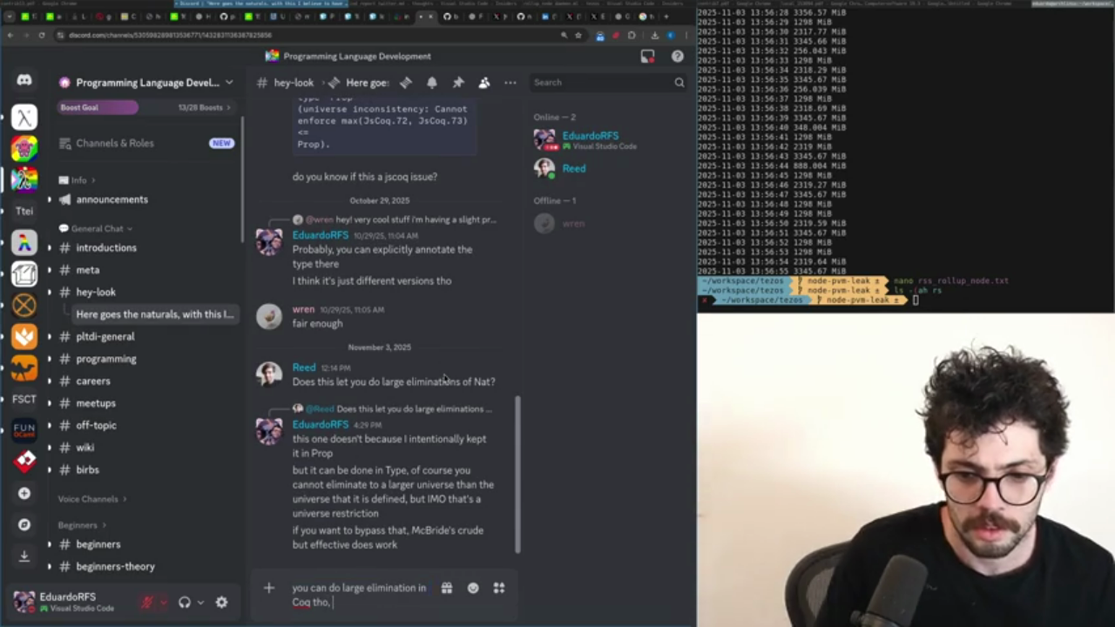
key("ctrl+a")
key("BackSpace")
type("well,")
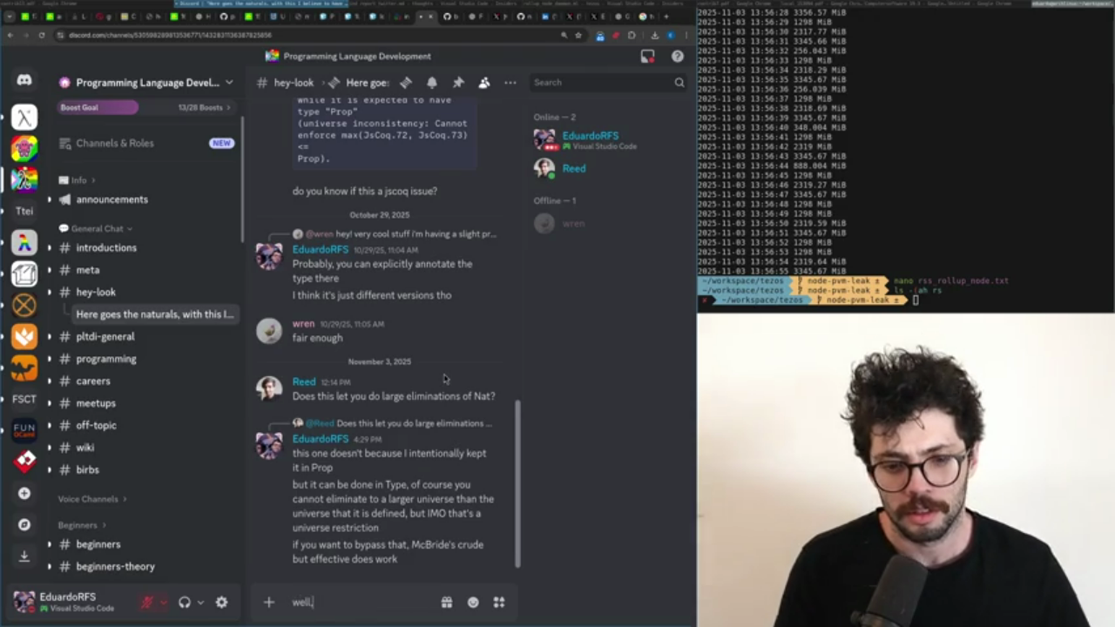
type(" technically in Coq you can eliminate to a")
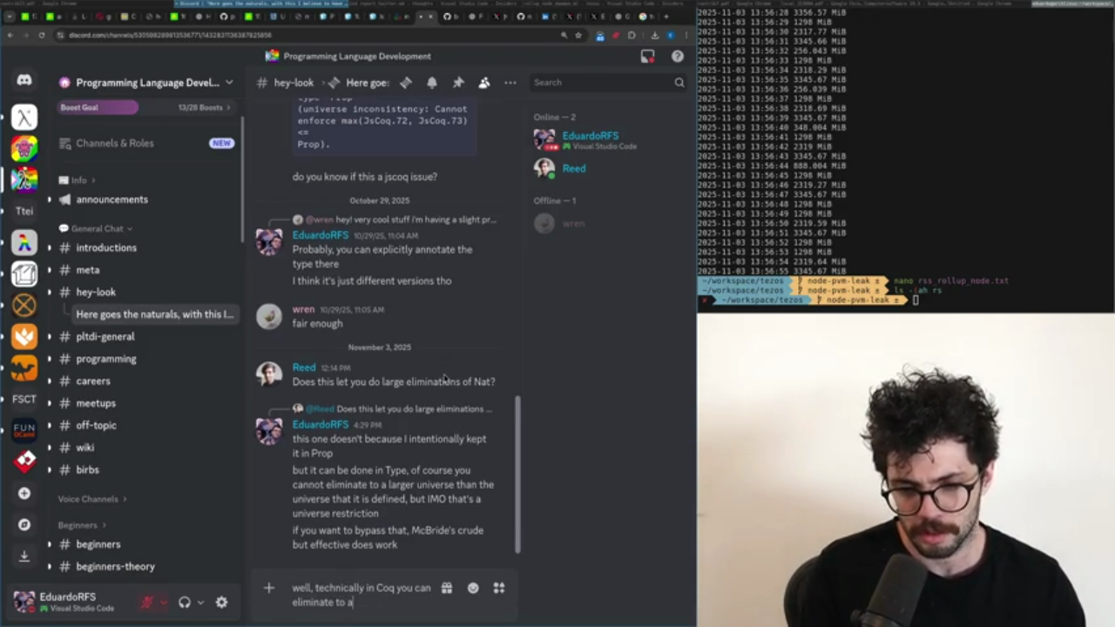
type(" larger universe by")
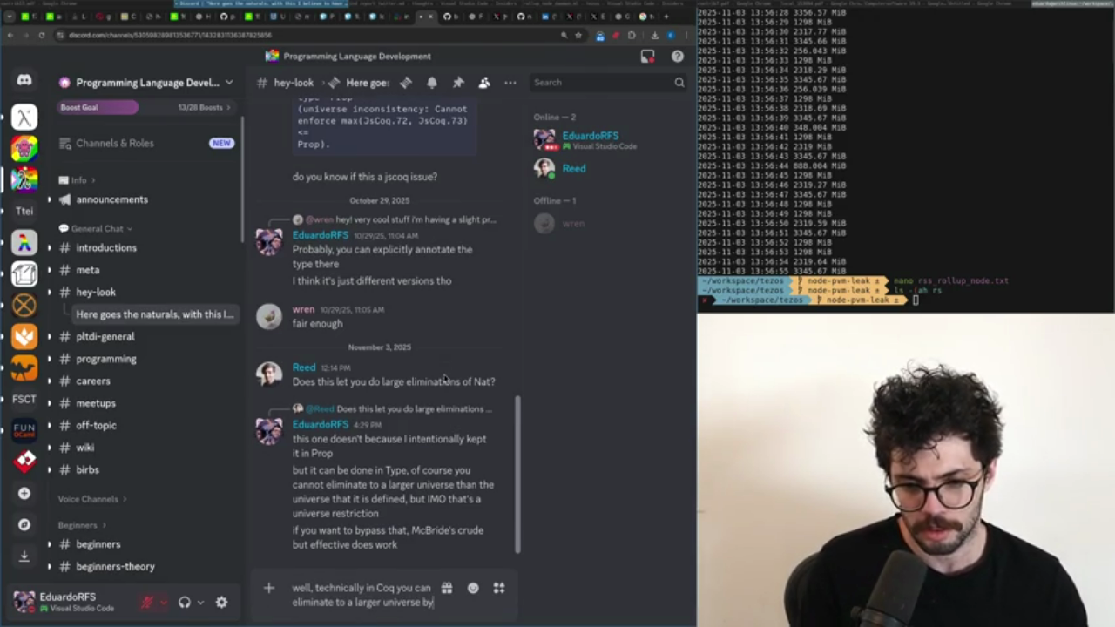
type(" going through Prop, but that's")
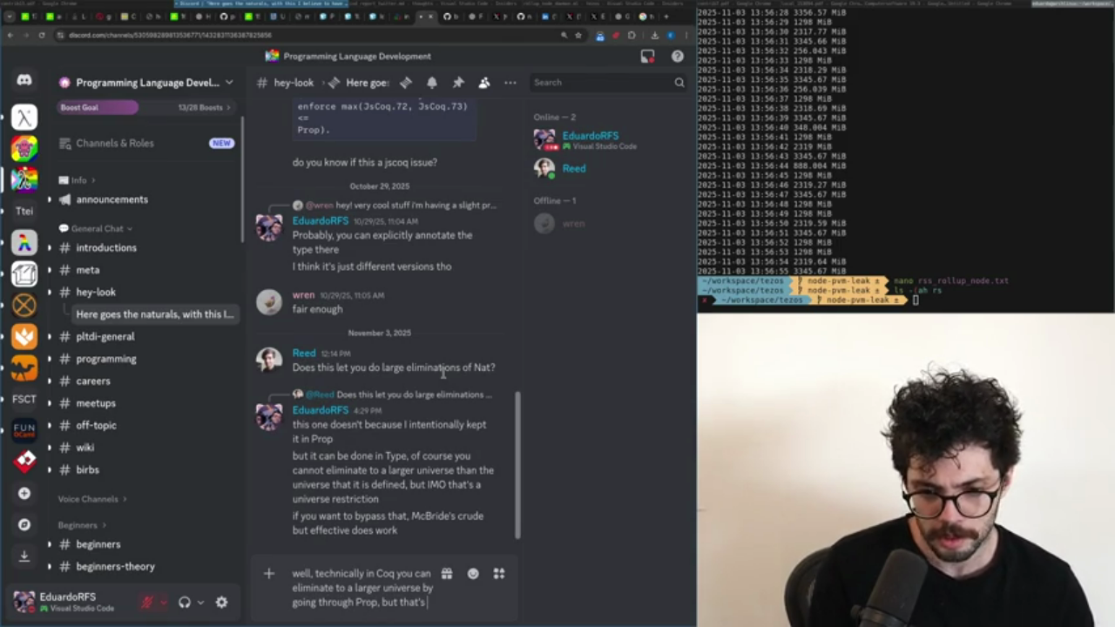
type("relying on impredicativity")
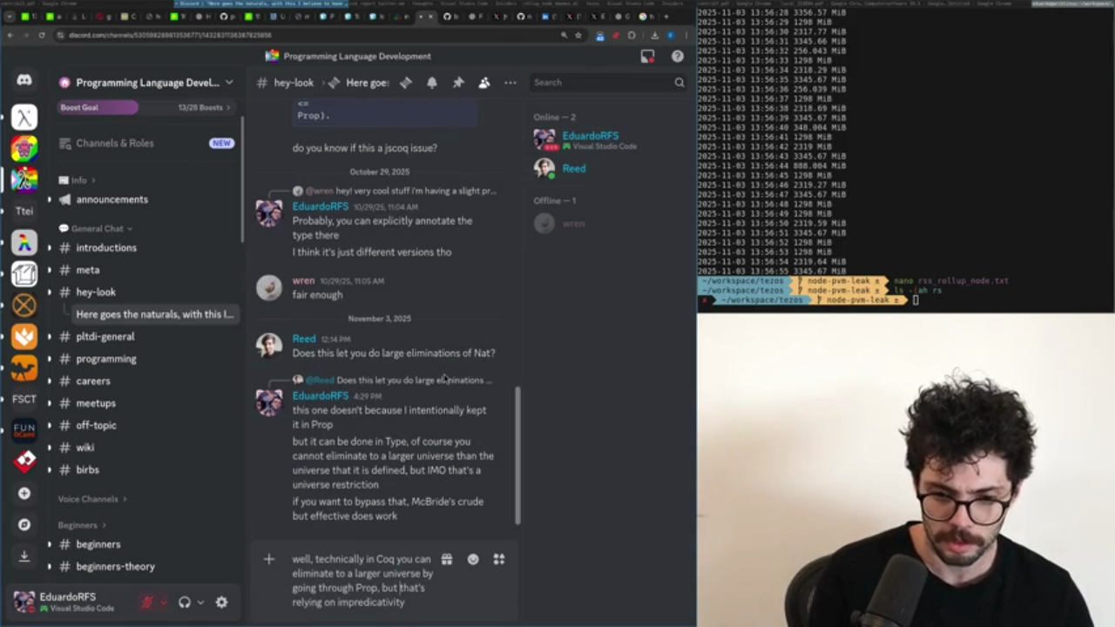
type(" and large in")
type("dices, but that's relying on")
key("Return")
Edit that message to add 'heavily' before relying on impredicativity.
key("Up")
type("heavily")
key("Return")
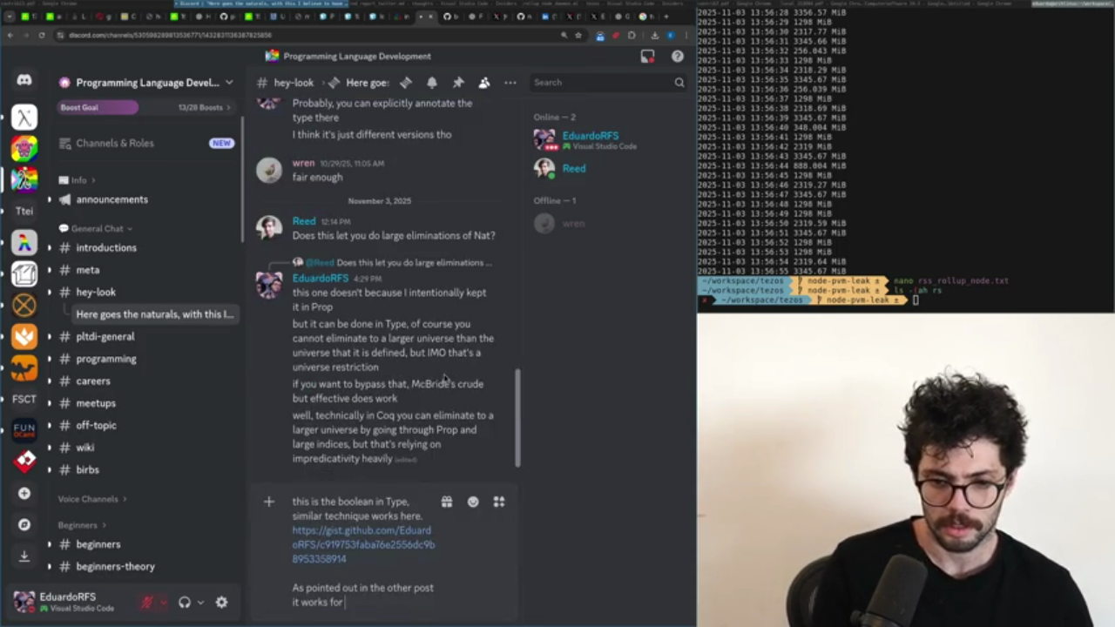